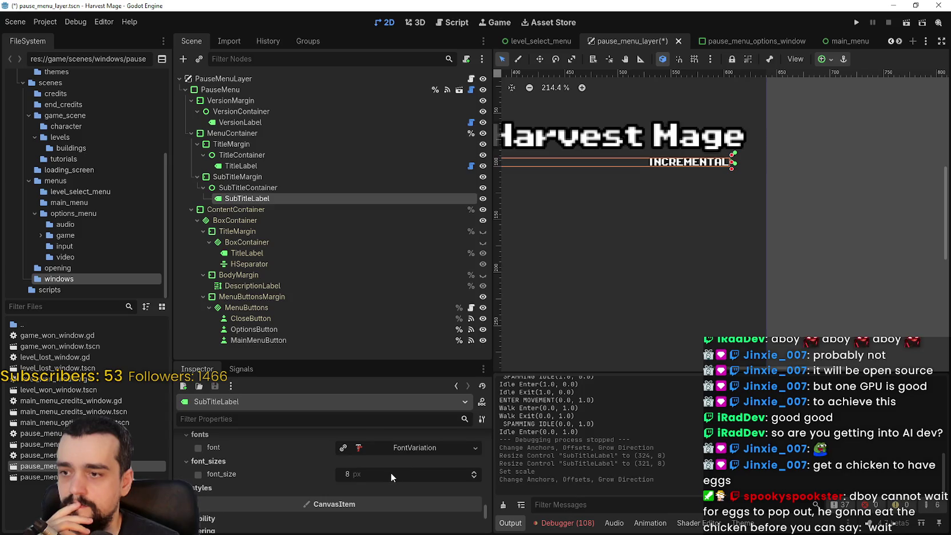
# Set SubTitleLabel's font_size theme override to 16 px
pyautogui.scroll(6, 686, 154)
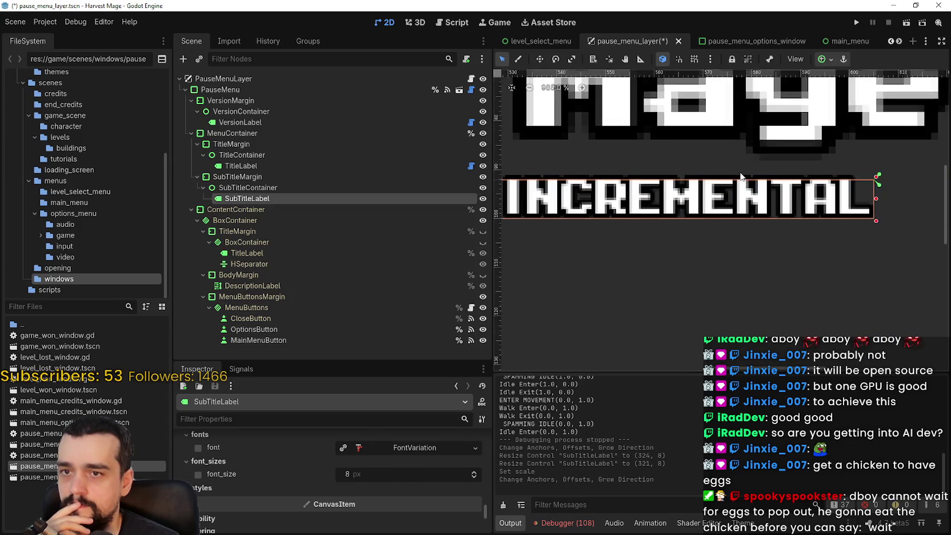
pyautogui.scroll(-2, 528, 314)
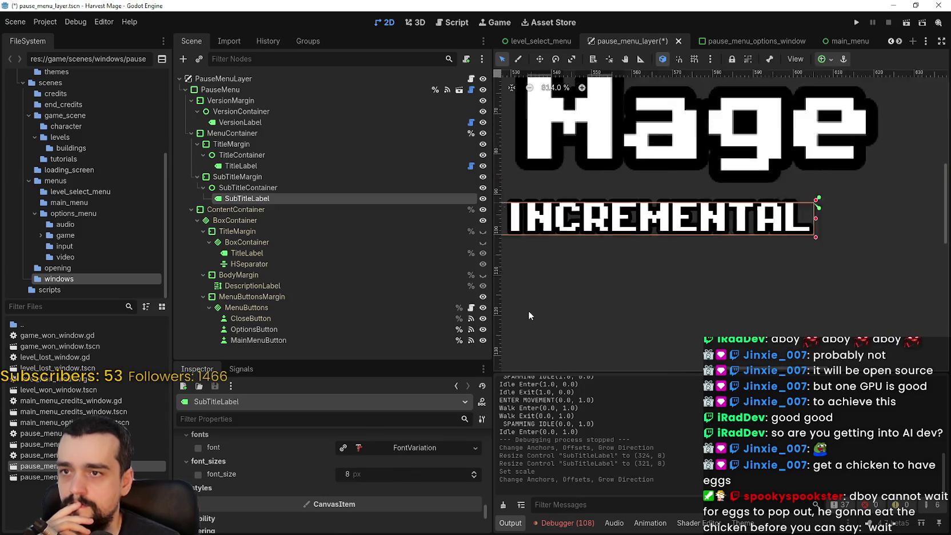
pyautogui.scroll(-2, 528, 315)
pyautogui.click(343, 474)
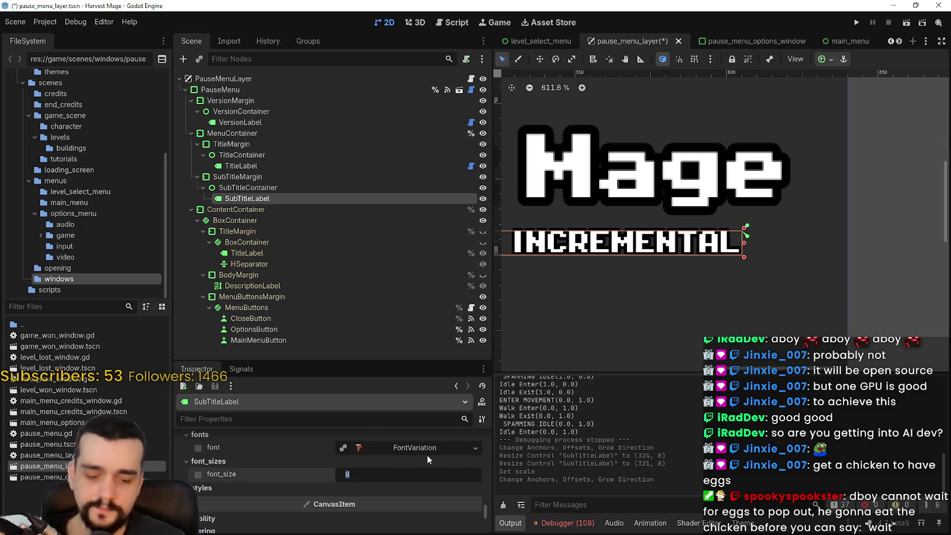
pyautogui.write('16')
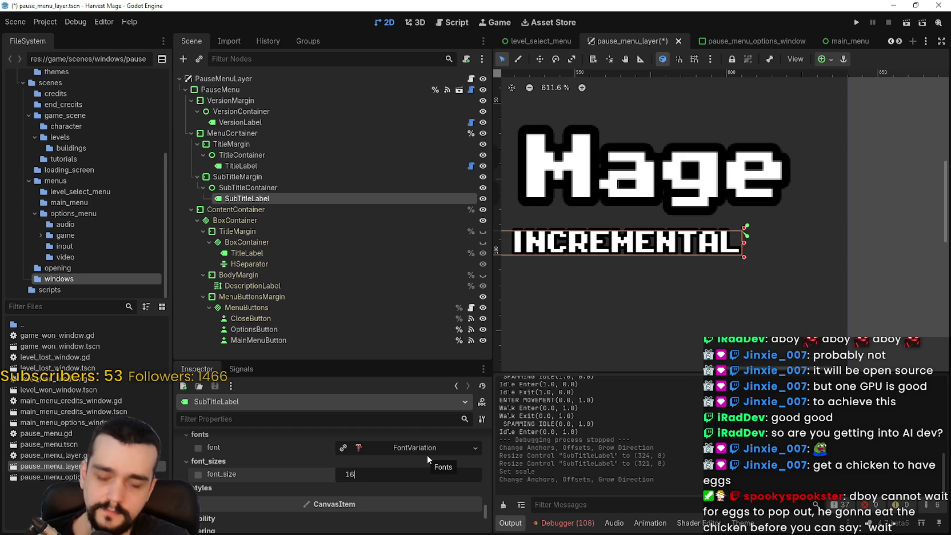
pyautogui.press('Return')
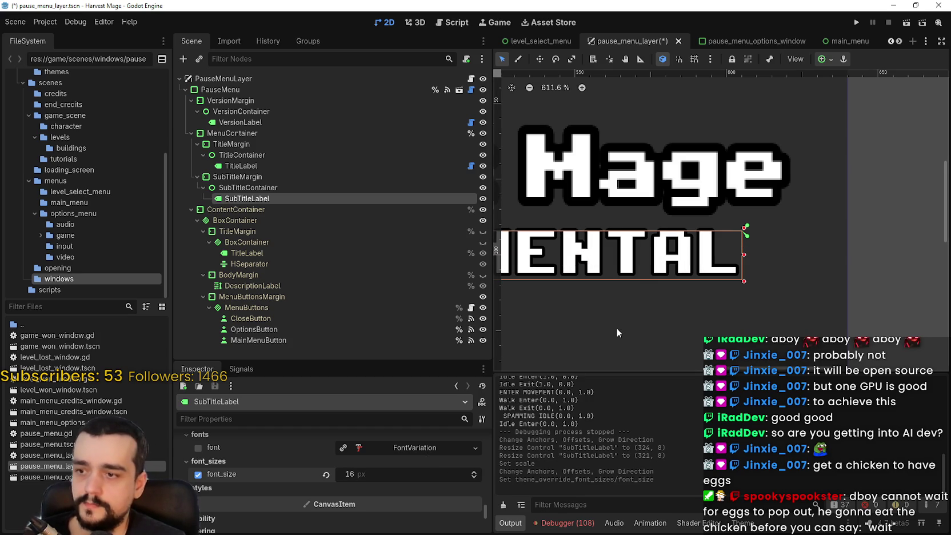
# Save the pause_menu_layer scene with the larger subtitle
pyautogui.scroll(-6, 617, 328)
pyautogui.moveTo(647, 309); pyautogui.dragTo(730, 289)
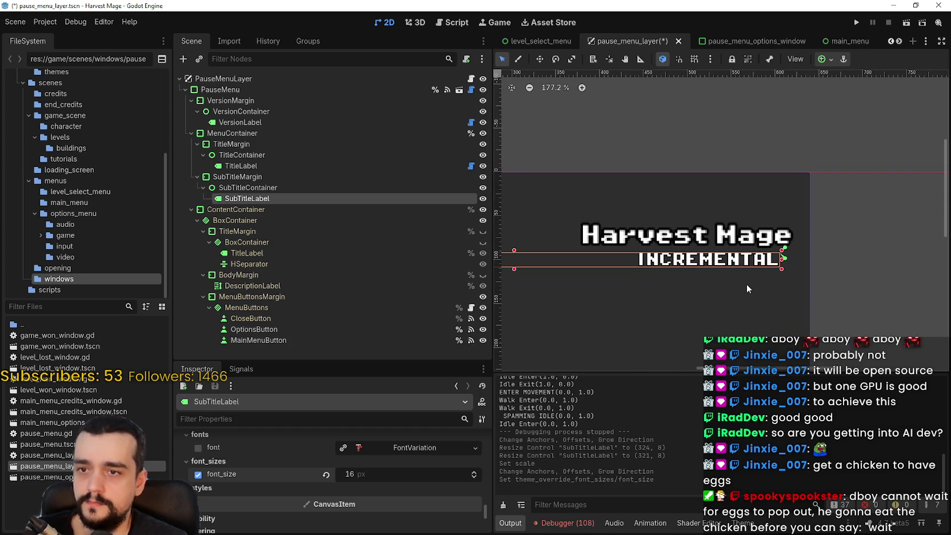
pyautogui.scroll(2, 746, 284)
pyautogui.hotkey('ctrl', 's')
pyautogui.scroll(6, 755, 268)
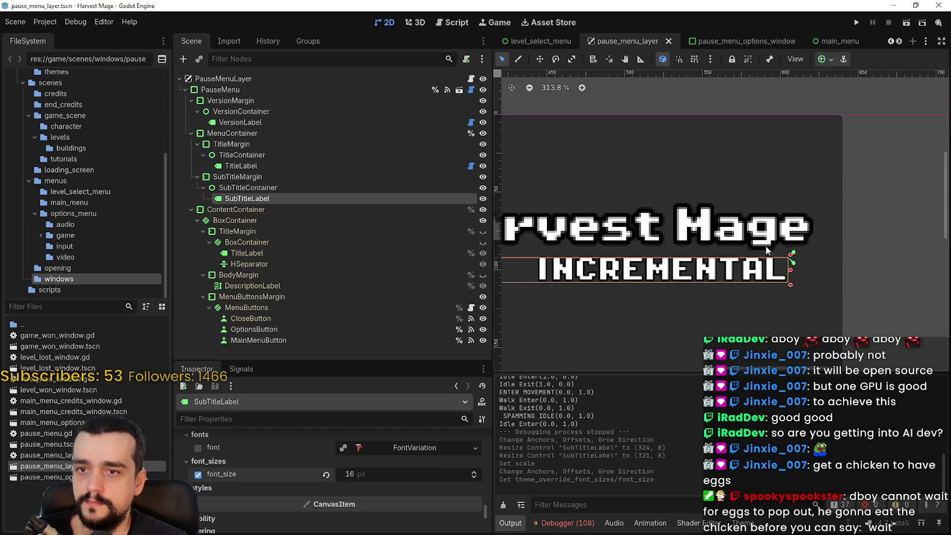
pyautogui.scroll(-3, 771, 263)
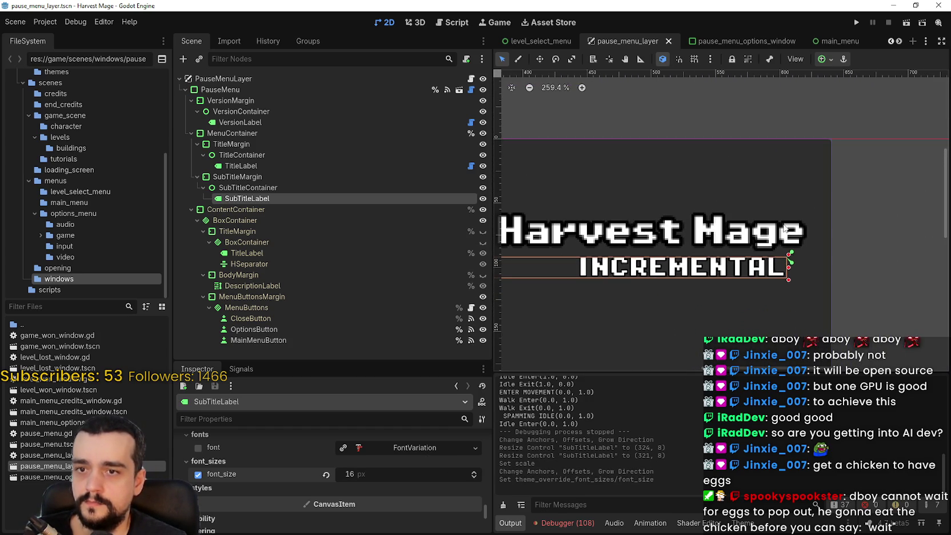
pyautogui.click(855, 23)
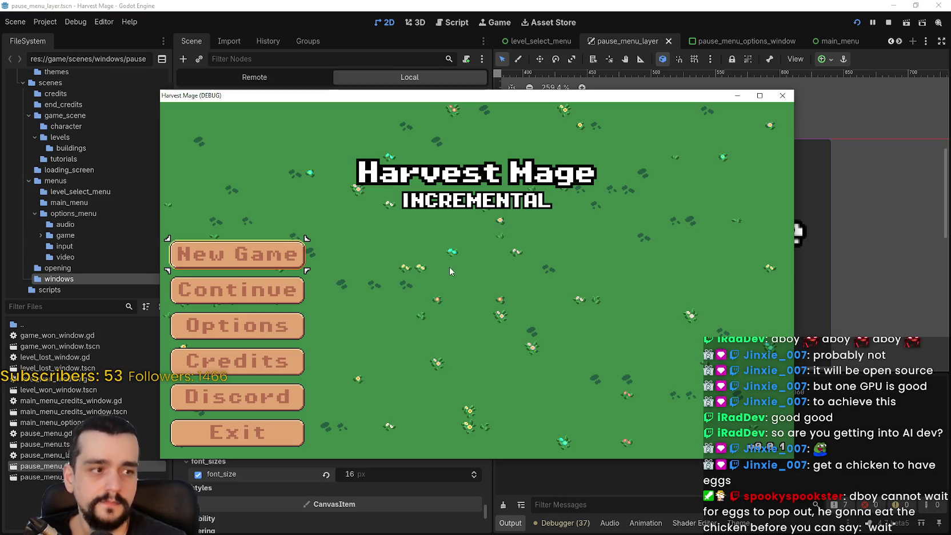
pyautogui.press('Return')
pyautogui.press('Return')
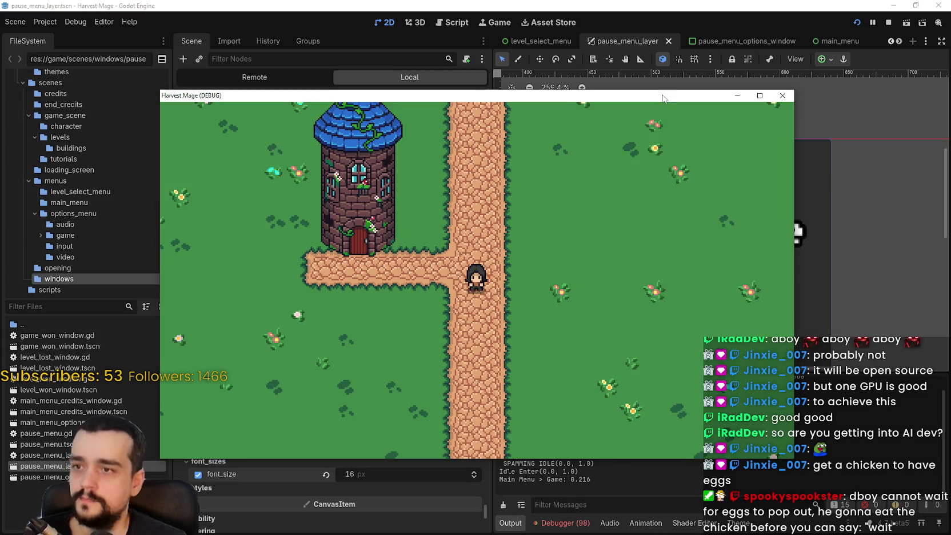
pyautogui.press('Escape')
pyautogui.click(760, 95)
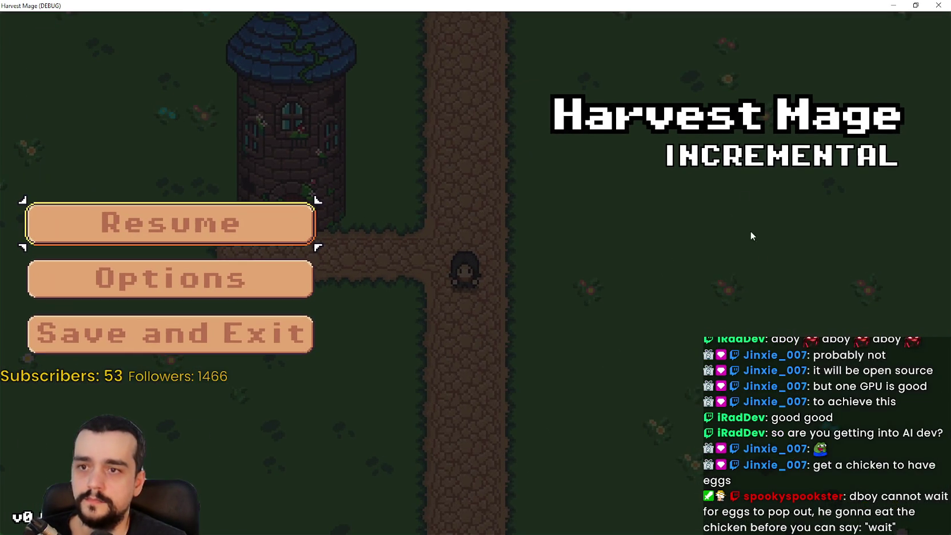
pyautogui.click(929, 5)
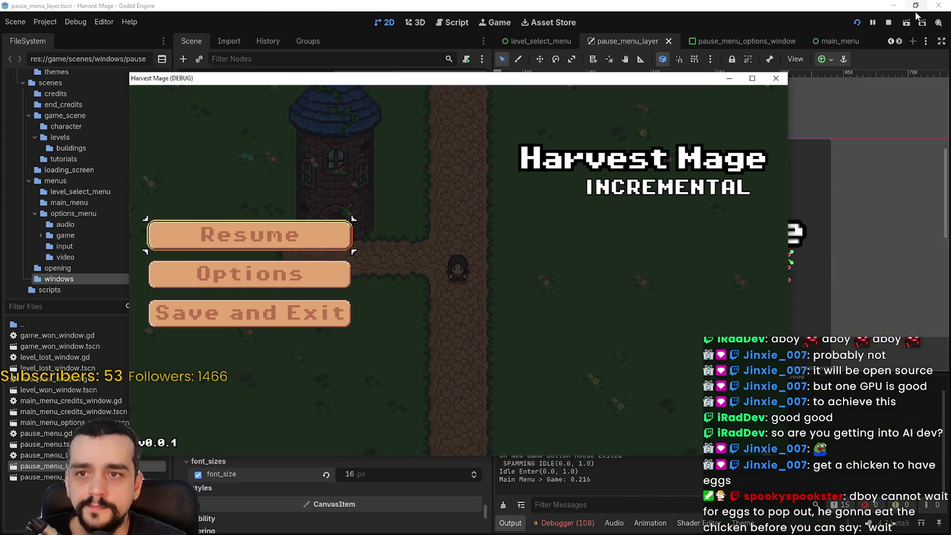
pyautogui.scroll(4, 383, 486)
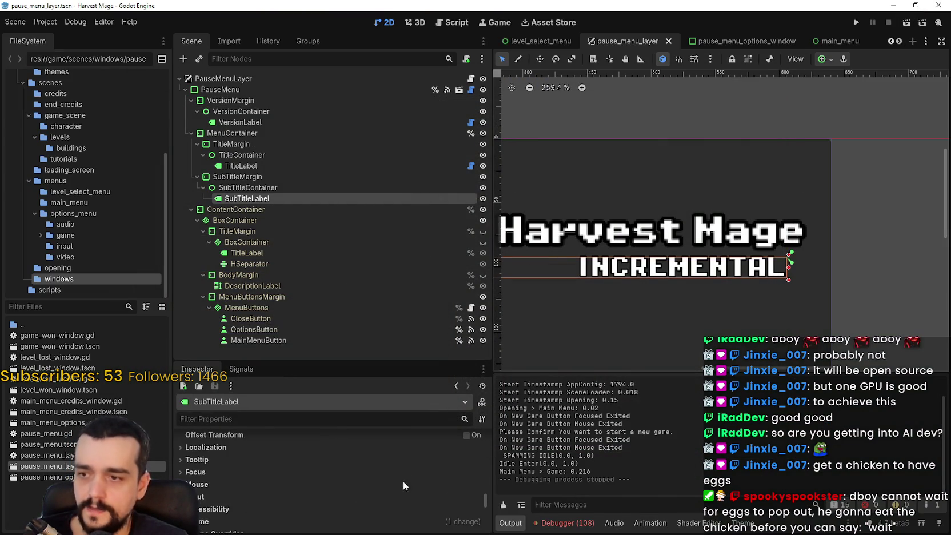
# Raise SubTitleLabel's outline_size constant override from 4 to 6
pyautogui.click(202, 496)
pyautogui.scroll(-2, 241, 472)
pyautogui.click(227, 461)
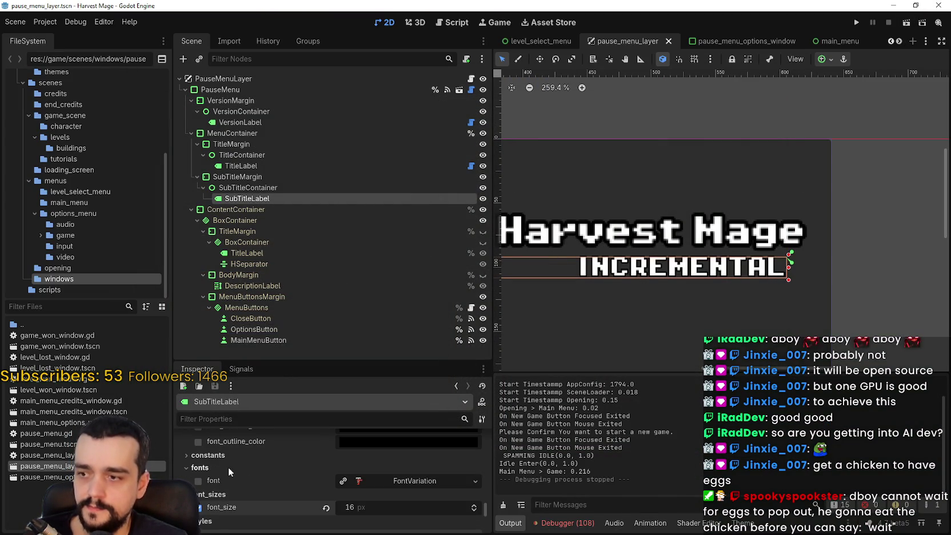
pyautogui.click(222, 460)
pyautogui.scroll(-2, 419, 474)
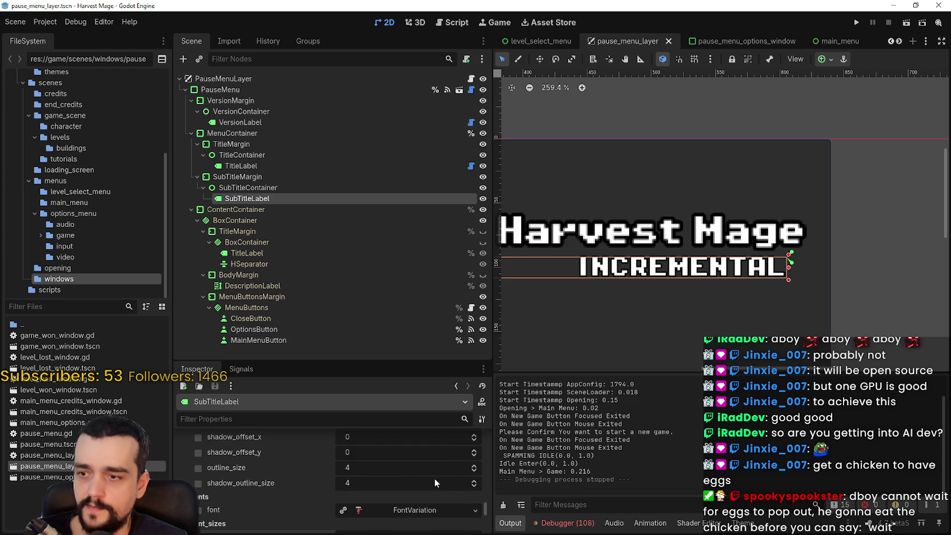
pyautogui.click(475, 467)
pyautogui.scroll(6, 775, 264)
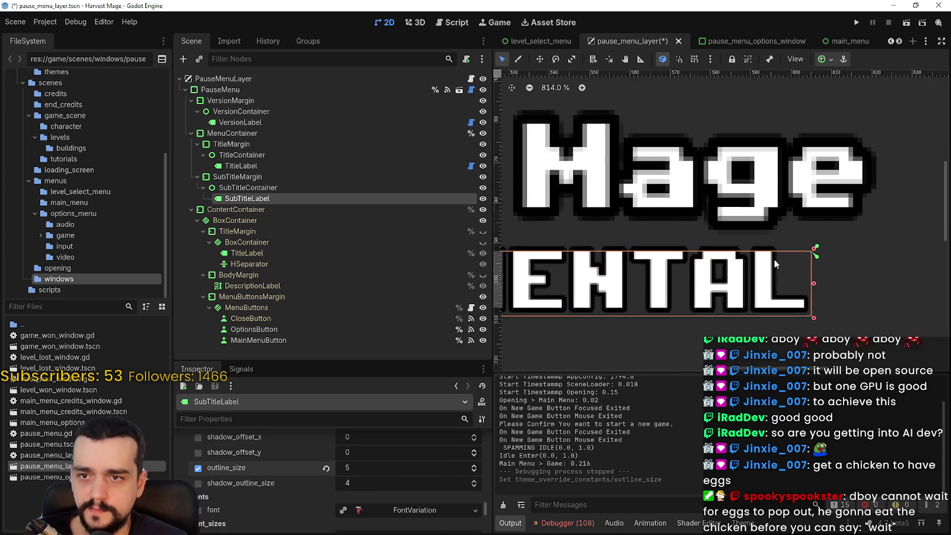
pyautogui.scroll(2, 776, 263)
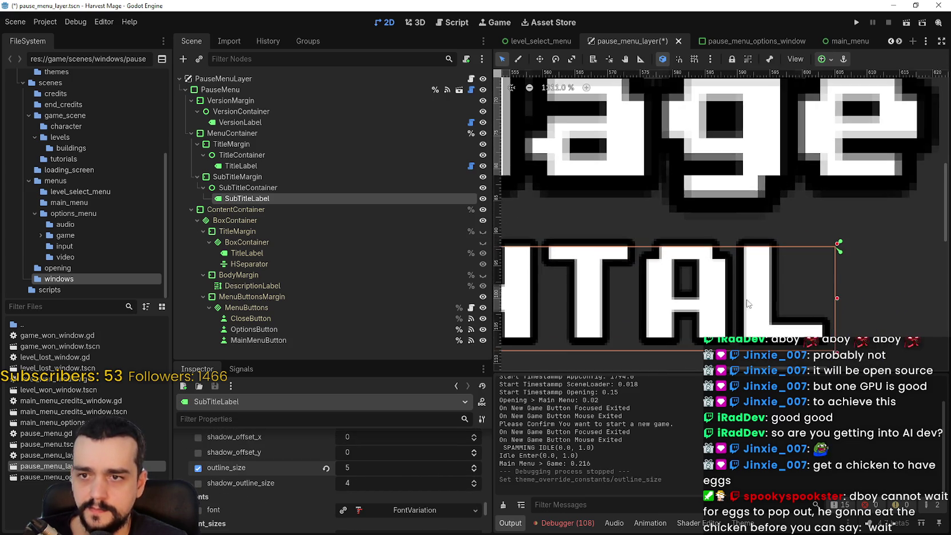
pyautogui.click(473, 466)
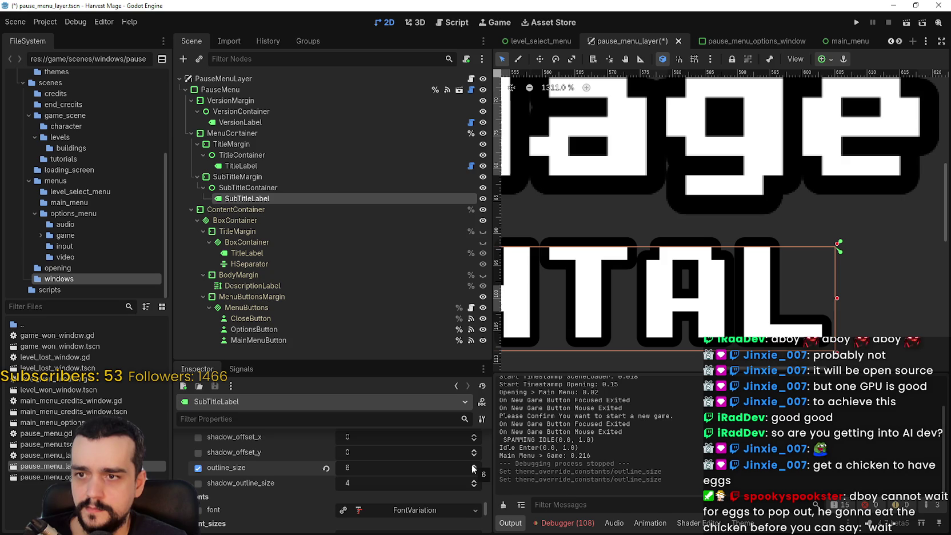
# Raise the subtitle's shadow_outline_size to 6 as well
pyautogui.click(474, 481)
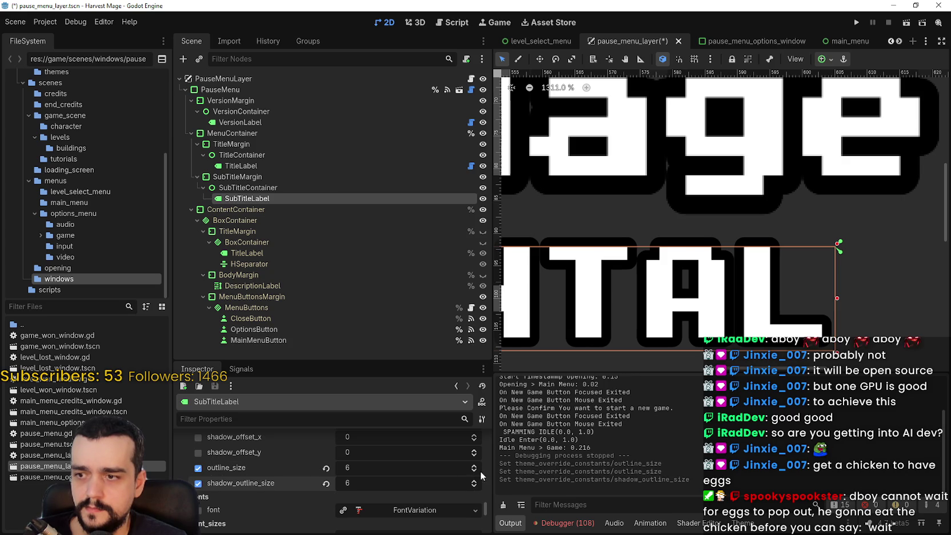
pyautogui.hscroll(-10, 603, 296)
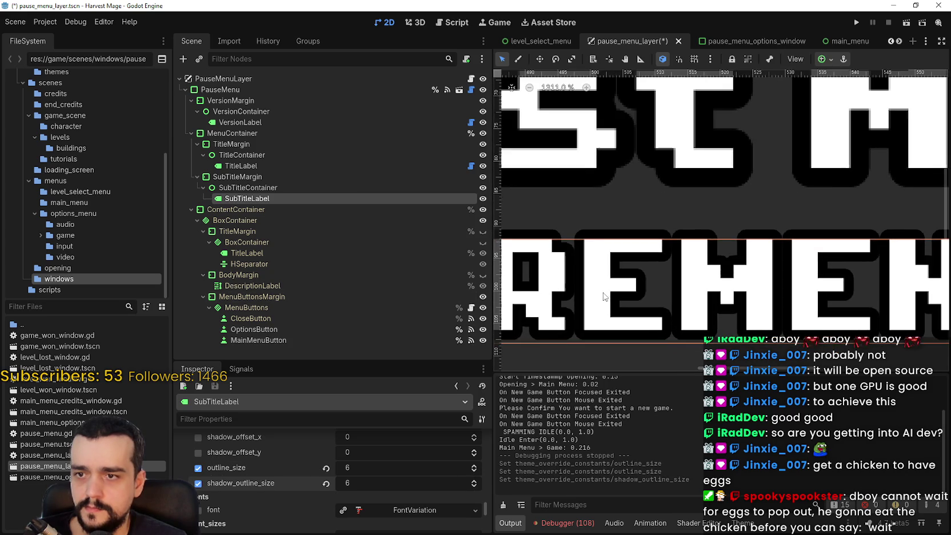
pyautogui.scroll(-2, 672, 330)
# Save and run the game, start a New Game, and pause it
pyautogui.press('F5')
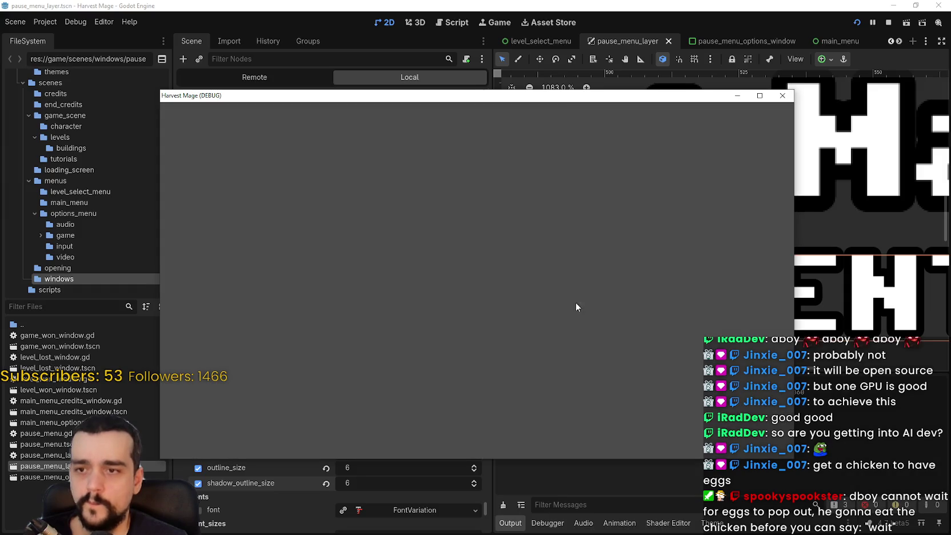
pyautogui.press('Return')
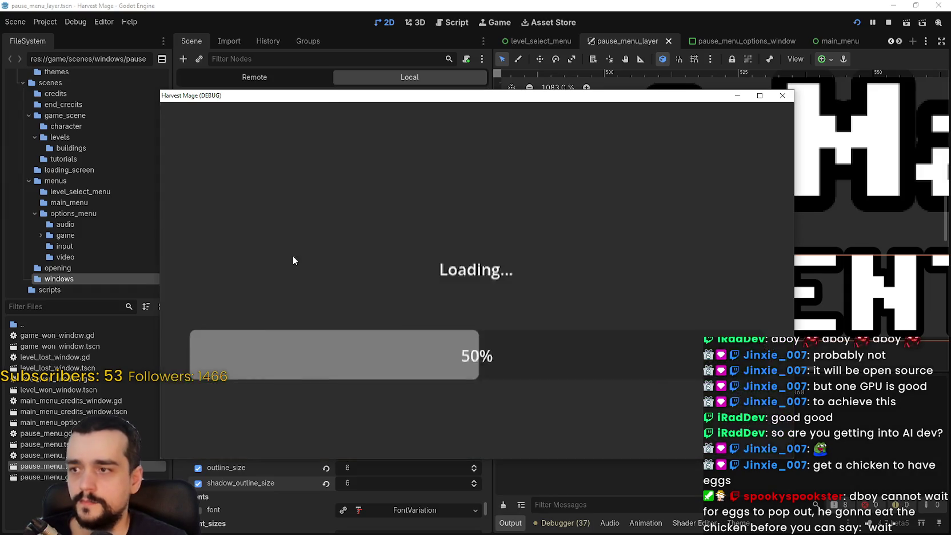
pyautogui.press('Escape')
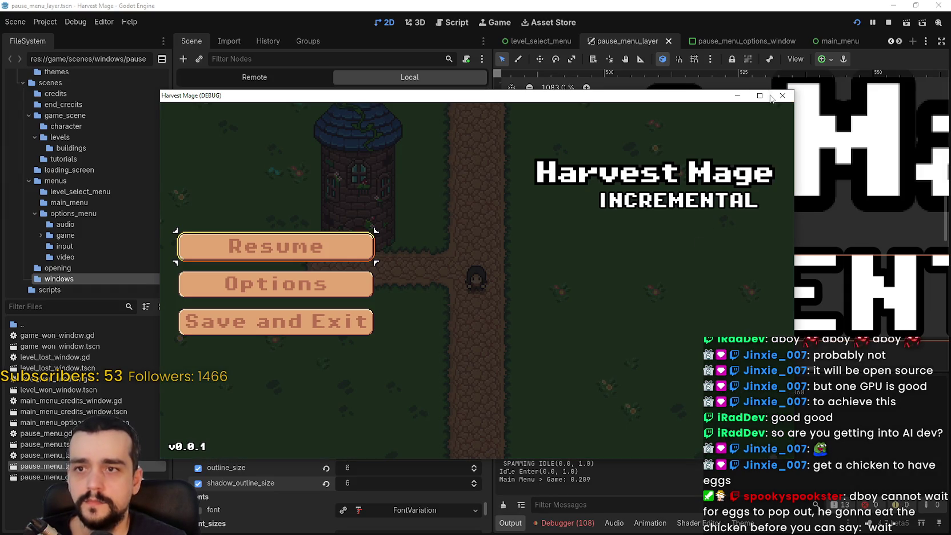
# Maximize the game window and snip the Harvest Mage INCREMENTAL title region
pyautogui.click(759, 96)
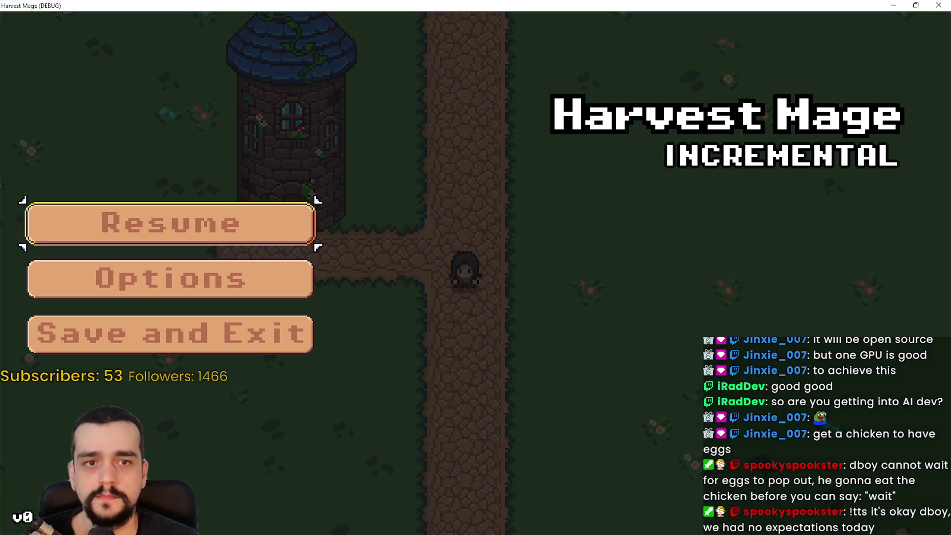
pyautogui.press('super+shift+s')
pyautogui.moveTo(523, 73); pyautogui.dragTo(943, 192)
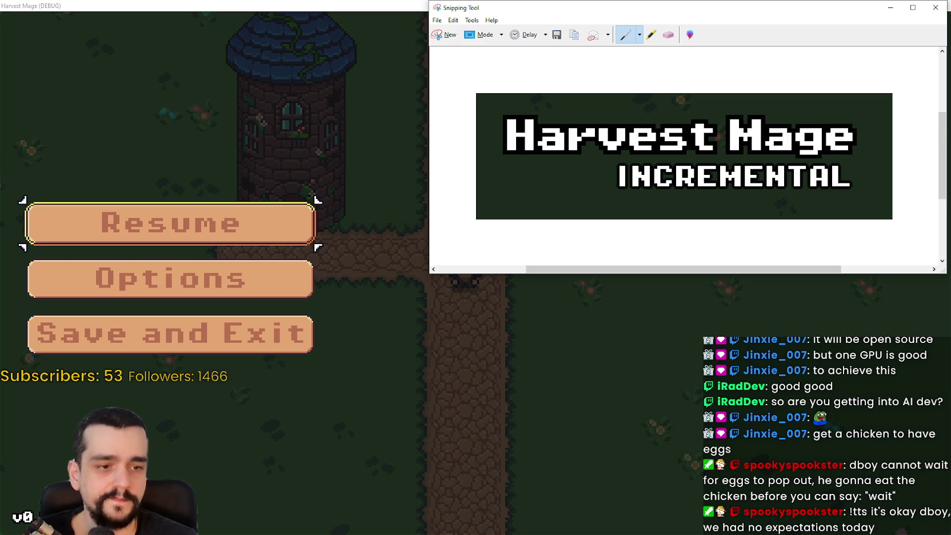
# Paste the captured title image into Paint below the other game screenshots
pyautogui.hotkey('alt', 'Tab')
pyautogui.hotkey('ctrl', 'v')
pyautogui.scroll(-3, 550, 280)
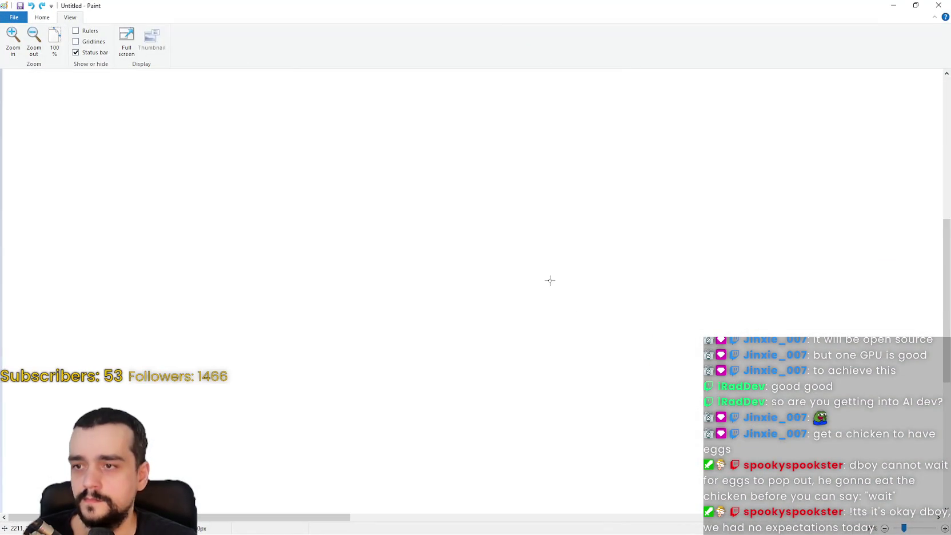
pyautogui.scroll(5, 550, 280)
pyautogui.hotkey('ctrl', 'v')
pyautogui.moveTo(160, 117)
pyautogui.mouseDown()
pyautogui.moveTo(387, 192)
pyautogui.moveTo(544, 333)
pyautogui.mouseUp()
# Zoom in closely on the INCREMENTAL letters, then minimize Paint and return to the game
pyautogui.click(13, 37)
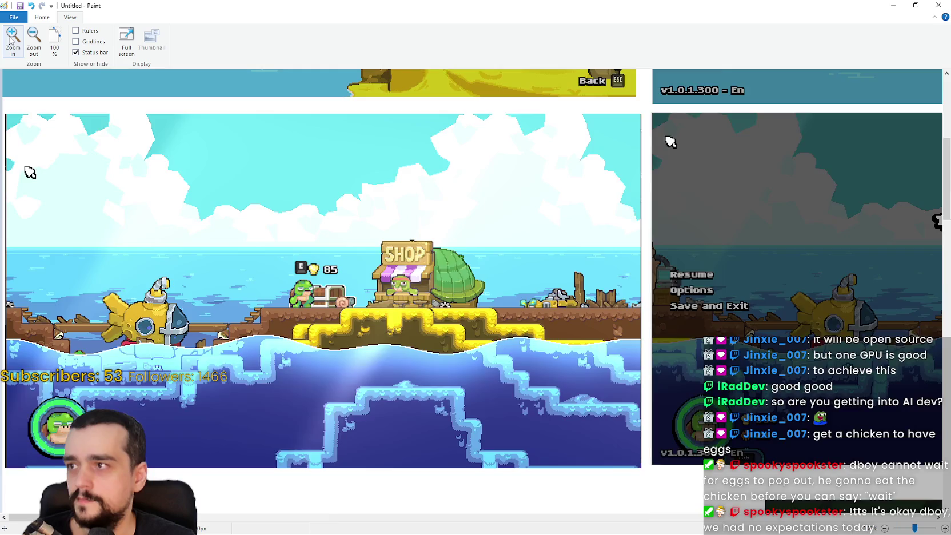
pyautogui.click(13, 37)
pyautogui.click(12, 37)
pyautogui.scroll(-2, 476, 291)
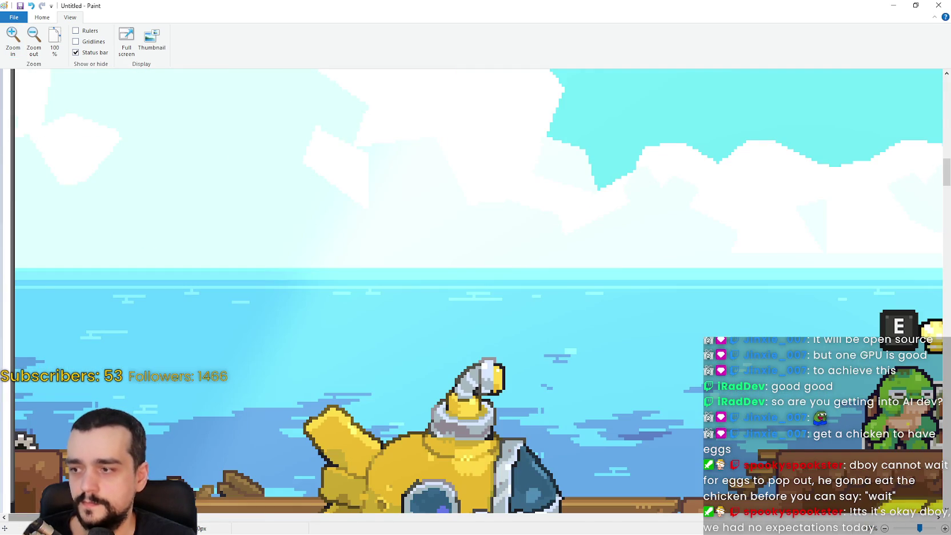
pyautogui.scroll(-10, 231, 439)
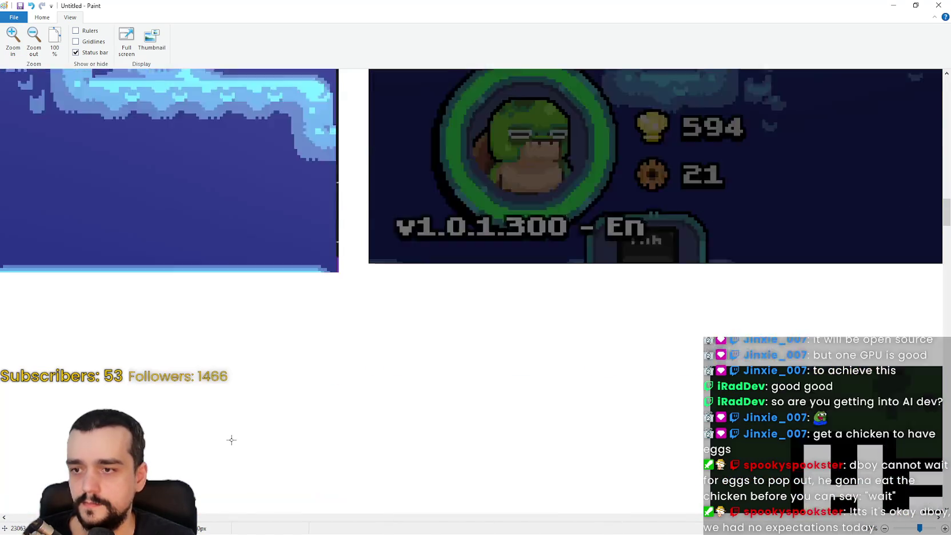
pyautogui.scroll(-2, 231, 439)
pyautogui.scroll(-3, 315, 458)
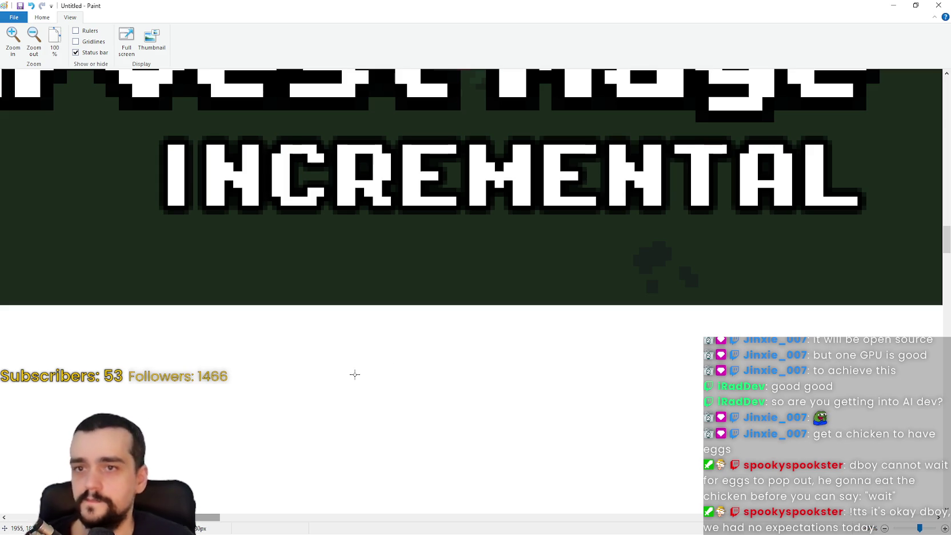
pyautogui.click(17, 48)
pyautogui.click(20, 50)
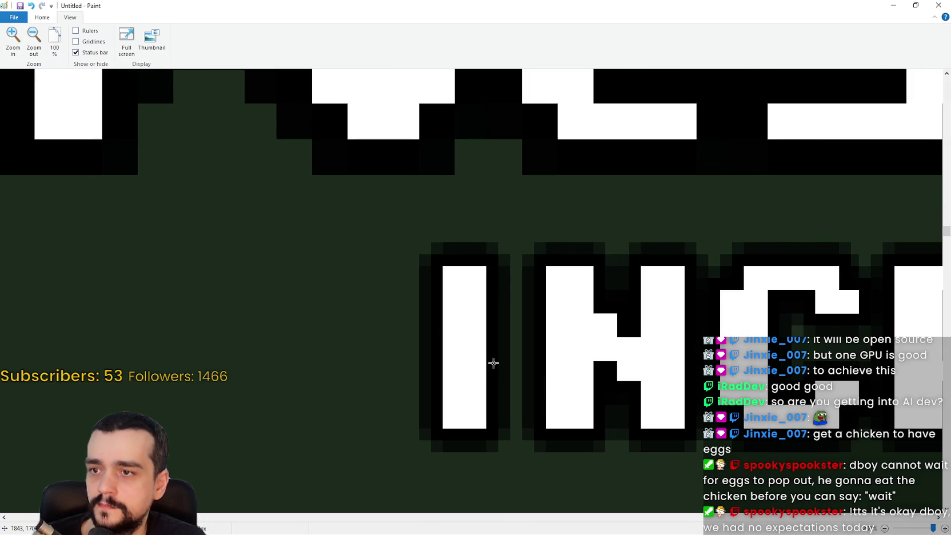
pyautogui.scroll(-3, 491, 343)
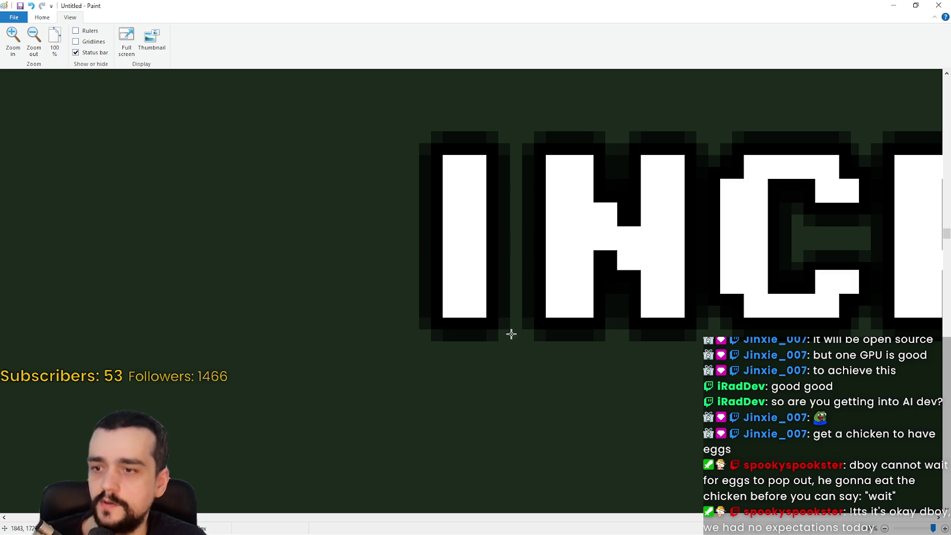
pyautogui.click(894, 5)
pyautogui.click(359, 309)
# Stop the running game and return to the 2D scene view
pyautogui.press('Down')
pyautogui.press('Return')
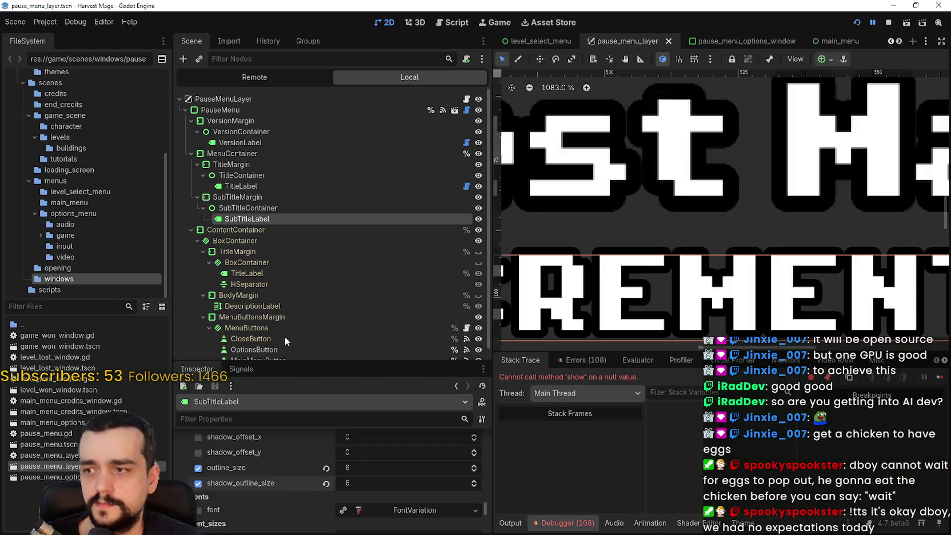
pyautogui.click(888, 23)
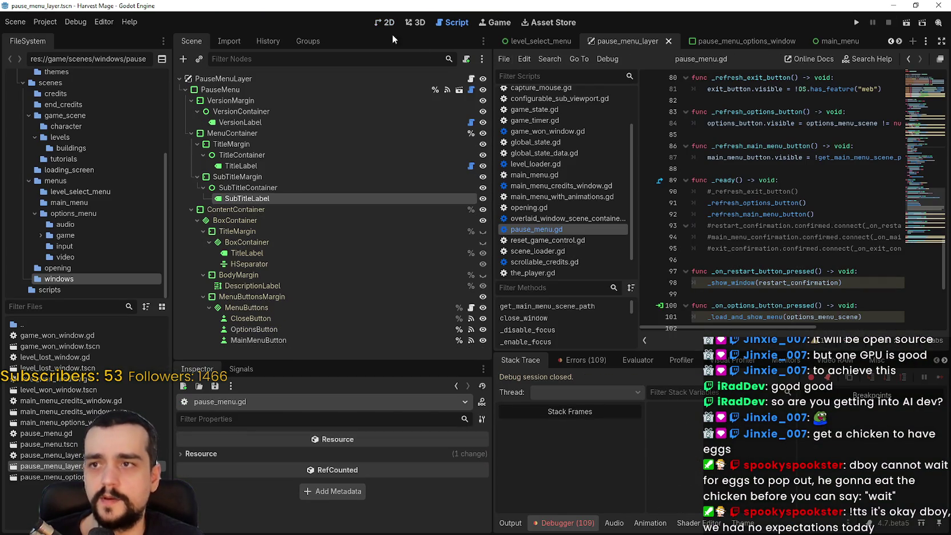
pyautogui.click(386, 22)
# Select SubTitleLabel and open the game_theme.tres Theme editor
pyautogui.scroll(-15, 663, 204)
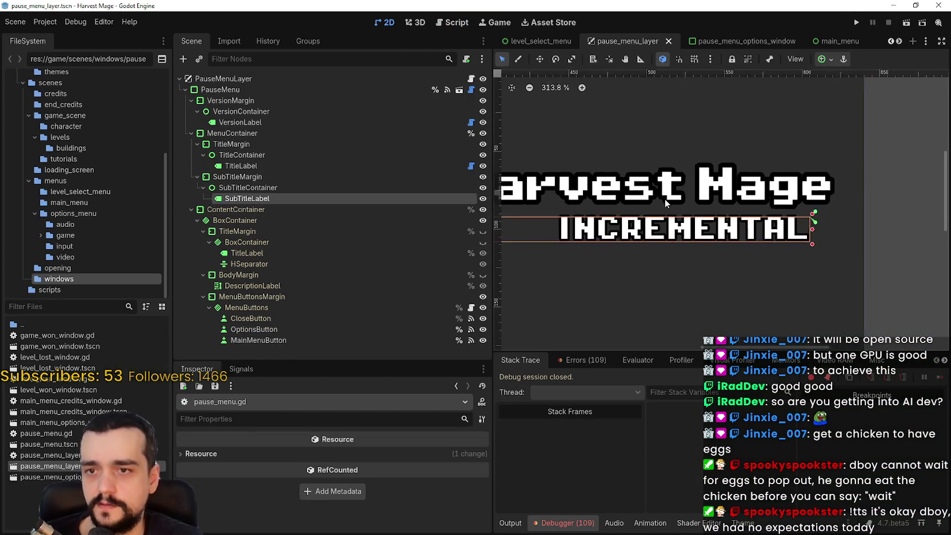
pyautogui.scroll(-2, 633, 241)
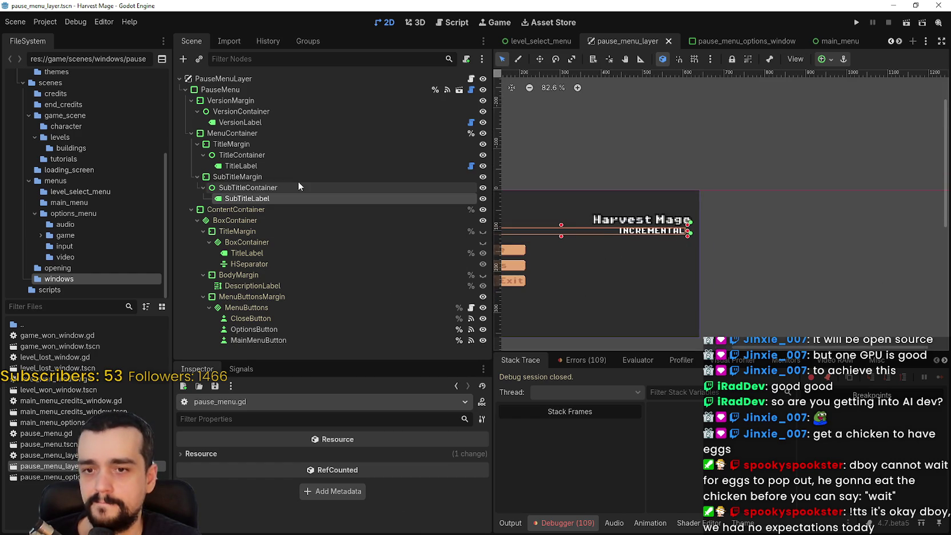
pyautogui.click(287, 201)
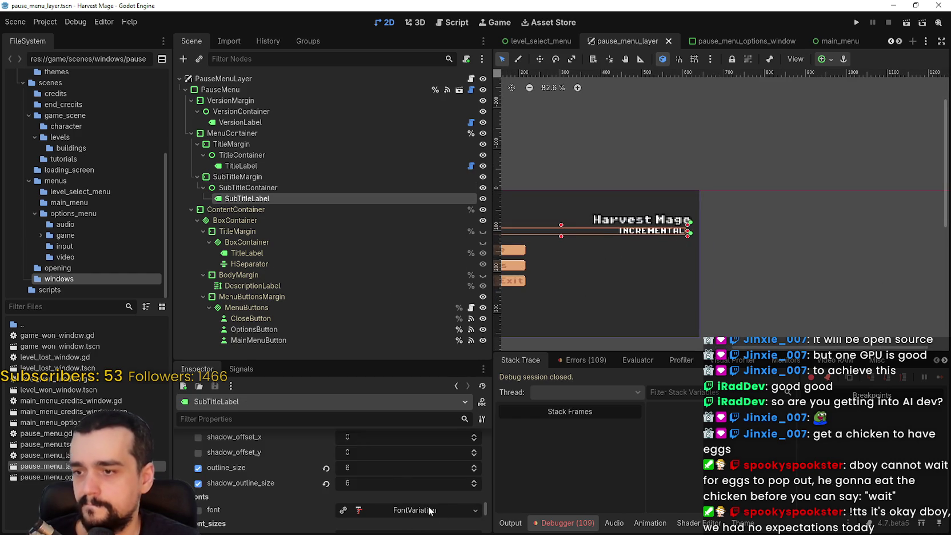
pyautogui.scroll(-2, 310, 513)
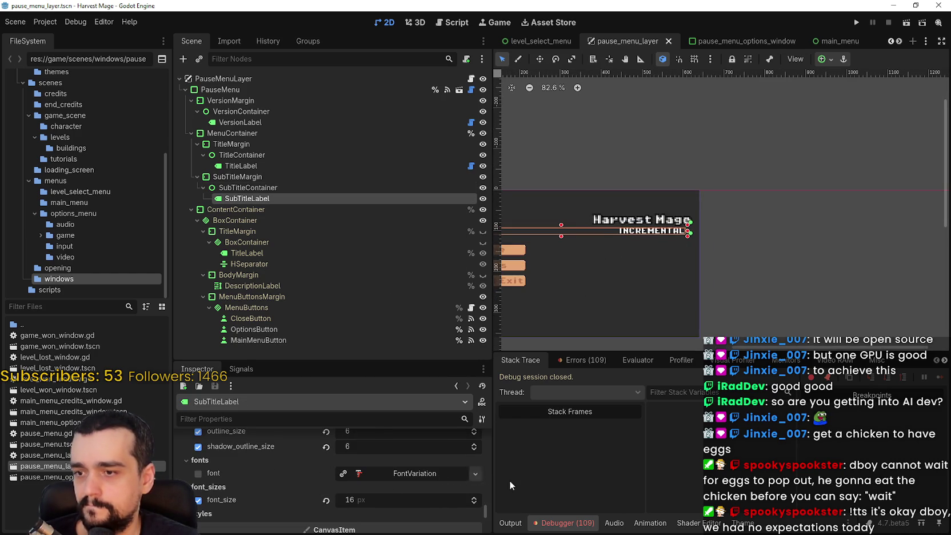
pyautogui.click(743, 523)
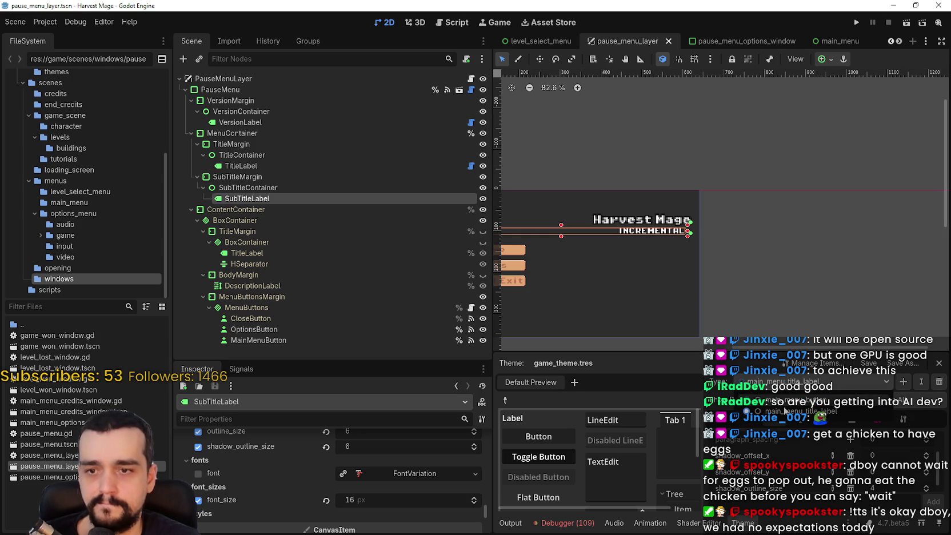
# Assign a FontVariation font to the title label theme type and save
pyautogui.click(885, 419)
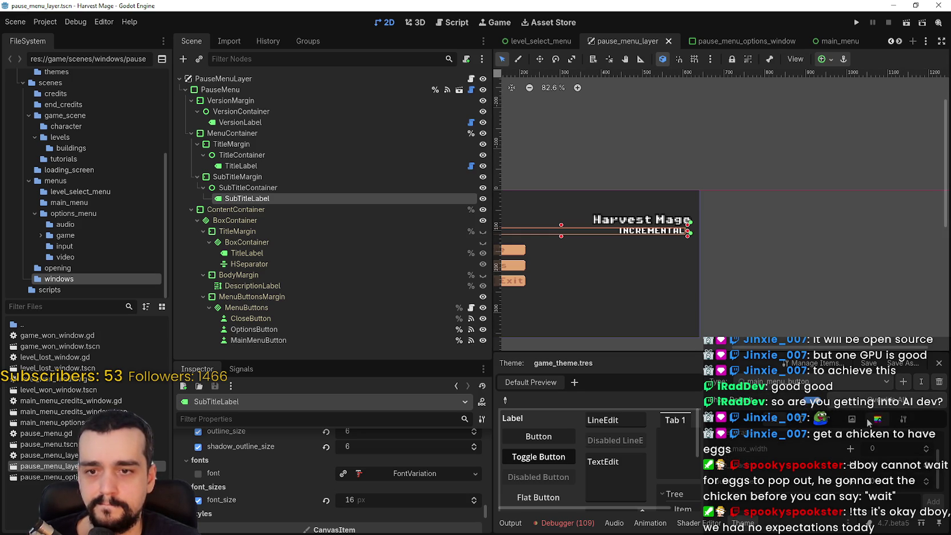
pyautogui.click(858, 421)
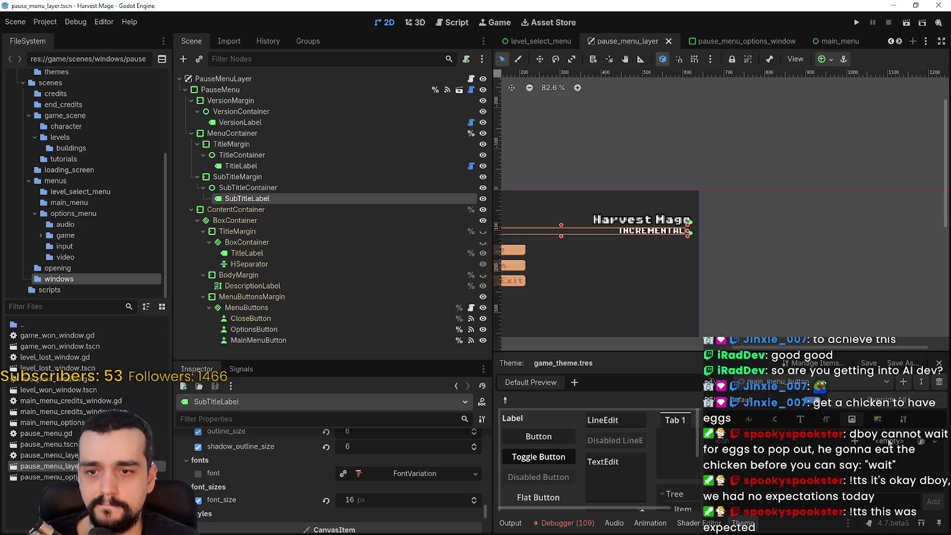
pyautogui.click(799, 420)
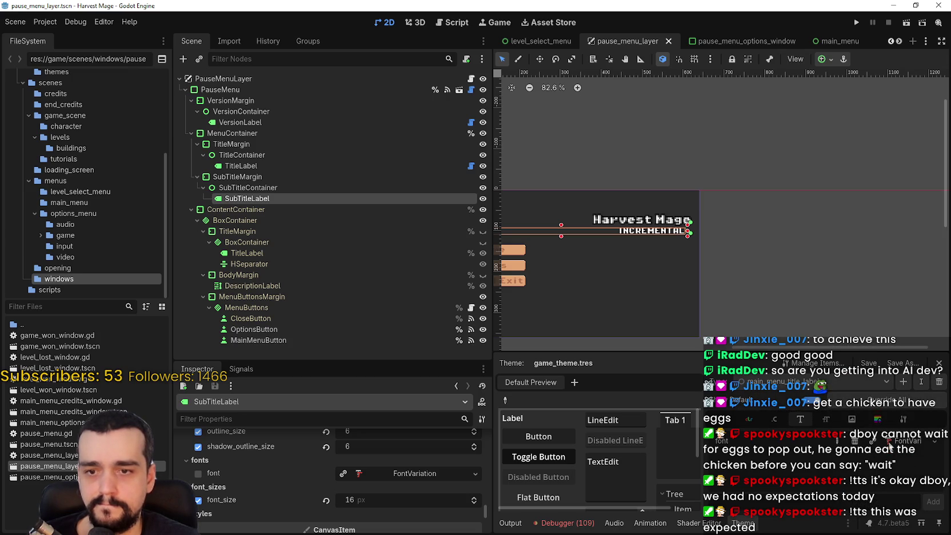
pyautogui.click(934, 449)
pyautogui.click(863, 513)
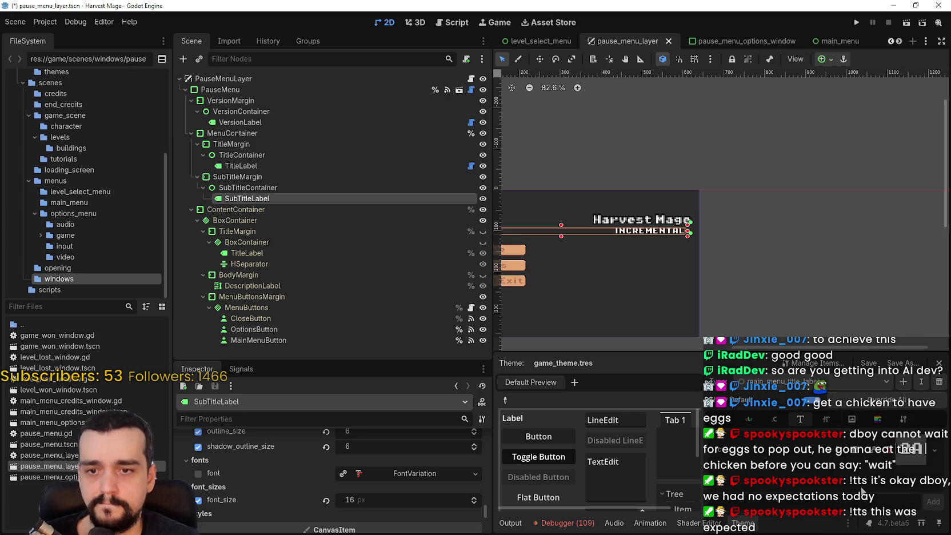
pyautogui.hotkey('ctrl', 's')
# Adjust one of the type's Constants values and save the scene
pyautogui.scroll(5, 640, 216)
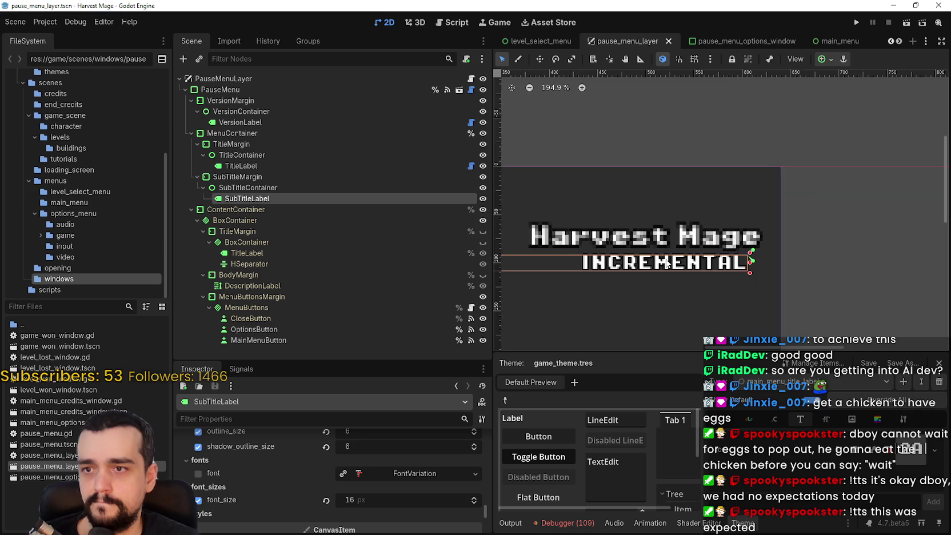
pyautogui.scroll(-4, 667, 240)
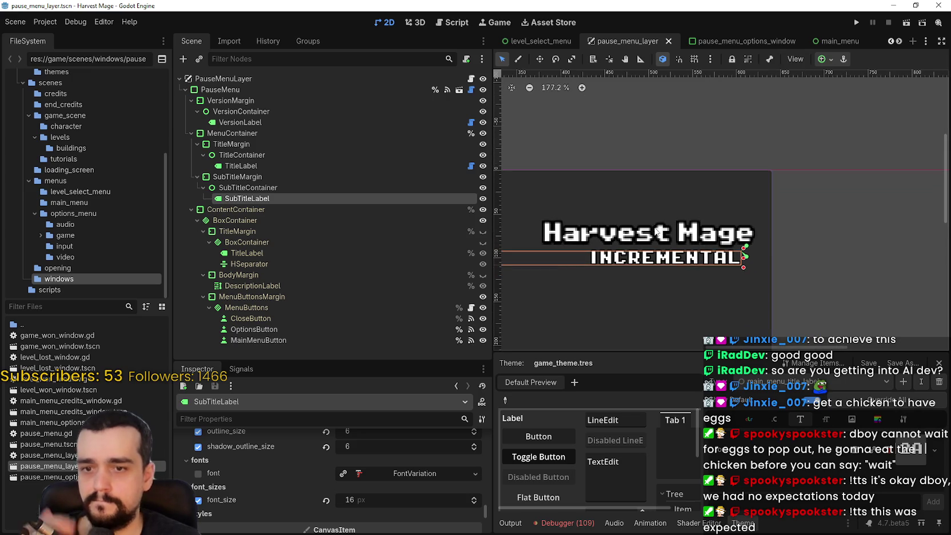
pyautogui.click(773, 421)
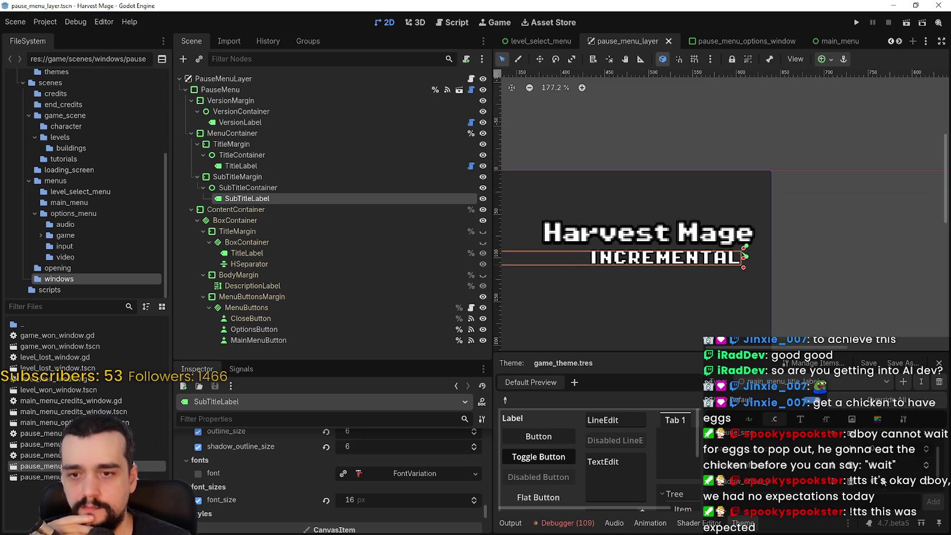
pyautogui.scroll(-1, 830, 457)
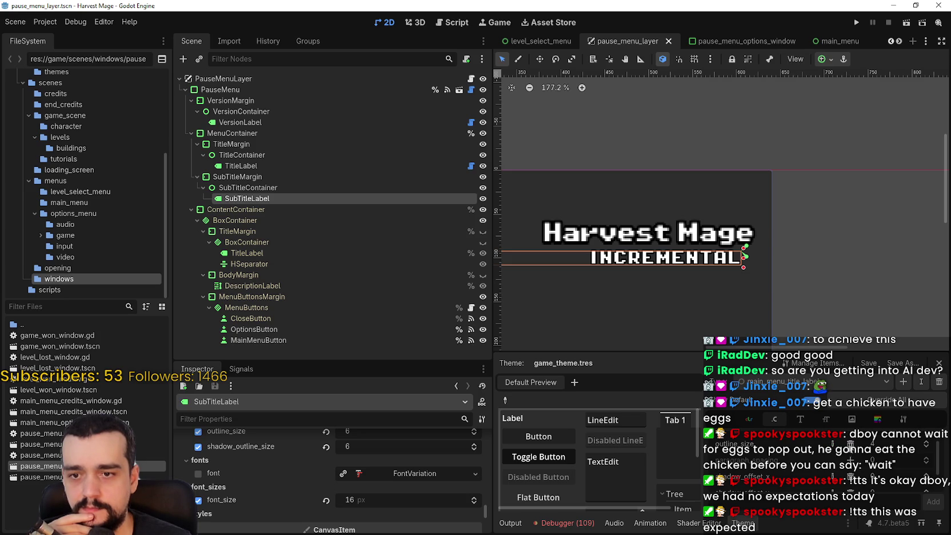
pyautogui.click(851, 448)
pyautogui.scroll(-1, 854, 464)
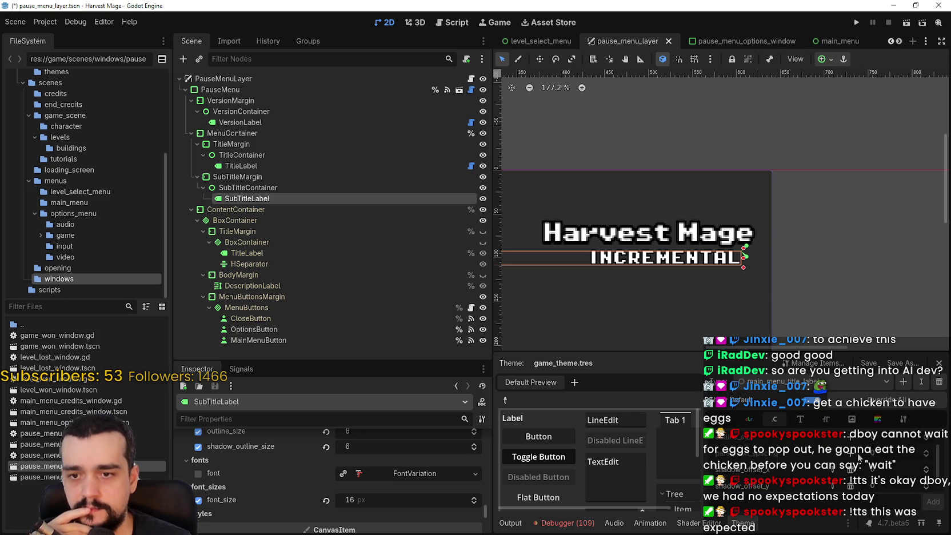
pyautogui.scroll(-1, 863, 486)
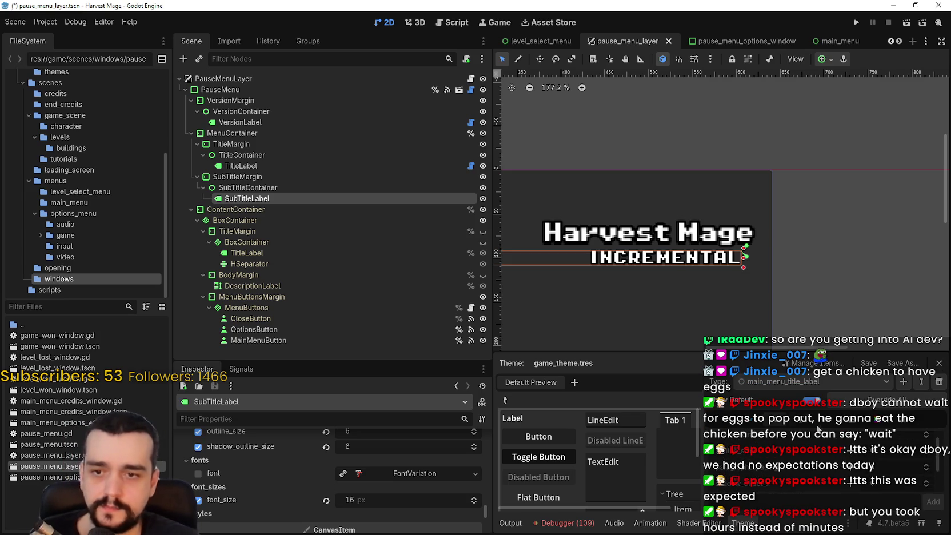
pyautogui.scroll(-1, 822, 426)
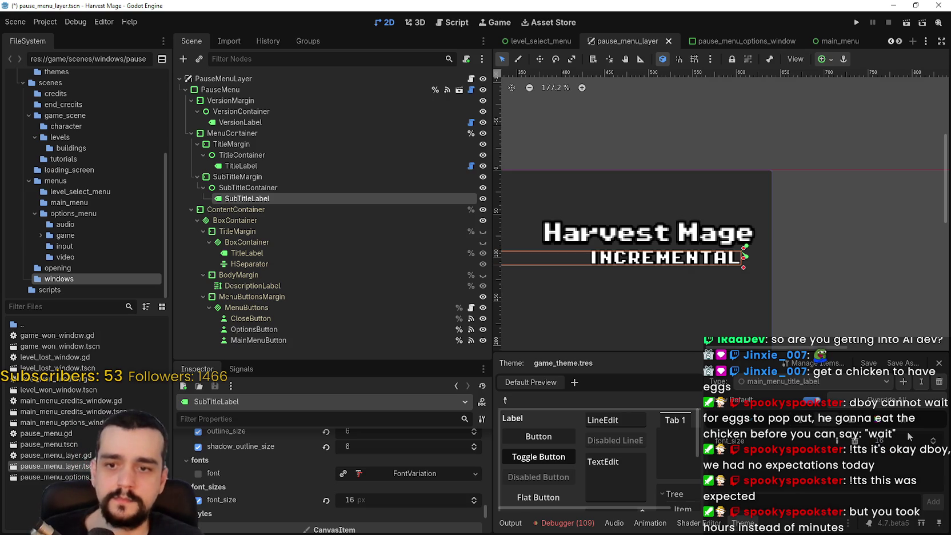
pyautogui.hotkey('ctrl', 's')
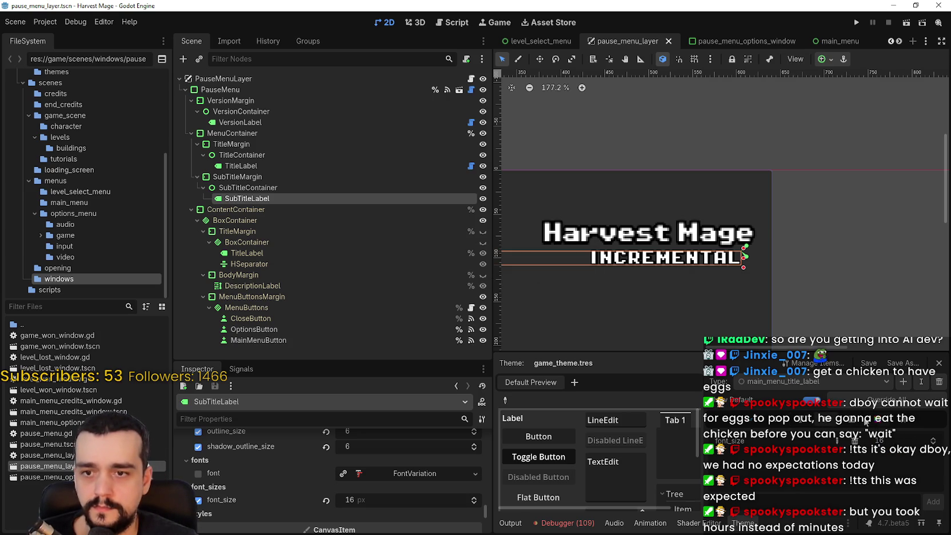
# Edit the type's font_shadow_color in the Colors entries
pyautogui.click(868, 422)
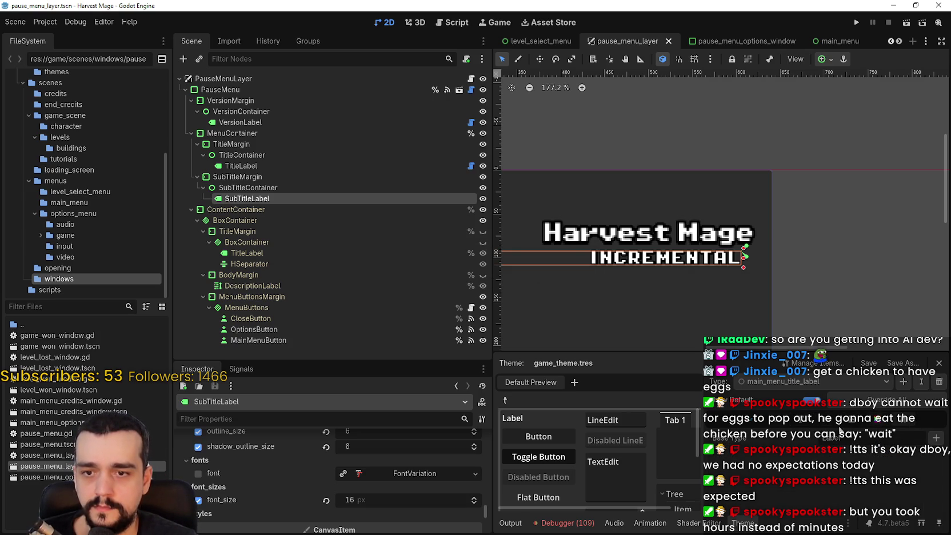
pyautogui.click(747, 422)
pyautogui.click(856, 473)
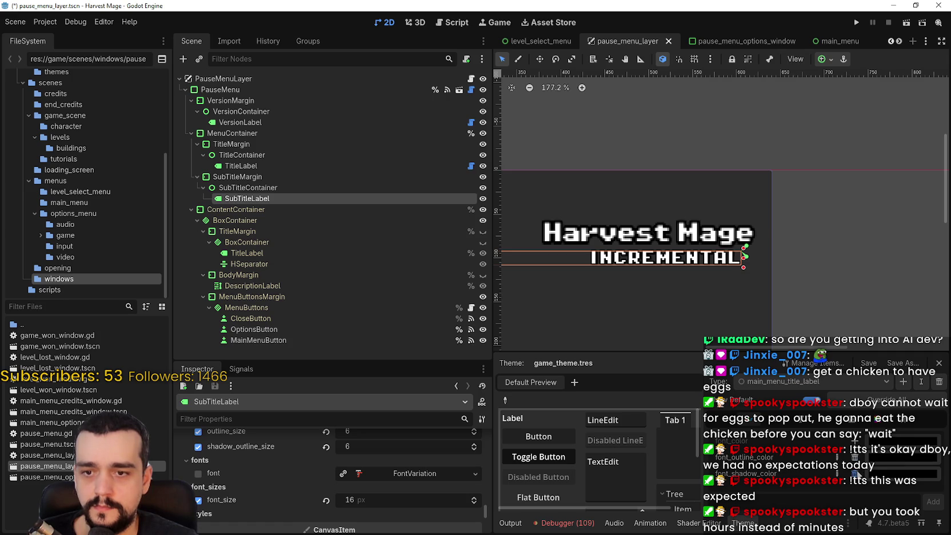
# Revert SubTitleLabel's font_size, outline_size and shadow_outline_size overrides
pyautogui.hotkey('ctrl', 's')
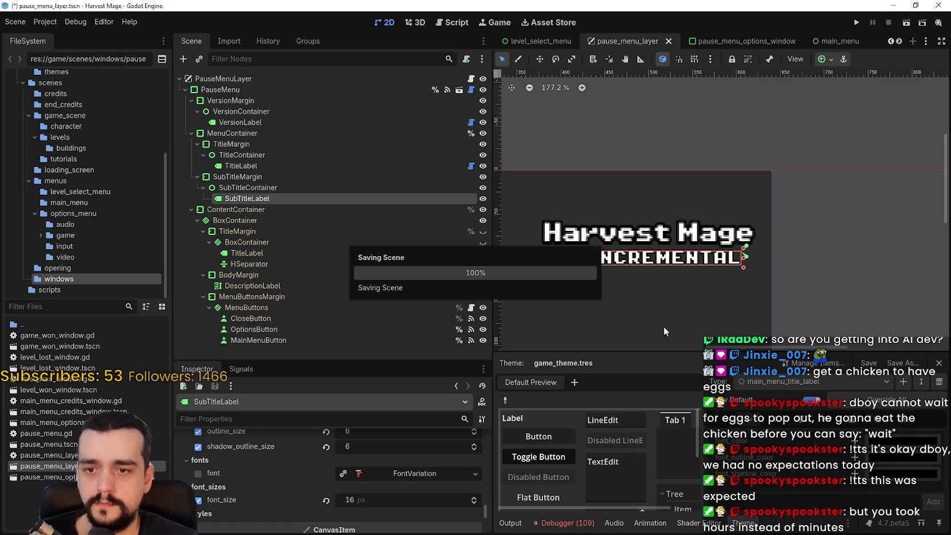
pyautogui.click(360, 198)
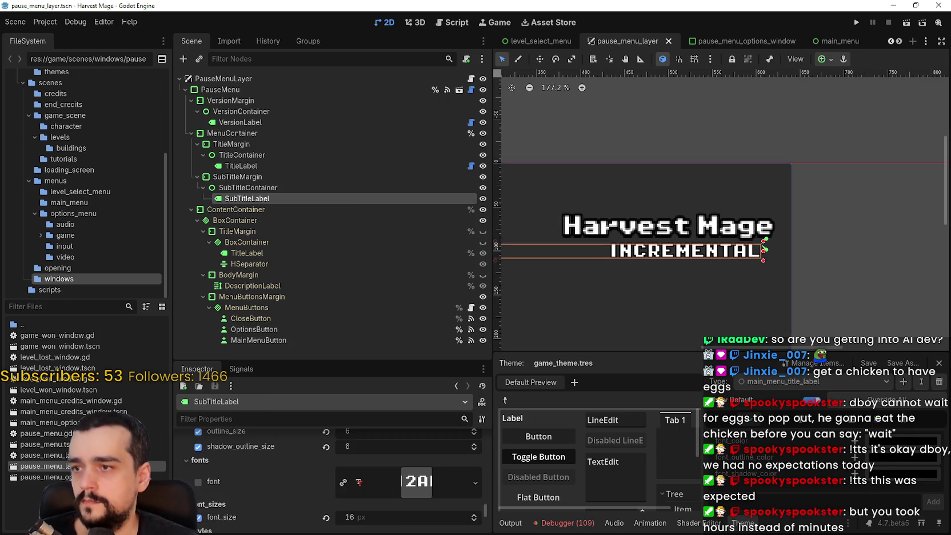
pyautogui.scroll(-1, 395, 503)
pyautogui.click(325, 505)
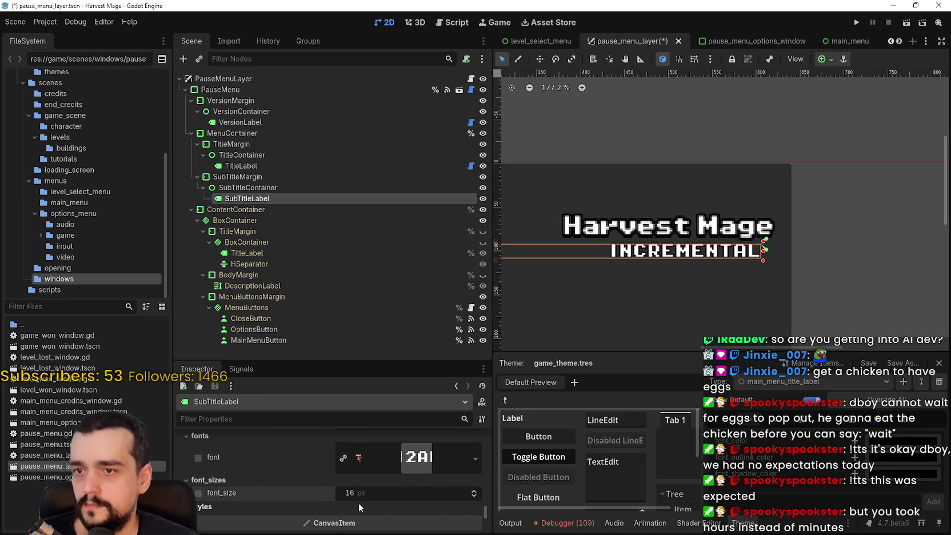
pyautogui.scroll(1, 340, 487)
pyautogui.click(326, 446)
pyautogui.scroll(1, 326, 446)
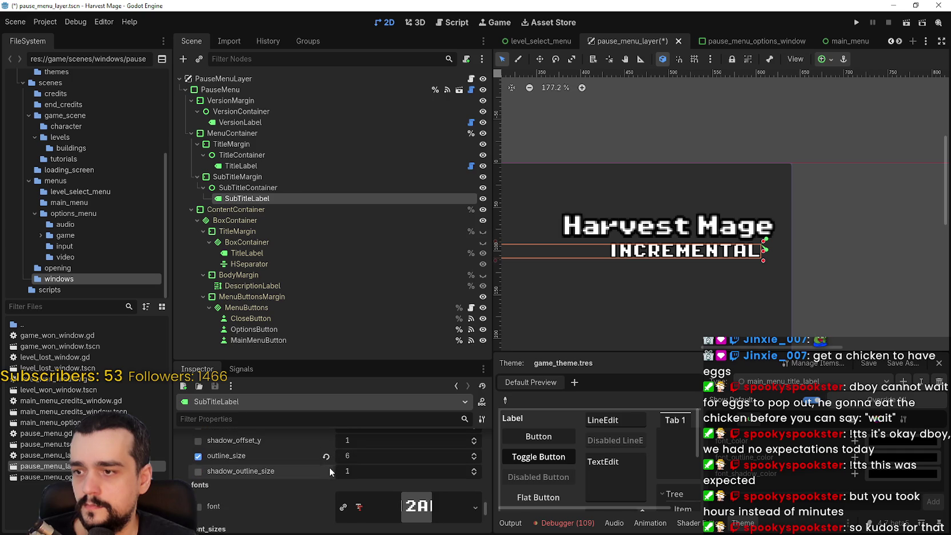
pyautogui.click(327, 456)
pyautogui.scroll(2, 447, 481)
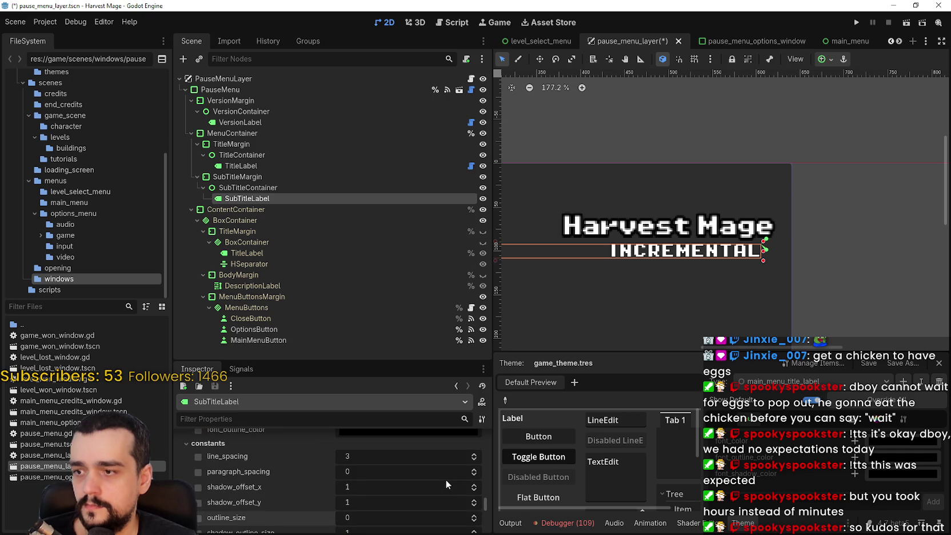
# Save pause_menu_layer with the cleared subtitle overrides
pyautogui.hotkey('ctrl', 's')
pyautogui.scroll(-1, 424, 503)
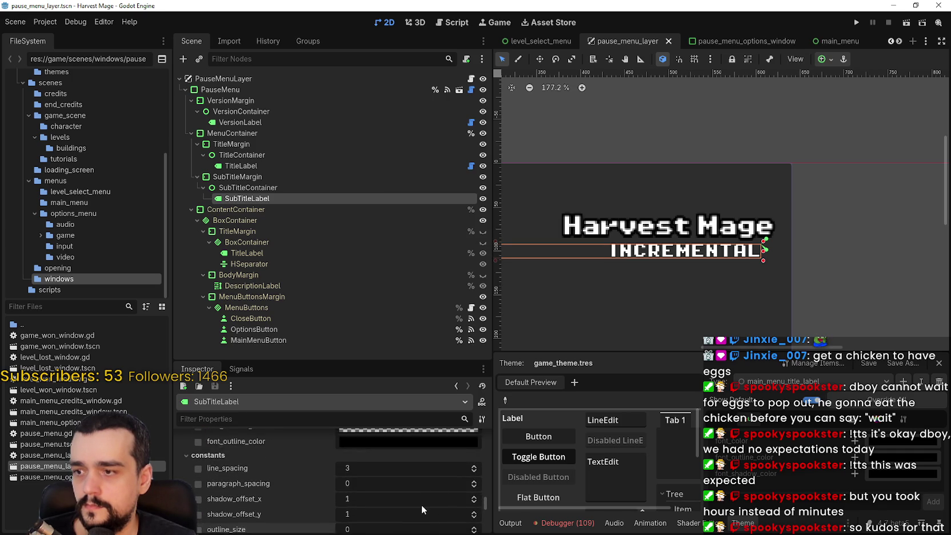
pyautogui.scroll(4, 404, 484)
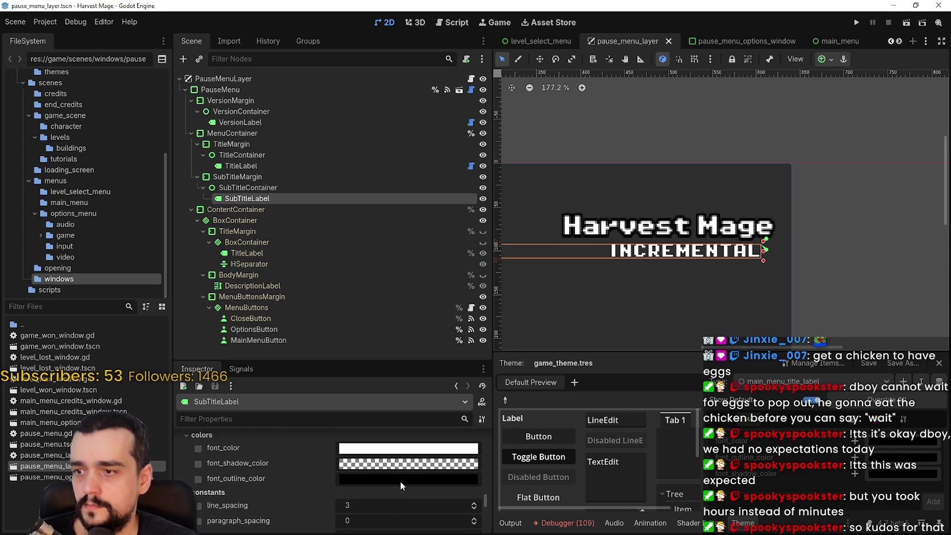
pyautogui.scroll(3, 686, 252)
pyautogui.scroll(2, 708, 200)
pyautogui.scroll(-6, 732, 150)
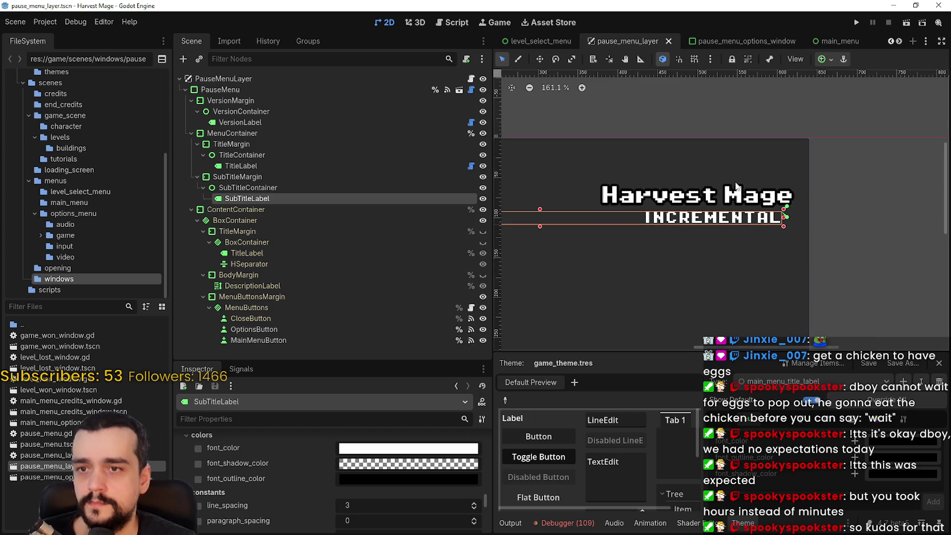
pyautogui.hotkey('ctrl', 's')
# Reset TitleLabel's Layout > Transform size to its default
pyautogui.click(264, 167)
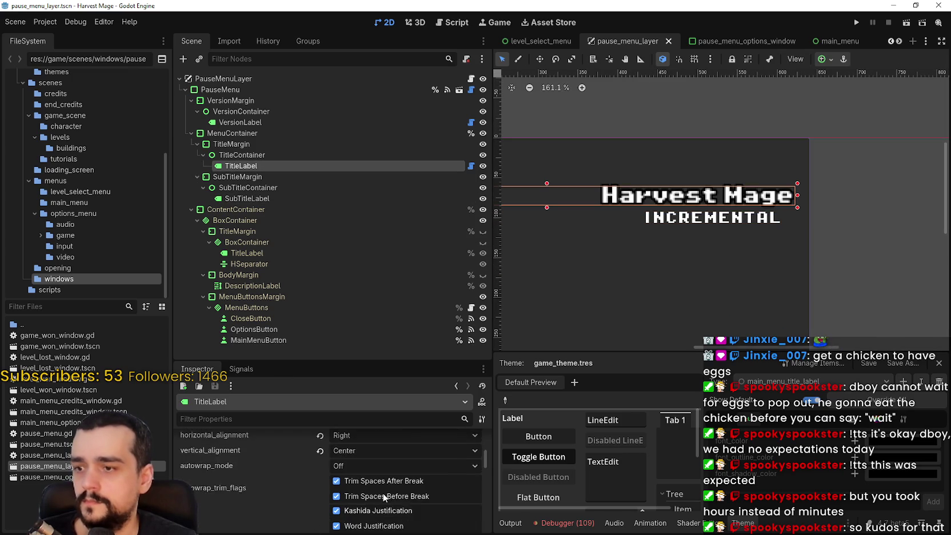
pyautogui.scroll(-2, 375, 488)
pyautogui.scroll(-5, 374, 486)
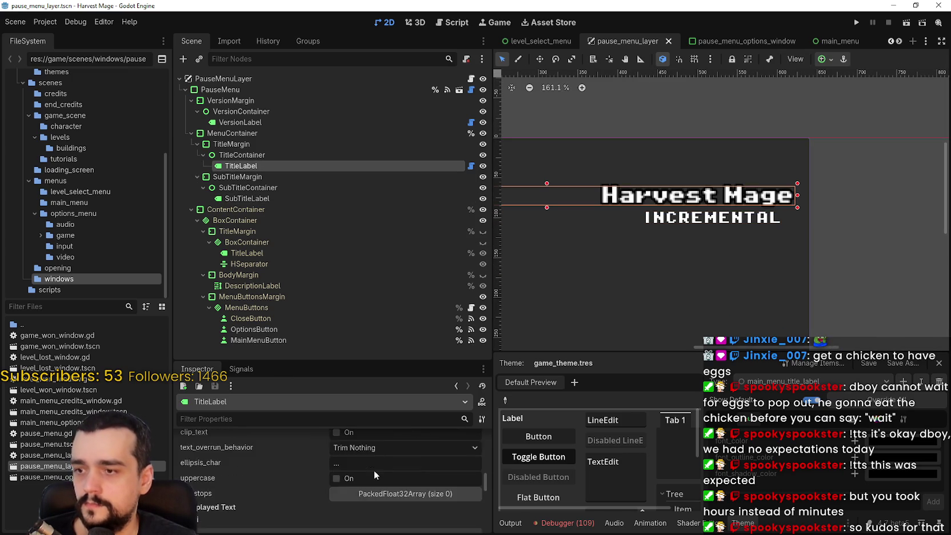
pyautogui.scroll(-1, 373, 468)
pyautogui.click(272, 474)
pyautogui.scroll(-3, 287, 457)
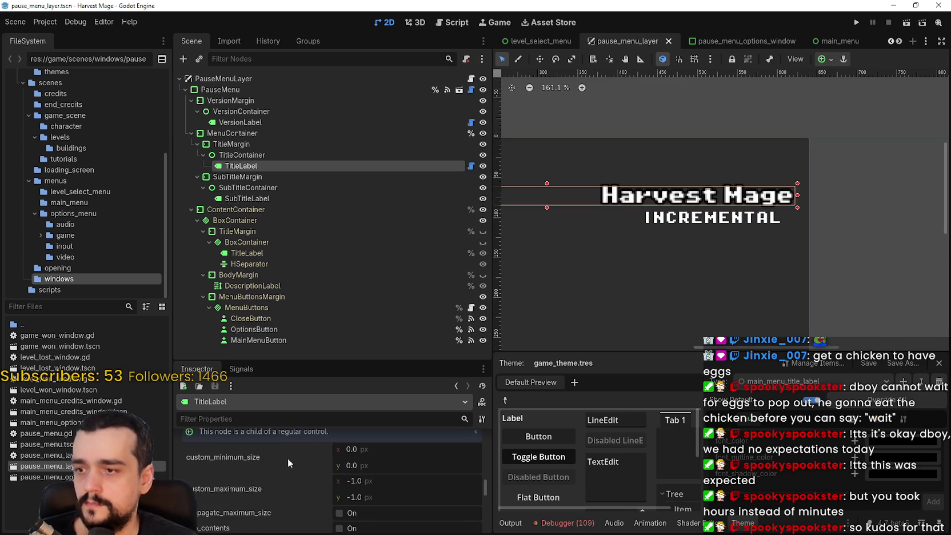
pyautogui.scroll(-2, 313, 487)
pyautogui.click(238, 460)
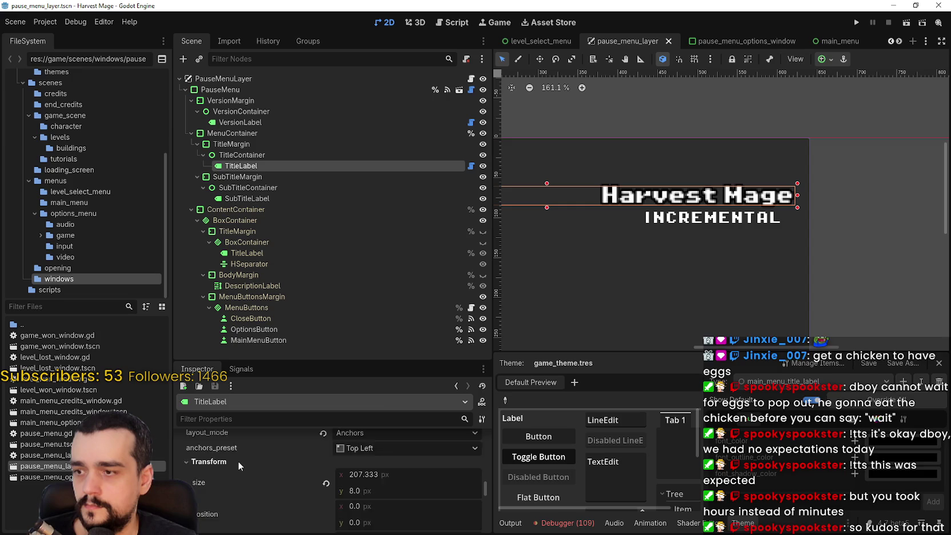
pyautogui.scroll(-1, 237, 461)
pyautogui.click(323, 523)
# Revert TitleLabel's font_size theme override back to the default 16 px
pyautogui.scroll(-5, 322, 486)
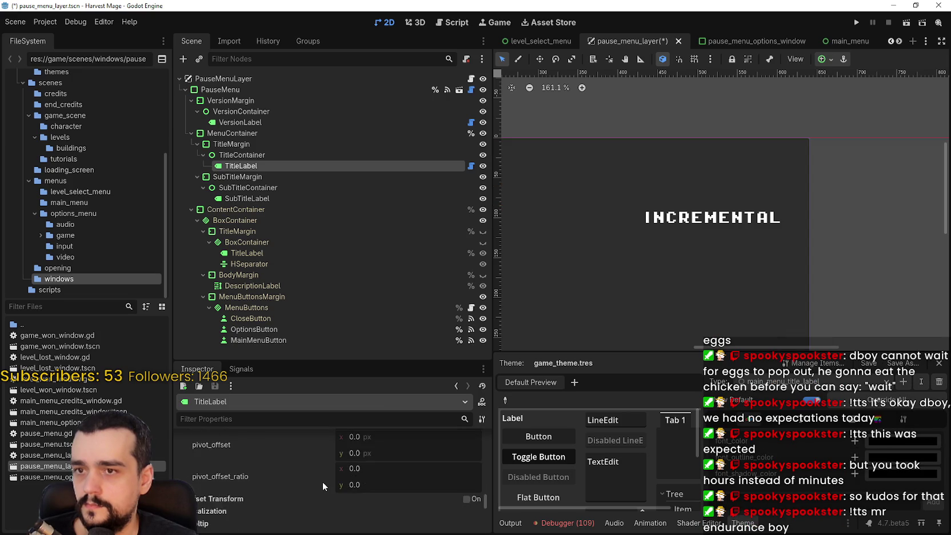
pyautogui.click(258, 452)
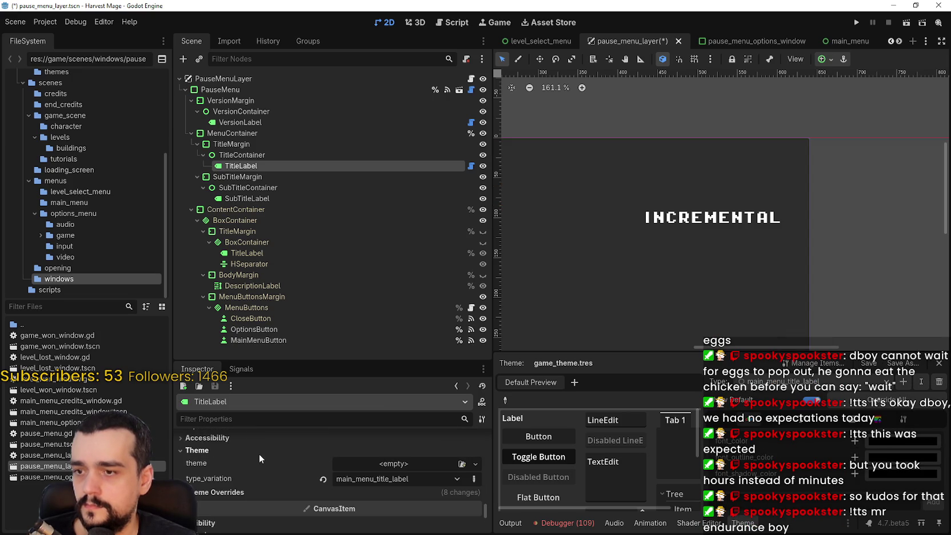
pyautogui.click(246, 491)
pyautogui.scroll(-1, 297, 477)
pyautogui.click(298, 478)
pyautogui.scroll(-3, 283, 479)
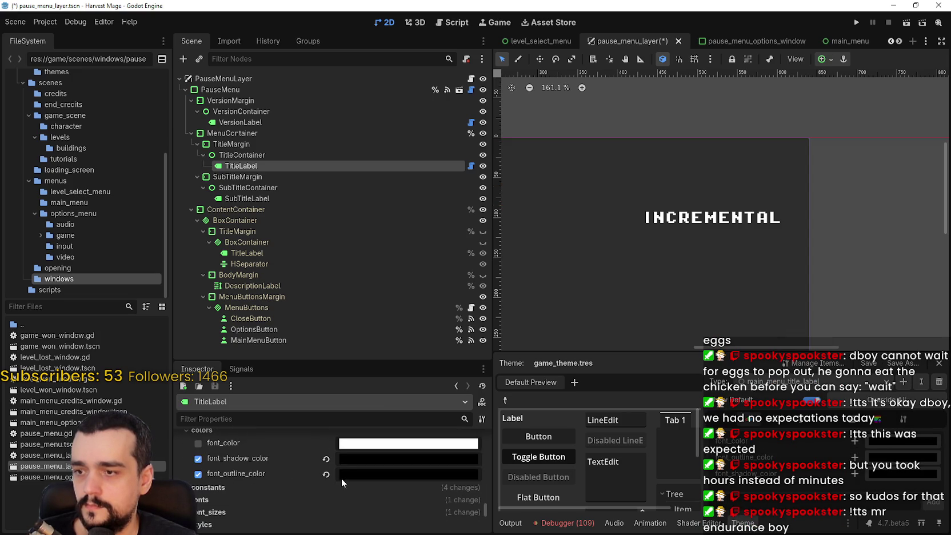
pyautogui.scroll(-1, 290, 472)
pyautogui.click(228, 436)
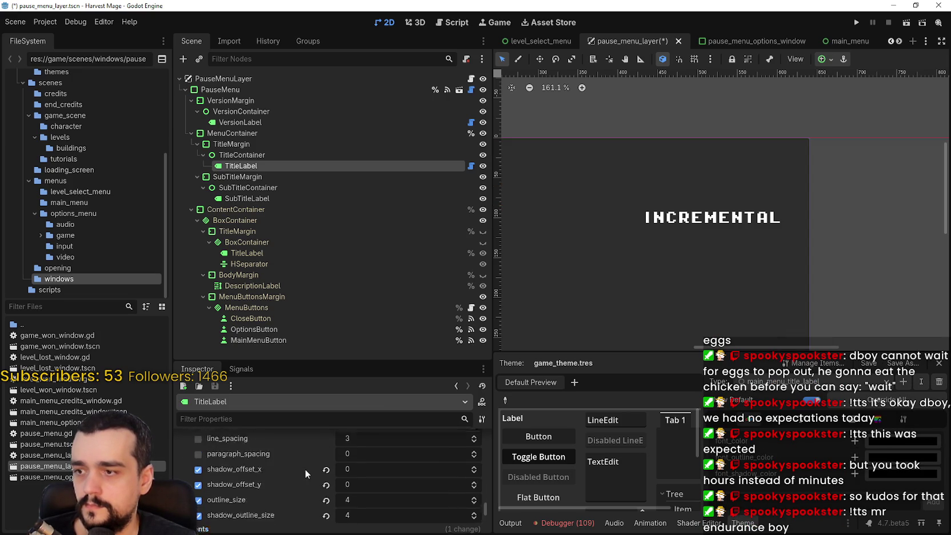
pyautogui.scroll(-2, 305, 469)
pyautogui.click(262, 489)
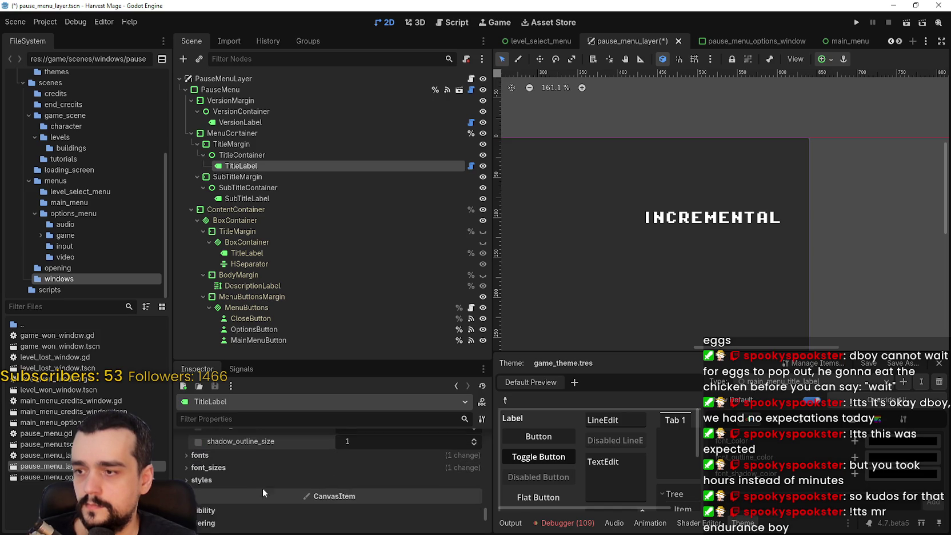
pyautogui.scroll(-2, 235, 469)
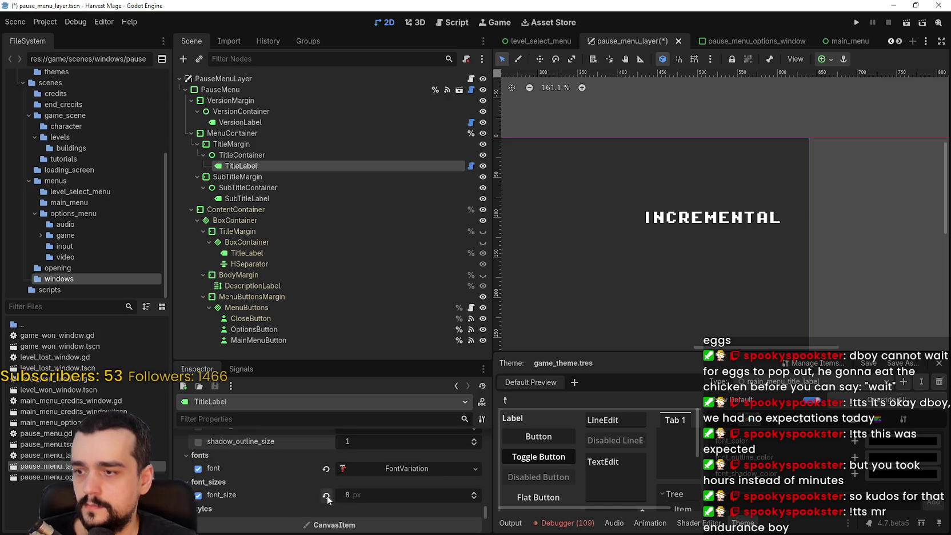
pyautogui.click(320, 483)
pyautogui.scroll(-1, 379, 482)
pyautogui.scroll(-3, 770, 247)
# Apply a right-side anchor preset to the Harvest Mage title and save
pyautogui.scroll(-1, 765, 247)
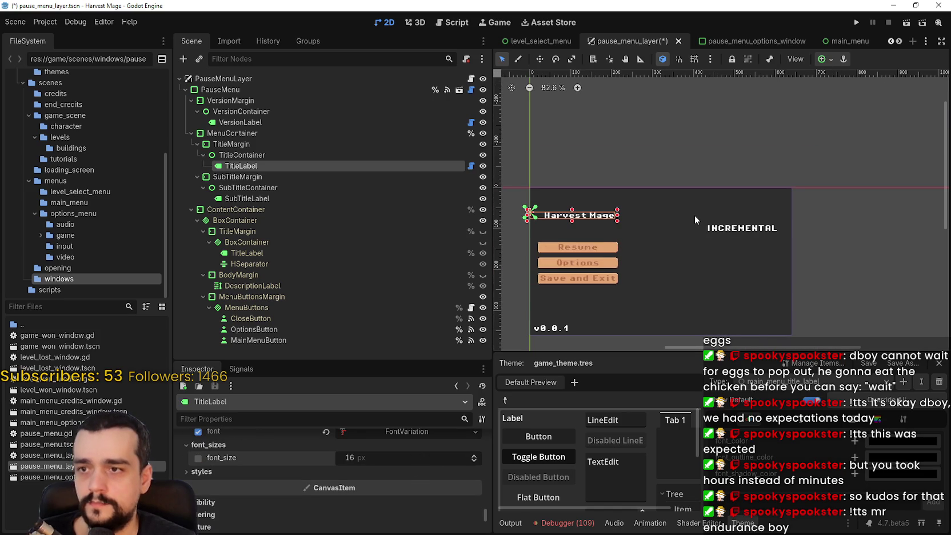
pyautogui.hotkey('ctrl', 's')
pyautogui.click(843, 59)
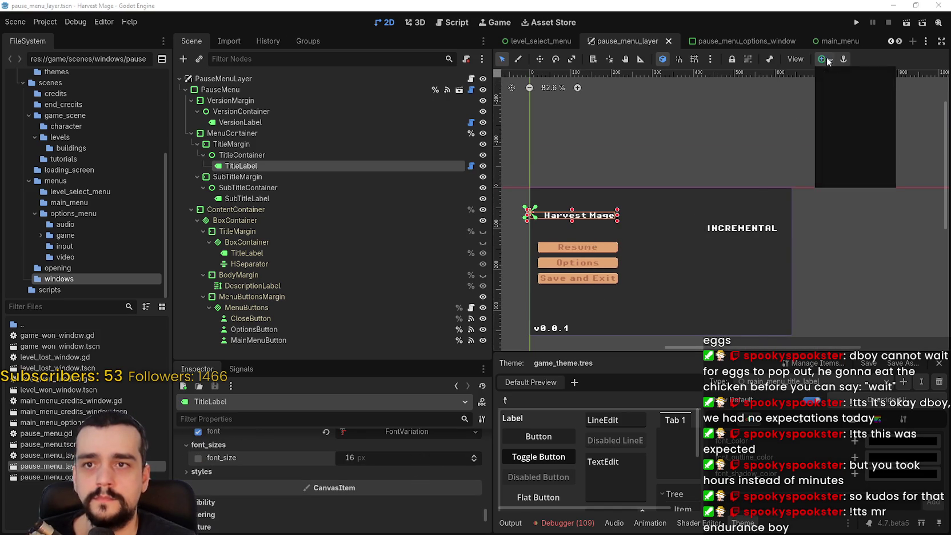
pyautogui.click(889, 130)
pyautogui.scroll(2, 799, 218)
pyautogui.scroll(7, 798, 217)
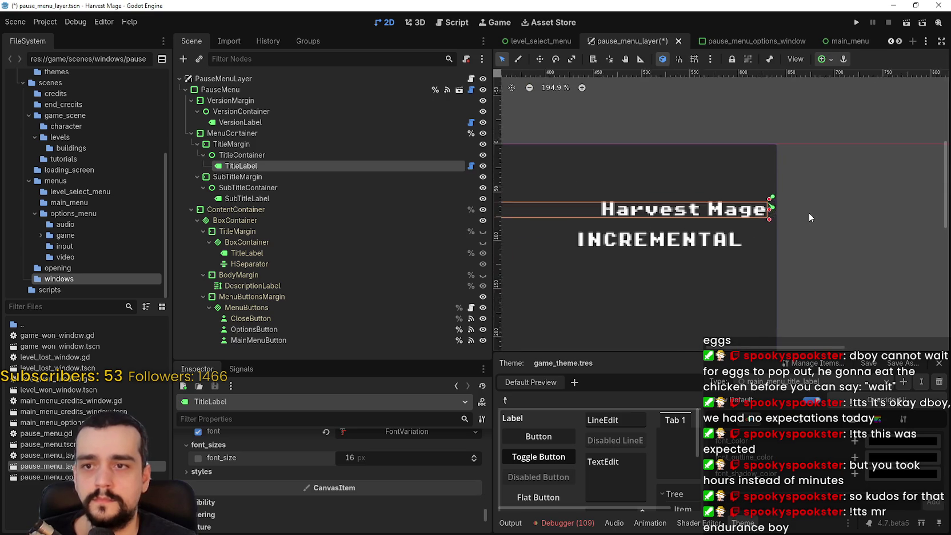
pyautogui.hotkey('ctrl', 's')
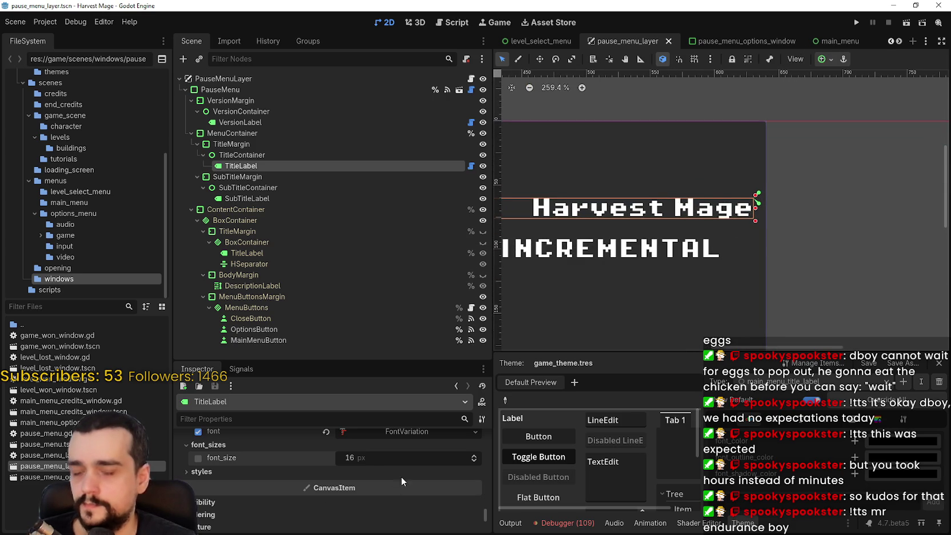
# Inspect SubTitleContainer's Mouse settings, then select SubTitleLabel
pyautogui.scroll(4, 721, 269)
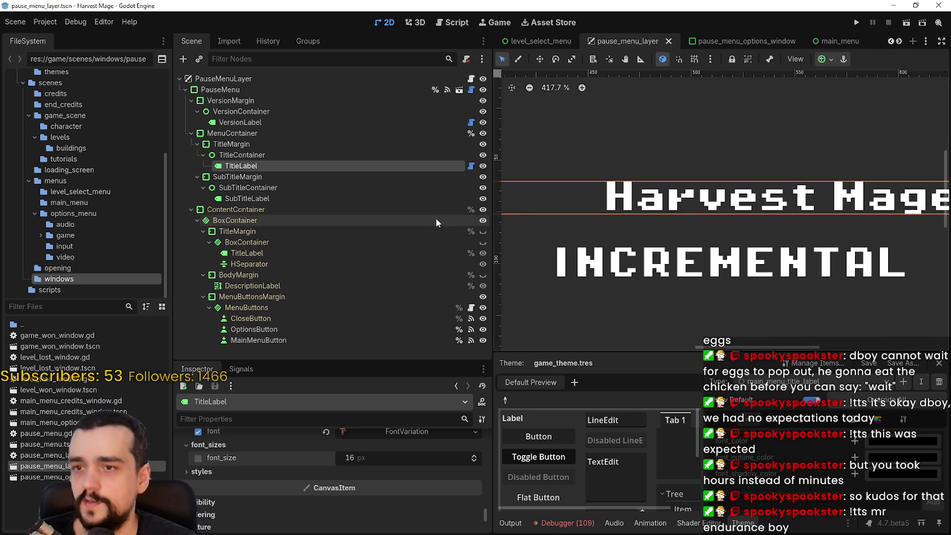
pyautogui.click(320, 187)
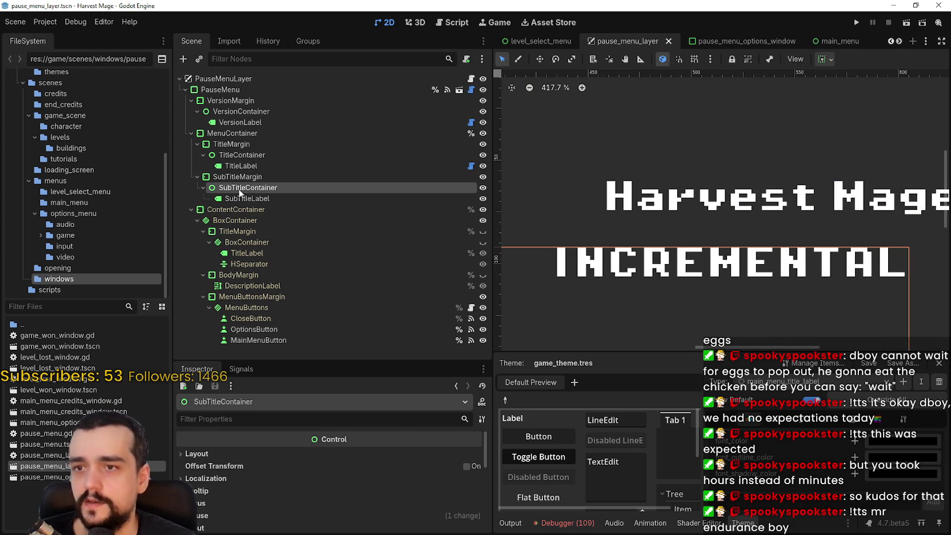
pyautogui.click(297, 514)
pyautogui.scroll(-2, 264, 457)
pyautogui.scroll(-5, 264, 456)
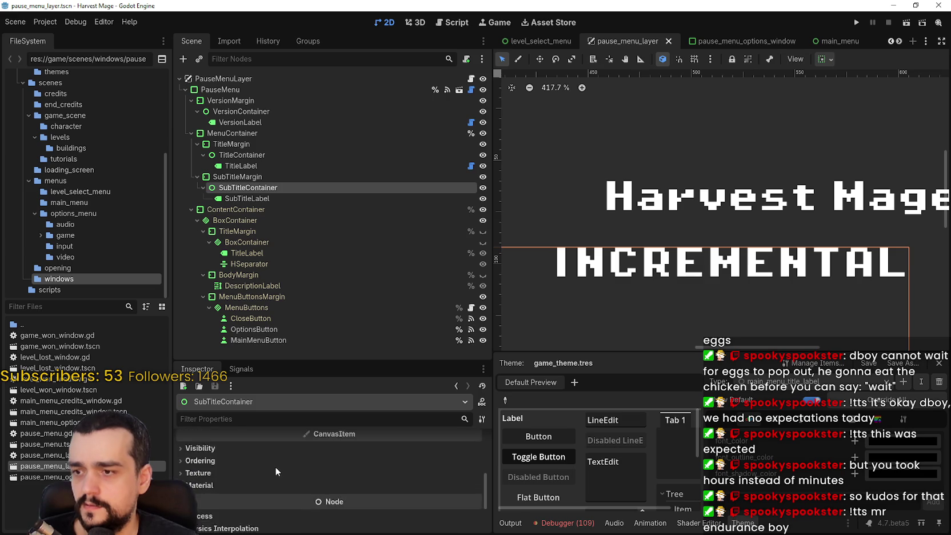
pyautogui.scroll(2, 240, 460)
pyautogui.scroll(1, 224, 441)
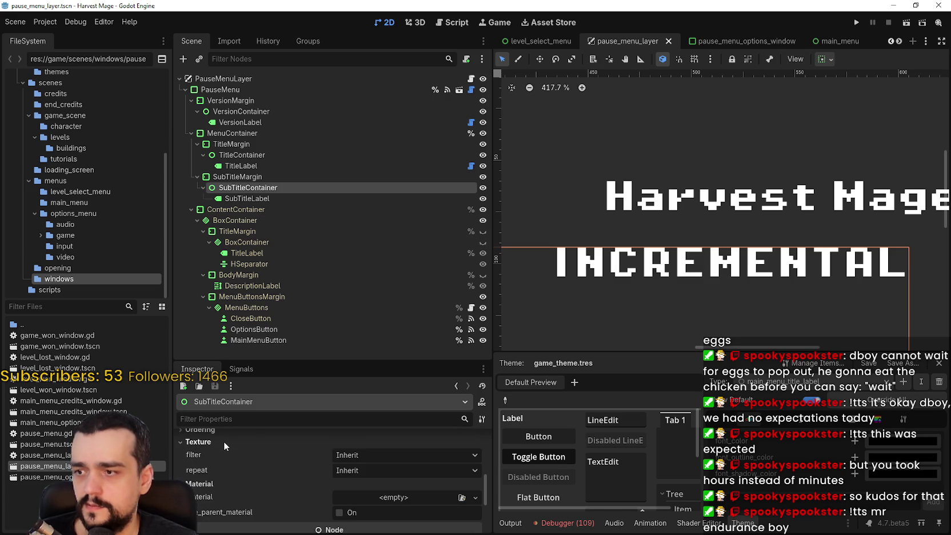
pyautogui.scroll(2, 240, 450)
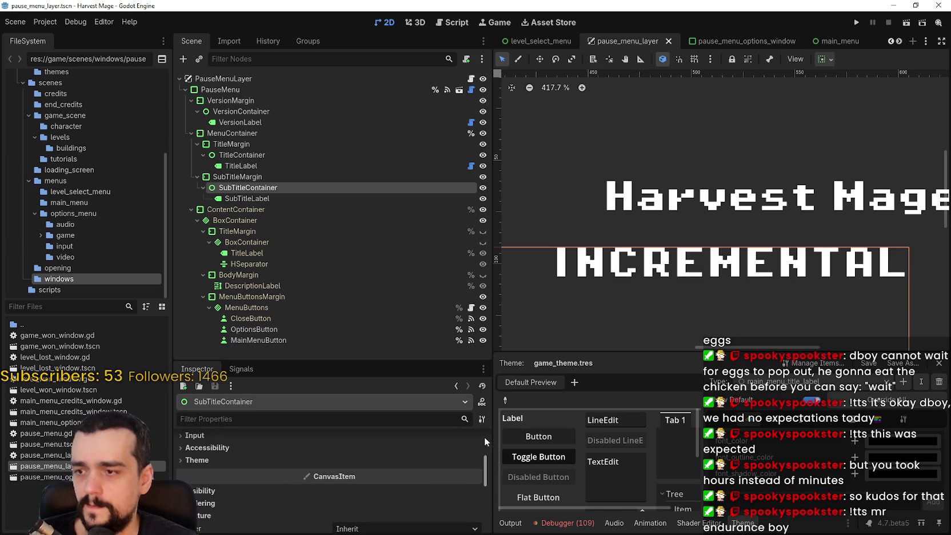
pyautogui.moveTo(485, 469)
pyautogui.mouseDown()
pyautogui.moveTo(487, 428)
pyautogui.moveTo(488, 443)
pyautogui.mouseUp()
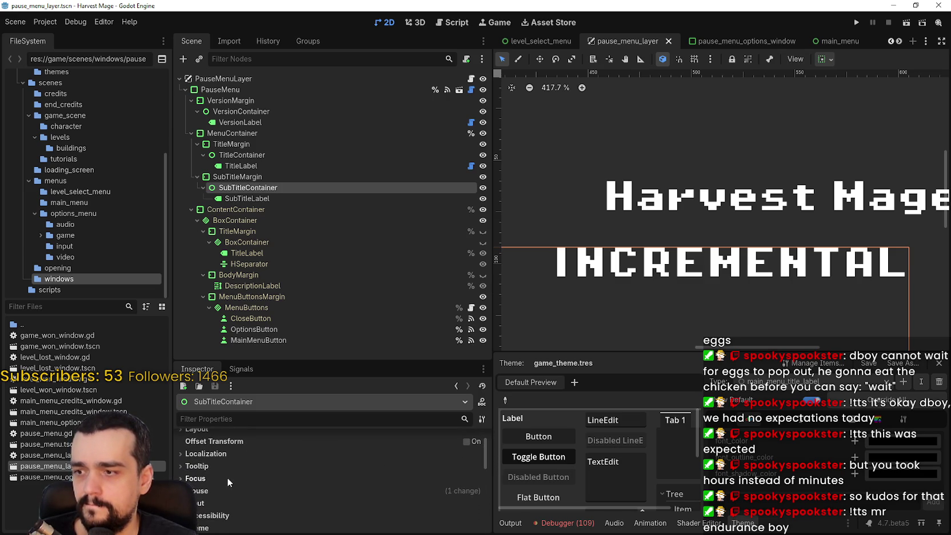
pyautogui.scroll(1, 272, 479)
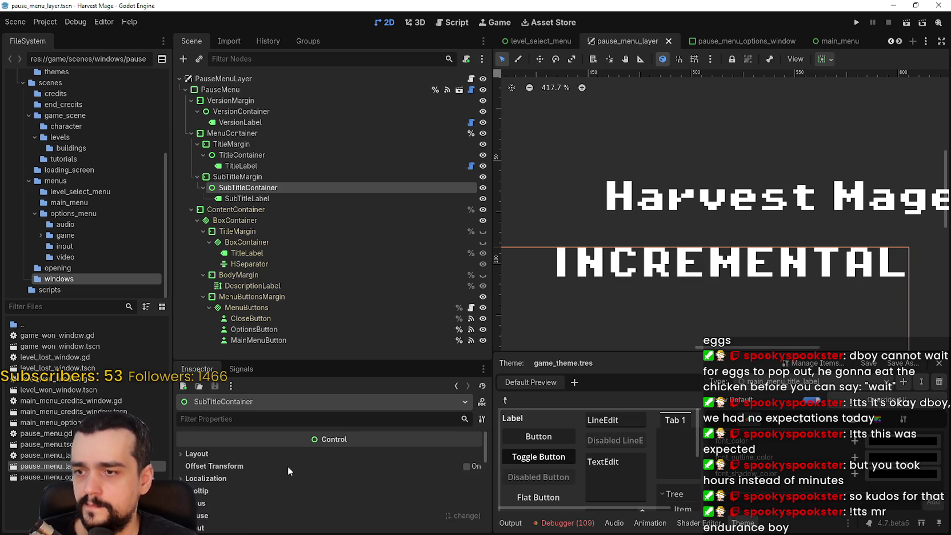
pyautogui.click(246, 199)
# Reset the INCREMENTAL subtitle label's width to its default value
pyautogui.scroll(-4, 424, 490)
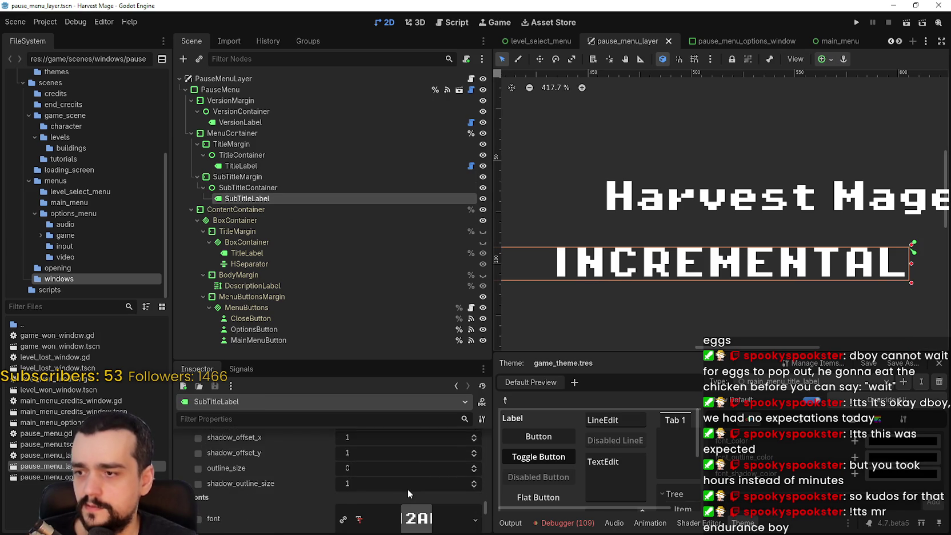
pyautogui.scroll(-1, 411, 488)
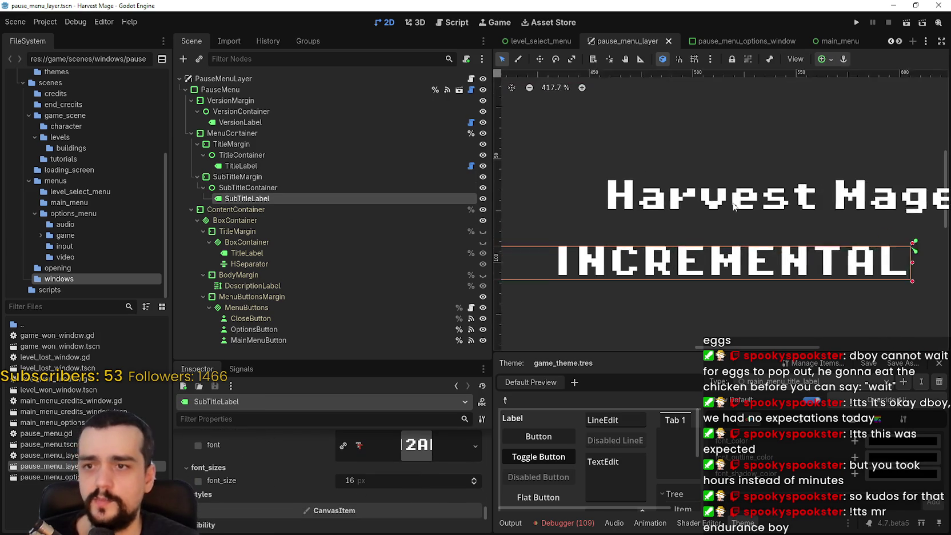
pyautogui.scroll(5, 725, 225)
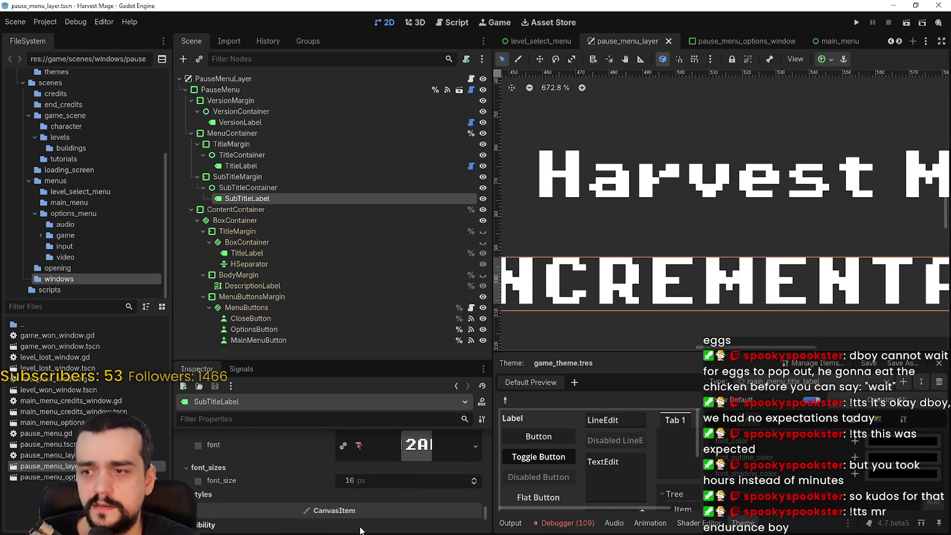
pyautogui.scroll(10, 484, 485)
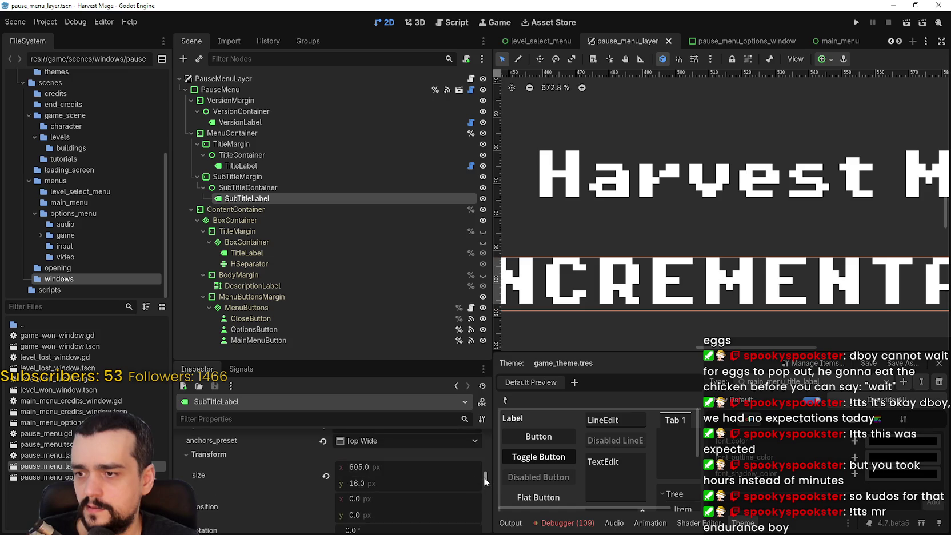
pyautogui.scroll(-2, 485, 481)
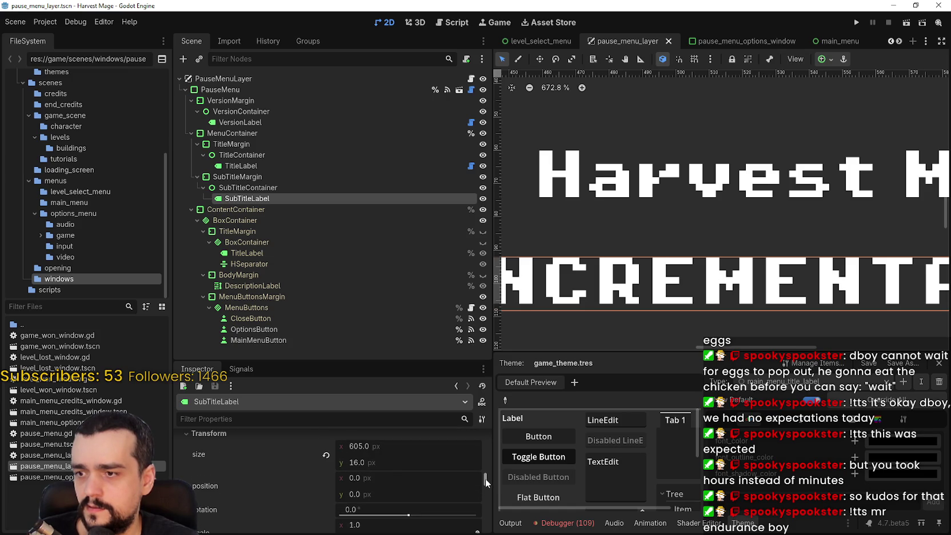
pyautogui.click(326, 454)
pyautogui.scroll(-6, 572, 265)
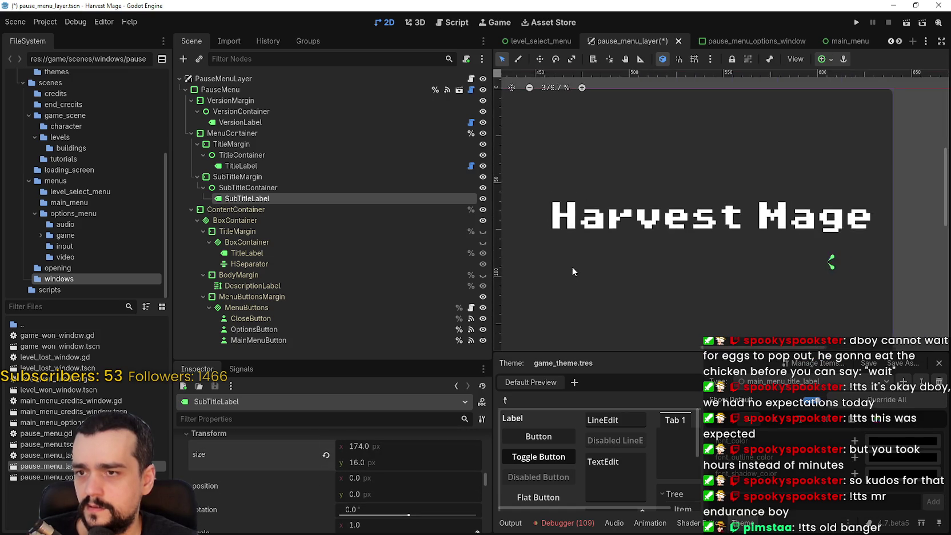
pyautogui.scroll(-8, 572, 266)
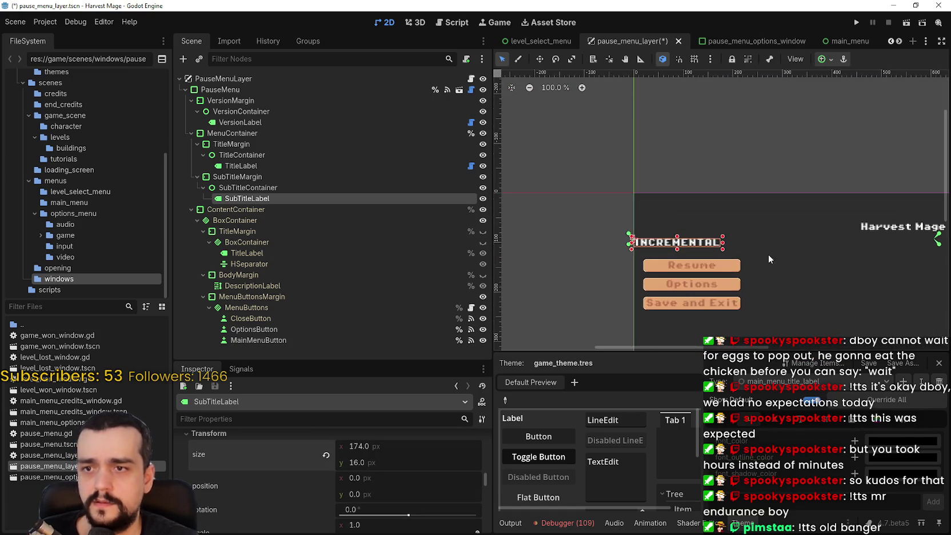
pyautogui.scroll(-3, 753, 257)
pyautogui.hscroll(3, 800, 171)
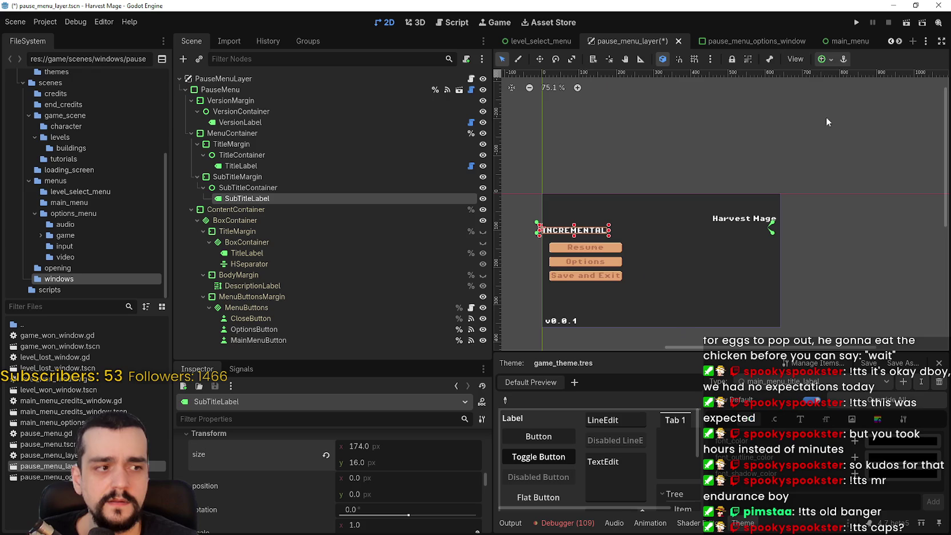
# Apply the Top Wide anchor preset so INCREMENTAL stretches 605 px across the top
pyautogui.click(827, 59)
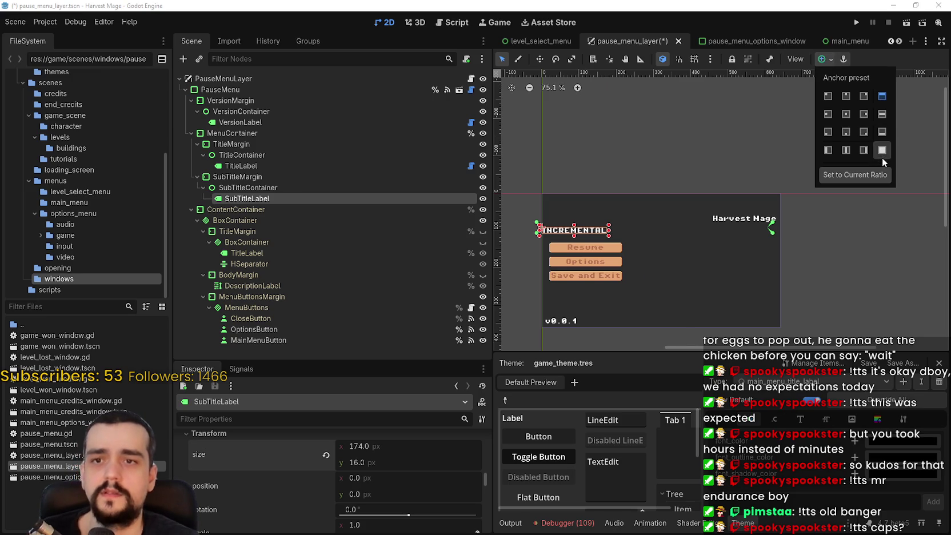
pyautogui.click(882, 96)
pyautogui.scroll(8, 800, 233)
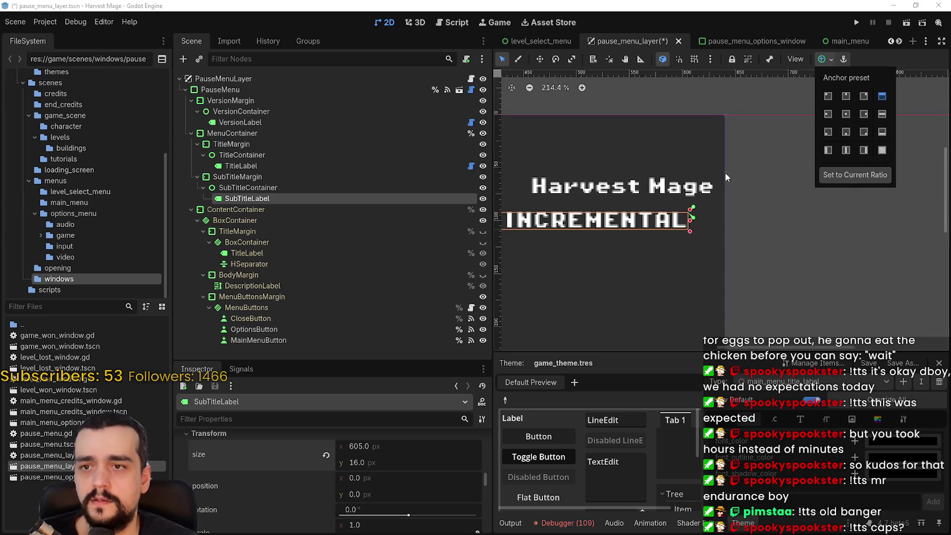
pyautogui.scroll(4, 773, 219)
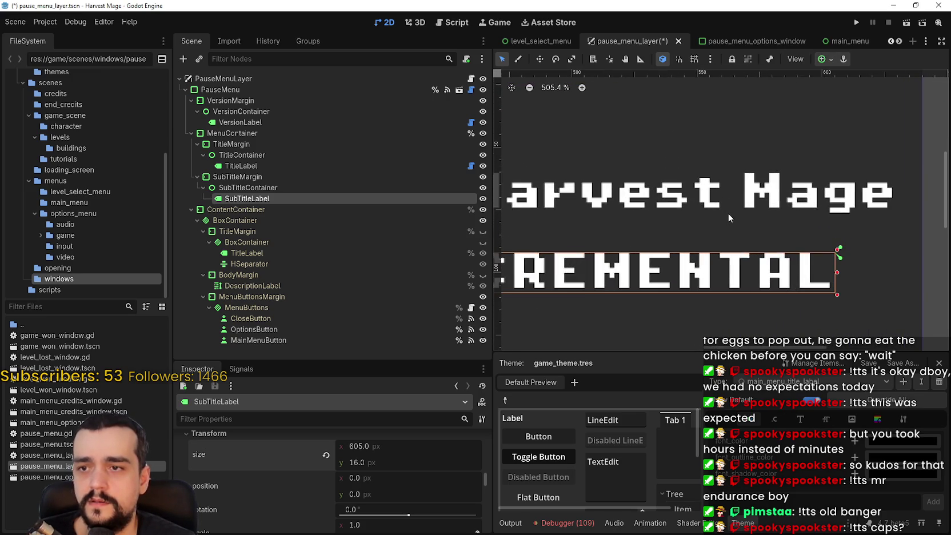
pyautogui.scroll(-1, 731, 208)
pyautogui.hscroll(-3, 657, 205)
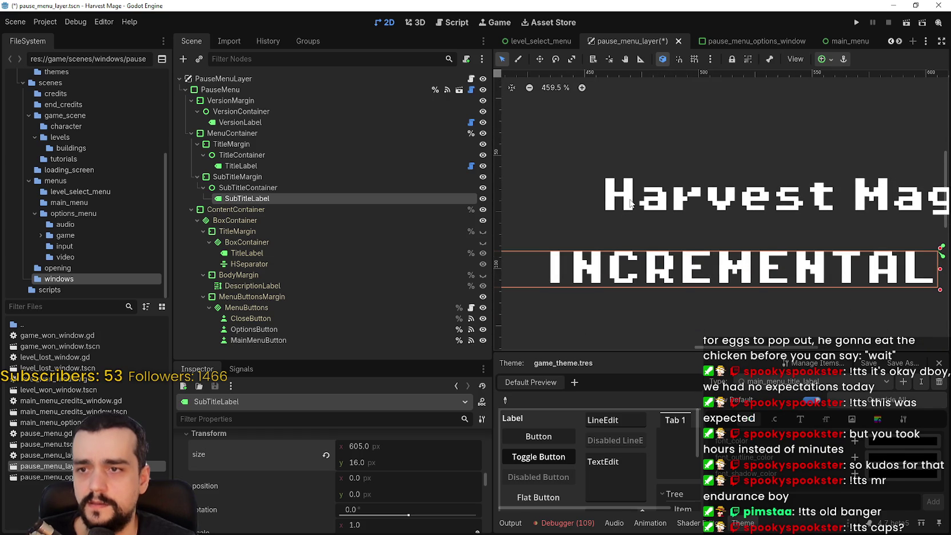
pyautogui.hscroll(-2, 640, 198)
pyautogui.scroll(-6, 651, 193)
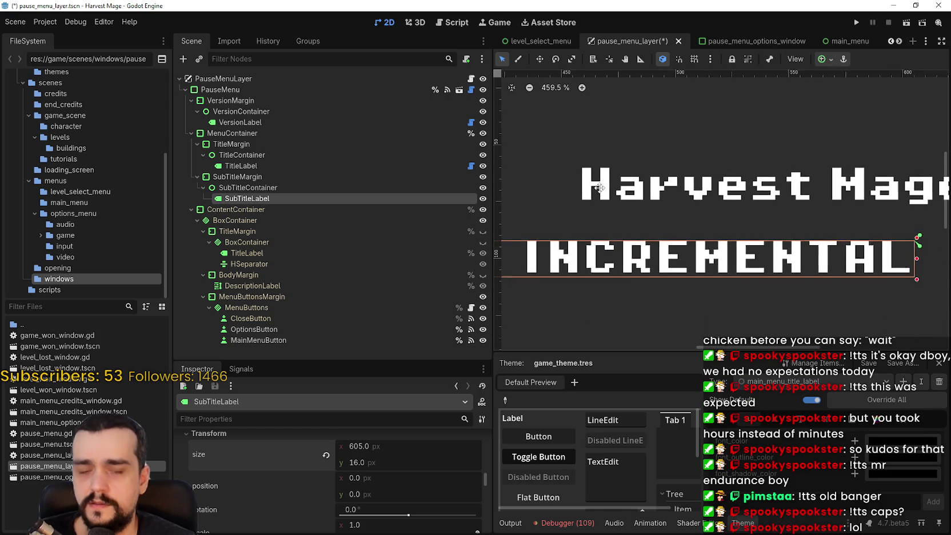
pyautogui.click(246, 155)
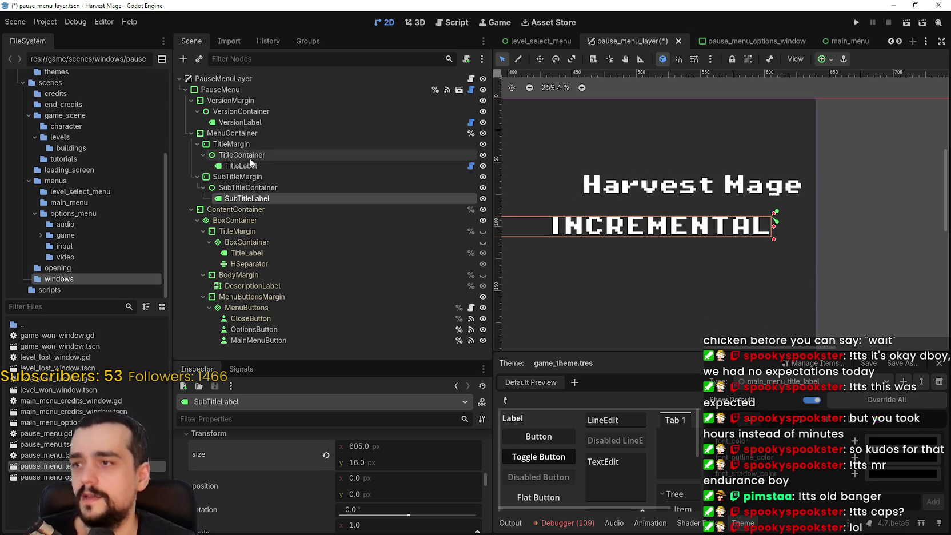
# Set the Harvest Mage TitleLabel's font_size theme override to 24
pyautogui.click(288, 167)
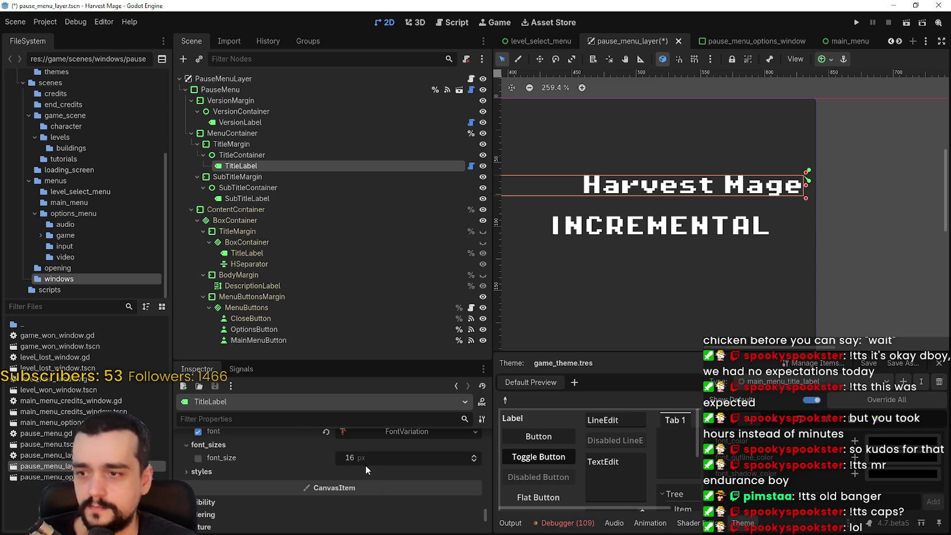
pyautogui.click(382, 461)
pyautogui.write('2')
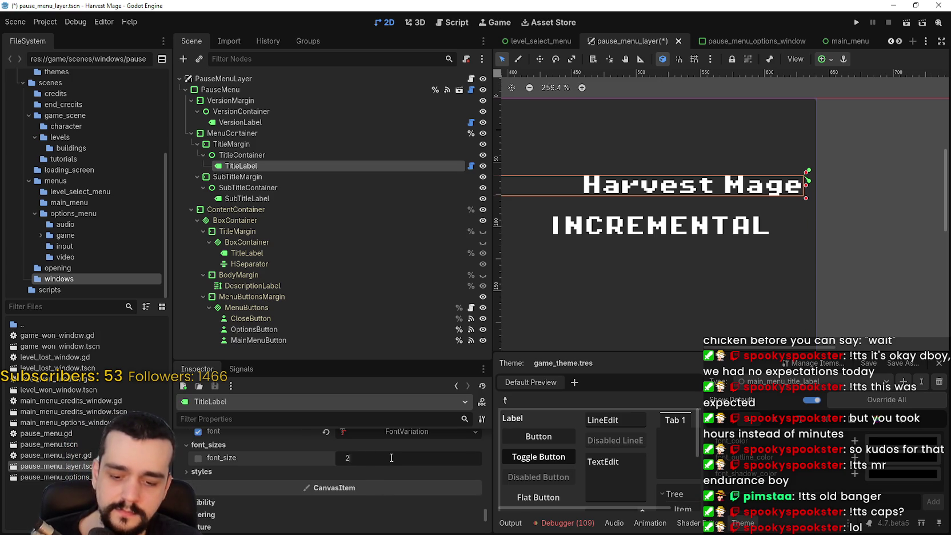
pyautogui.write('4')
pyautogui.press('Return')
# Save the pause_menu_layer scene
pyautogui.scroll(-4, 741, 270)
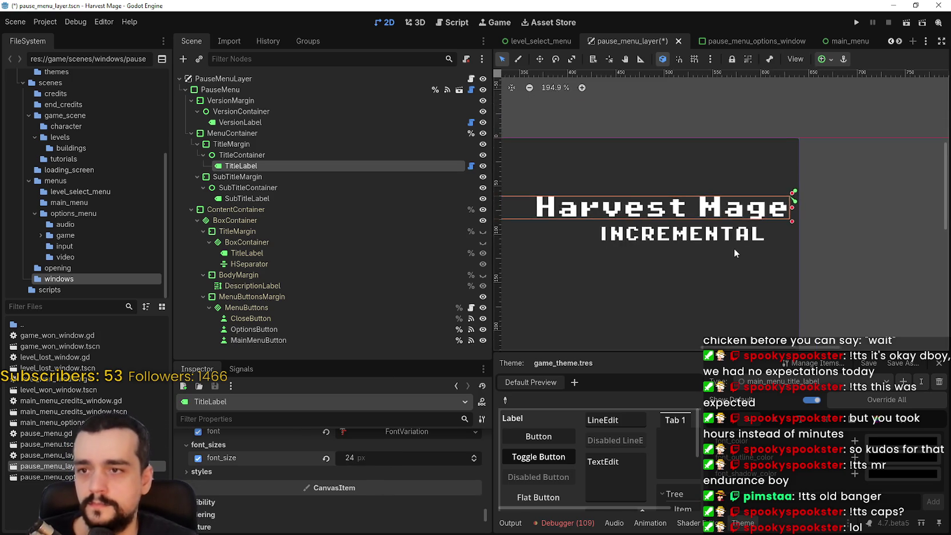
pyautogui.hotkey('ctrl', 's')
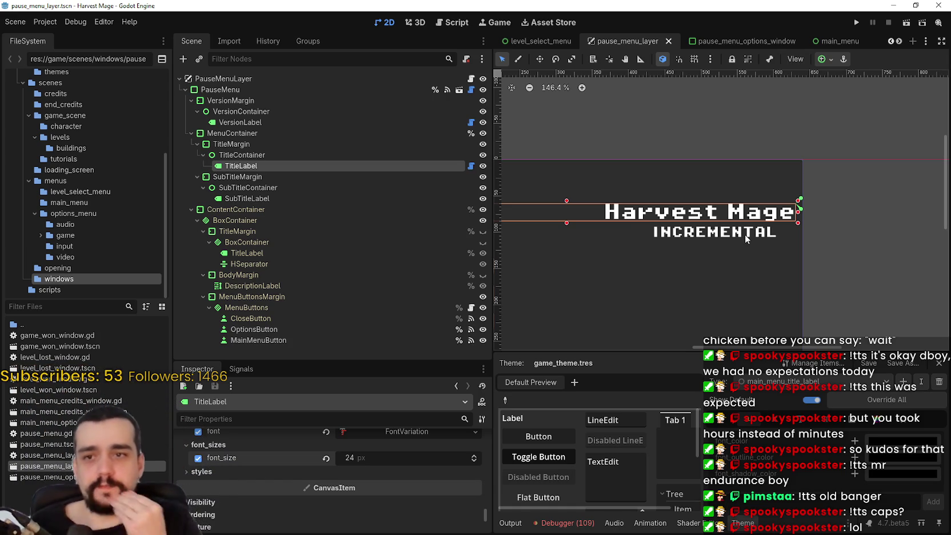
pyautogui.scroll(2, 784, 241)
pyautogui.scroll(-3, 704, 256)
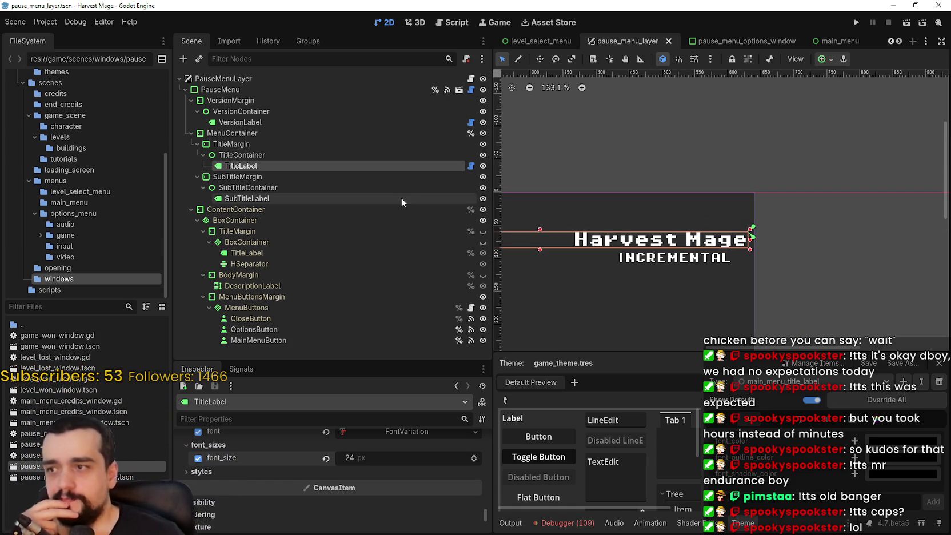
# Select SubTitleMargin and expand its Theme Overrides constants
pyautogui.click(323, 199)
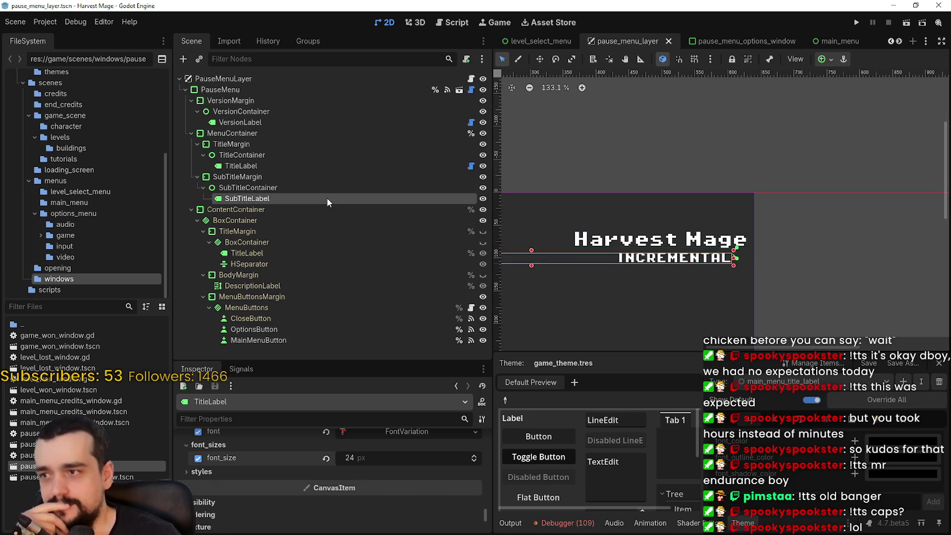
pyautogui.scroll(-5, 631, 300)
pyautogui.click(294, 188)
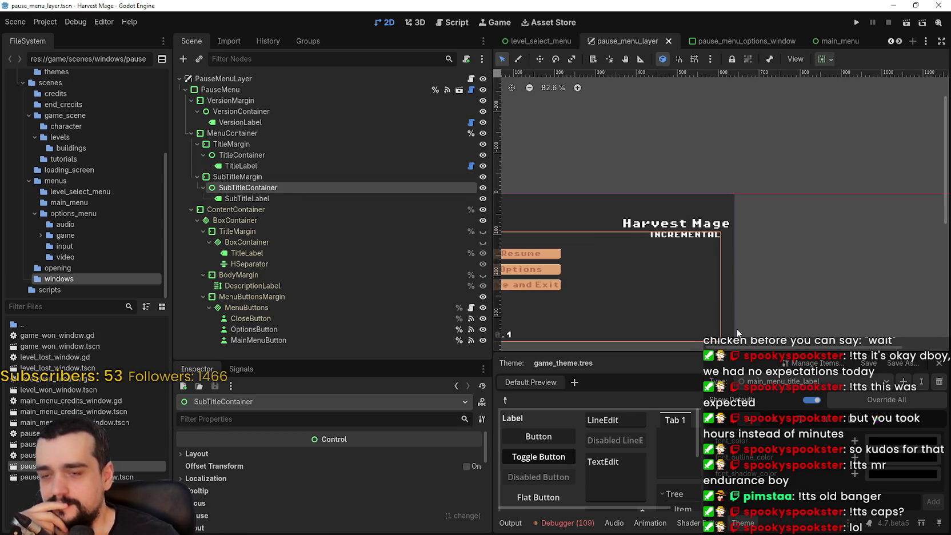
pyautogui.scroll(-1, 338, 512)
pyautogui.scroll(-10, 327, 507)
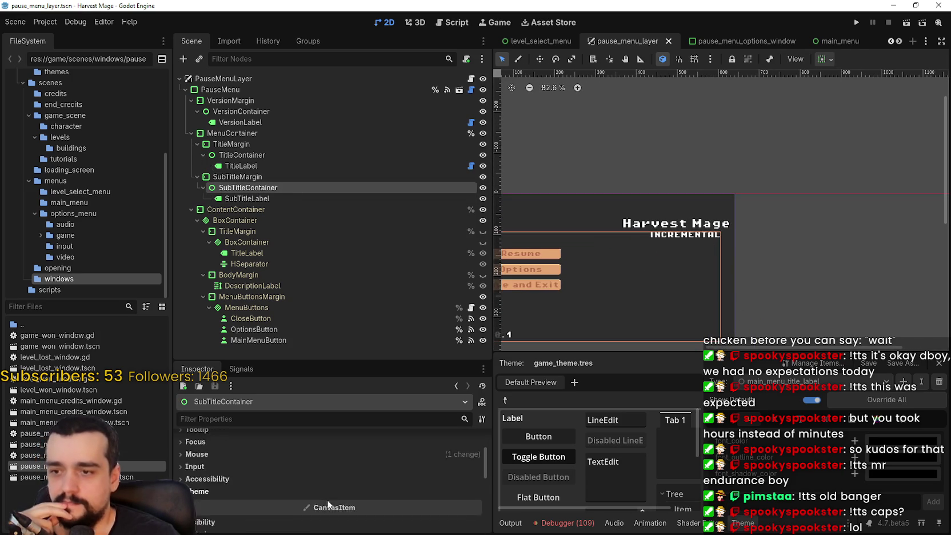
pyautogui.scroll(-3, 324, 485)
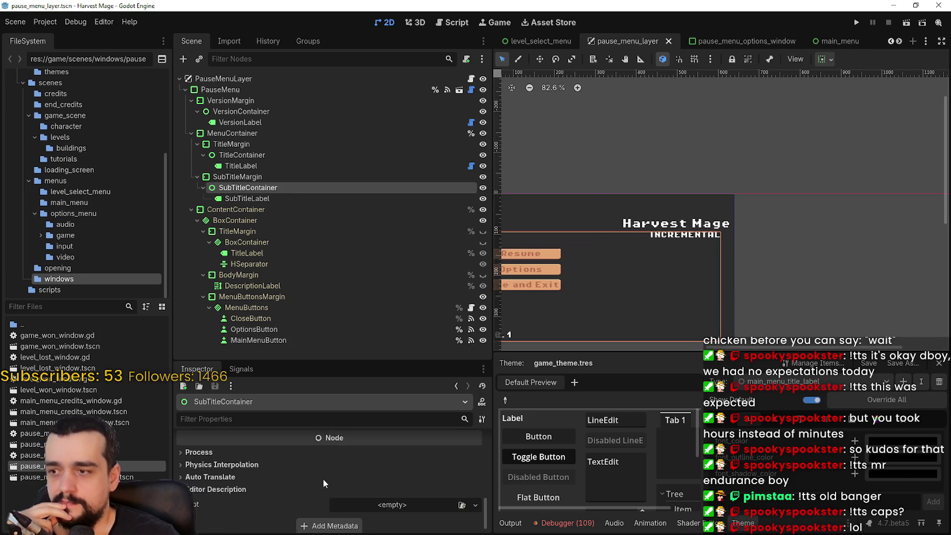
pyautogui.scroll(5, 251, 462)
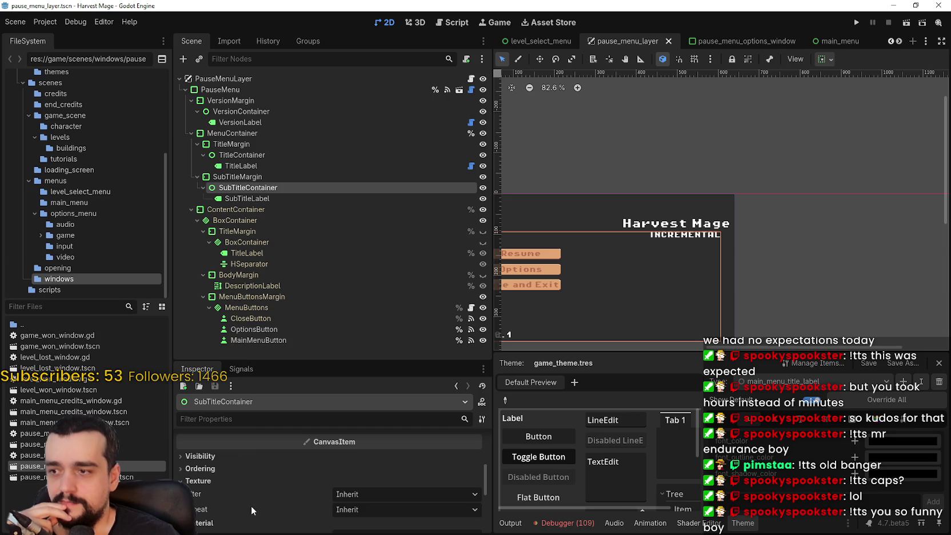
pyautogui.scroll(3, 253, 483)
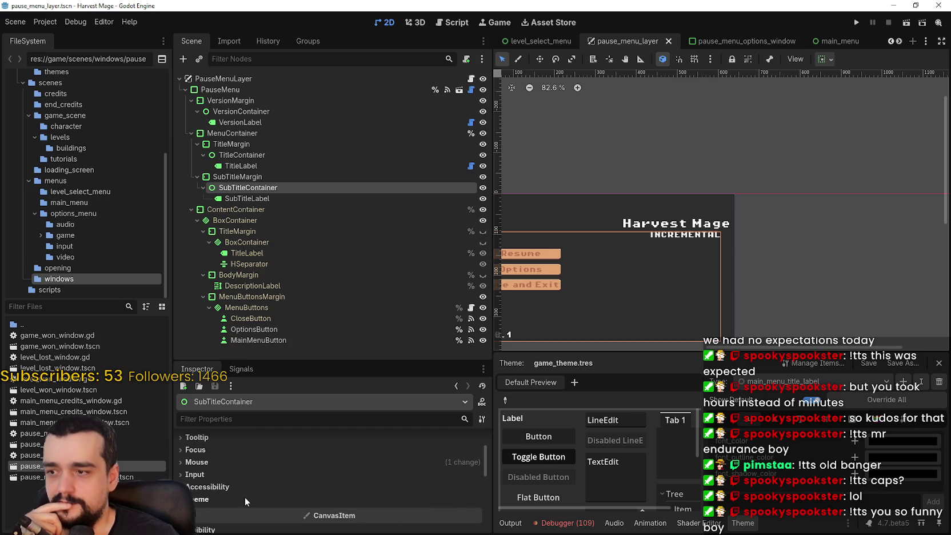
pyautogui.click(244, 499)
pyautogui.scroll(-1, 240, 488)
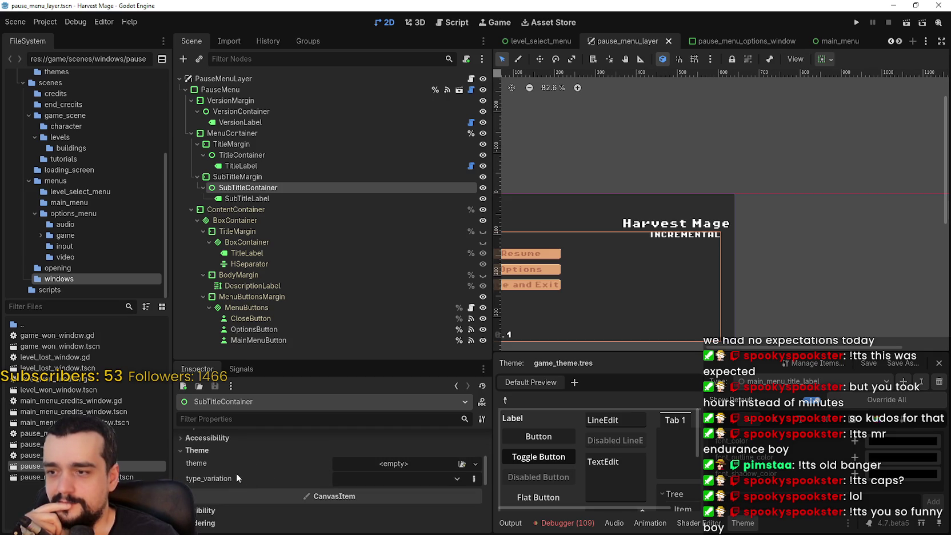
pyautogui.click(246, 177)
pyautogui.scroll(-3, 291, 482)
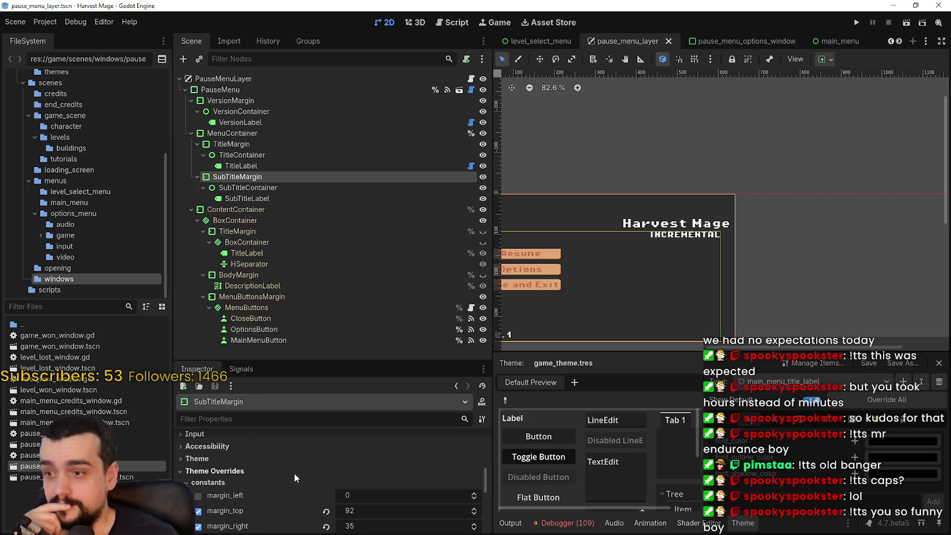
pyautogui.scroll(-1, 356, 476)
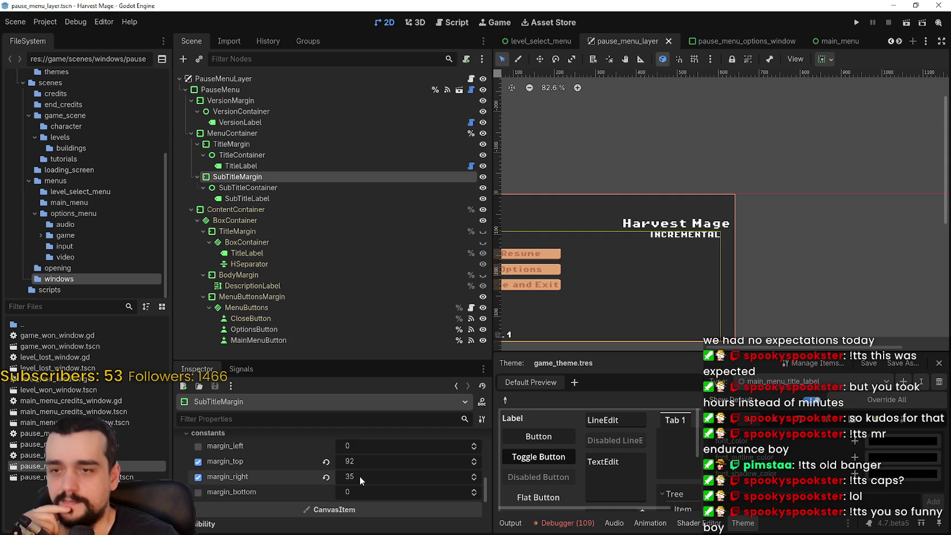
# Set SubTitleMargin's margin_right to 50 and save the scene
pyautogui.moveTo(360, 476); pyautogui.dragTo(380, 476)
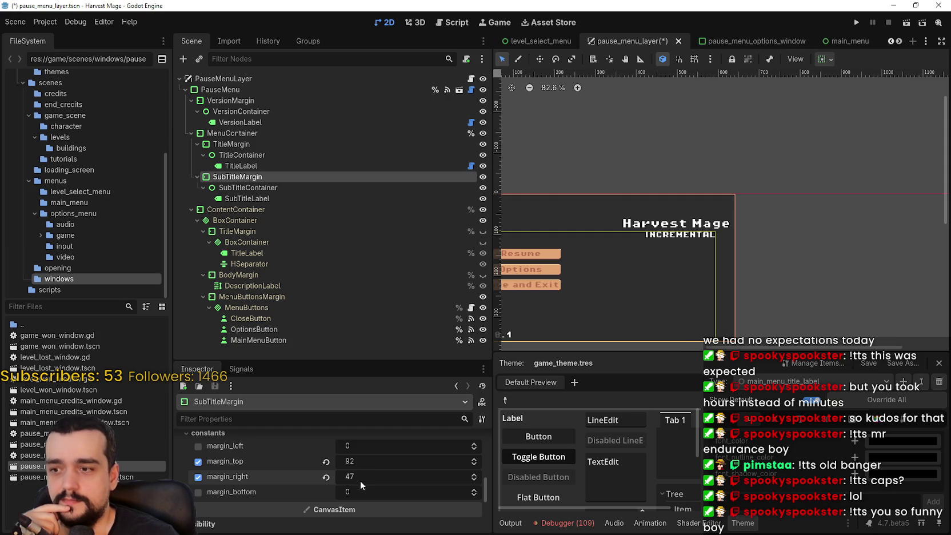
pyautogui.scroll(4, 698, 223)
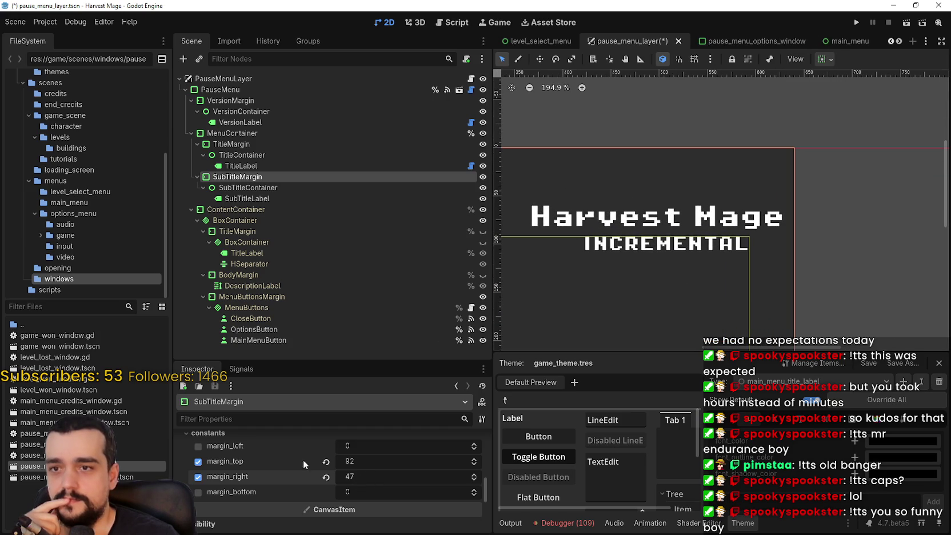
pyautogui.write('50')
pyautogui.press('Return')
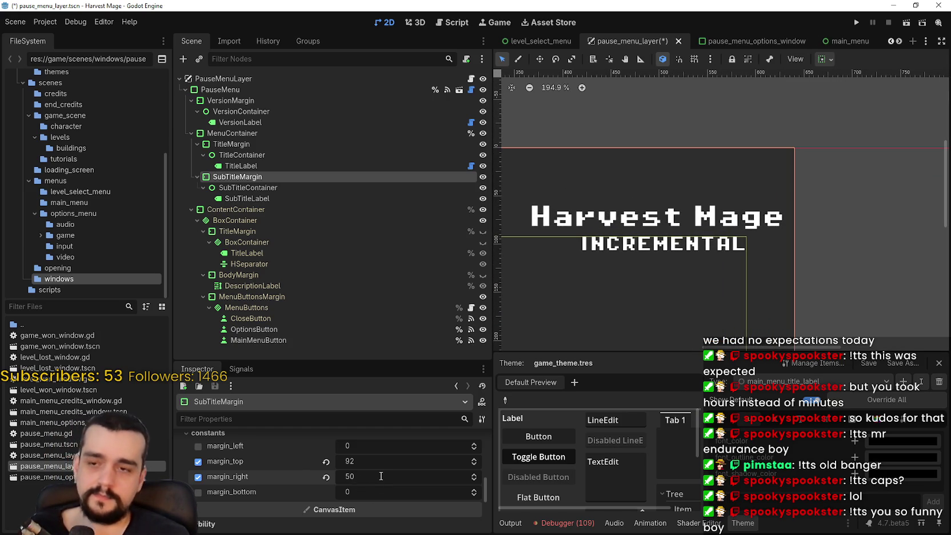
pyautogui.hotkey('ctrl', 's')
pyautogui.scroll(-6, 773, 273)
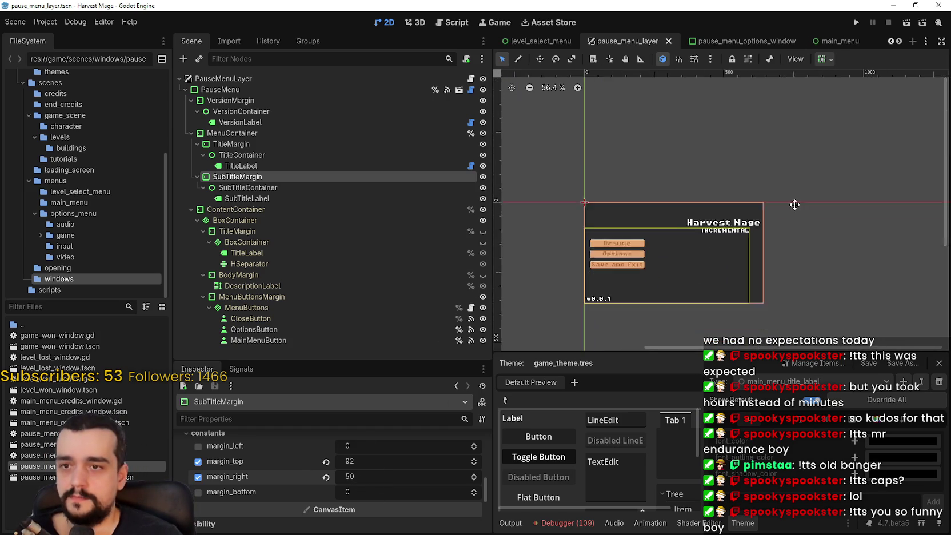
# Run the project maximized, start a New Game, then Save and Exit from the pause menu
pyautogui.click(907, 21)
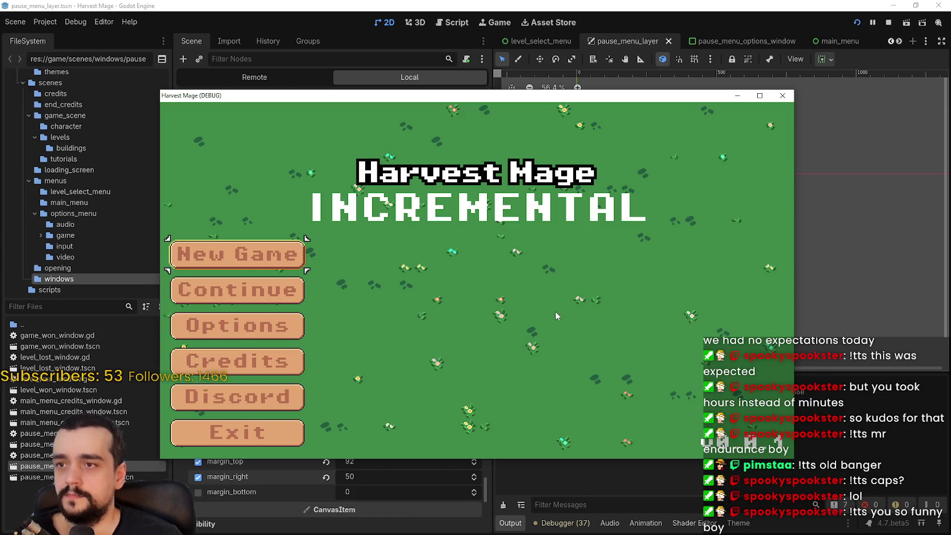
pyautogui.click(760, 96)
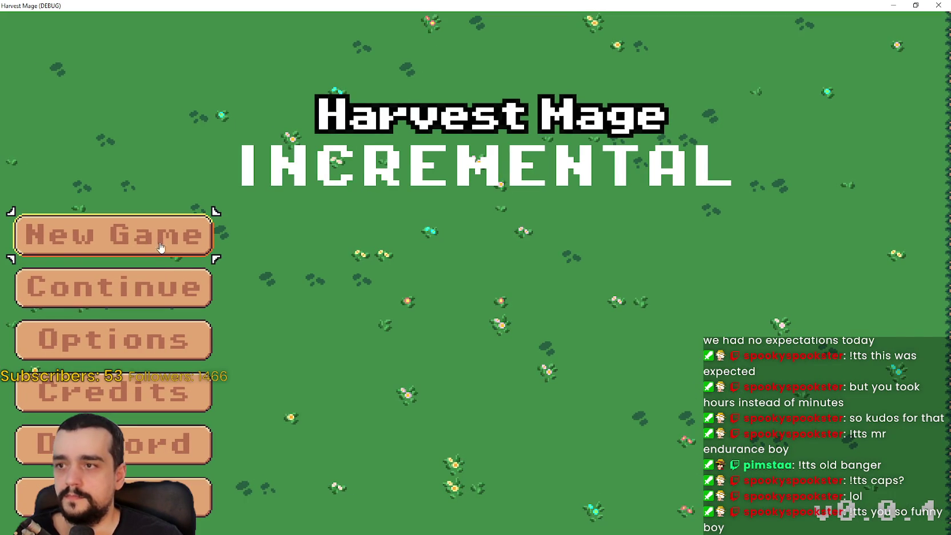
pyautogui.click(148, 240)
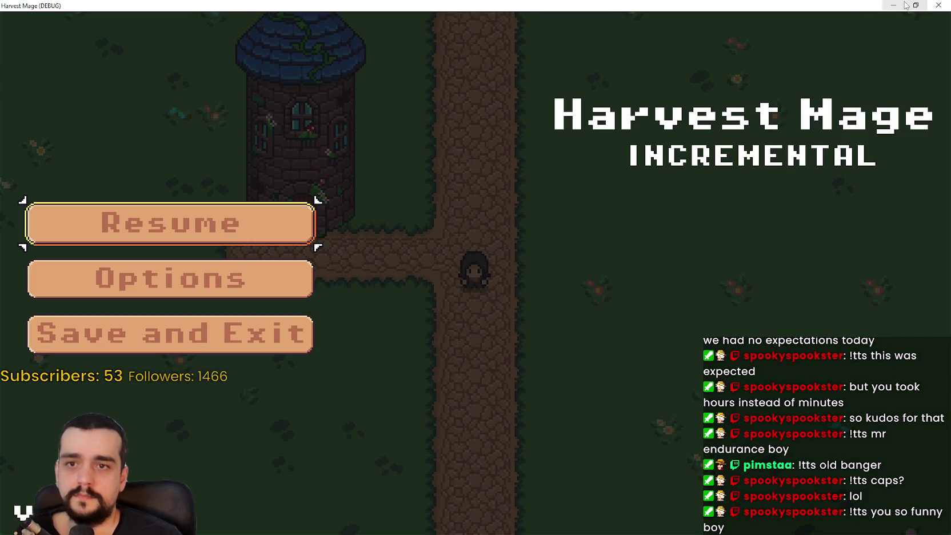
pyautogui.click(914, 5)
pyautogui.click(759, 96)
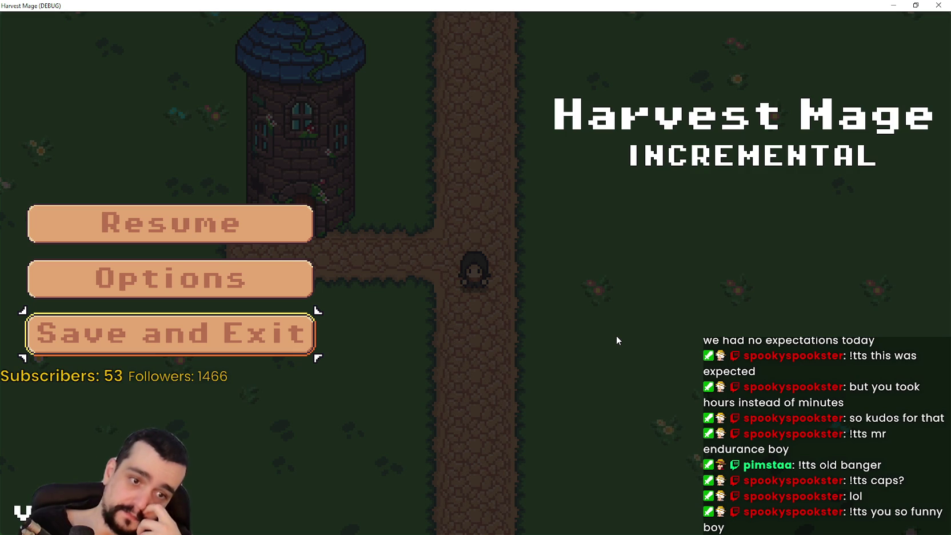
pyautogui.click(303, 333)
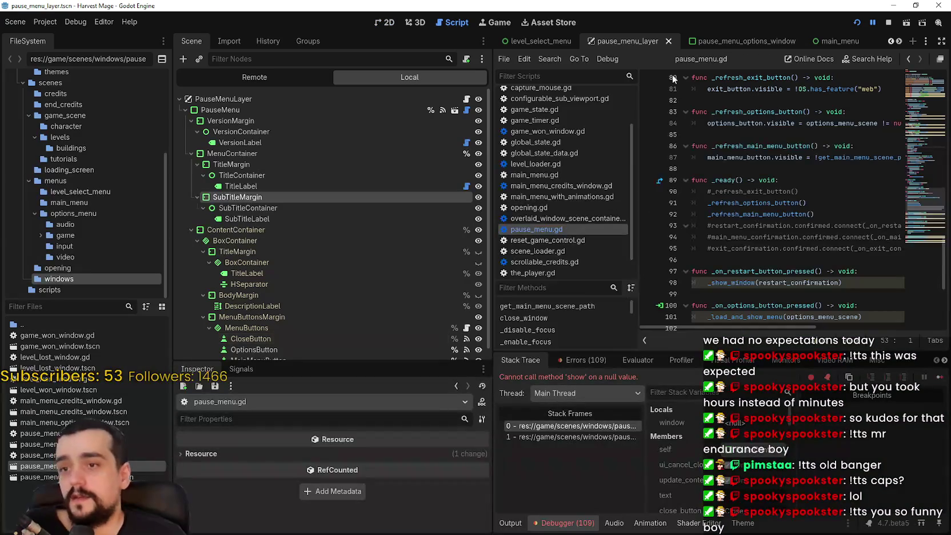
# Stop the game and open main_menu in 2D with the title and subtitle margins expanded
pyautogui.click(888, 22)
pyautogui.scroll(-8, 894, 41)
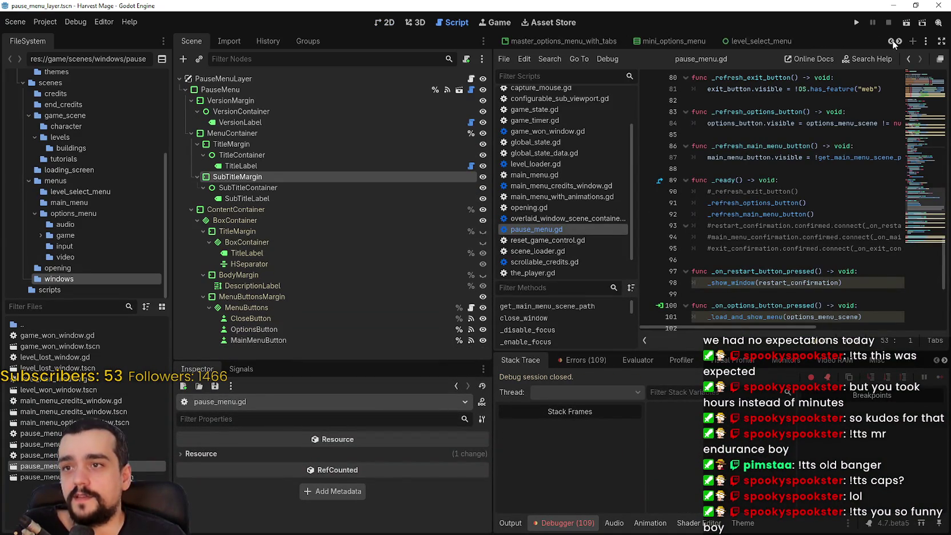
pyautogui.scroll(1, 894, 41)
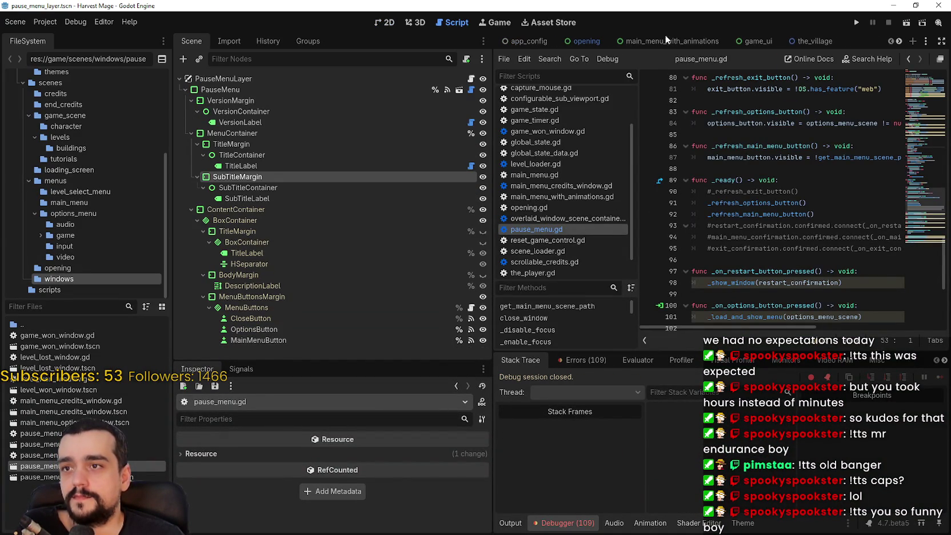
pyautogui.click(387, 22)
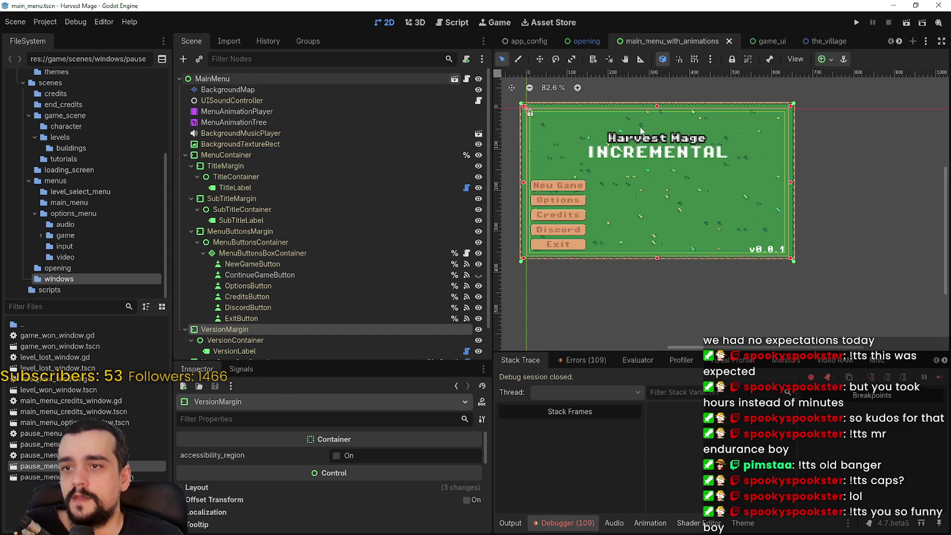
pyautogui.hotkey('ctrl', 'shift', 'w')
pyautogui.scroll(4, 670, 160)
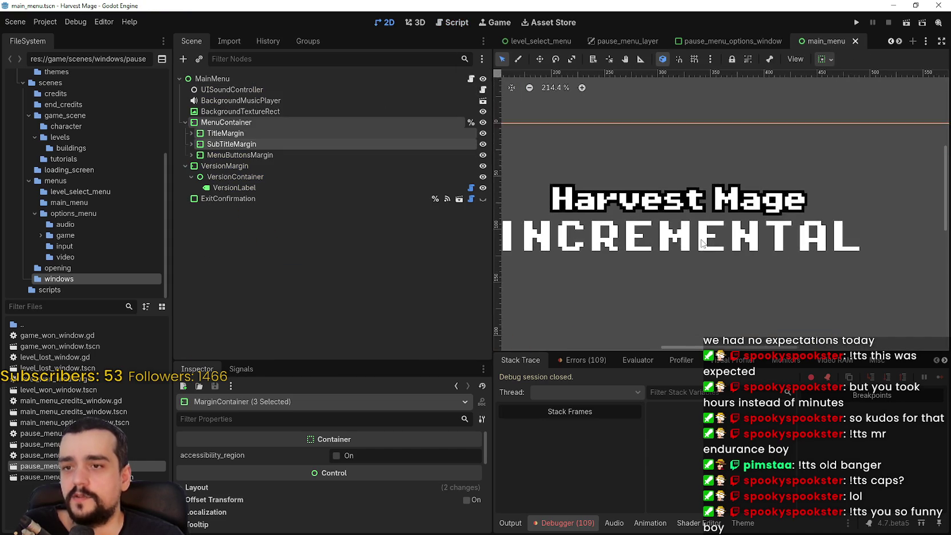
pyautogui.click(261, 143)
pyautogui.click(190, 143)
pyautogui.click(188, 132)
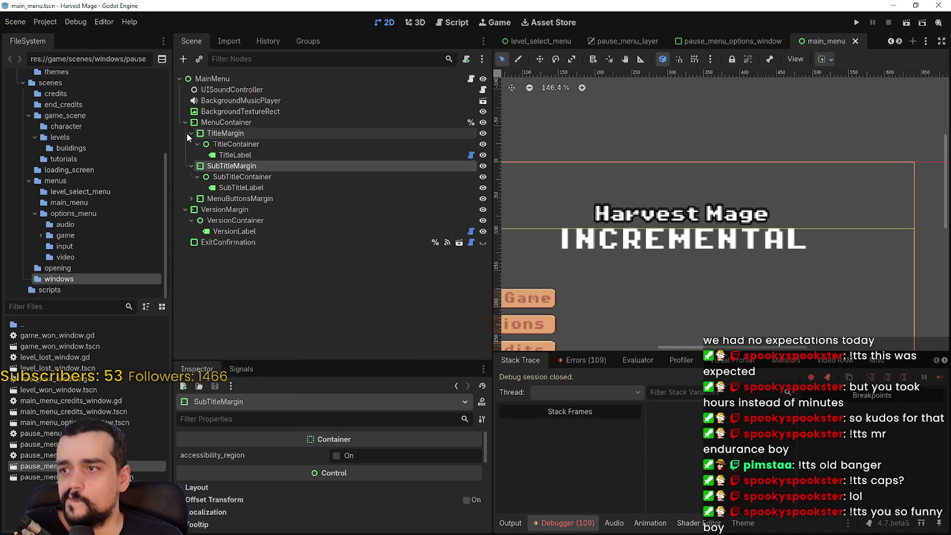
# Reset TitleLabel's scale and remove its shadow offset and outline size overrides
pyautogui.click(247, 153)
pyautogui.scroll(-3, 408, 486)
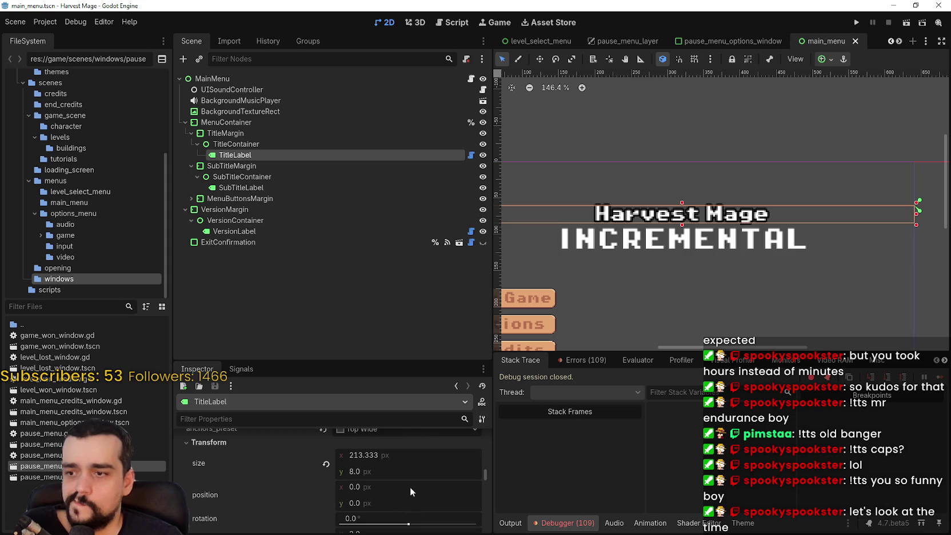
pyautogui.scroll(-2, 410, 486)
pyautogui.click(326, 478)
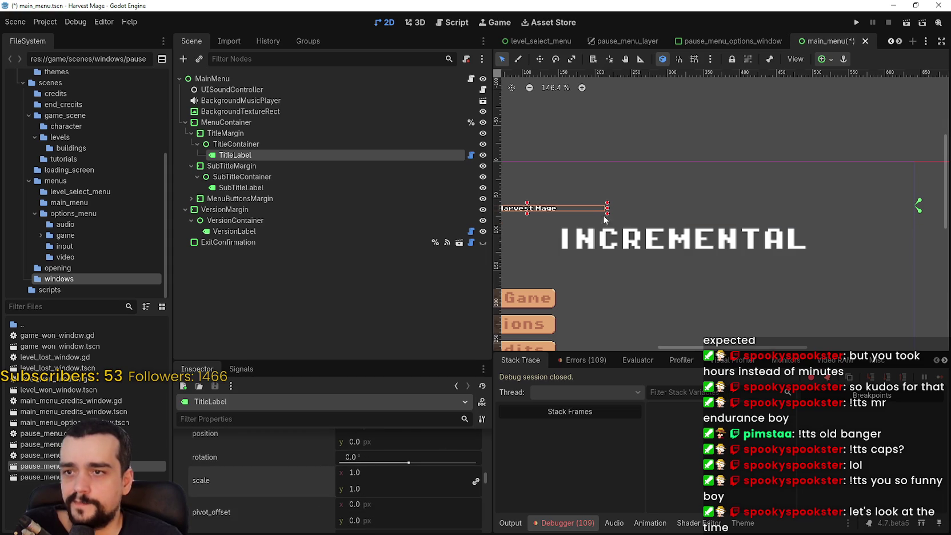
pyautogui.scroll(-2, 604, 219)
pyautogui.scroll(-4, 352, 487)
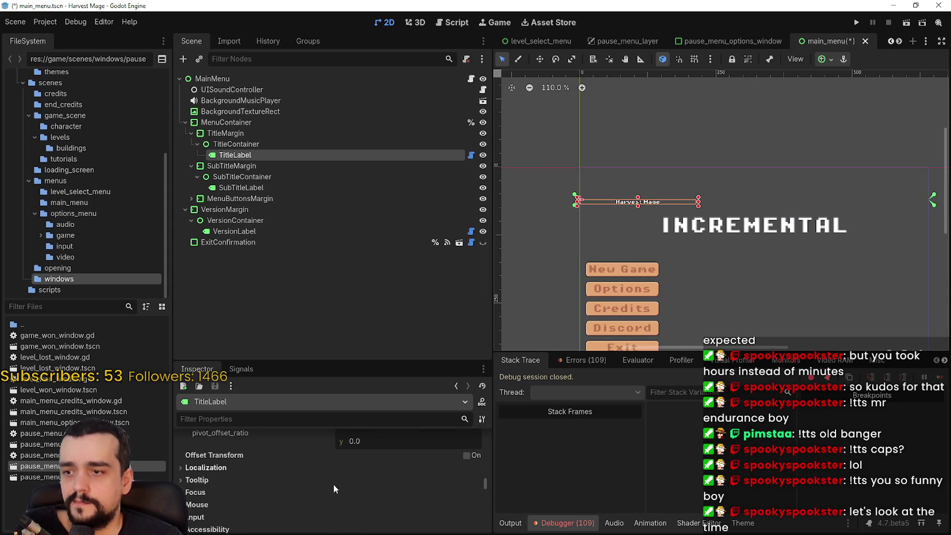
pyautogui.scroll(-5, 329, 491)
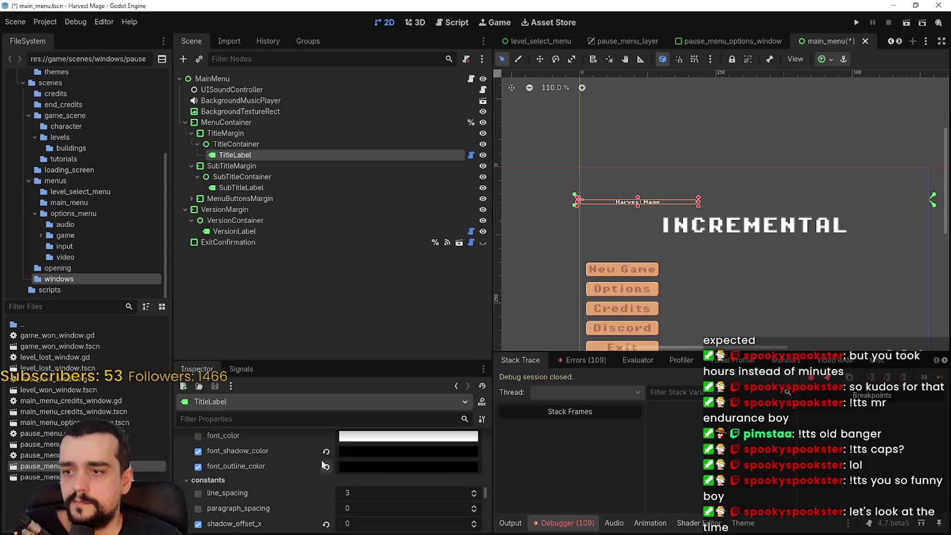
pyautogui.scroll(-3, 307, 485)
pyautogui.click(326, 478)
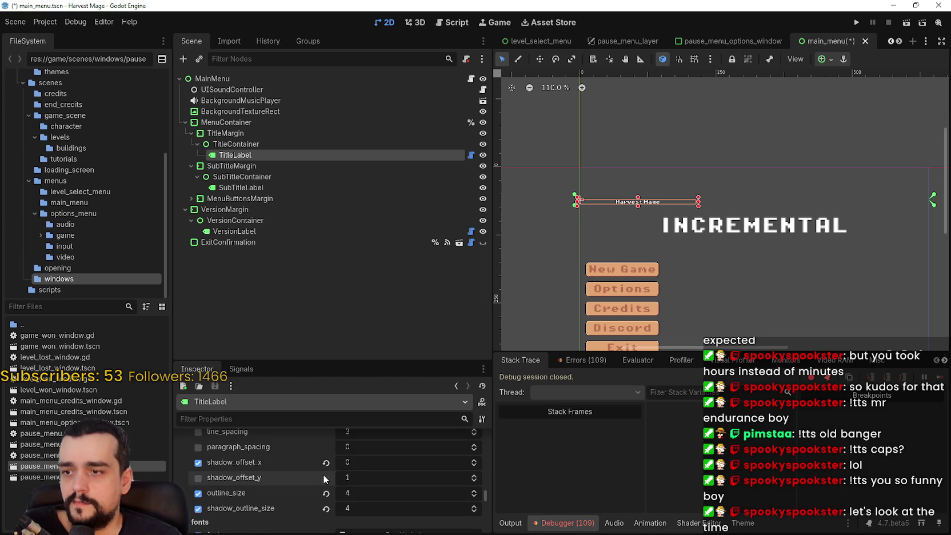
pyautogui.click(326, 463)
pyautogui.click(325, 493)
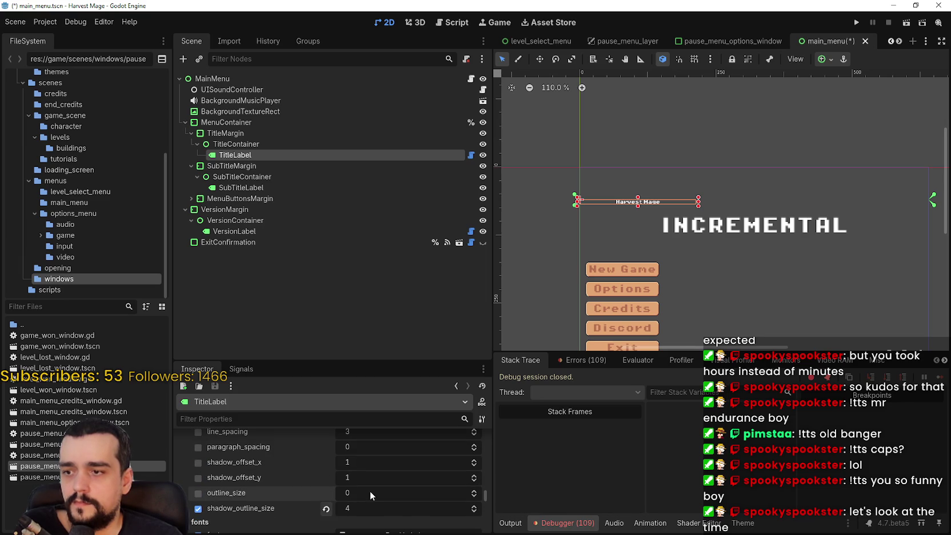
pyautogui.click(326, 508)
# Set the title's font_size to 24, anchor it Top Wide, and save main_menu
pyautogui.scroll(-2, 393, 497)
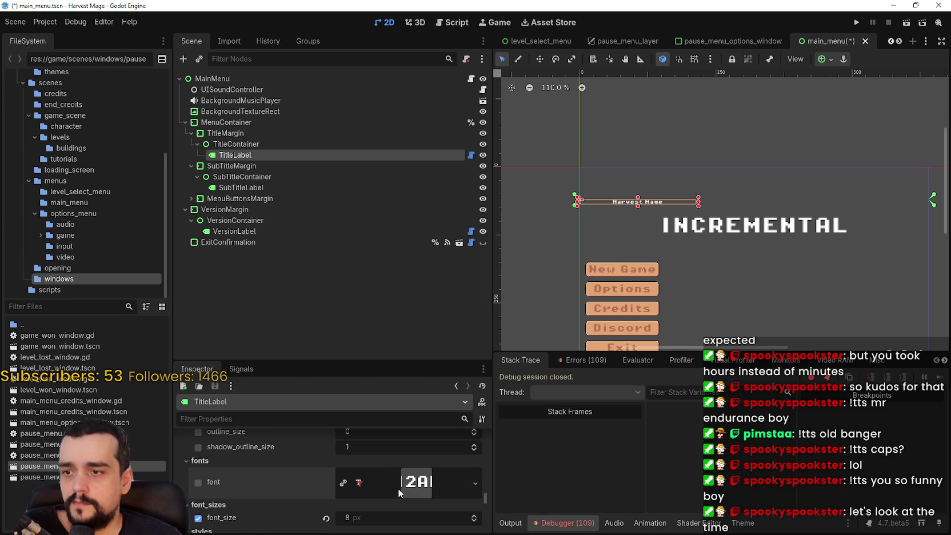
pyautogui.scroll(-2, 396, 482)
pyautogui.click(326, 456)
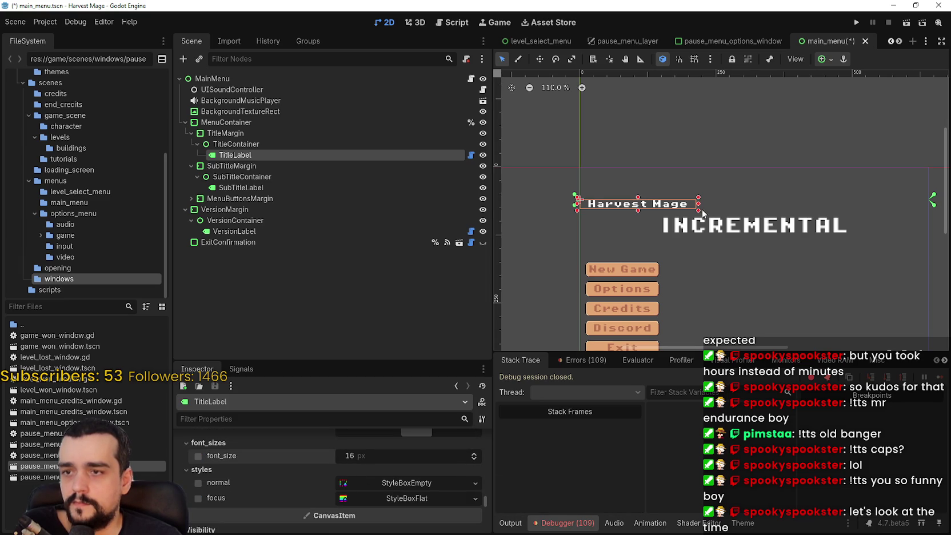
pyautogui.write('24')
pyautogui.press('Return')
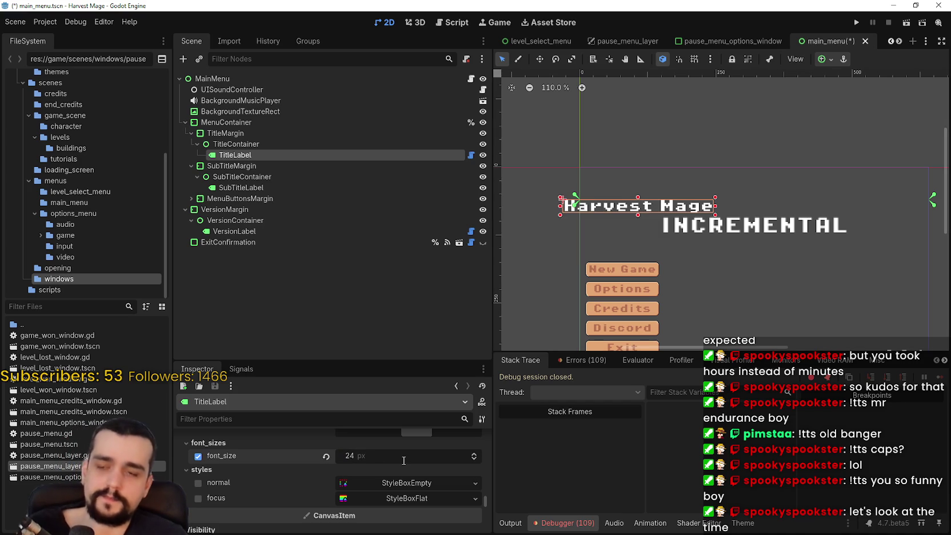
pyautogui.scroll(-2, 785, 164)
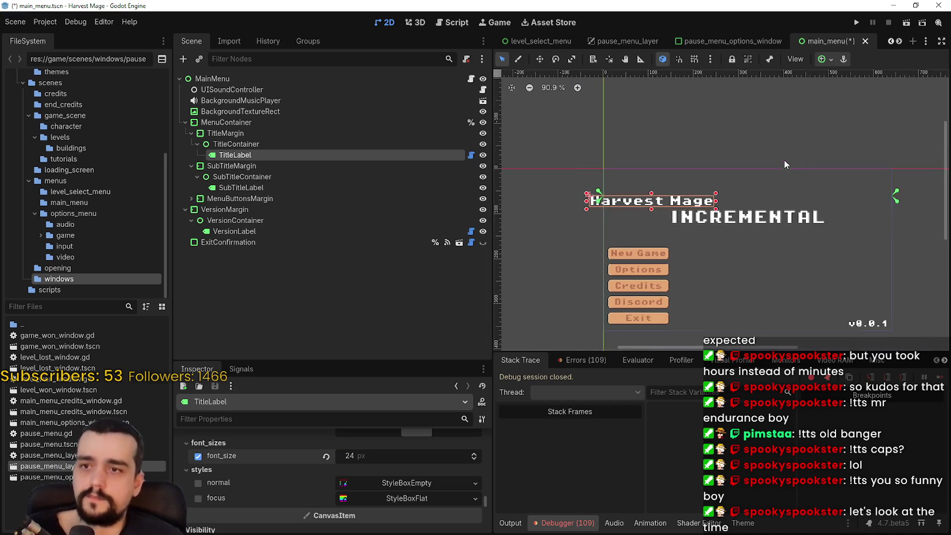
pyautogui.click(832, 60)
pyautogui.click(882, 98)
pyautogui.scroll(2, 695, 247)
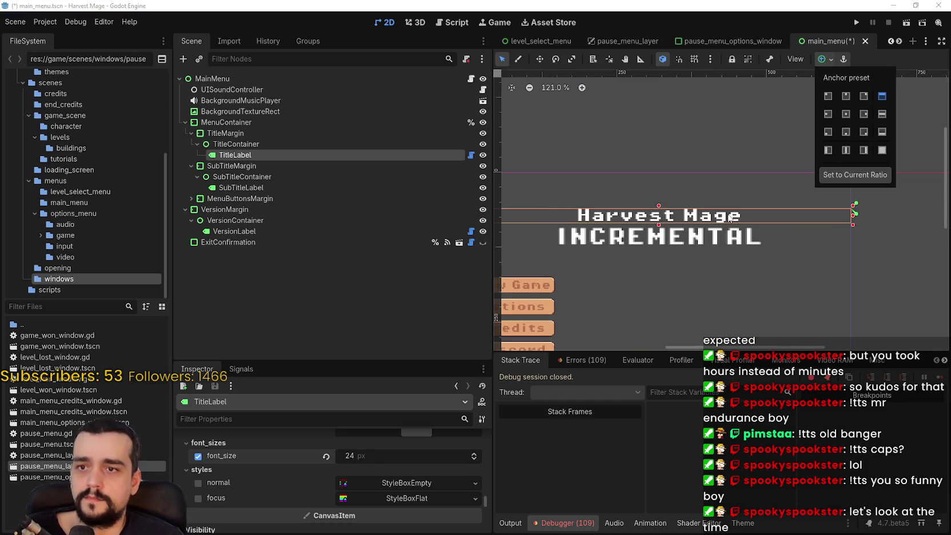
pyautogui.scroll(2, 696, 247)
pyautogui.hotkey('ctrl', 's')
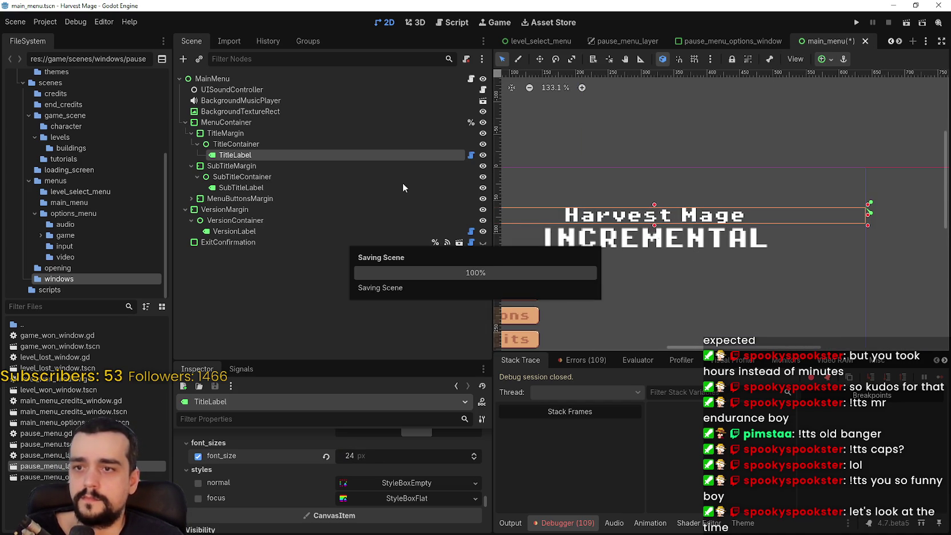
# Reset SubTitleLabel's scale to 1.0, anchor it Top Wide, save, and launch a test run
pyautogui.click(258, 187)
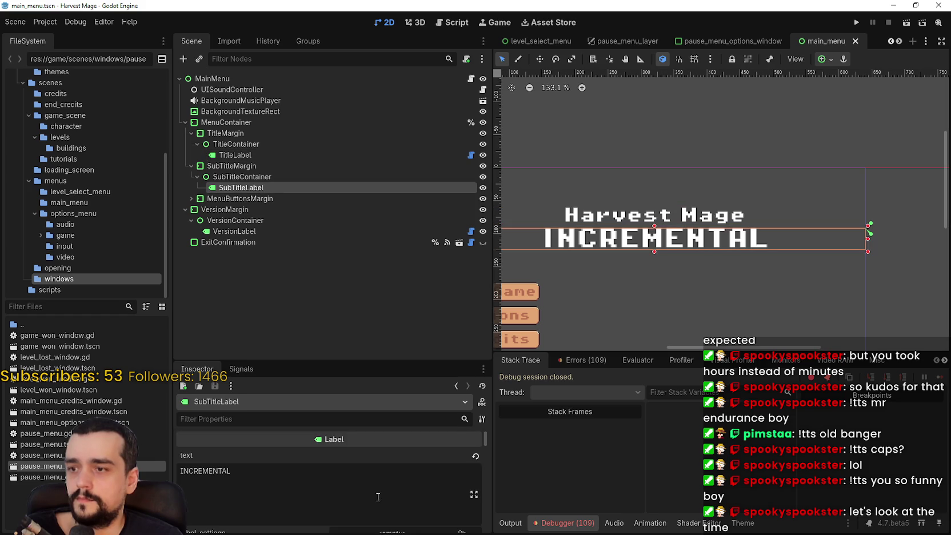
pyautogui.scroll(-5, 378, 497)
pyautogui.moveTo(487, 449)
pyautogui.mouseDown()
pyautogui.moveTo(490, 490)
pyautogui.moveTo(490, 478)
pyautogui.mouseUp()
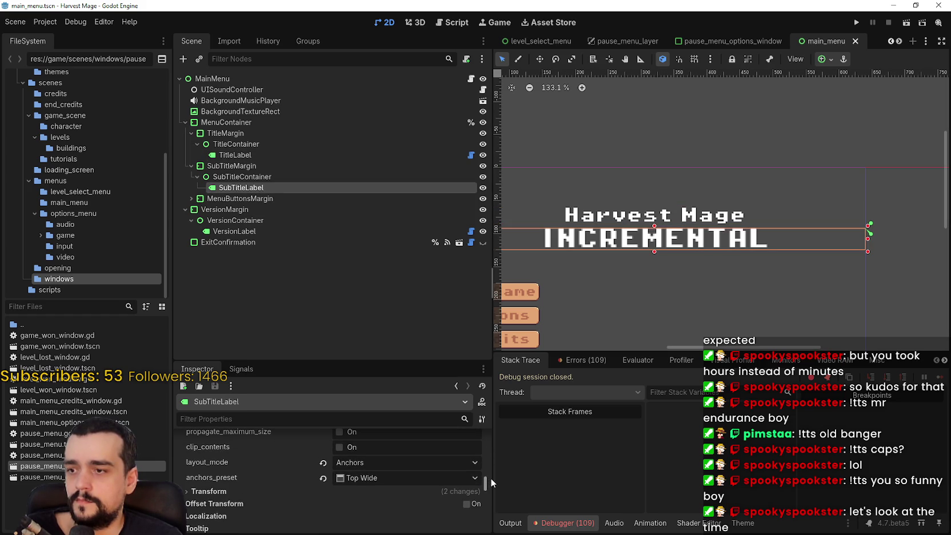
pyautogui.scroll(-1, 330, 490)
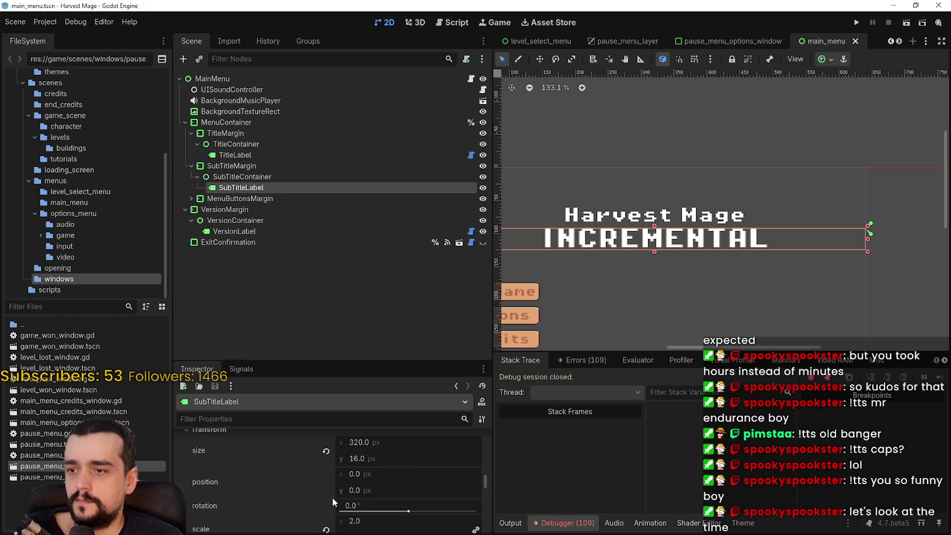
pyautogui.scroll(-3, 335, 473)
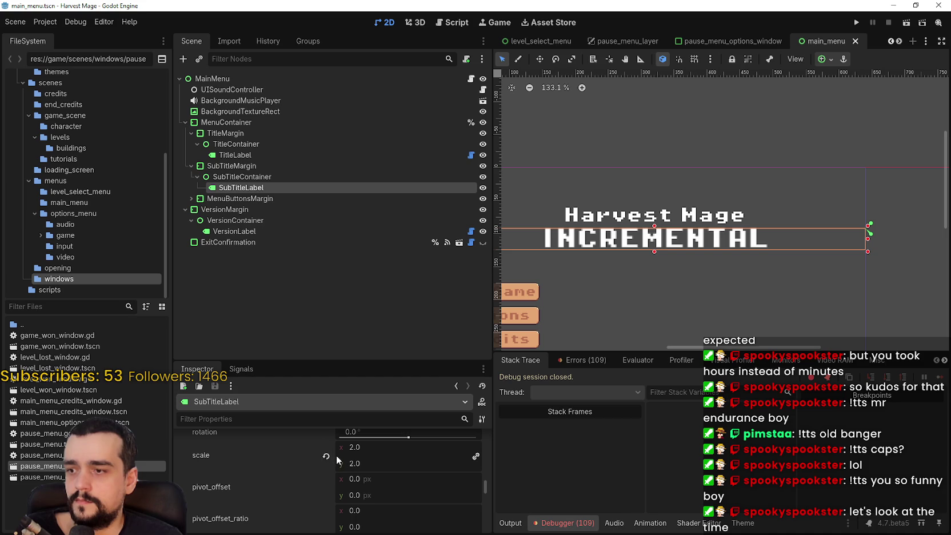
pyautogui.click(326, 456)
pyautogui.scroll(-4, 686, 235)
pyautogui.click(834, 59)
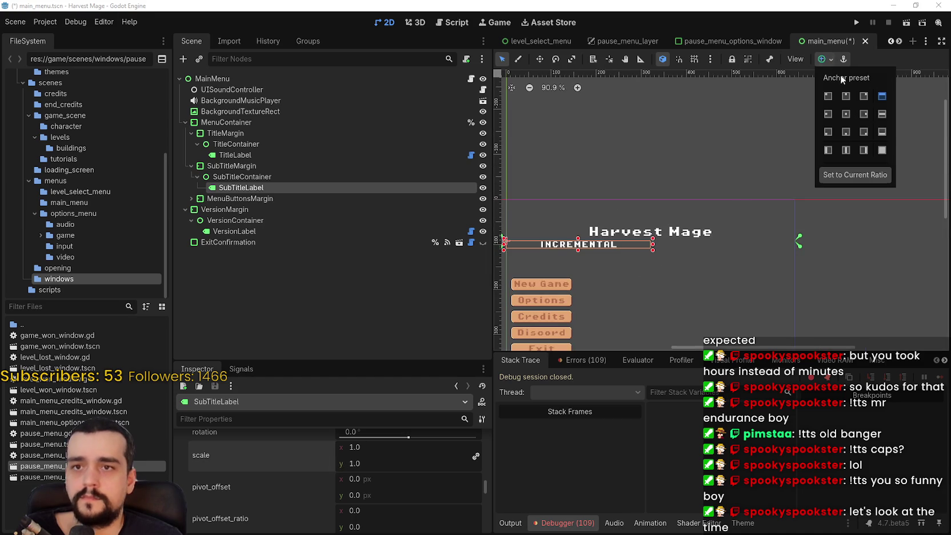
pyautogui.click(886, 98)
pyautogui.scroll(2, 767, 241)
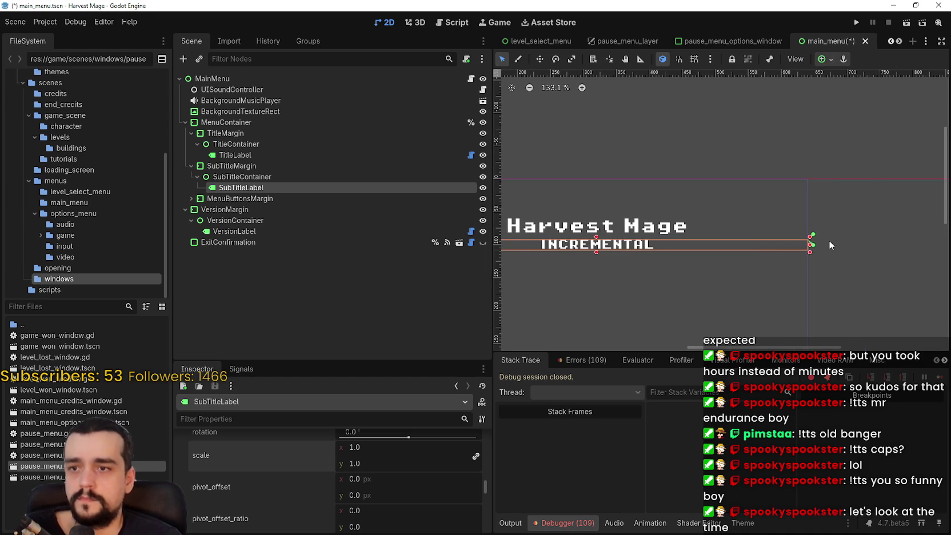
pyautogui.scroll(-2, 778, 217)
pyautogui.hotkey('ctrl', 's')
pyautogui.scroll(1, 793, 191)
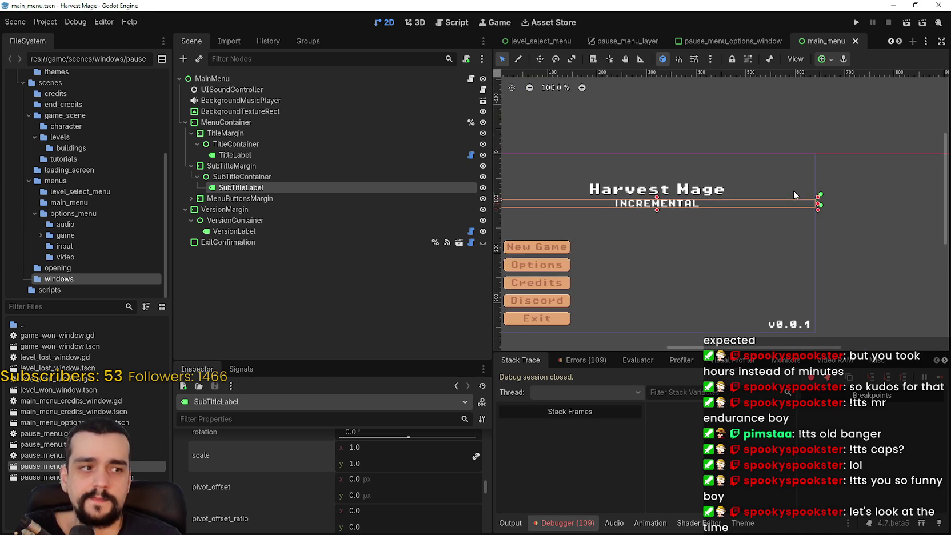
pyautogui.press('F5')
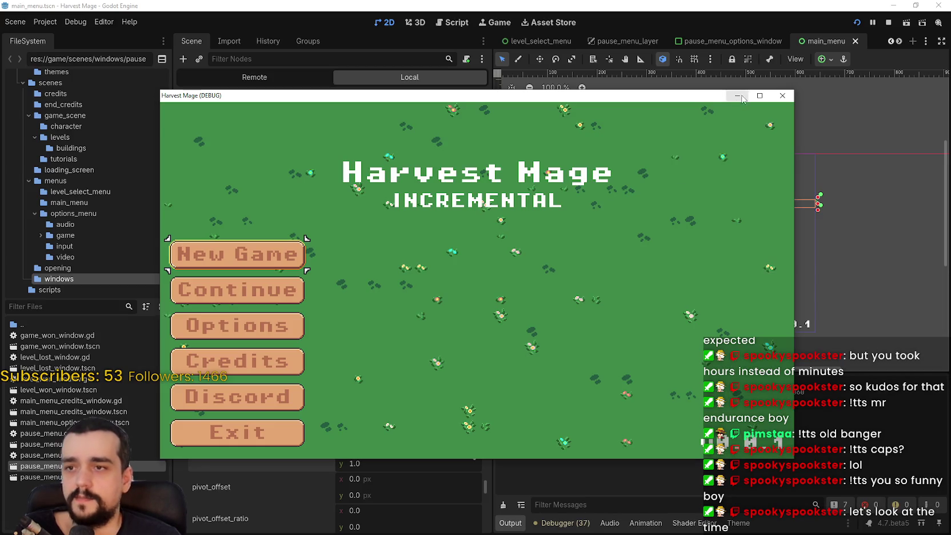
# Play-test maximized: start a New Game, walk the character, and open the pause menu options
pyautogui.click(759, 96)
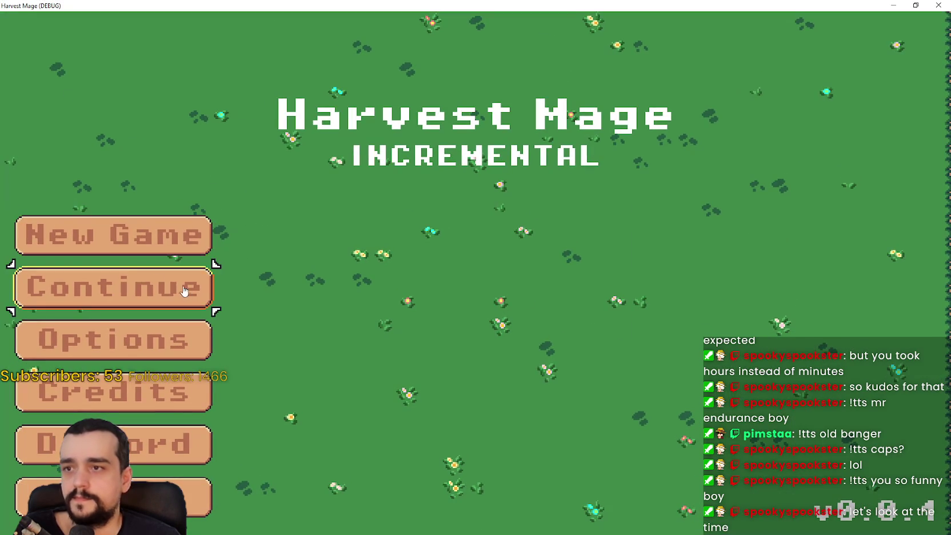
pyautogui.click(129, 249)
pyautogui.press('d')
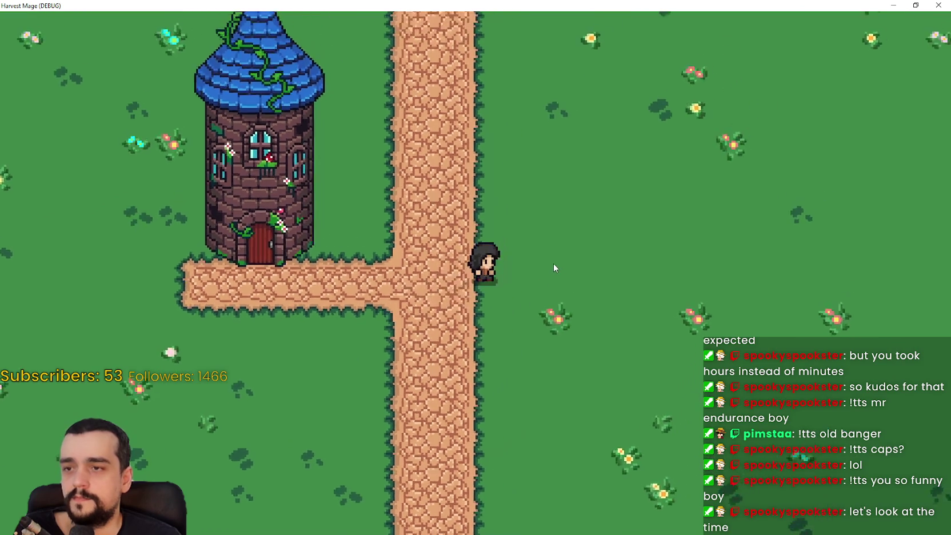
pyautogui.press('Escape')
pyautogui.press('Escape')
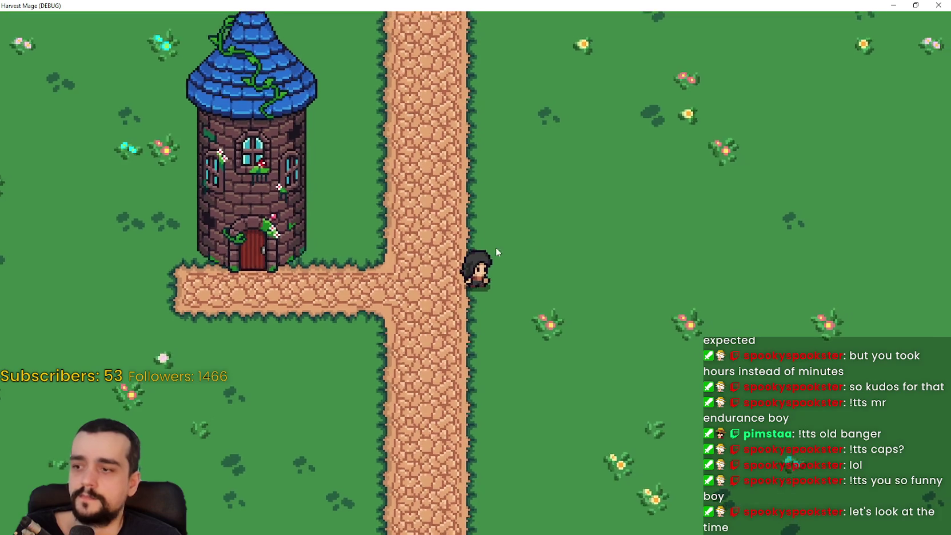
pyautogui.press('a')
pyautogui.press('Escape')
pyautogui.press('Down')
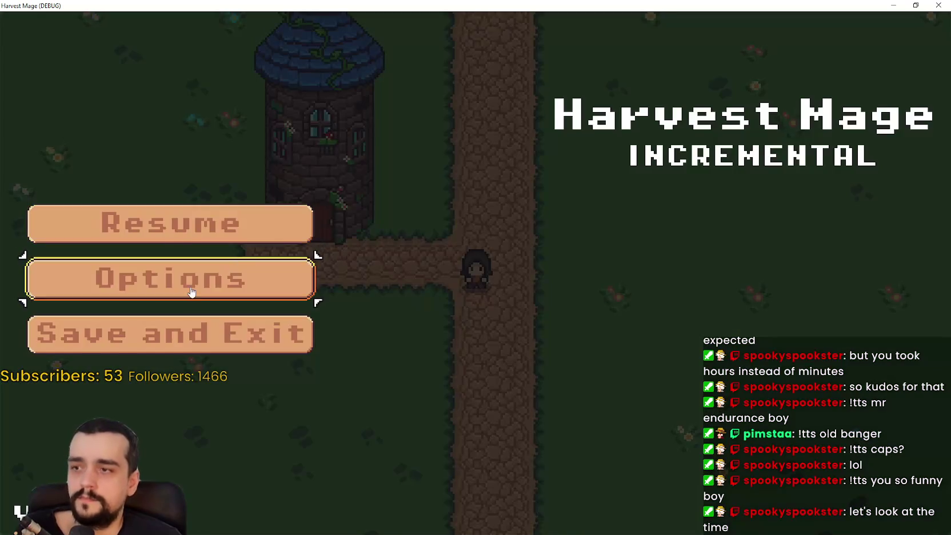
pyautogui.press('Return')
pyautogui.press('Escape')
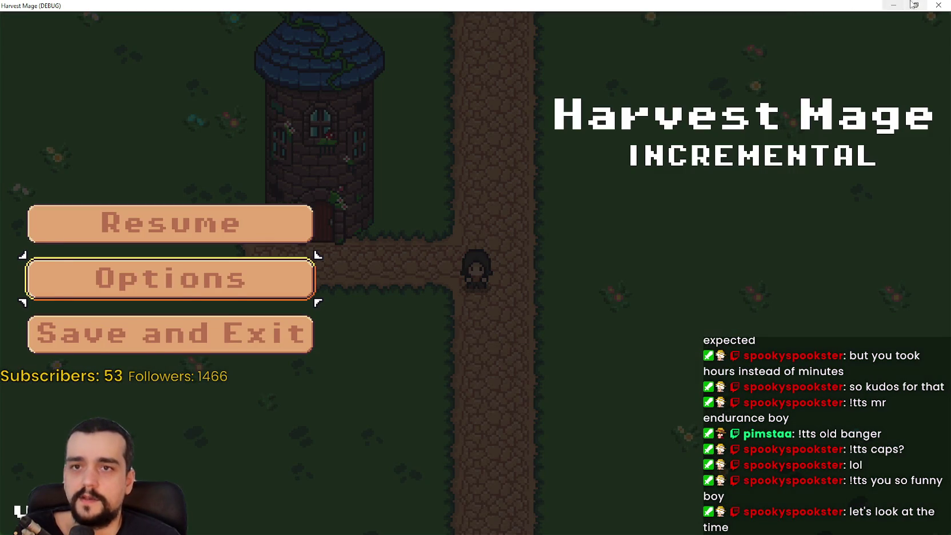
# Stop the game, save main_menu, and switch to the Paint reference image
pyautogui.click(914, 5)
pyautogui.click(782, 96)
pyautogui.hotkey('ctrl', 's')
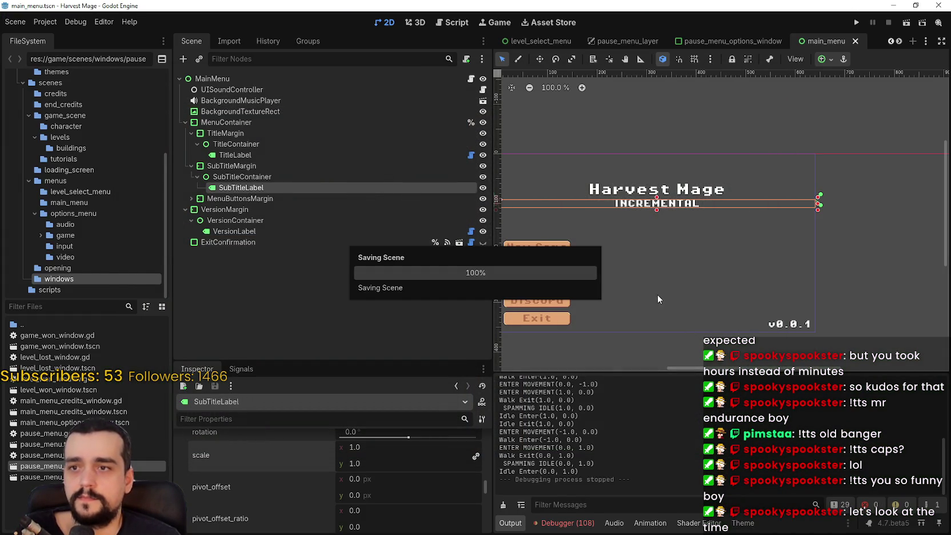
pyautogui.scroll(-1, 686, 265)
pyautogui.scroll(4, 685, 266)
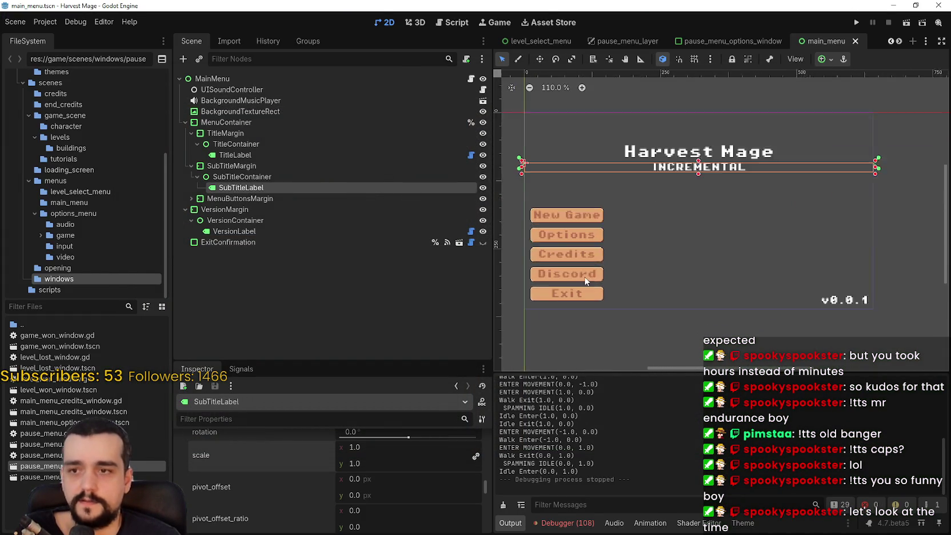
pyautogui.hotkey('alt', 'Tab')
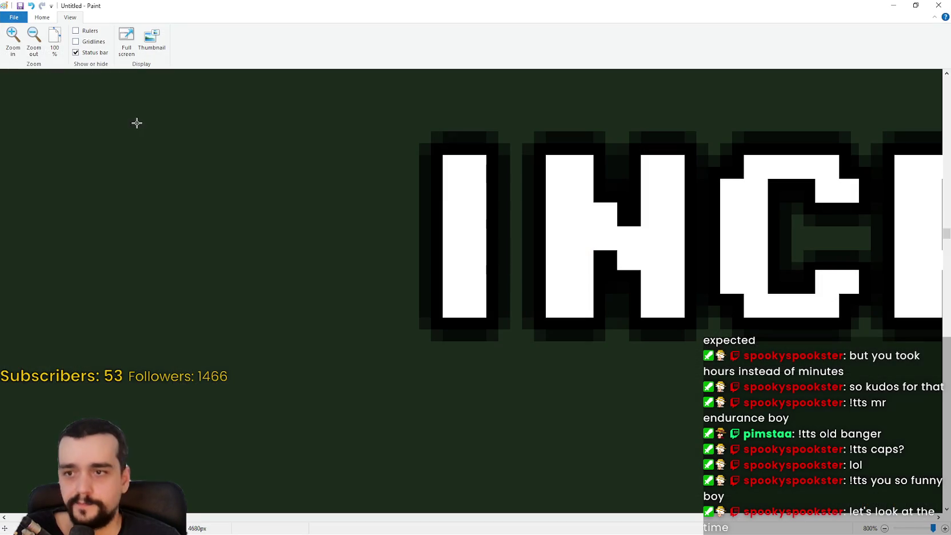
# View the Shelldiver menu screenshots at 100% zoom in Paint, then minimize Paint
pyautogui.click(53, 36)
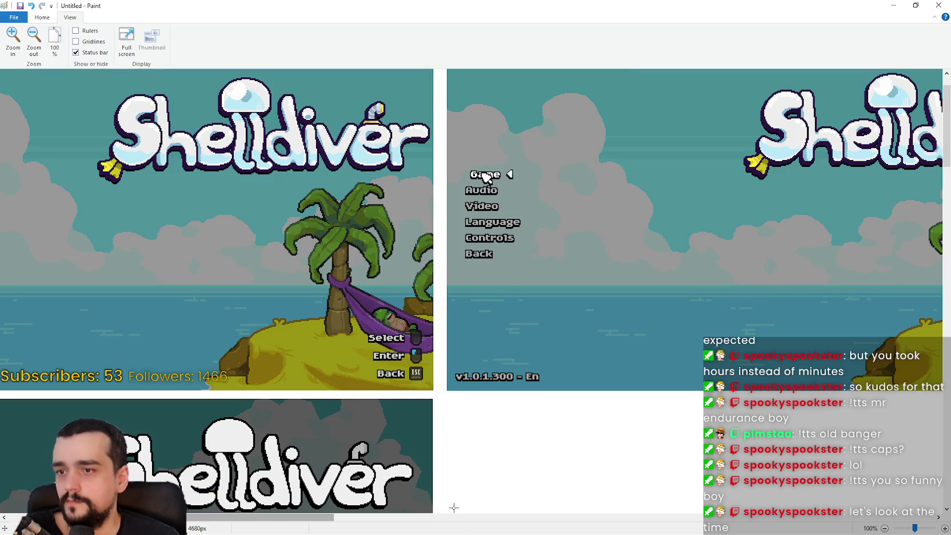
pyautogui.moveTo(293, 518)
pyautogui.mouseDown()
pyautogui.moveTo(389, 517)
pyautogui.moveTo(17, 517)
pyautogui.moveTo(254, 493)
pyautogui.moveTo(354, 497)
pyautogui.moveTo(253, 488)
pyautogui.mouseUp()
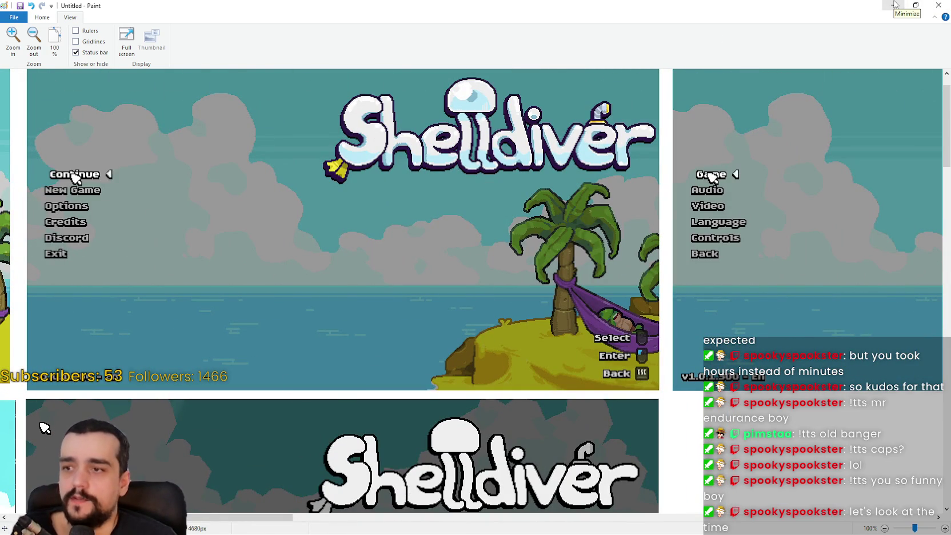
pyautogui.click(895, 5)
pyautogui.scroll(-2, 639, 280)
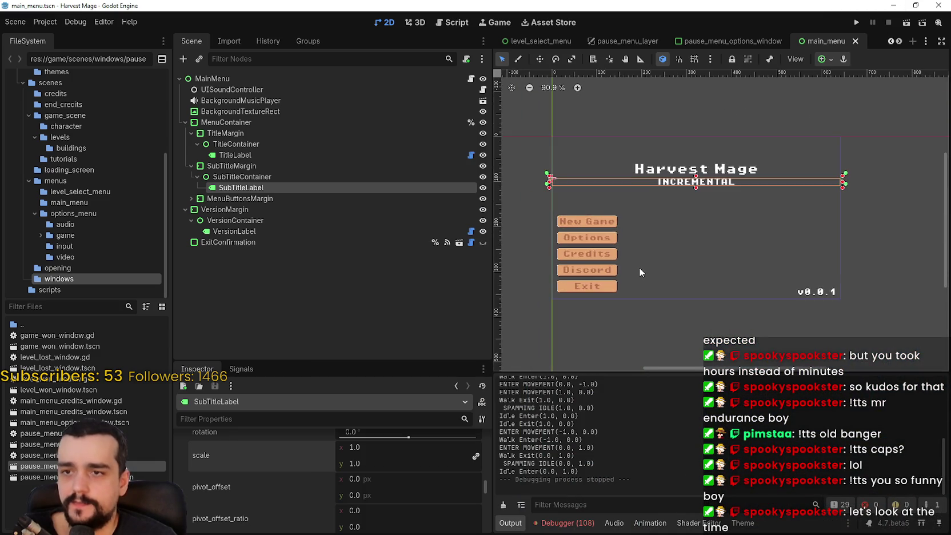
pyautogui.scroll(3, 639, 267)
pyautogui.scroll(-3, 686, 217)
pyautogui.scroll(2, 822, 253)
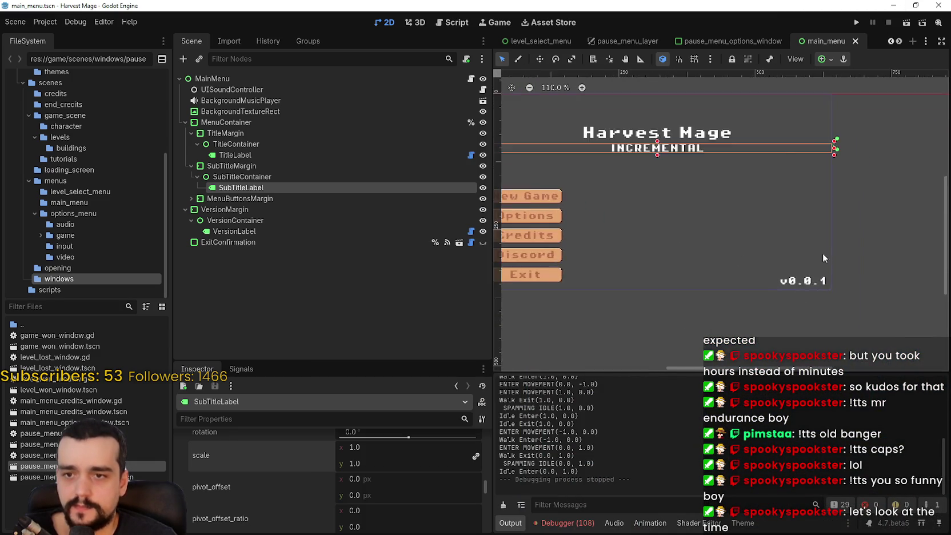
pyautogui.scroll(1, 759, 253)
pyautogui.scroll(-2, 743, 251)
pyautogui.scroll(1, 566, 240)
pyautogui.scroll(-1, 543, 240)
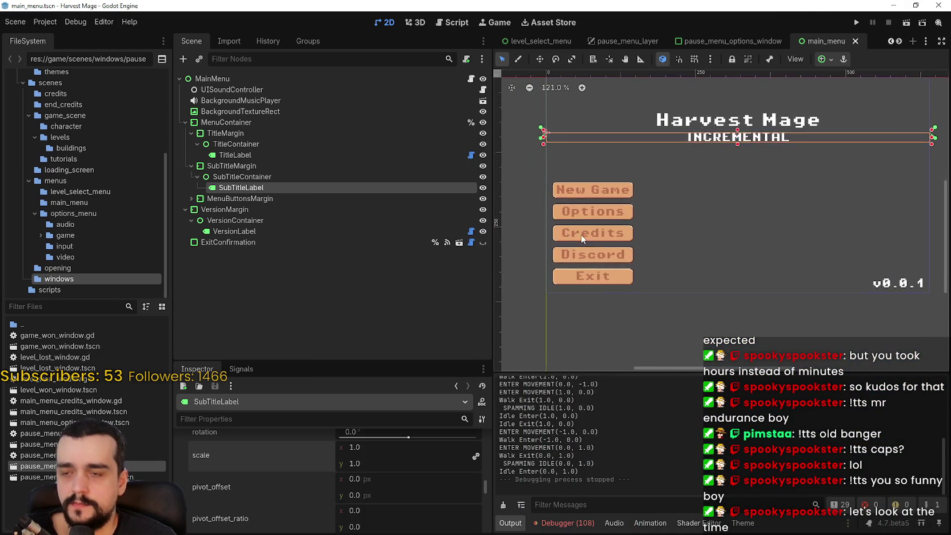
pyautogui.scroll(2, 583, 240)
pyautogui.scroll(-2, 583, 240)
# Compare the Shelldiver references with the Godot menu, then save main_menu and run the game
pyautogui.hotkey('alt', 'Tab')
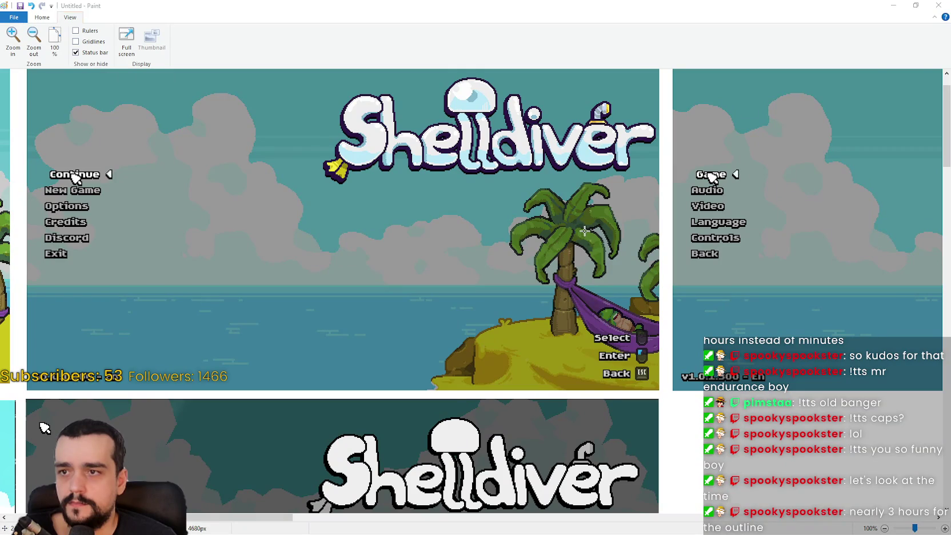
pyautogui.hotkey('alt', 'Tab')
pyautogui.hotkey('alt', 'Tab')
pyautogui.hotkey('alt', 'Tab')
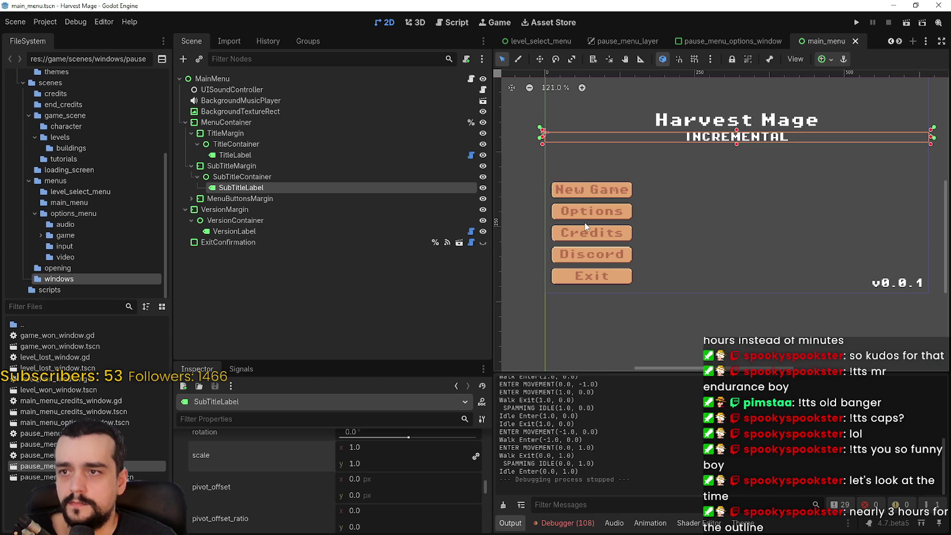
pyautogui.hotkey('alt', 'Tab')
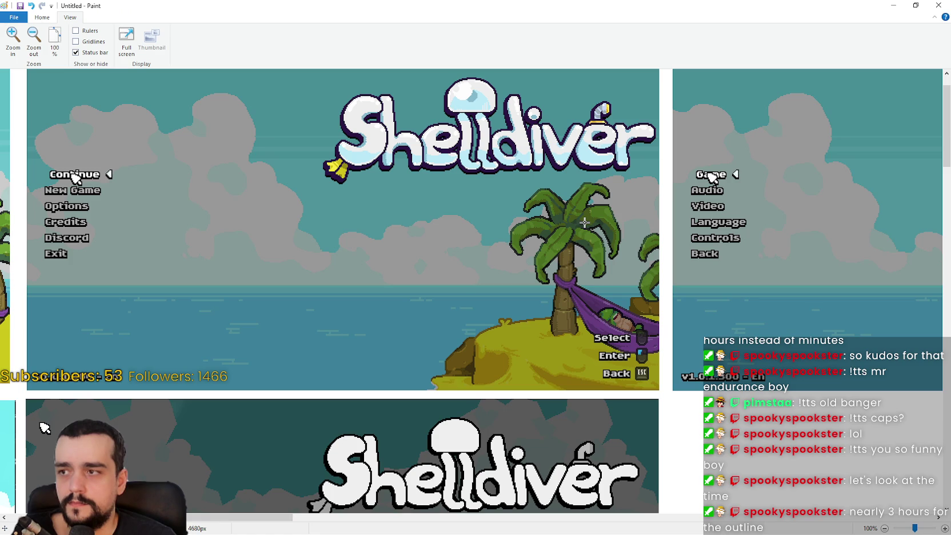
pyautogui.hotkey('alt', 'Tab')
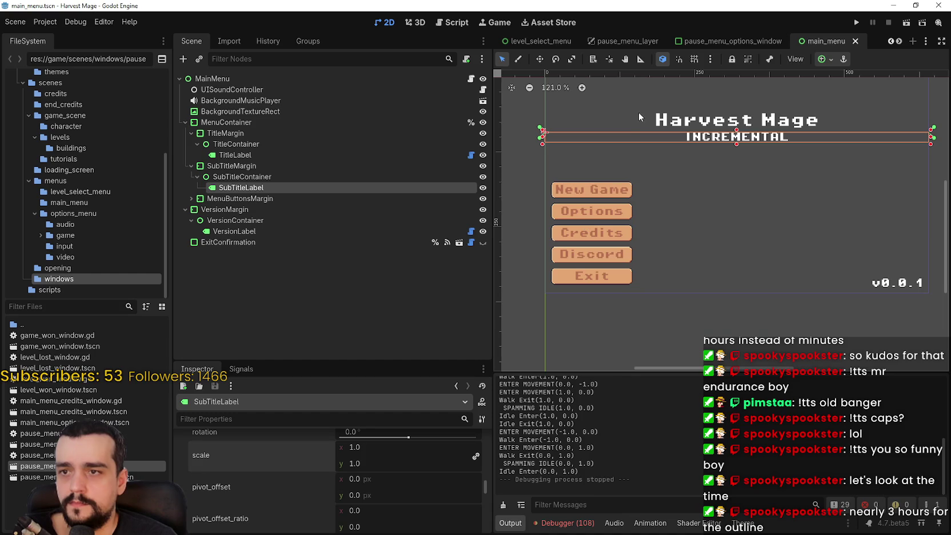
pyautogui.hotkey('ctrl', 's')
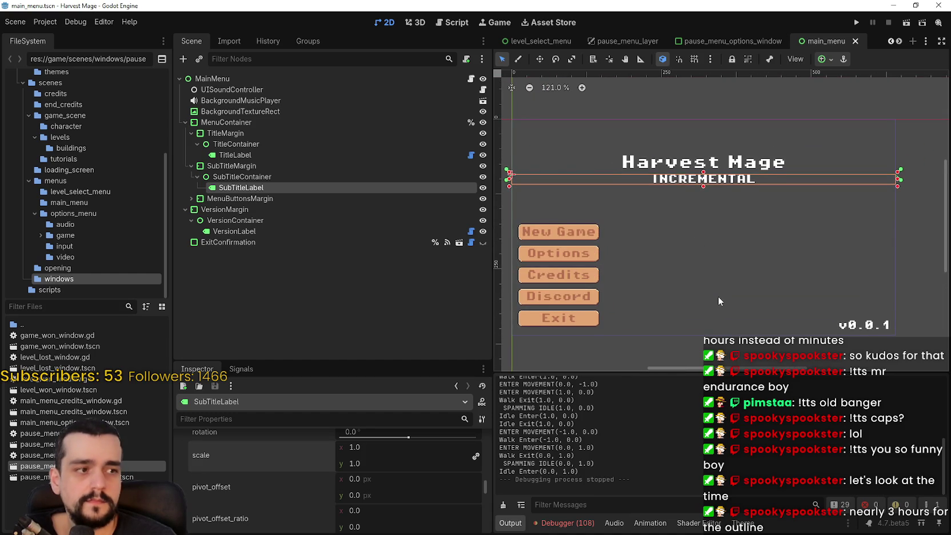
pyautogui.moveTo(717, 299); pyautogui.dragTo(680, 285)
pyautogui.click(856, 23)
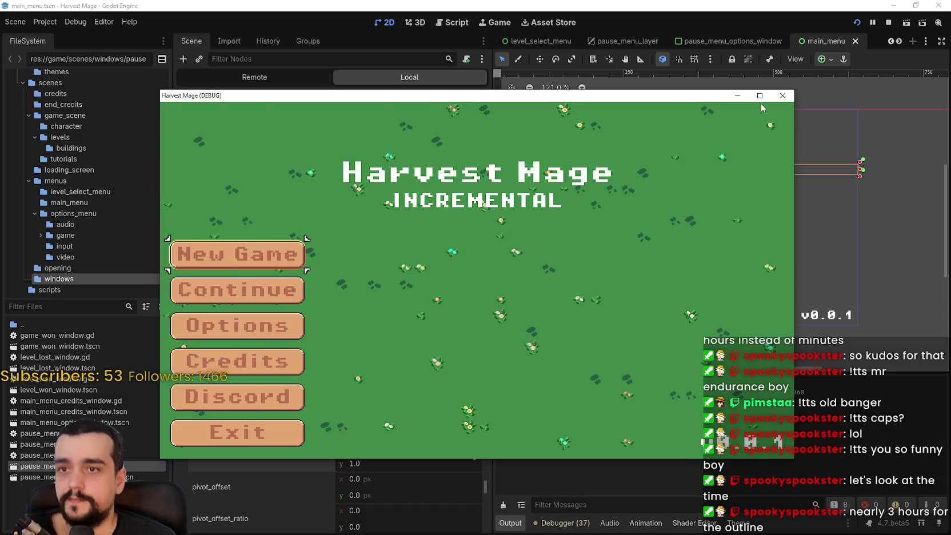
# Maximize the game, confirm a New Game, open the pause menu with Esc, then stop the run
pyautogui.click(760, 95)
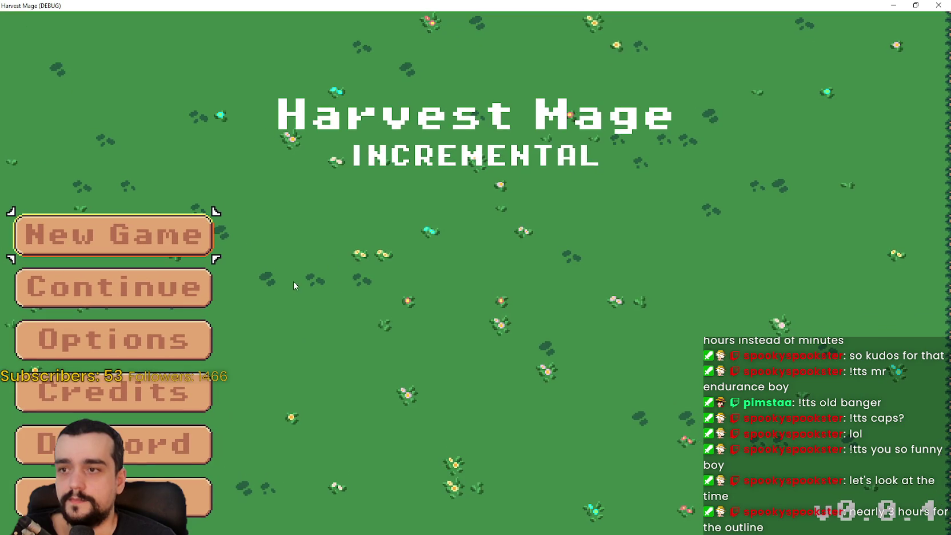
pyautogui.click(147, 244)
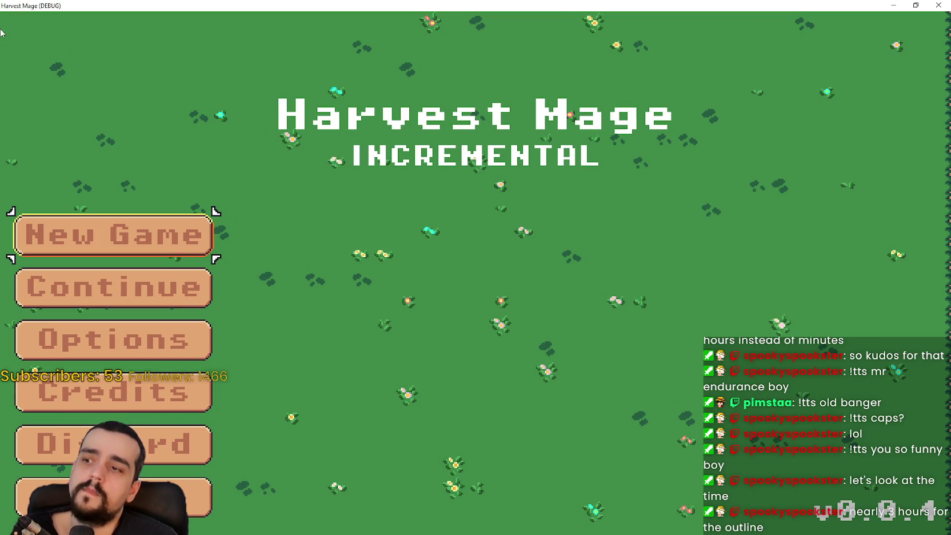
pyautogui.click(113, 226)
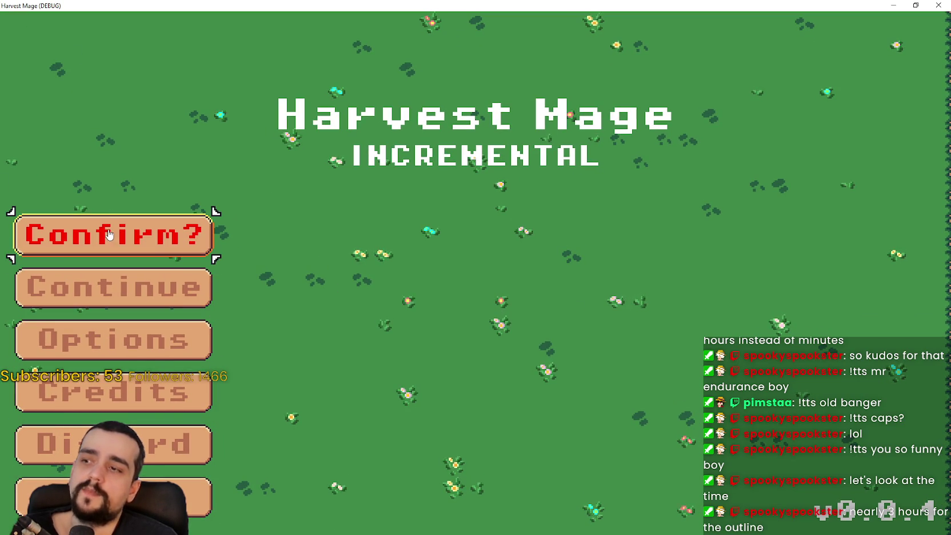
pyautogui.click(113, 227)
pyautogui.press('Escape')
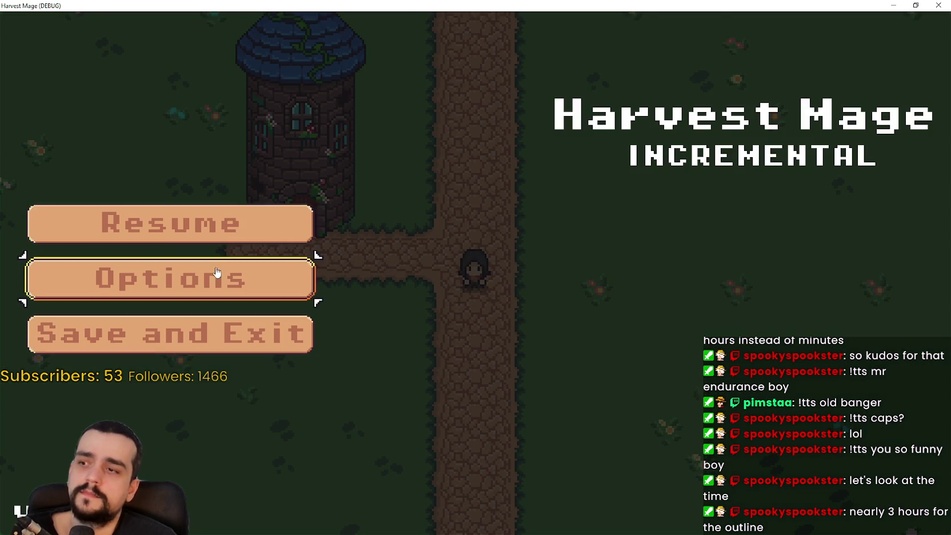
pyautogui.click(912, 5)
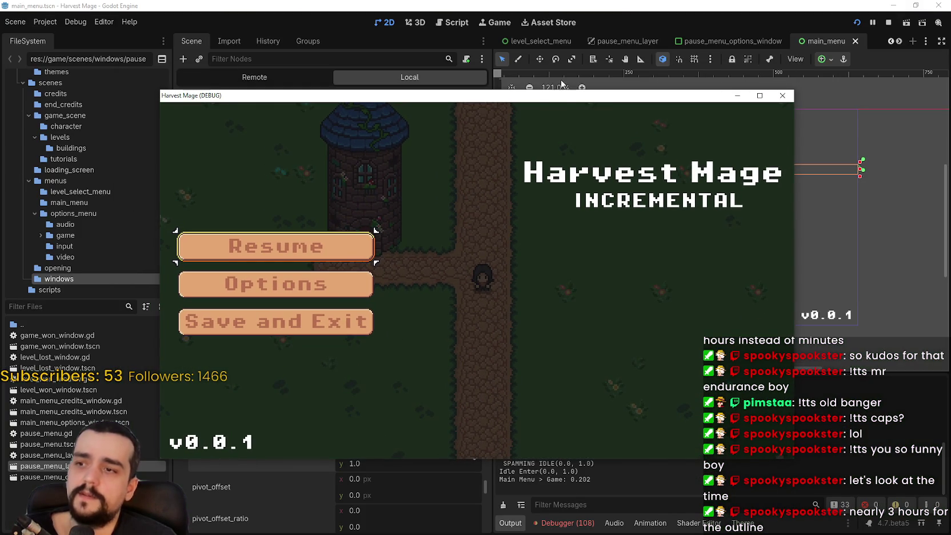
pyautogui.click(890, 23)
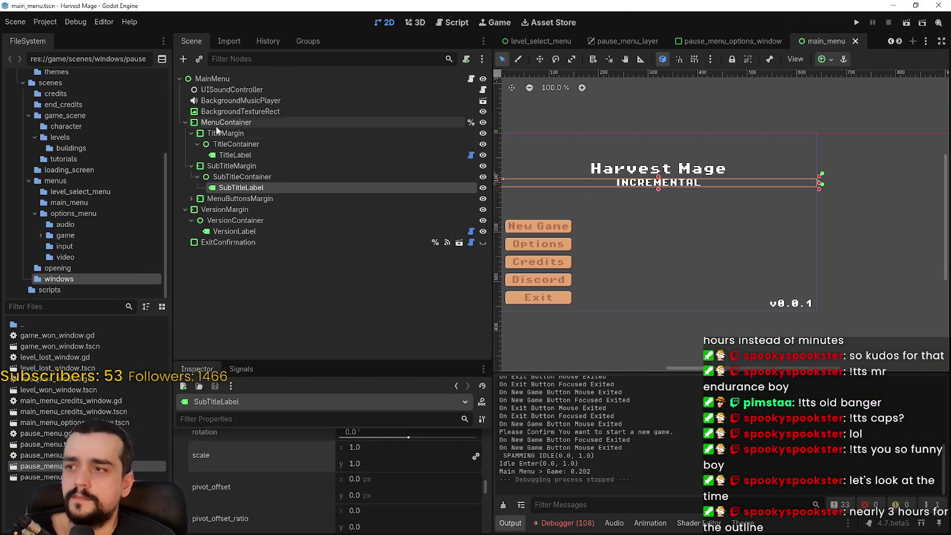
# Inspect NewGameButton's theme properties and main_menu_button type variation, then open game_theme.tres in the theme editor
pyautogui.click(192, 198)
pyautogui.click(238, 231)
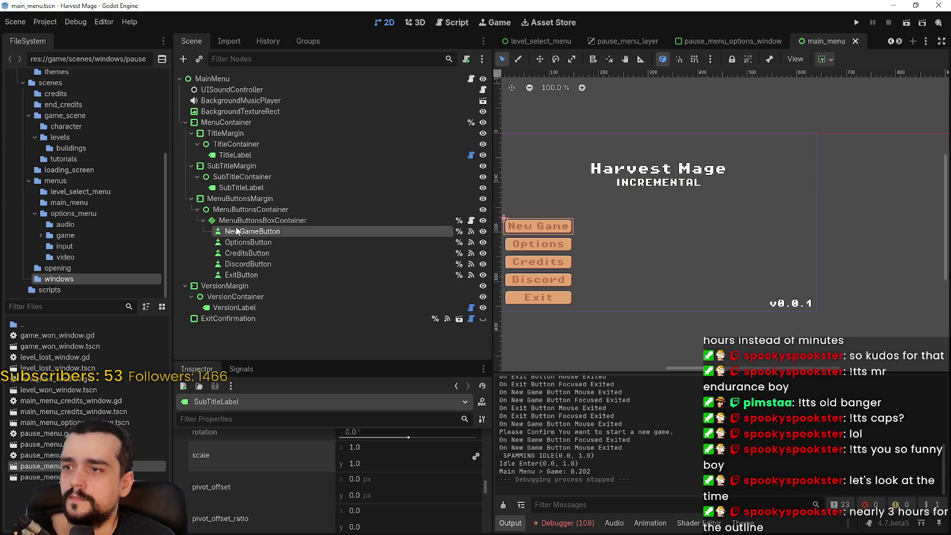
pyautogui.scroll(-10, 339, 488)
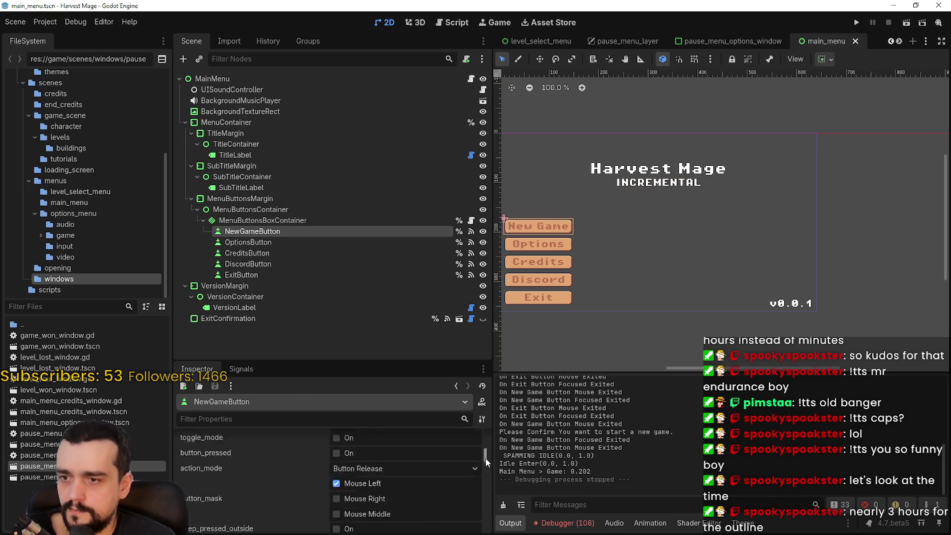
pyautogui.moveTo(486, 462)
pyautogui.mouseDown()
pyautogui.moveTo(492, 521)
pyautogui.moveTo(494, 506)
pyautogui.mouseUp()
pyautogui.moveTo(643, 250); pyautogui.dragTo(686, 242)
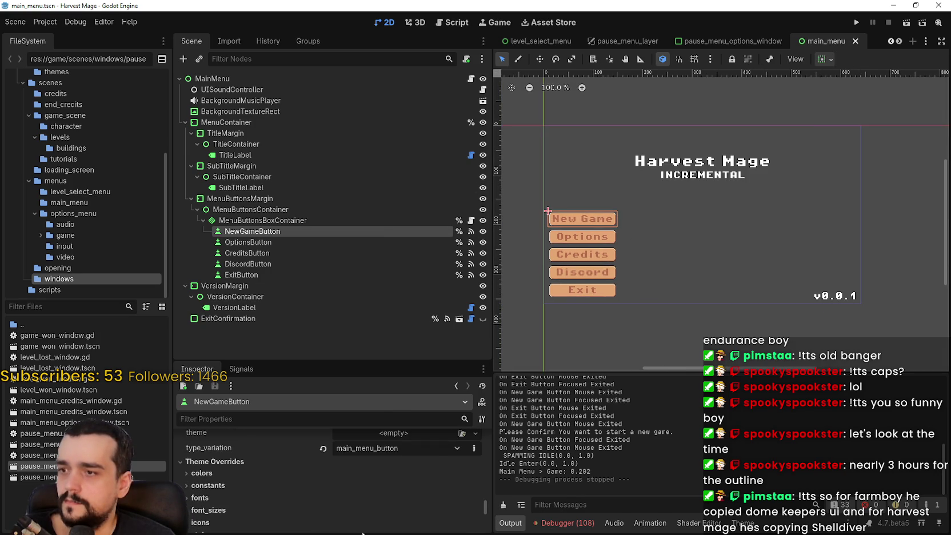
pyautogui.scroll(1, 461, 482)
pyautogui.moveTo(482, 502); pyautogui.dragTo(483, 483)
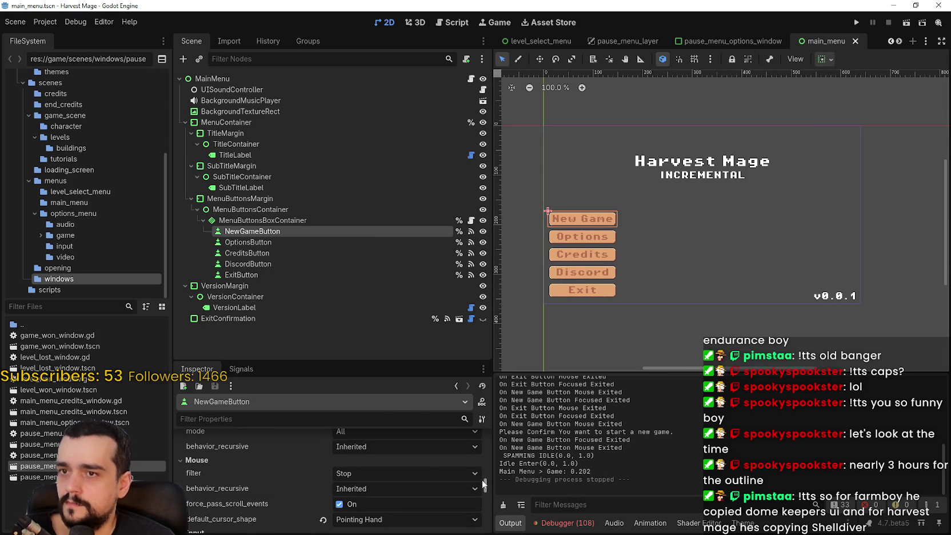
pyautogui.click(735, 526)
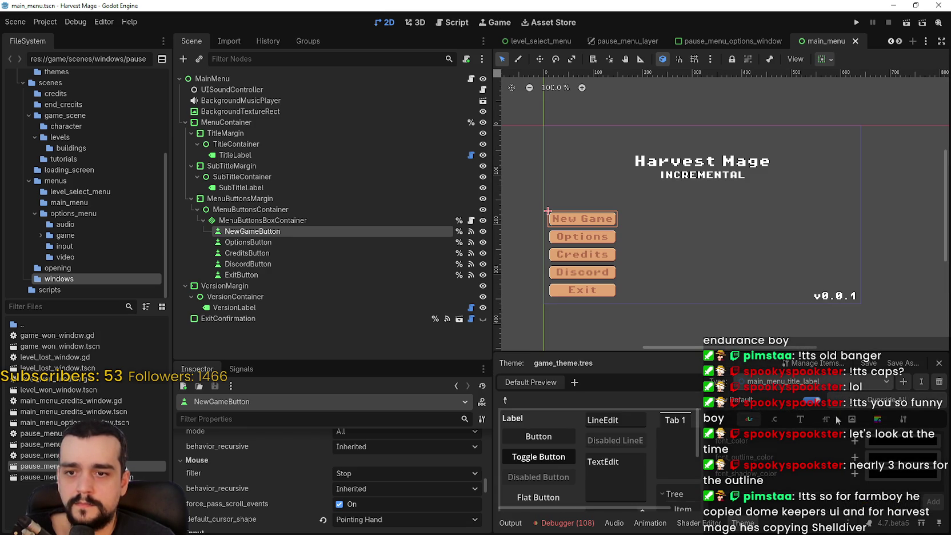
# Set the main_menu_button theme font size to 8
pyautogui.click(902, 420)
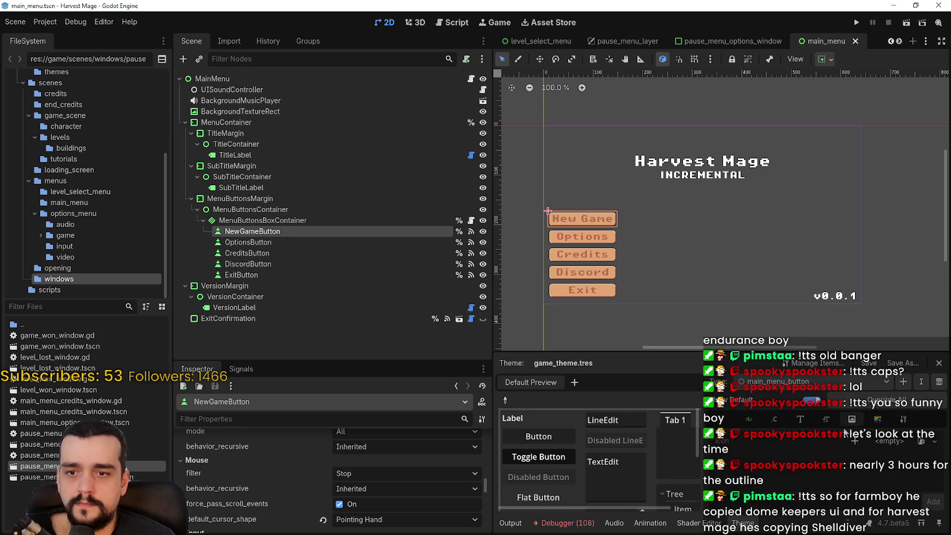
pyautogui.click(826, 419)
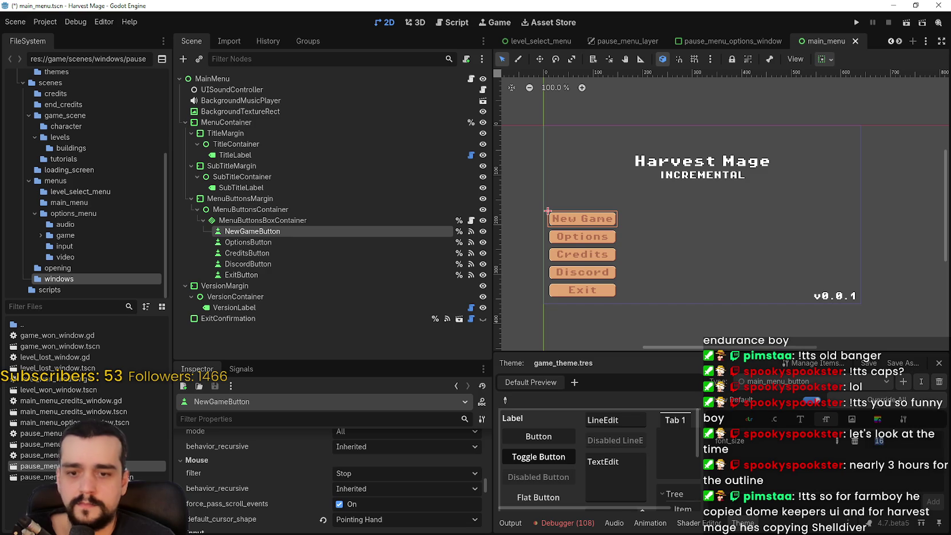
pyautogui.write('8')
pyautogui.press('Return')
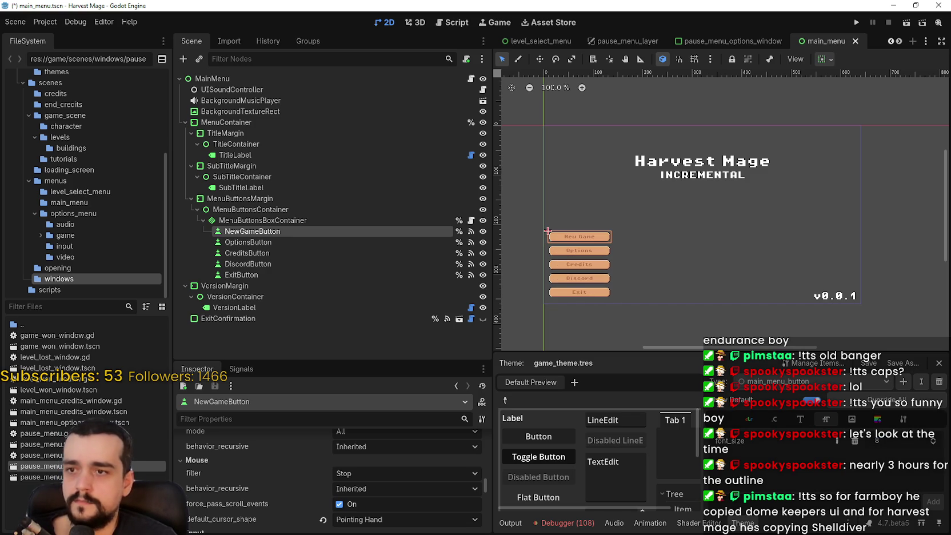
pyautogui.scroll(5, 632, 270)
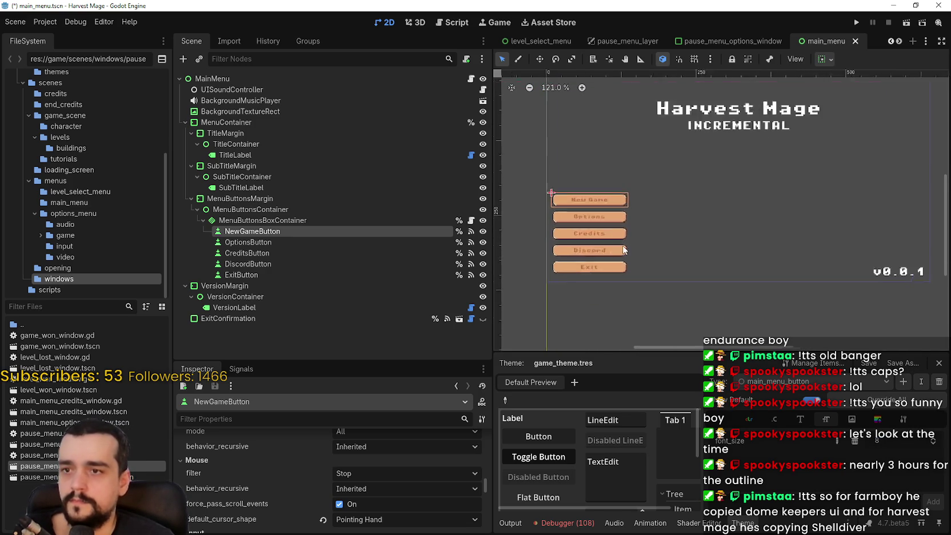
# Save the scene and run the game to check the smaller buttons
pyautogui.hotkey('ctrl', 's')
pyautogui.scroll(-4, 694, 225)
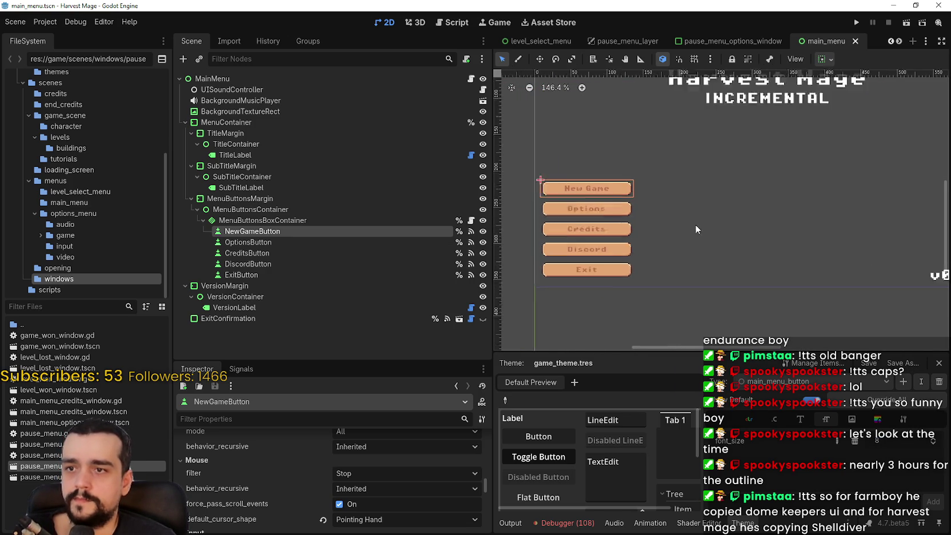
pyautogui.click(856, 23)
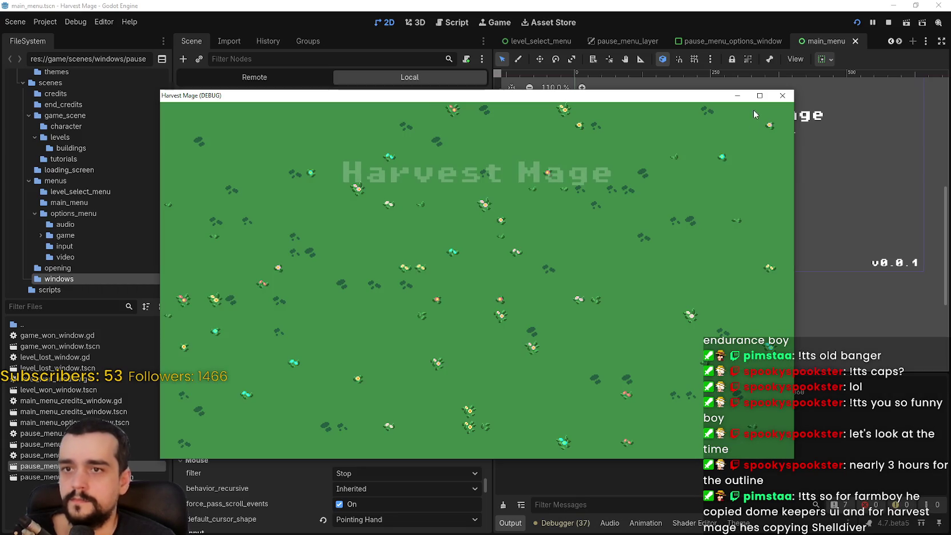
# Maximize, restore and reposition the running game window beside the scene tree
pyautogui.click(759, 95)
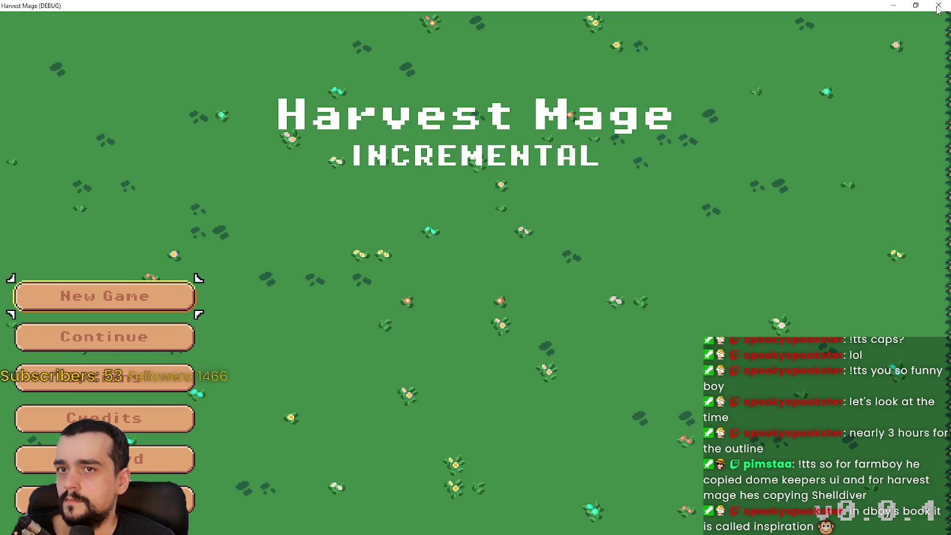
pyautogui.click(915, 5)
pyautogui.moveTo(261, 99); pyautogui.dragTo(404, 43)
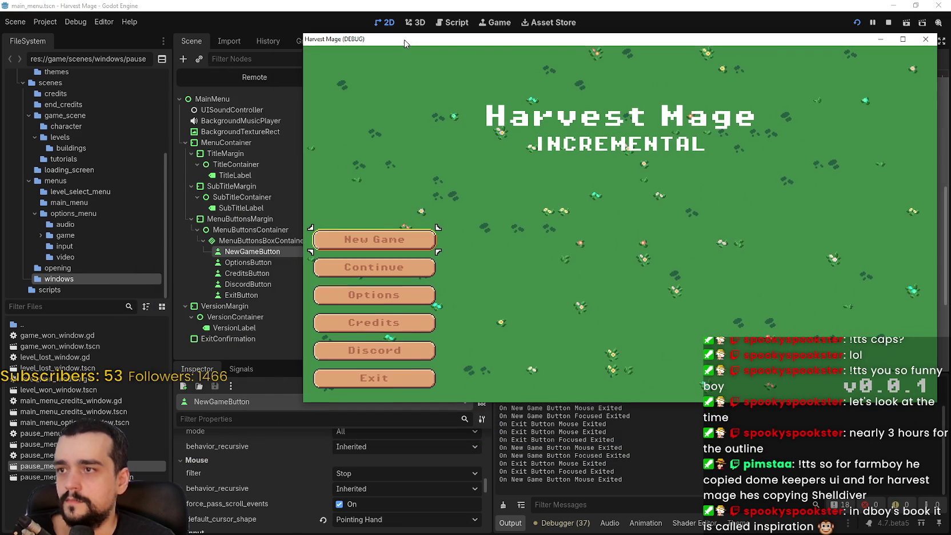
pyautogui.moveTo(781, 37); pyautogui.dragTo(760, 20)
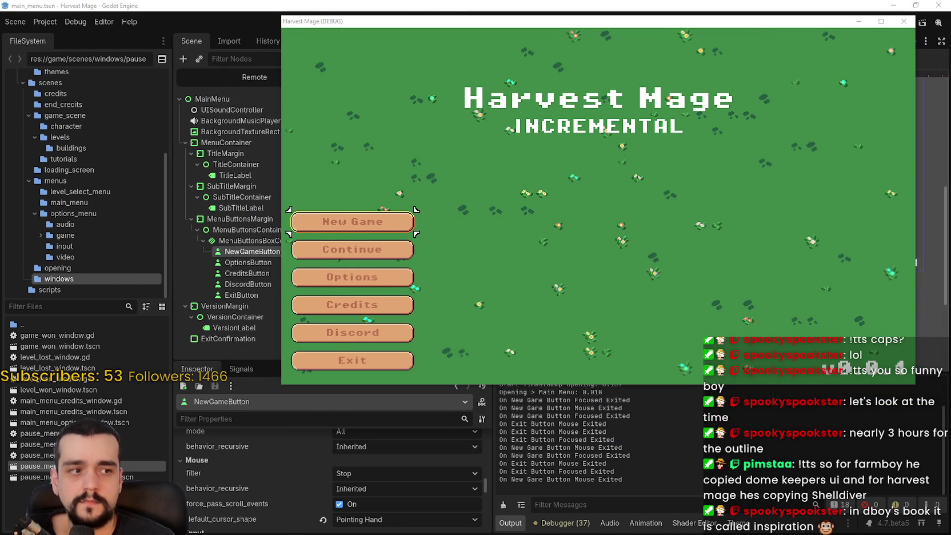
# Snip the game's New Game button with Snipping Tool and copy the capture
pyautogui.moveTo(446, 71); pyautogui.dragTo(717, 153)
pyautogui.click(446, 34)
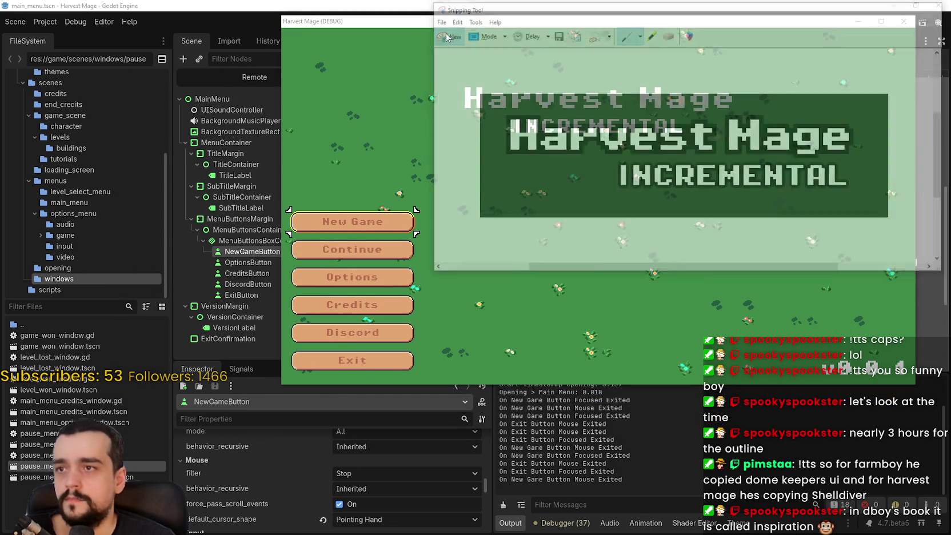
pyautogui.moveTo(284, 193)
pyautogui.mouseDown()
pyautogui.moveTo(328, 261)
pyautogui.moveTo(423, 351)
pyautogui.moveTo(431, 250)
pyautogui.mouseUp()
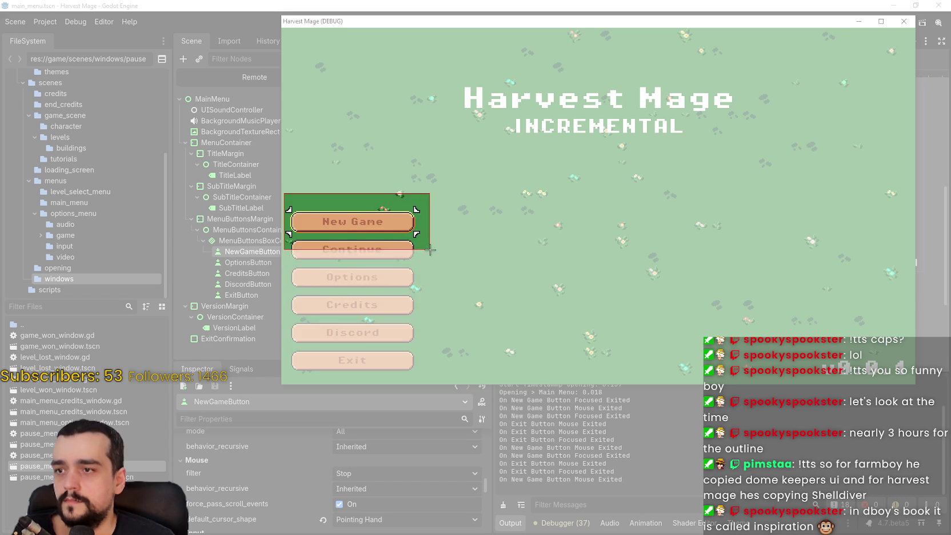
pyautogui.click(261, 120)
pyautogui.click(268, 129)
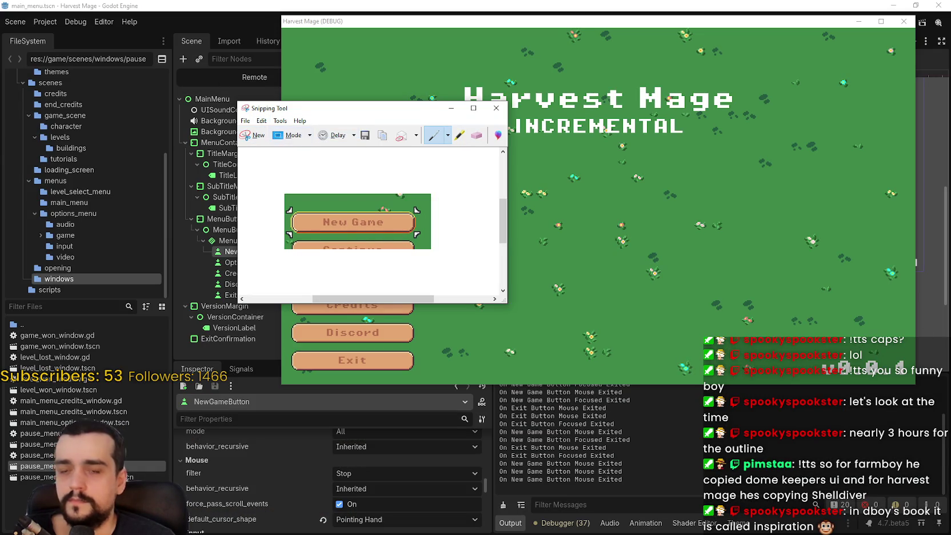
# Switch to the Shelldiver reference in Paint and zoom in on its menu text
pyautogui.hotkey('alt', 'Tab')
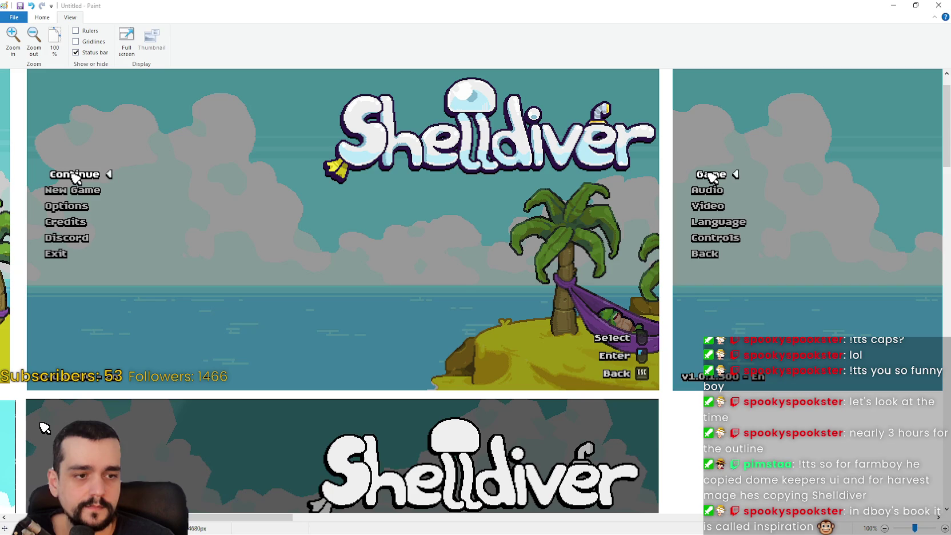
pyautogui.scroll(1, 90, 221)
pyautogui.click(12, 37)
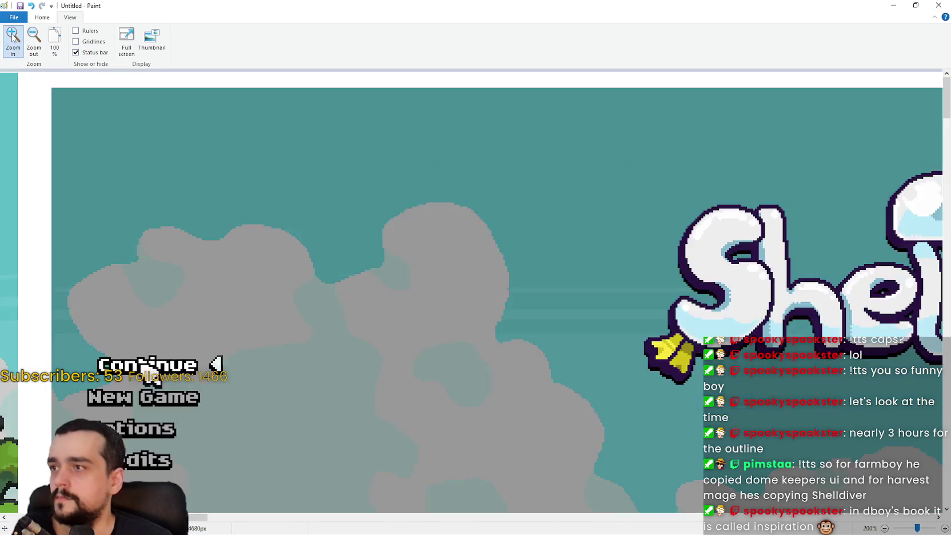
pyautogui.click(13, 38)
pyautogui.click(12, 37)
pyautogui.click(13, 37)
pyautogui.scroll(-10, 309, 240)
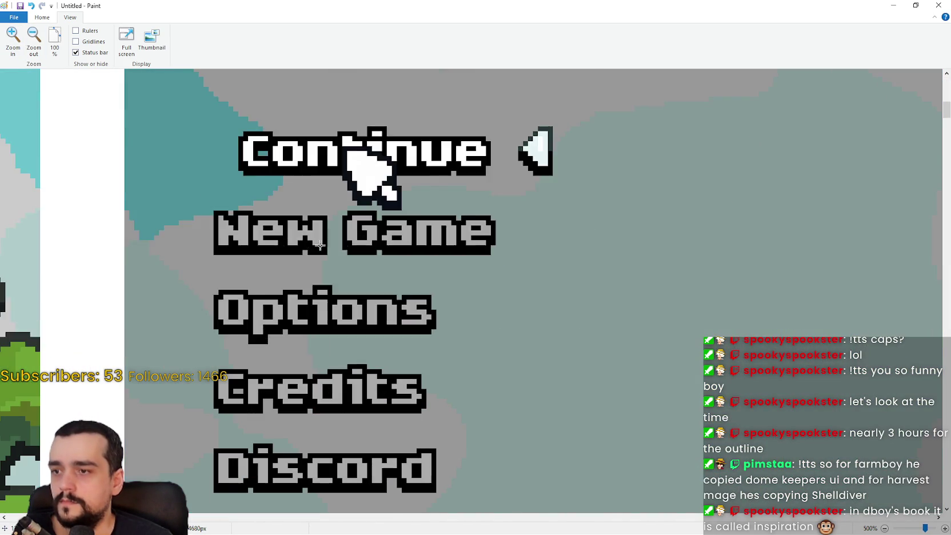
# Paste the New Game snip beside Shelldiver's New Game text and overlay the N letters
pyautogui.hotkey('ctrl', 'v')
pyautogui.moveTo(354, 262)
pyautogui.mouseDown()
pyautogui.moveTo(628, 268)
pyautogui.moveTo(703, 253)
pyautogui.mouseUp()
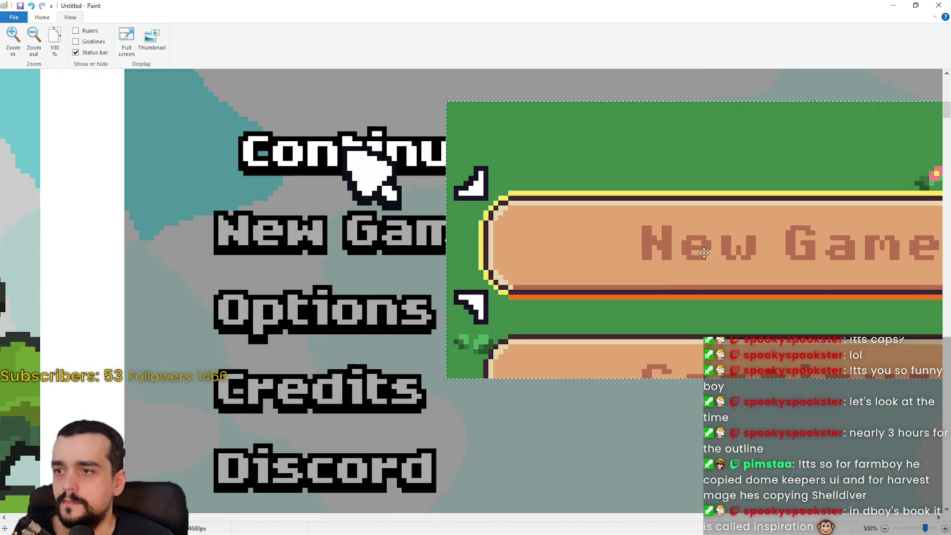
pyautogui.moveTo(589, 249)
pyautogui.mouseDown()
pyautogui.moveTo(307, 241)
pyautogui.moveTo(176, 317)
pyautogui.moveTo(163, 419)
pyautogui.moveTo(566, 206)
pyautogui.moveTo(650, 236)
pyautogui.mouseUp()
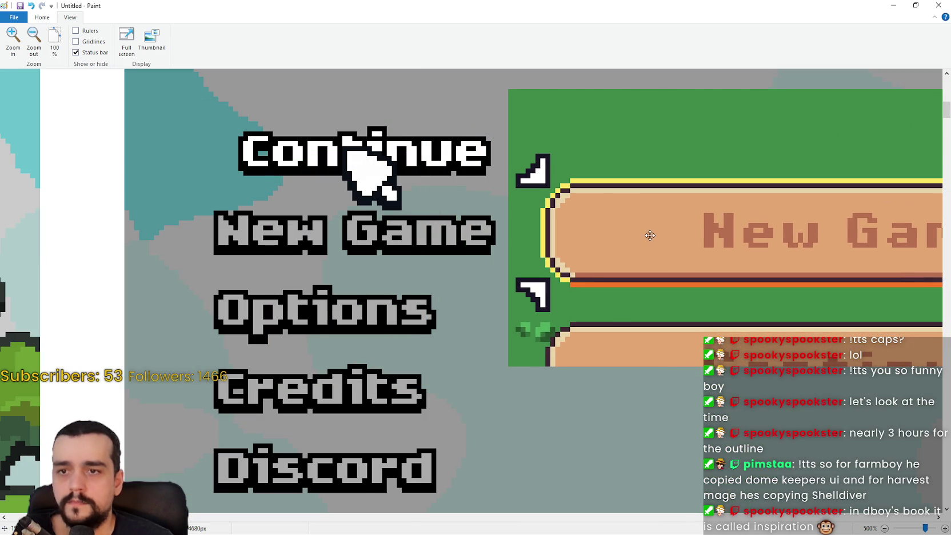
pyautogui.click(446, 266)
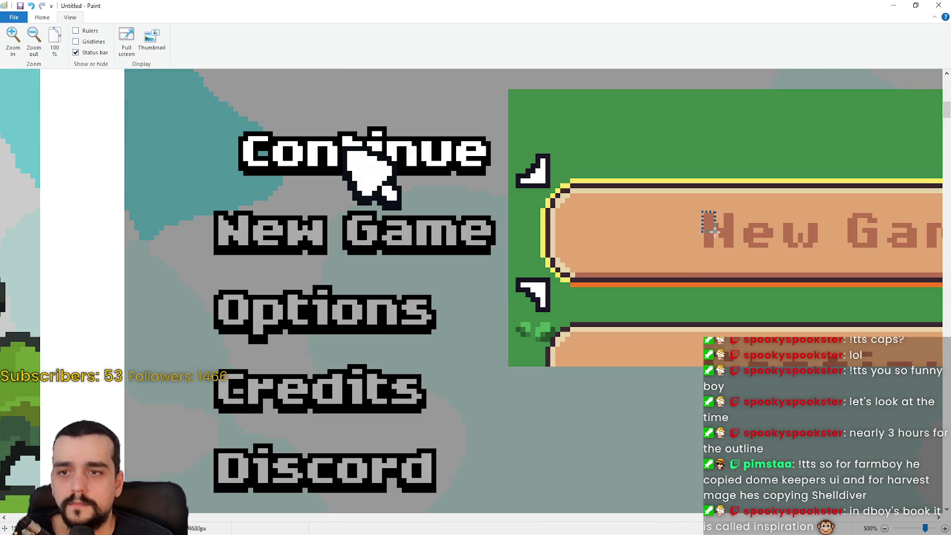
pyautogui.moveTo(727, 236)
pyautogui.mouseDown()
pyautogui.moveTo(233, 229)
pyautogui.moveTo(227, 256)
pyautogui.moveTo(230, 230)
pyautogui.mouseUp()
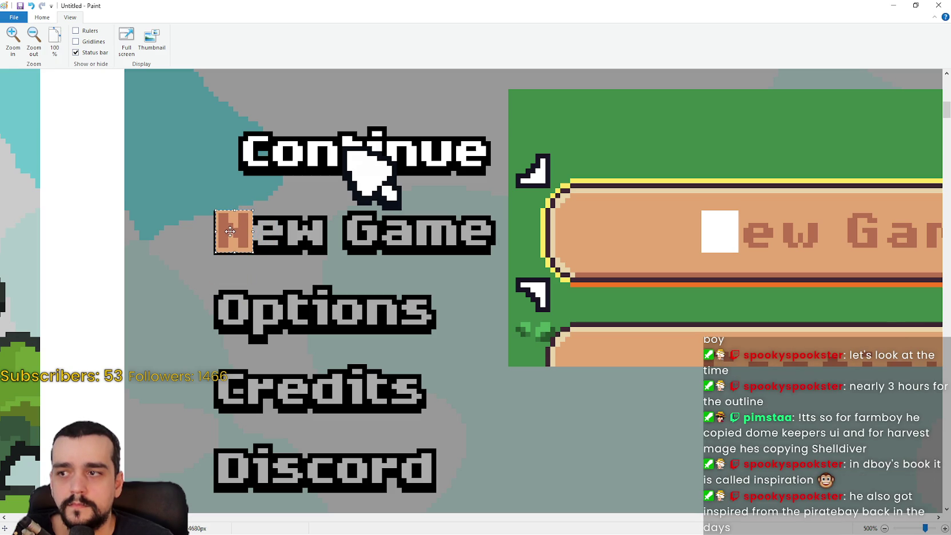
# Undo both edits to remove the snip, then restore the Paint window
pyautogui.hotkey('ctrl', 'z')
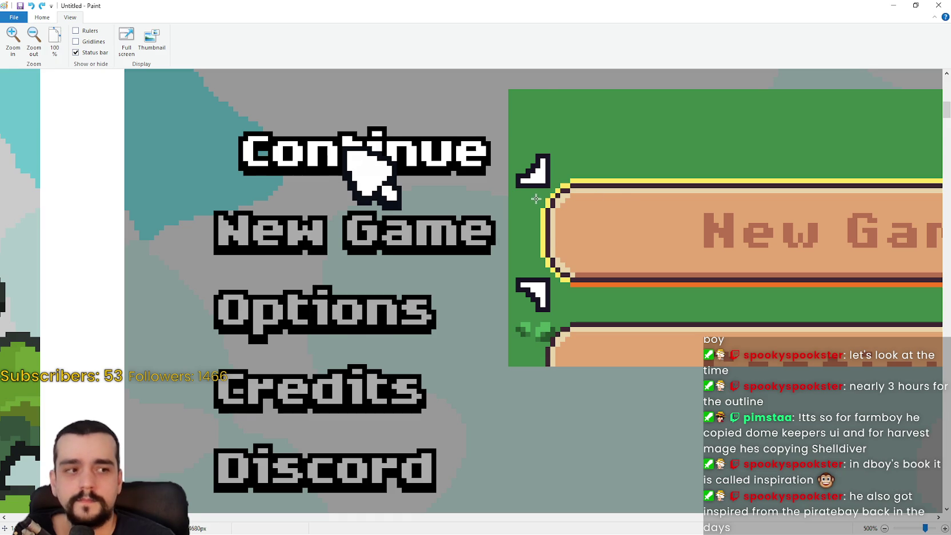
pyautogui.hotkey('ctrl', 'z')
pyautogui.scroll(-2, 537, 199)
pyautogui.scroll(4, 543, 199)
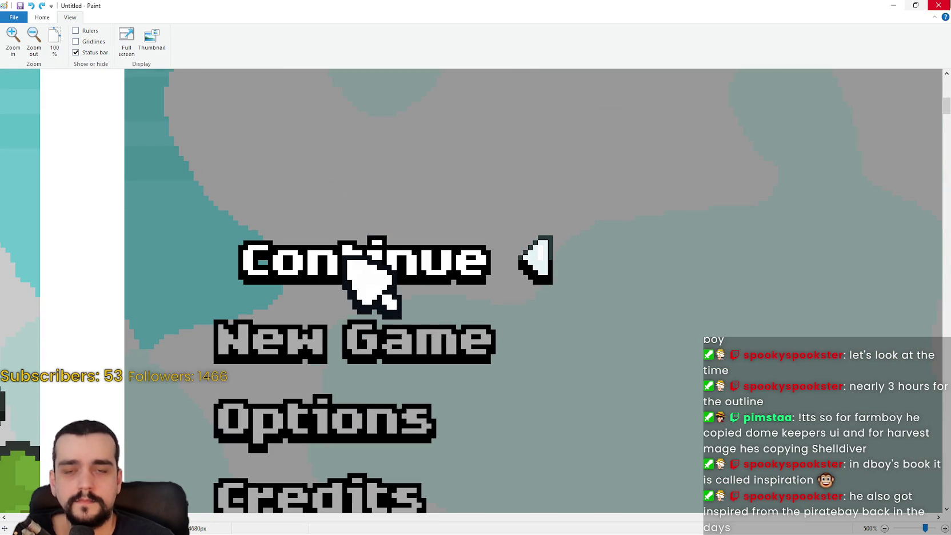
pyautogui.click(915, 5)
# Zoom Paint out, minimize Paint and the snipping window, and exit the running game
pyautogui.click(144, 210)
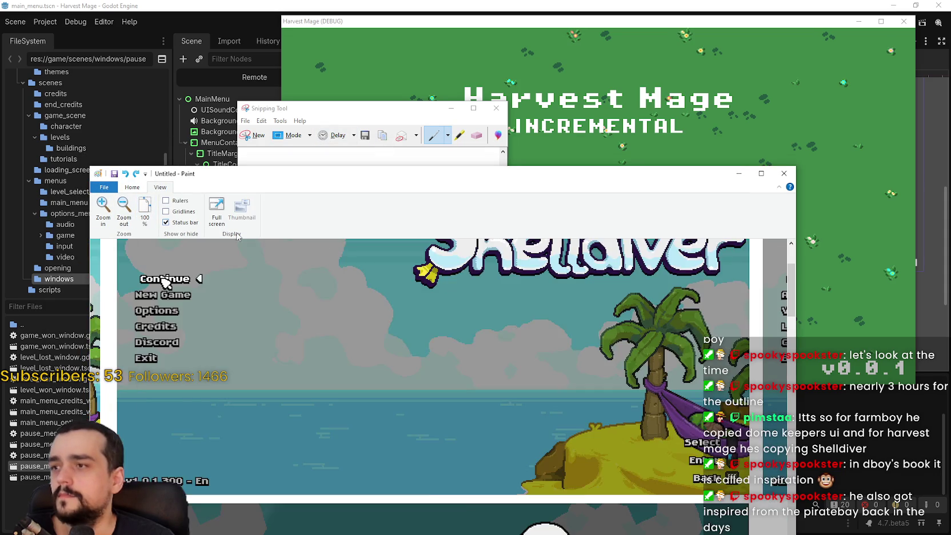
pyautogui.click(739, 173)
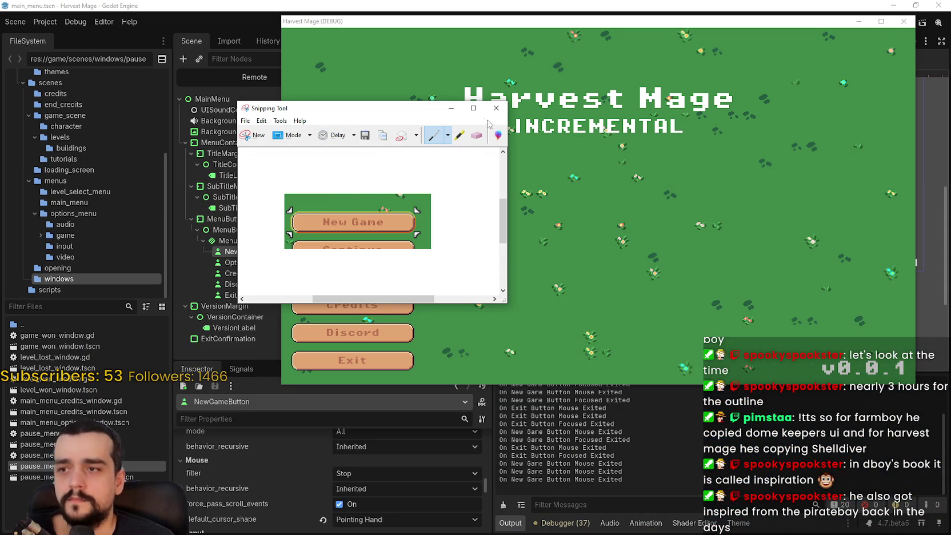
pyautogui.click(443, 112)
pyautogui.click(352, 360)
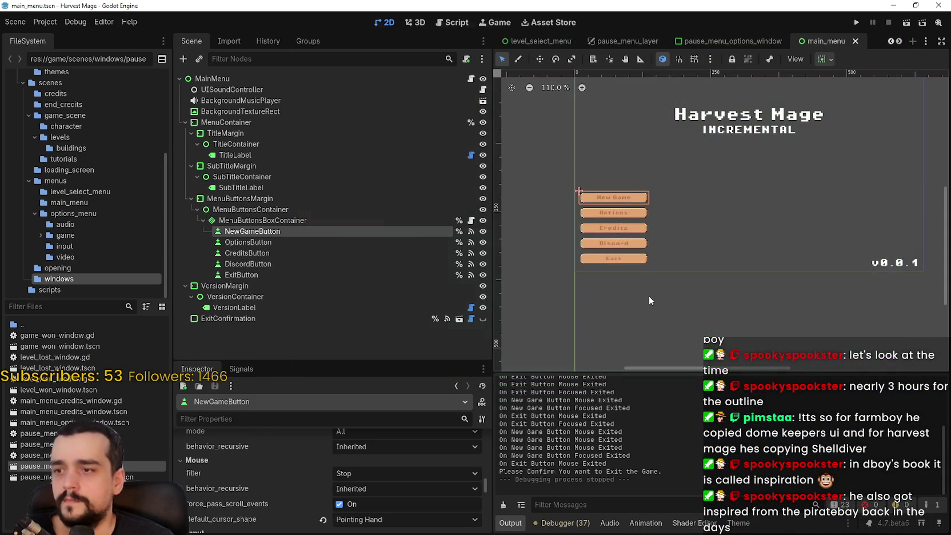
# Add a font size override in game_theme.tres and raise it from 9 to 10
pyautogui.scroll(3, 666, 229)
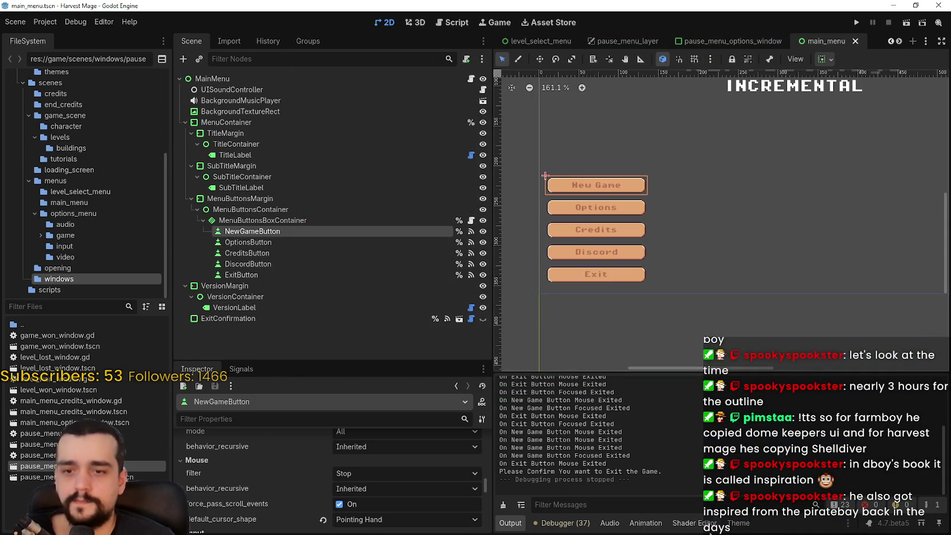
pyautogui.click(743, 525)
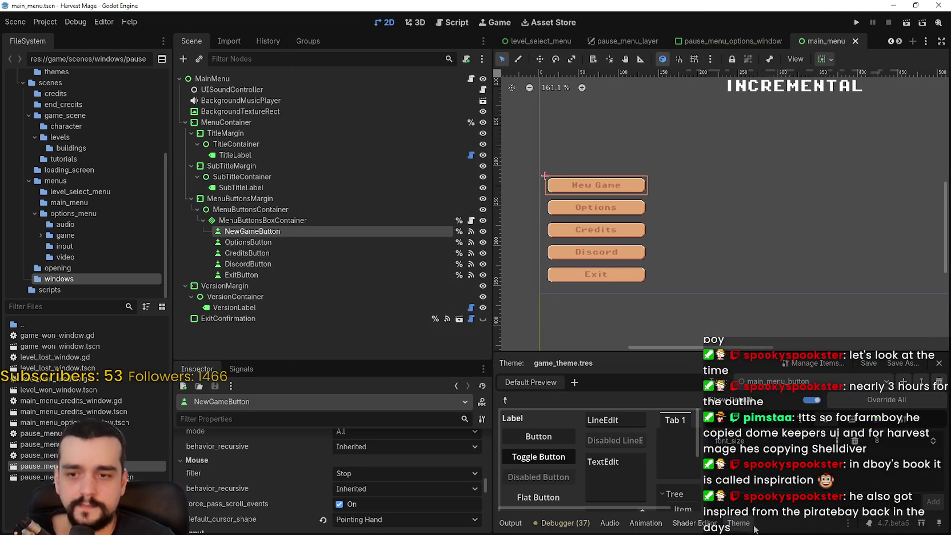
pyautogui.click(883, 437)
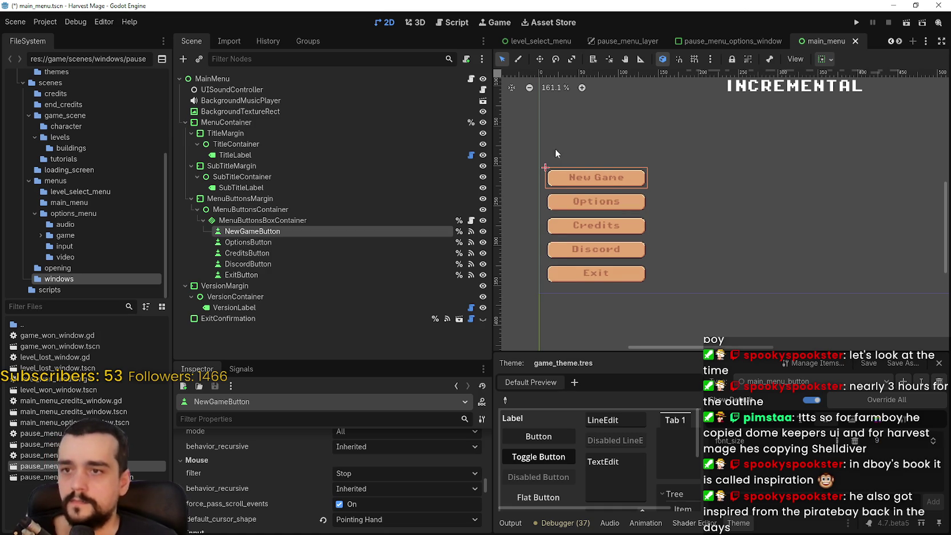
pyautogui.scroll(10, 583, 160)
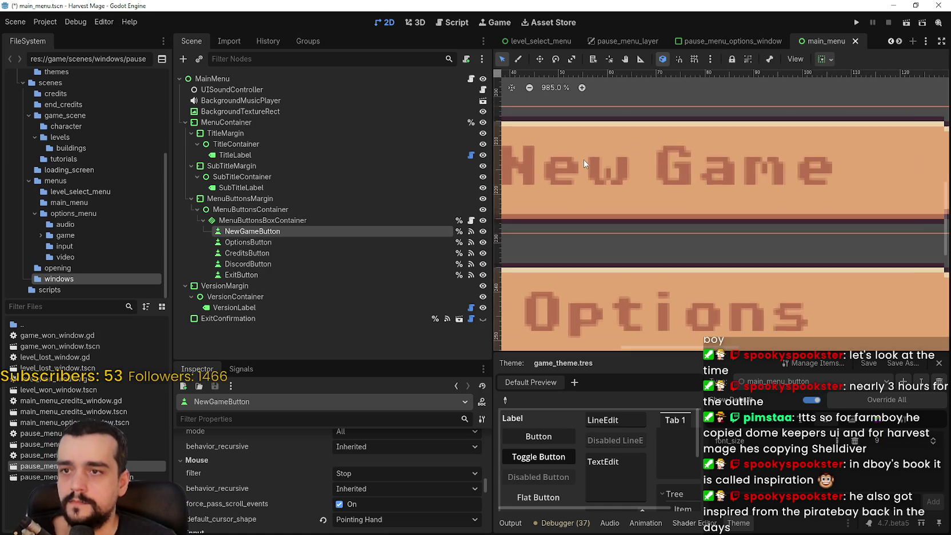
pyautogui.scroll(-8, 619, 173)
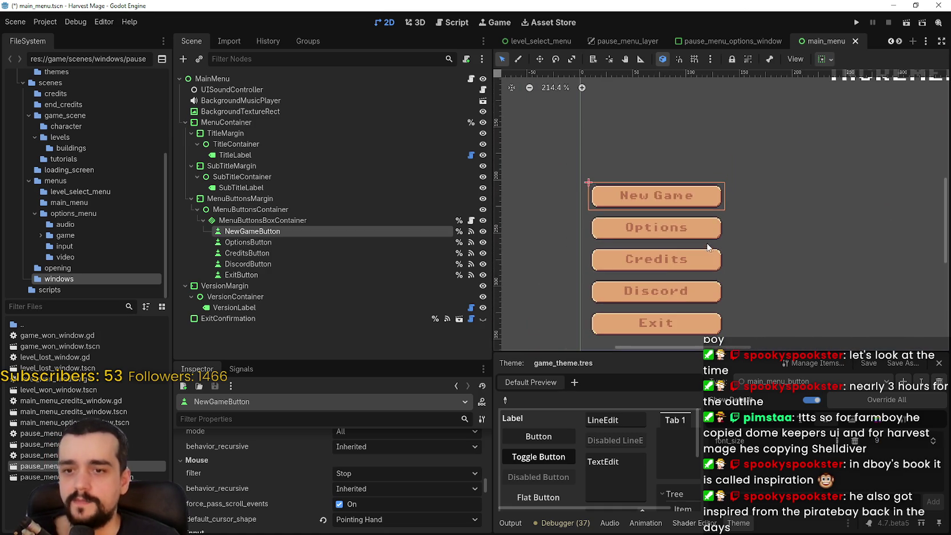
pyautogui.scroll(-1, 706, 227)
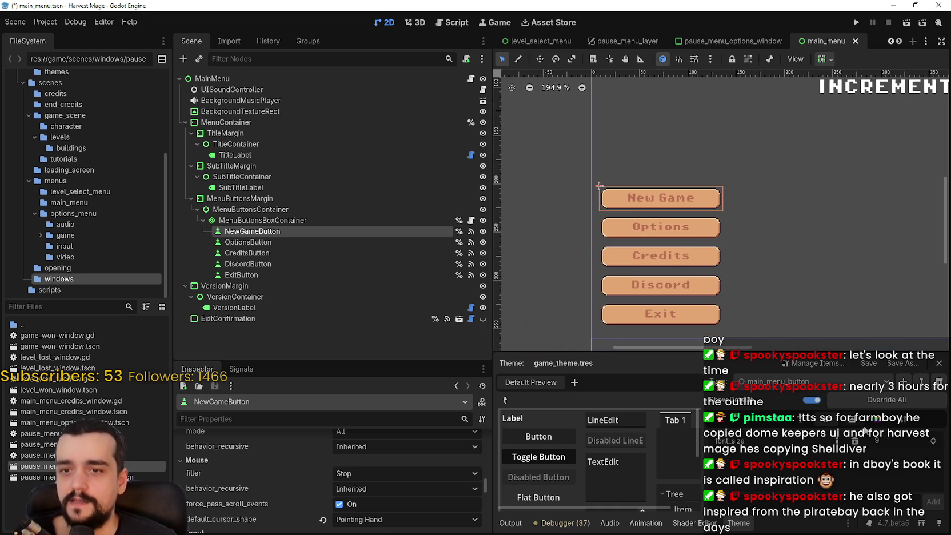
pyautogui.click(935, 441)
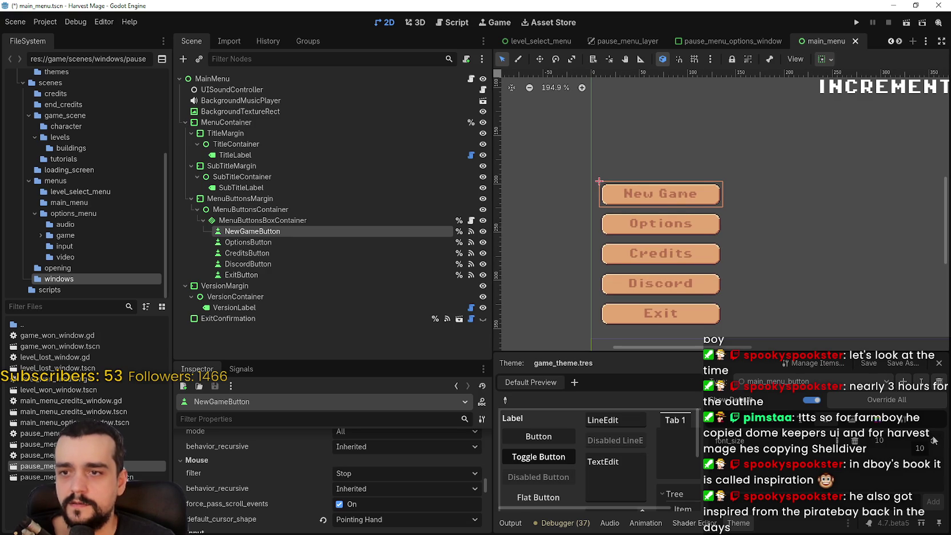
pyautogui.scroll(4, 679, 205)
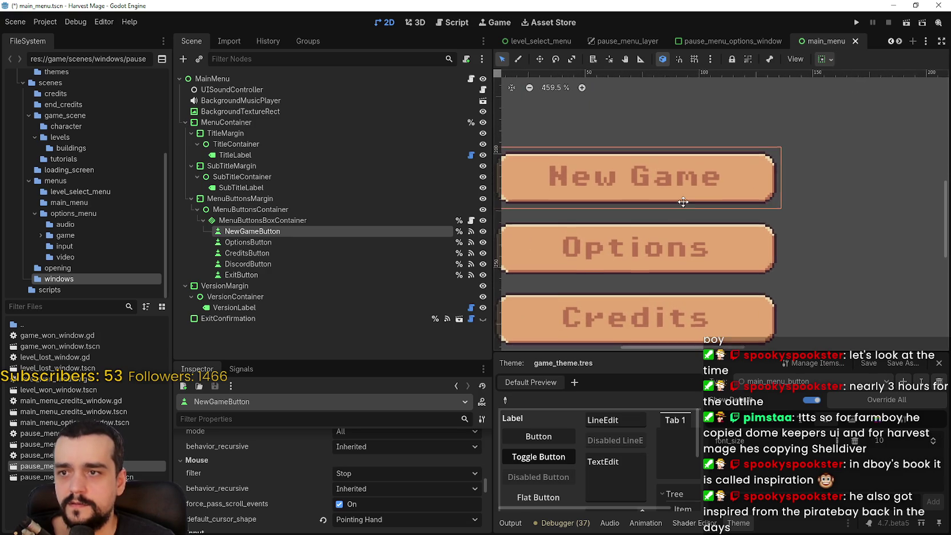
pyautogui.scroll(-5, 710, 185)
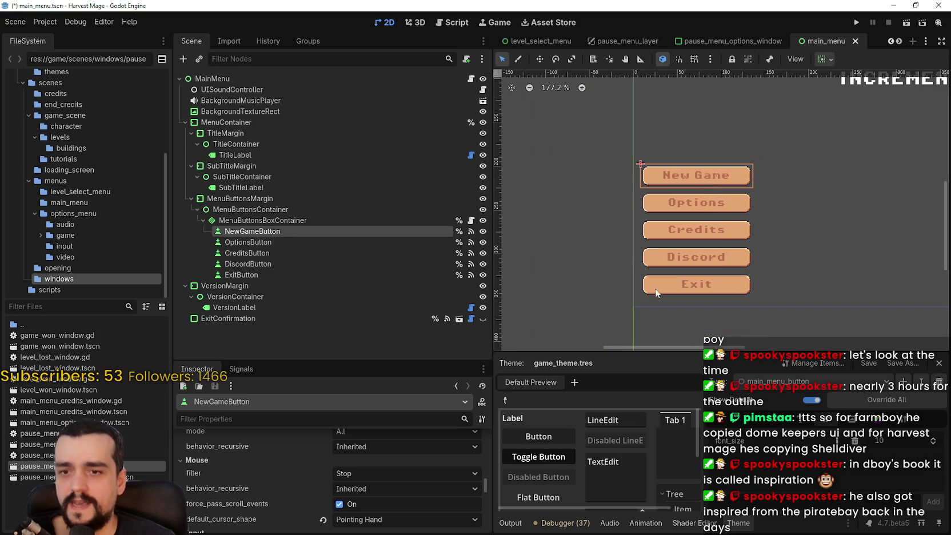
pyautogui.click(270, 220)
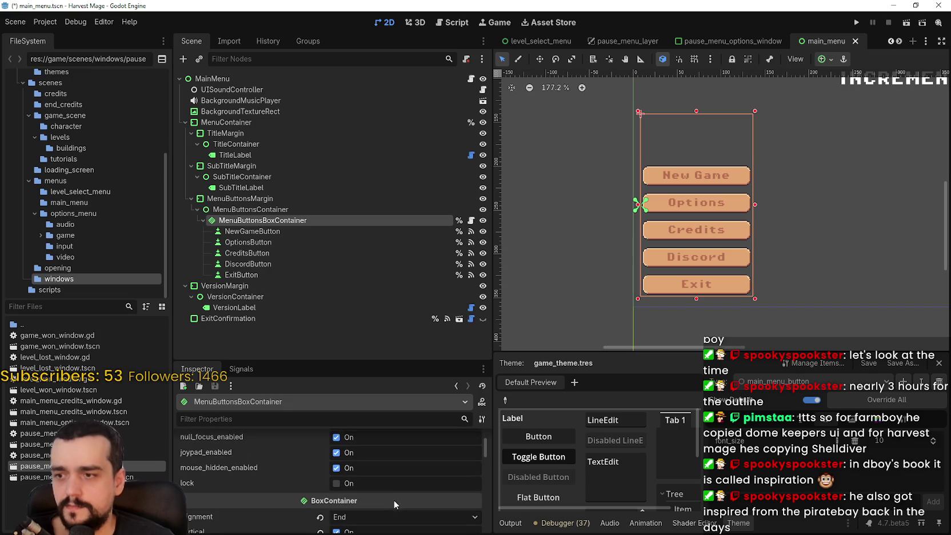
# Set the menu button container's separation override to 0 and save the scene
pyautogui.scroll(-2, 400, 497)
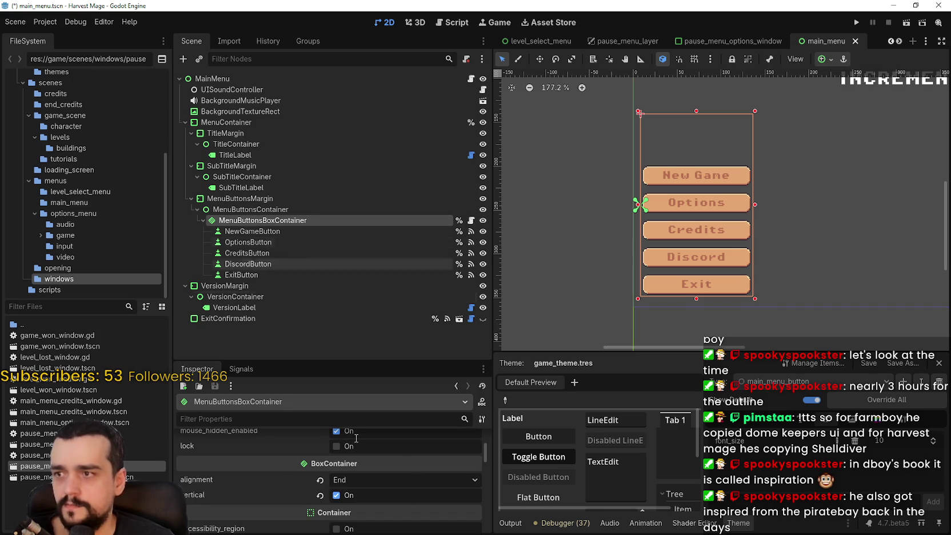
pyautogui.scroll(-4, 382, 494)
pyautogui.scroll(-8, 384, 491)
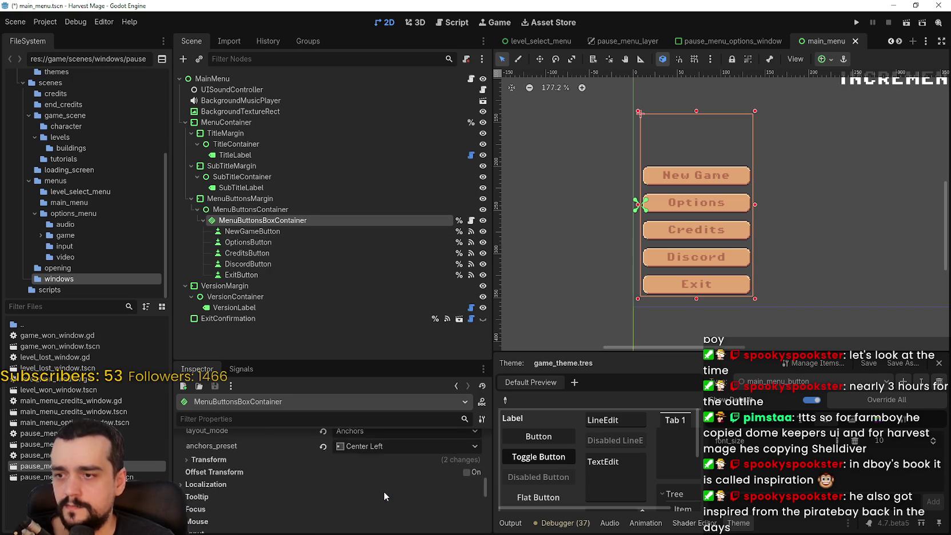
pyautogui.scroll(-2, 383, 489)
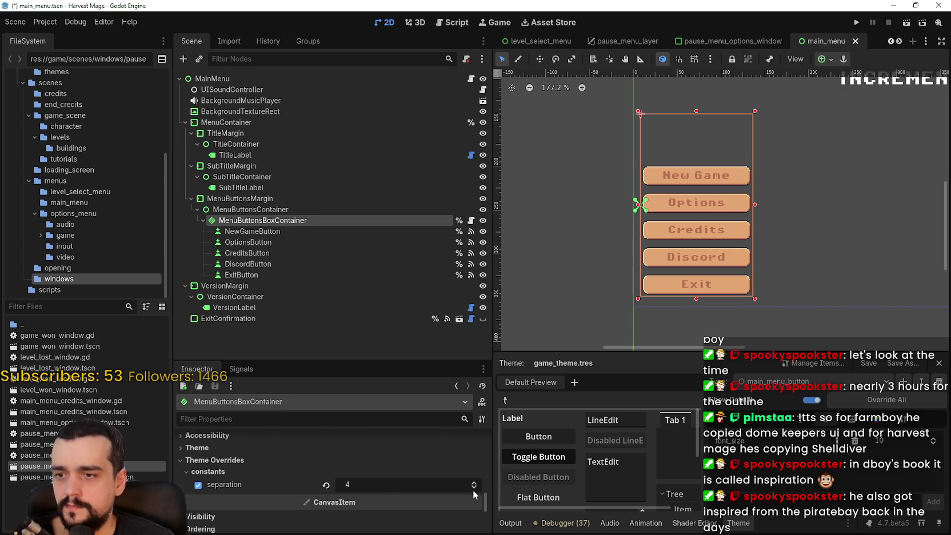
pyautogui.click(475, 487)
pyautogui.click(475, 486)
pyautogui.click(475, 486)
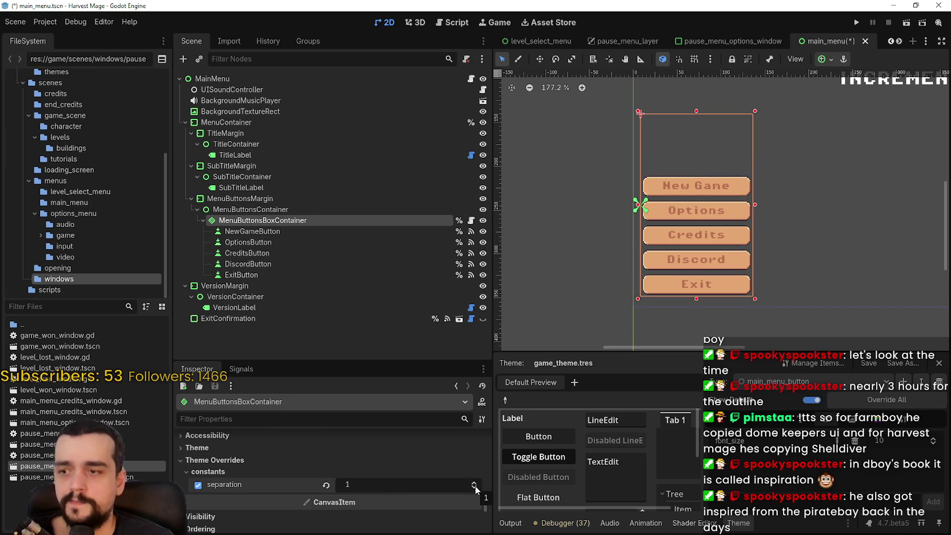
pyautogui.click(475, 487)
pyautogui.scroll(5, 712, 252)
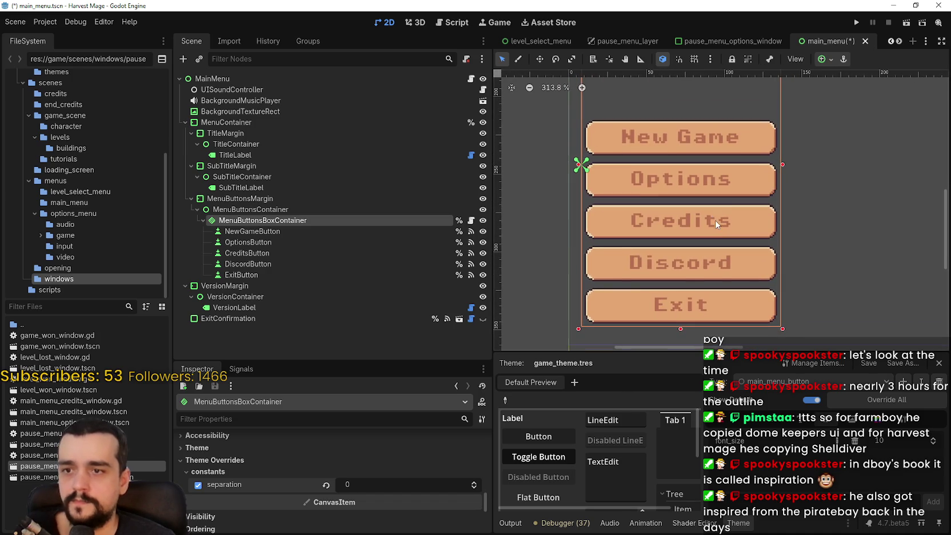
pyautogui.hotkey('ctrl', 's')
pyautogui.scroll(-12, 714, 223)
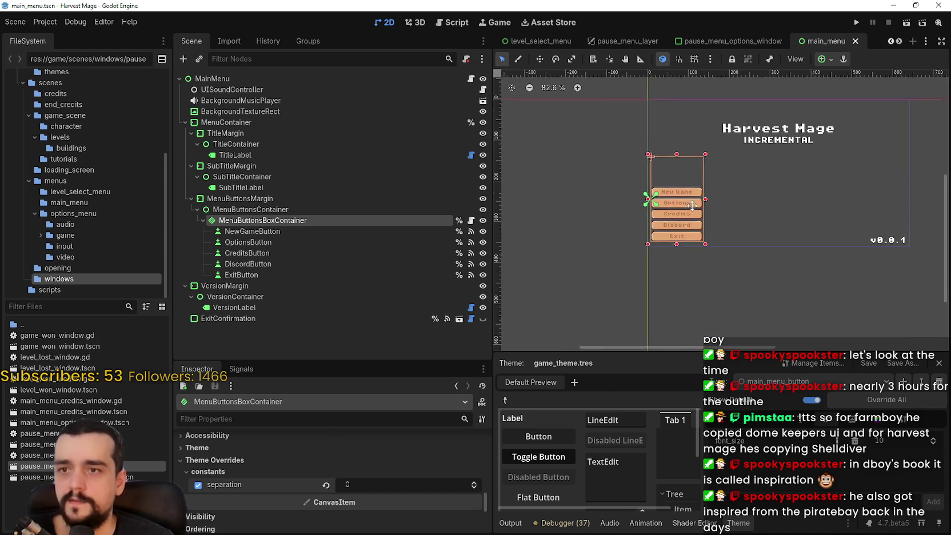
pyautogui.scroll(2, 691, 204)
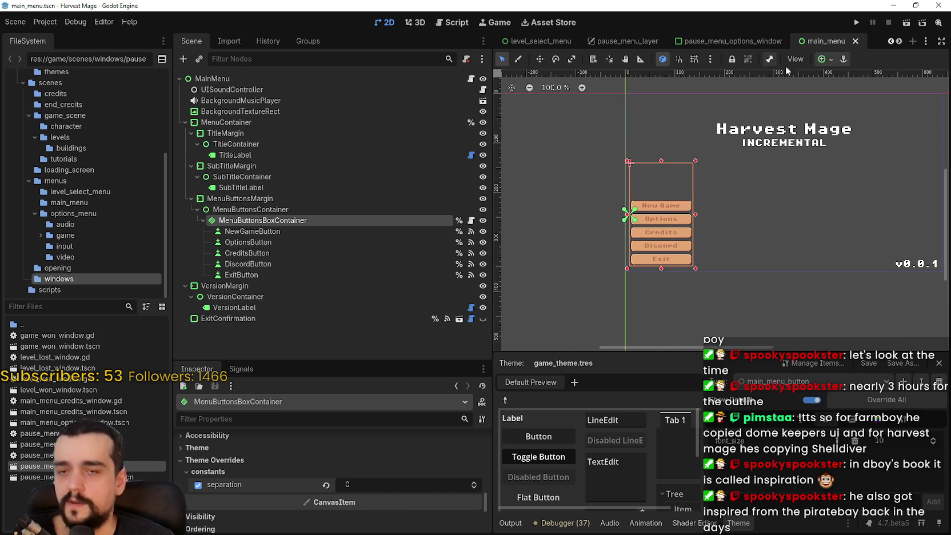
# Anchor the button stack Top Left and set its BoxContainer alignment to Begin
pyautogui.click(828, 62)
pyautogui.click(846, 97)
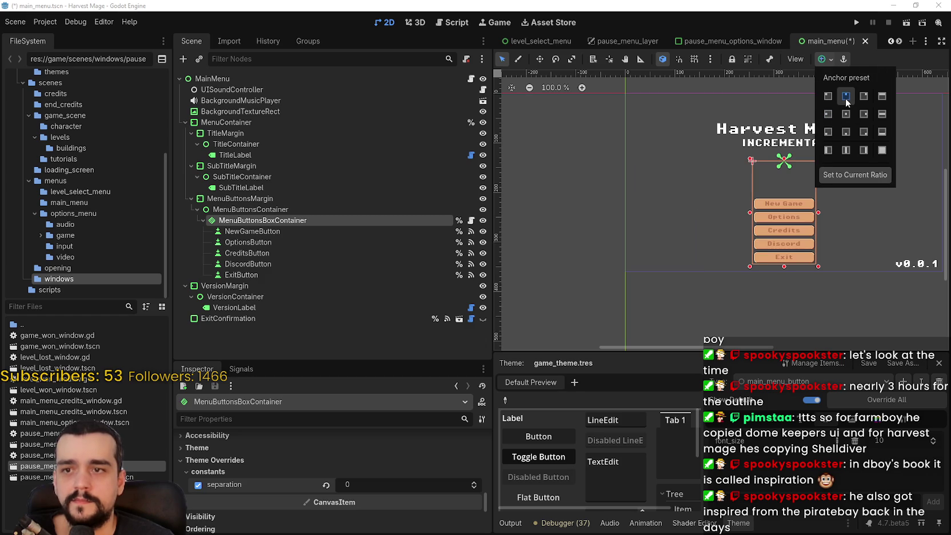
pyautogui.click(829, 97)
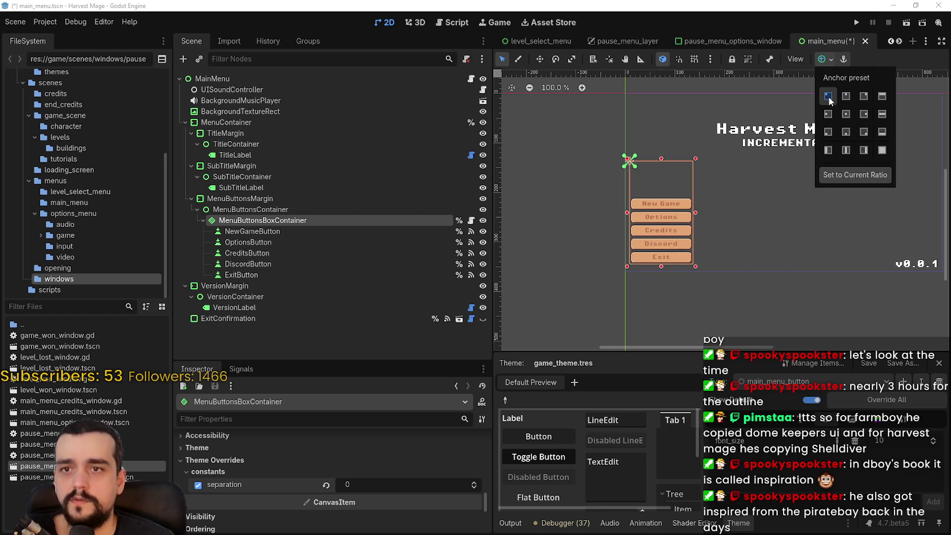
pyautogui.click(865, 54)
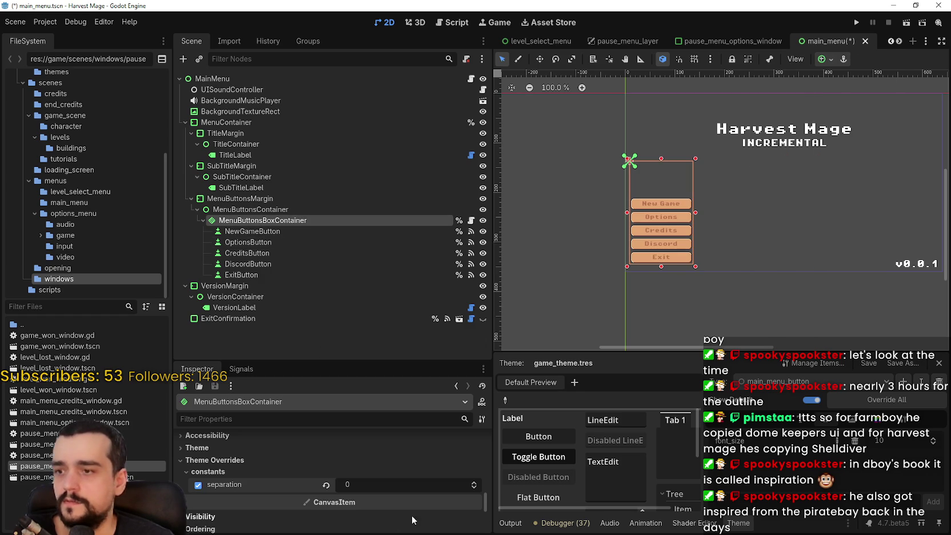
pyautogui.moveTo(489, 505)
pyautogui.mouseDown()
pyautogui.moveTo(490, 436)
pyautogui.moveTo(496, 458)
pyautogui.mouseUp()
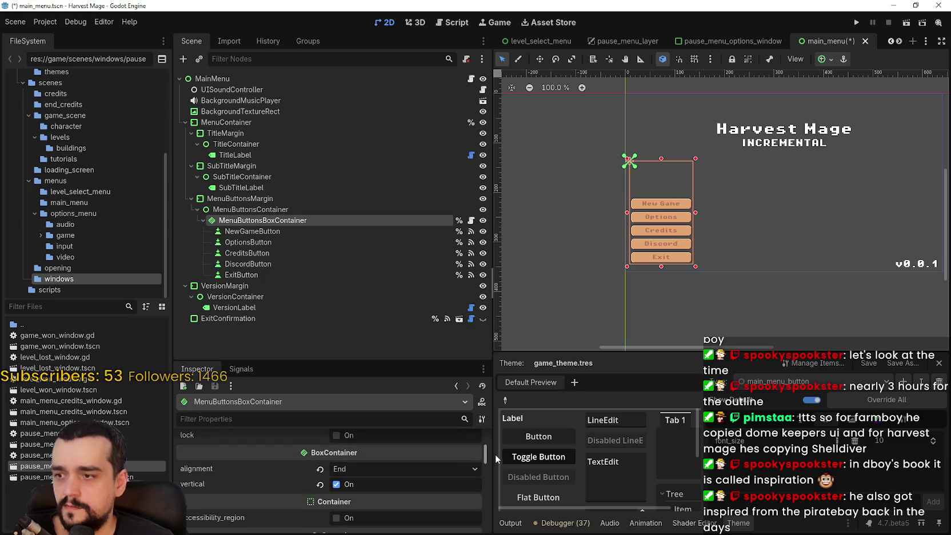
pyautogui.click(393, 467)
pyautogui.click(371, 486)
pyautogui.scroll(4, 671, 252)
# Save the scene and recheck the MenuButtonsBoxContainer's anchor preset
pyautogui.hotkey('ctrl', 's')
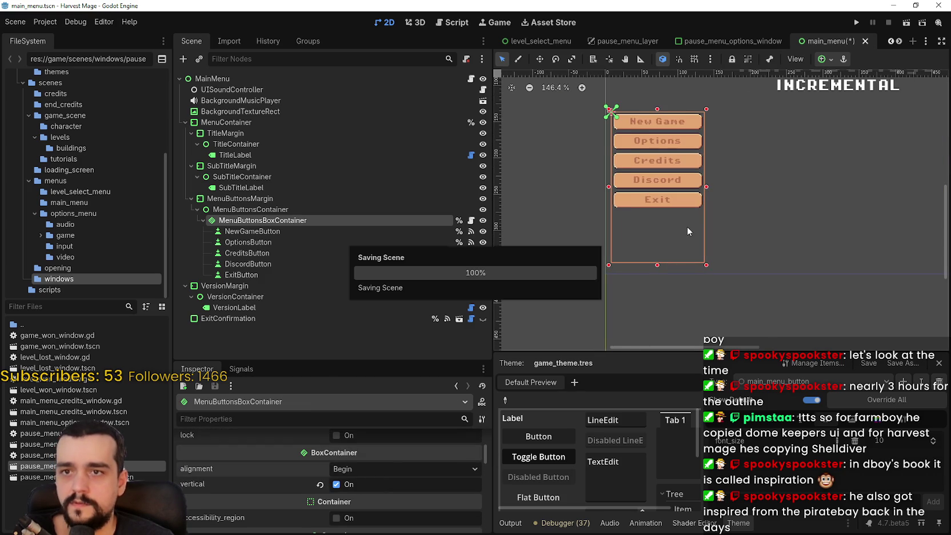
pyautogui.scroll(-3, 687, 227)
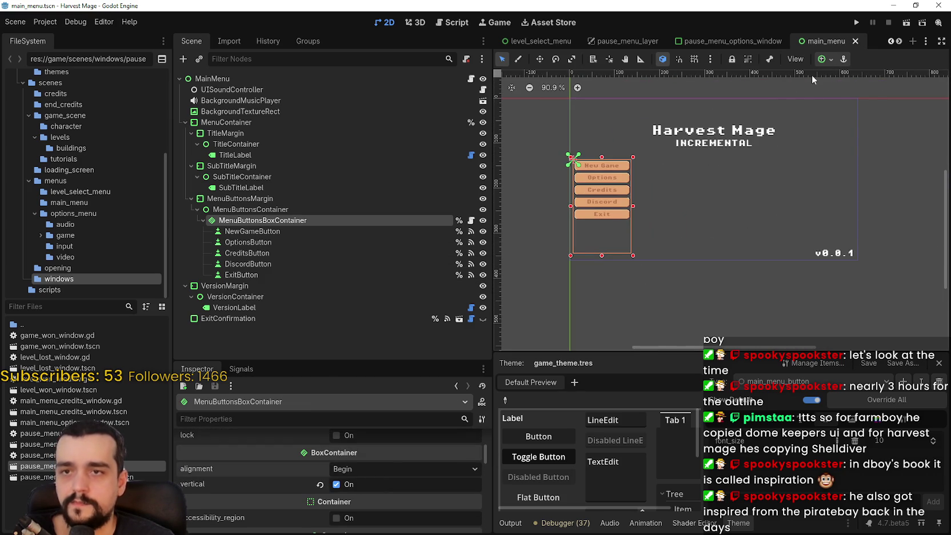
pyautogui.click(831, 59)
pyautogui.click(833, 98)
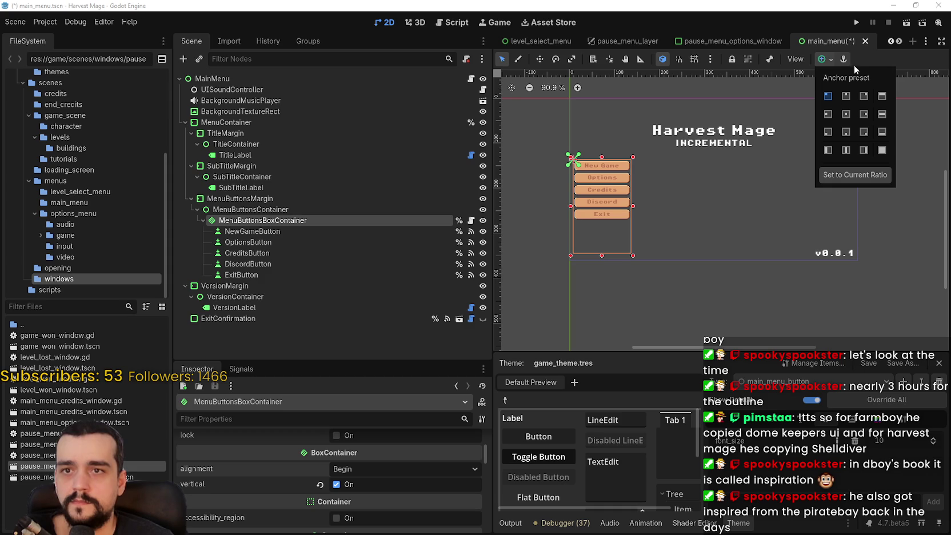
pyautogui.click(240, 209)
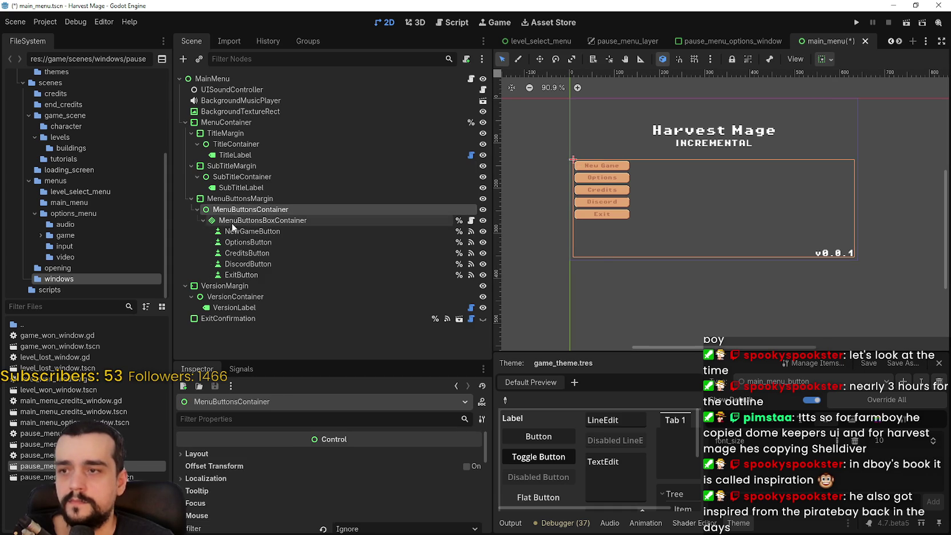
pyautogui.click(232, 221)
pyautogui.scroll(2, 729, 229)
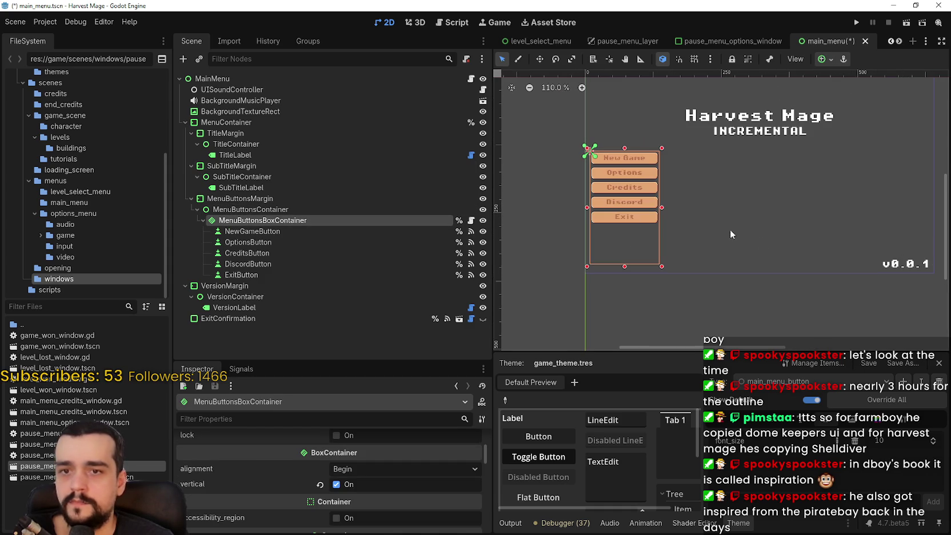
# Anchor the VersionLabel under VersionMargin to the Bottom Left preset
pyautogui.click(230, 285)
pyautogui.scroll(-4, 772, 189)
pyautogui.click(260, 307)
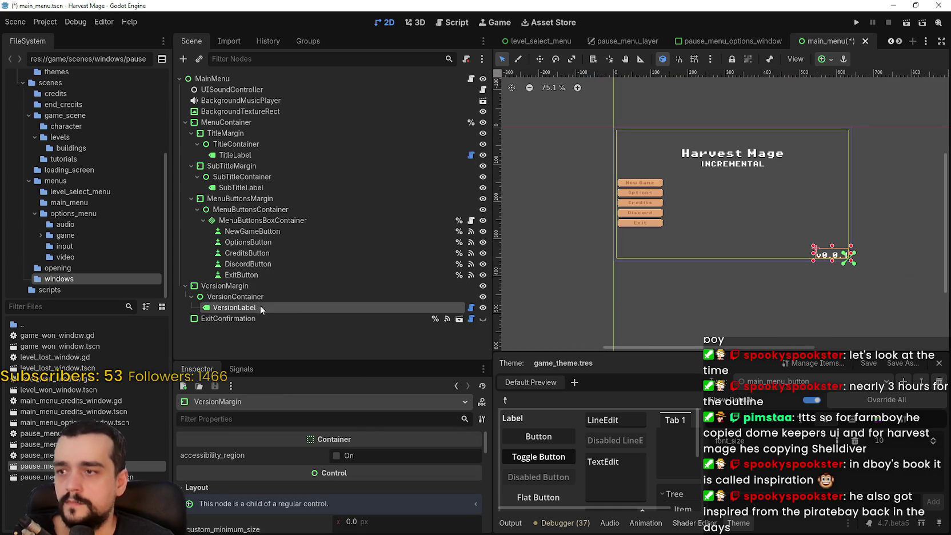
pyautogui.click(823, 60)
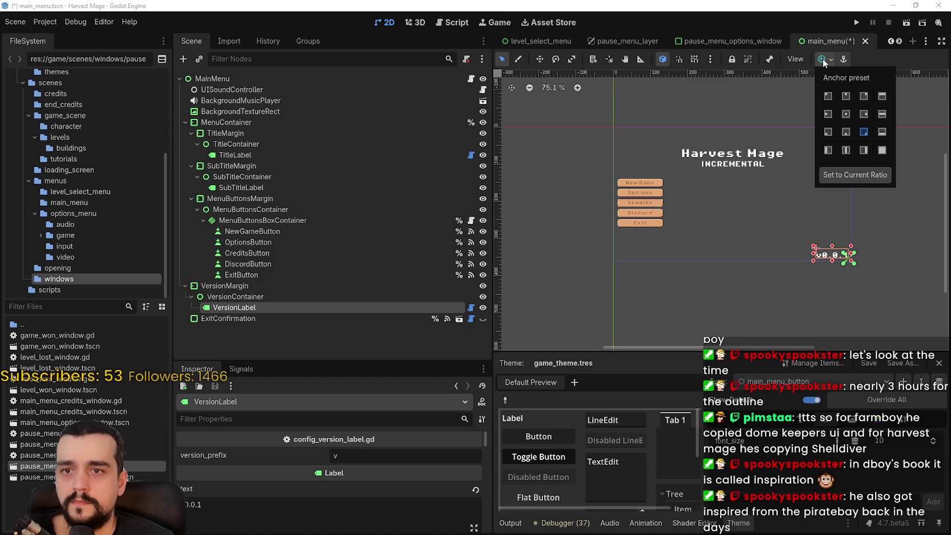
pyautogui.click(828, 132)
pyautogui.click(855, 60)
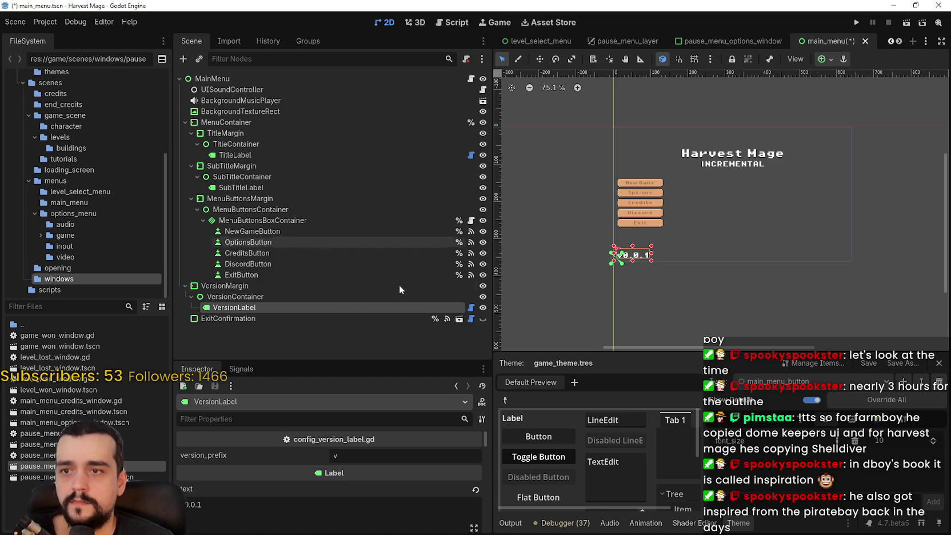
# Set the VersionLabel's horizontal_alignment to Left and save the scene
pyautogui.scroll(-3, 389, 486)
pyautogui.scroll(-1, 388, 490)
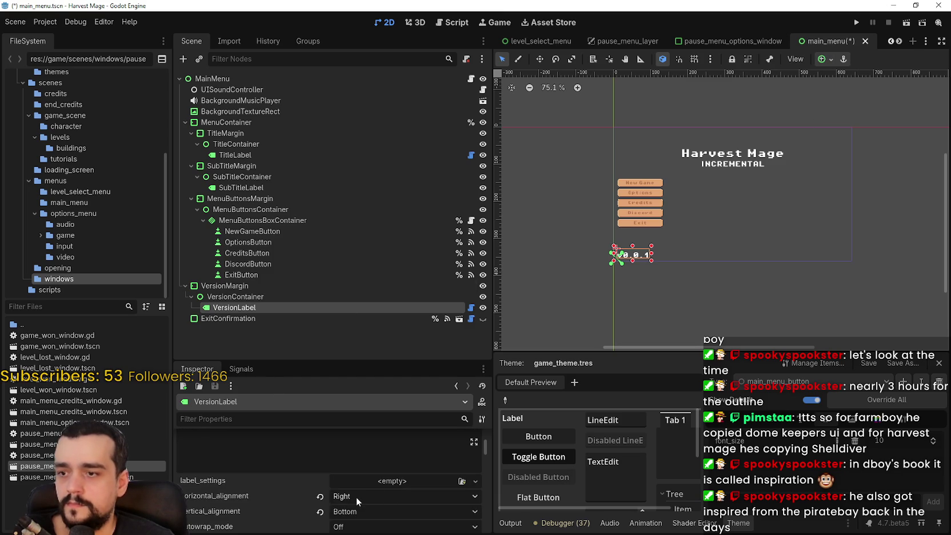
pyautogui.click(356, 496)
pyautogui.scroll(5, 648, 253)
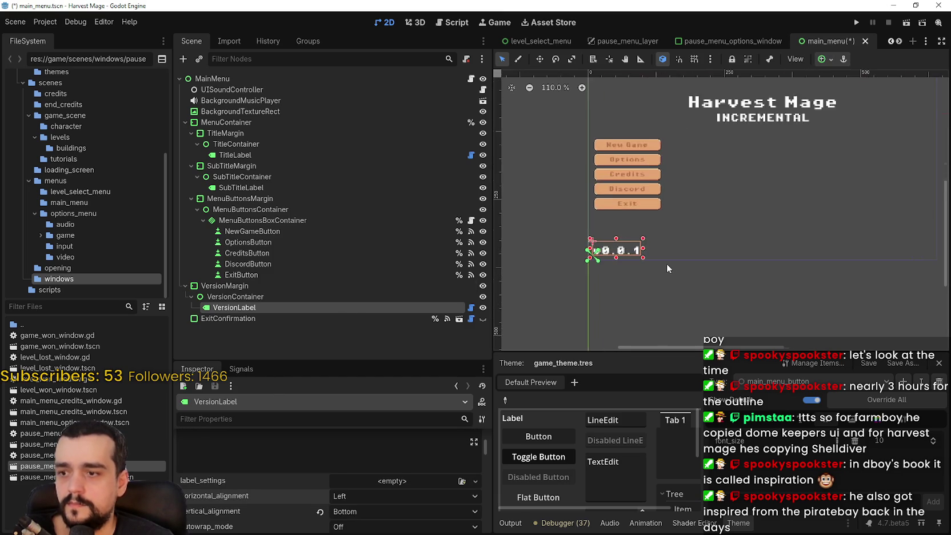
pyautogui.hotkey('ctrl', 's')
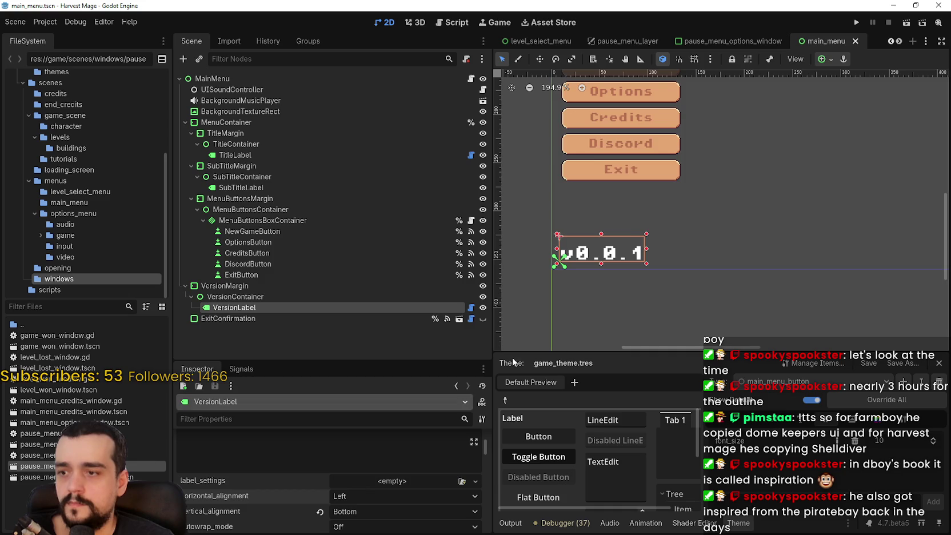
pyautogui.scroll(-2, 634, 236)
pyautogui.scroll(-3, 428, 511)
pyautogui.scroll(-2, 479, 477)
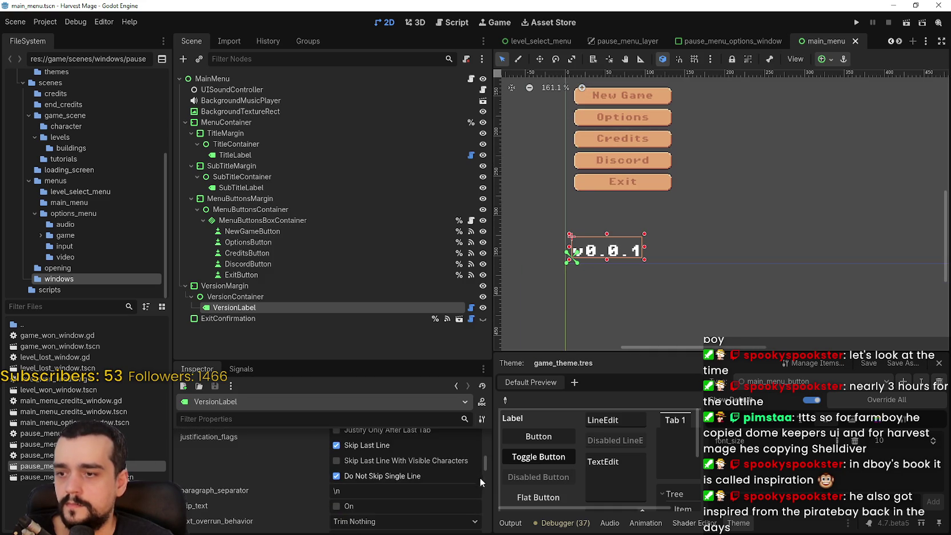
pyautogui.scroll(3, 487, 459)
pyautogui.scroll(-4, 487, 483)
pyautogui.scroll(-8, 487, 483)
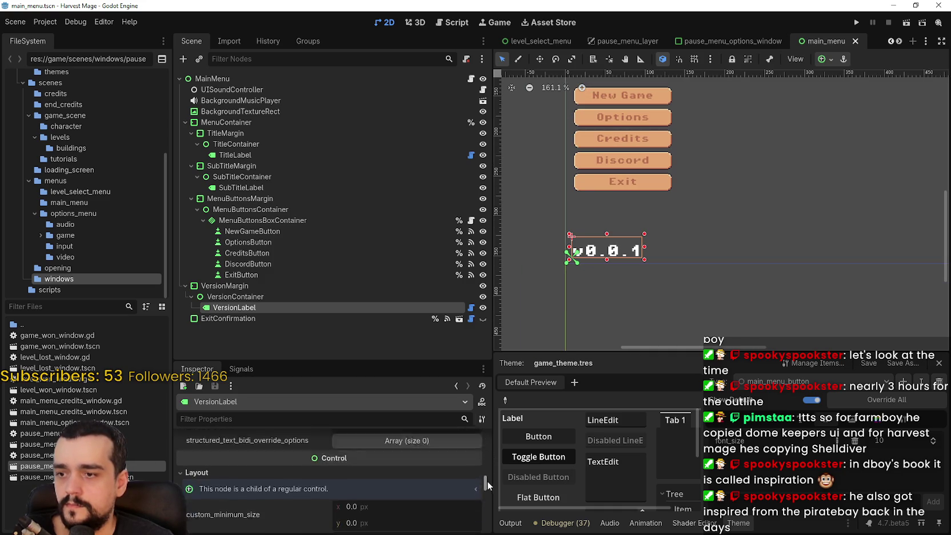
pyautogui.scroll(2, 487, 503)
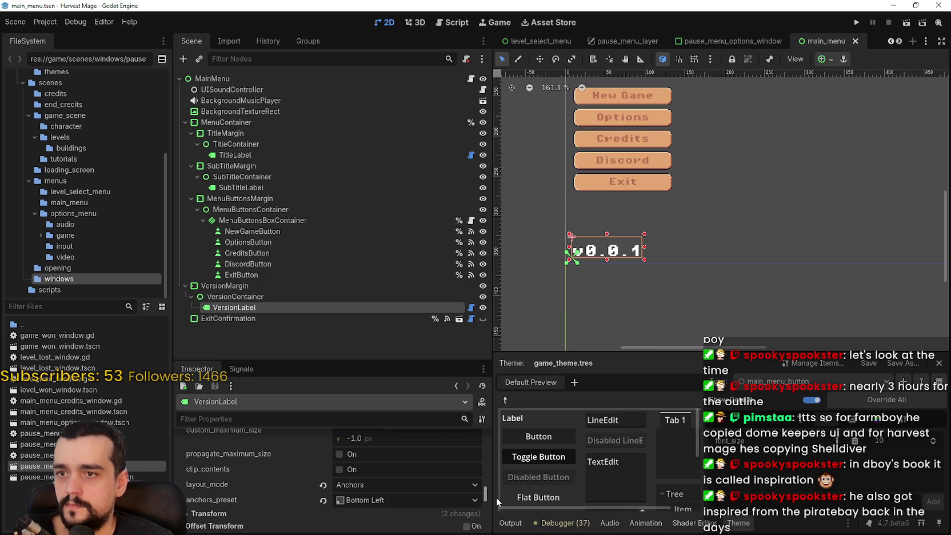
pyautogui.scroll(-4, 496, 497)
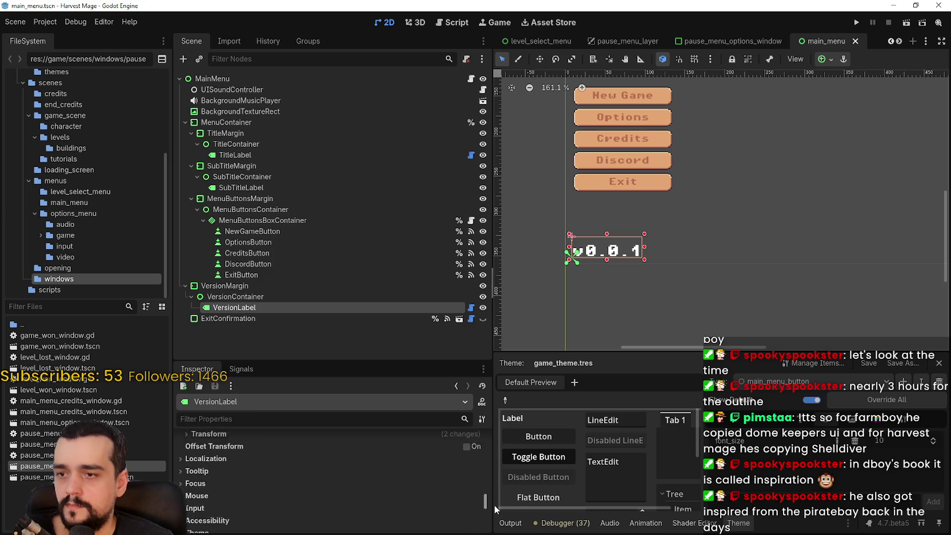
pyautogui.scroll(2, 494, 505)
pyautogui.scroll(-2, 640, 206)
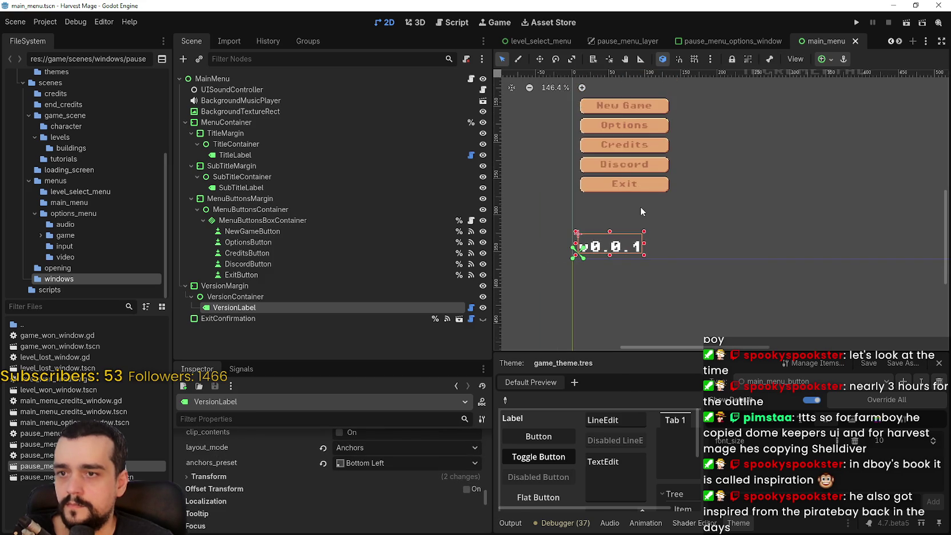
pyautogui.scroll(-4, 763, 234)
pyautogui.scroll(3, 620, 288)
pyautogui.scroll(-1, 412, 502)
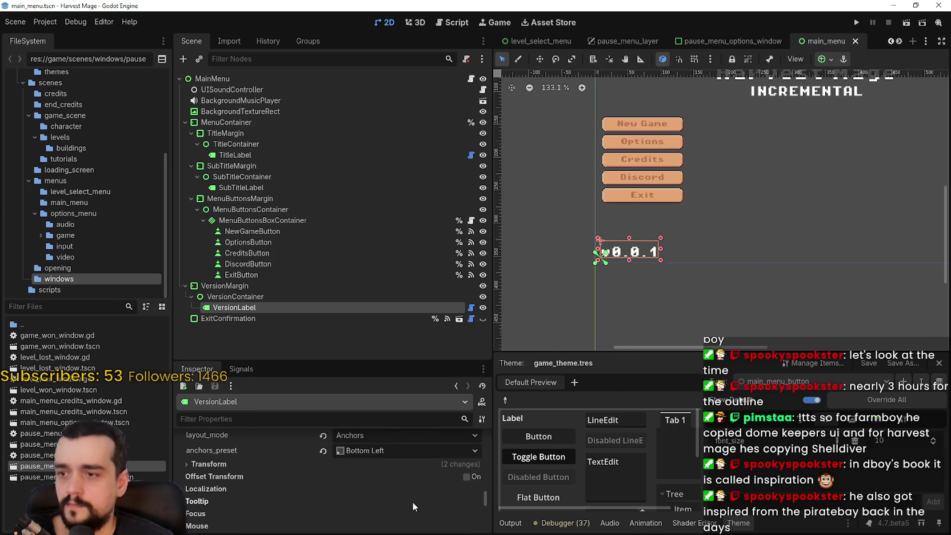
pyautogui.scroll(-2, 413, 502)
# Enable a font_size theme override on VersionLabel and lower it to 10 px
pyautogui.click(208, 475)
pyautogui.click(207, 474)
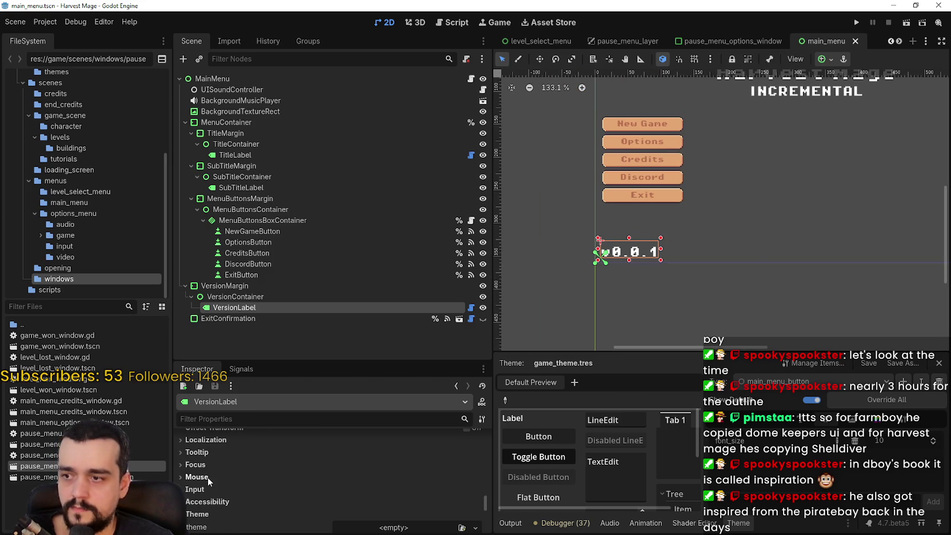
pyautogui.scroll(-2, 206, 478)
pyautogui.scroll(-2, 223, 491)
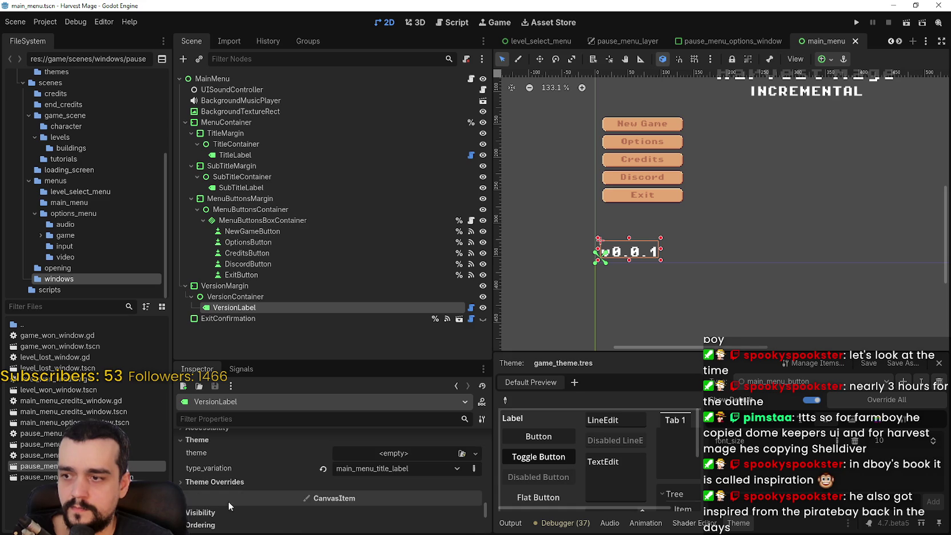
pyautogui.click(229, 485)
pyautogui.scroll(-2, 226, 484)
pyautogui.click(221, 482)
pyautogui.scroll(-3, 221, 483)
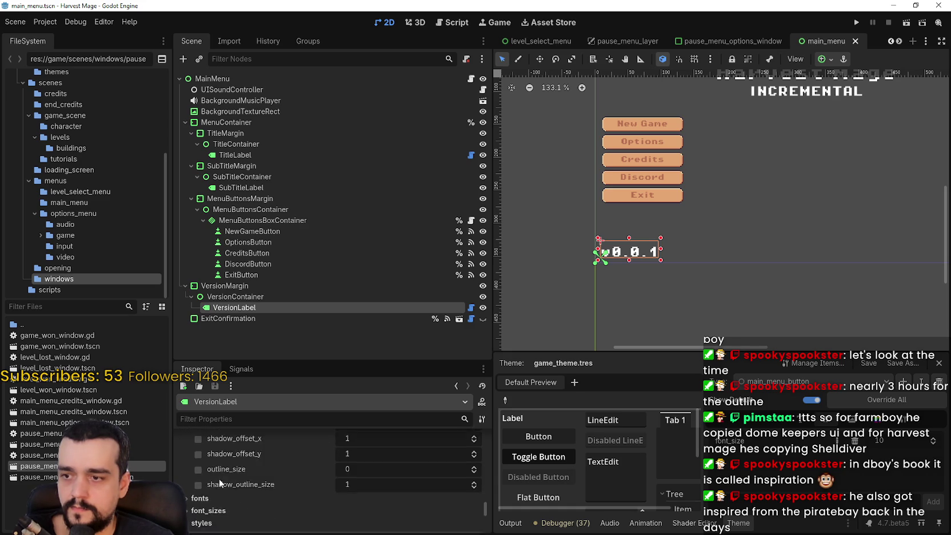
pyautogui.click(213, 483)
pyautogui.click(235, 481)
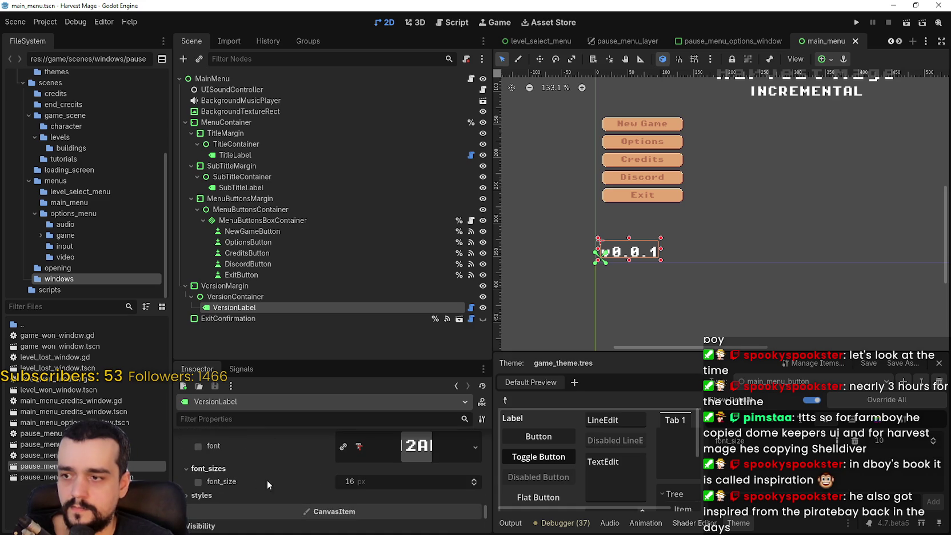
pyautogui.click(474, 486)
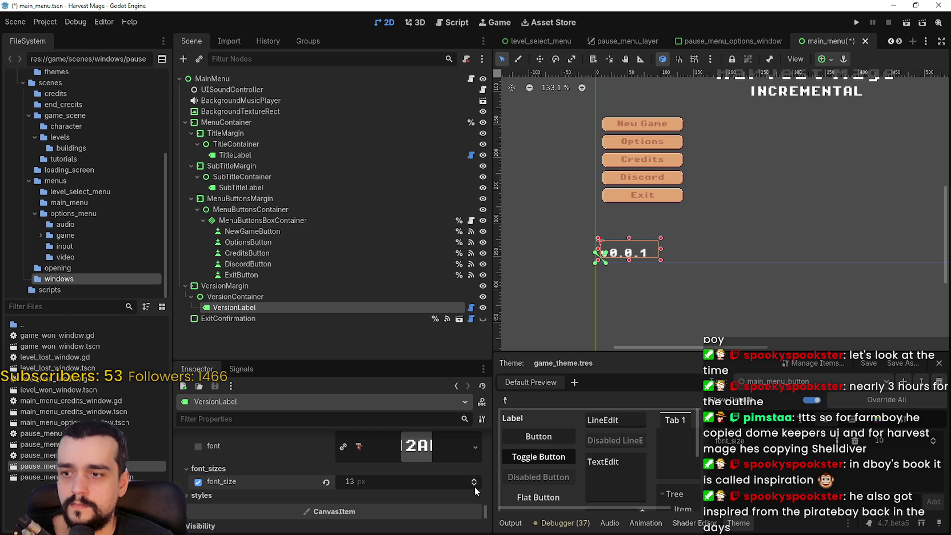
# Save the main_menu scene with the smaller version label
pyautogui.scroll(5, 678, 237)
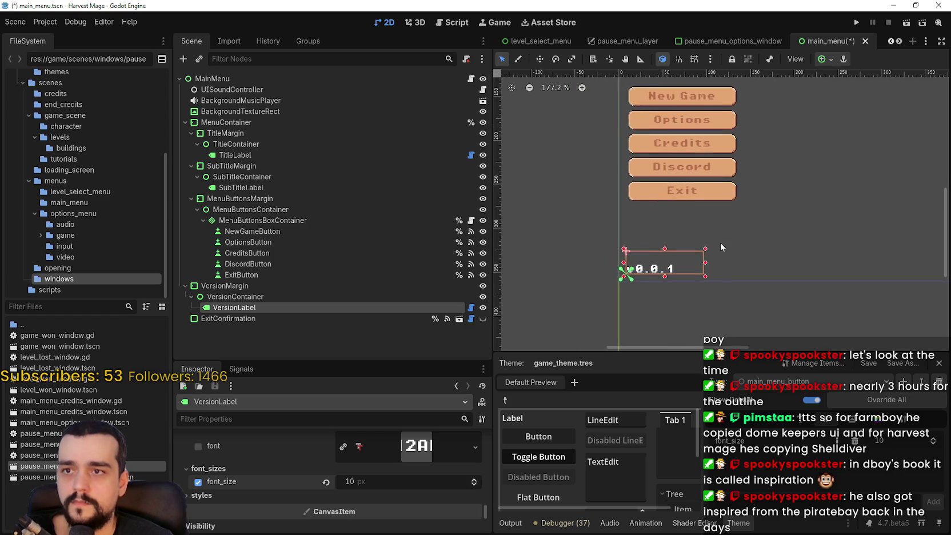
pyautogui.hotkey('ctrl', 's')
pyautogui.scroll(-6, 710, 250)
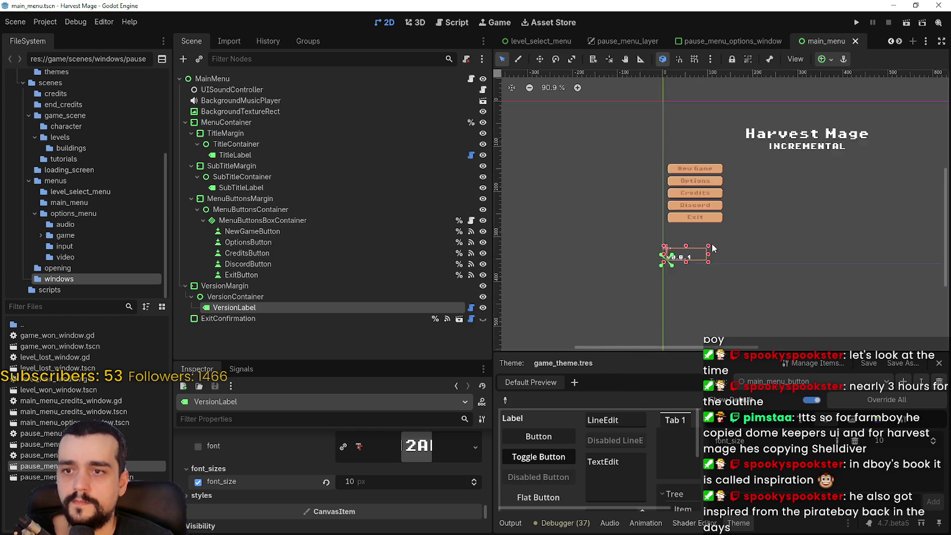
pyautogui.scroll(-2, 736, 213)
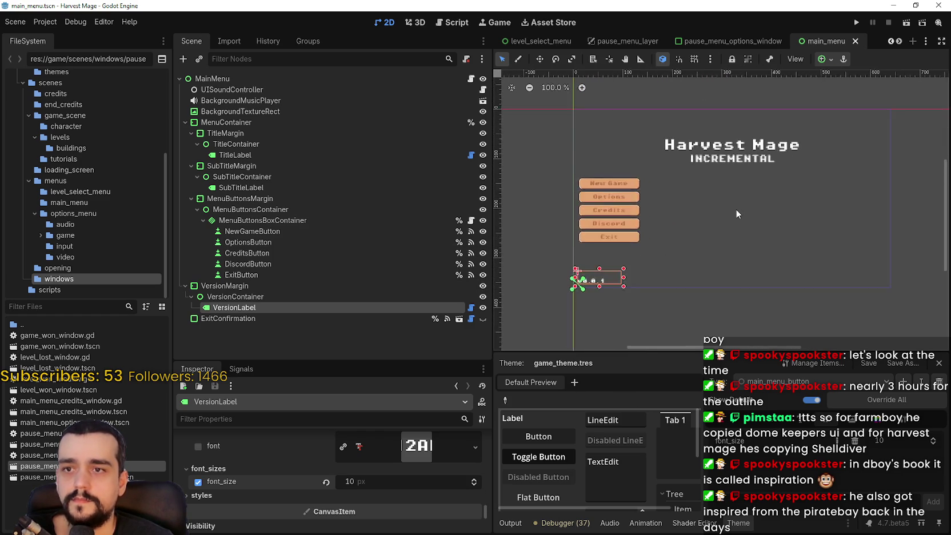
pyautogui.scroll(-4, 730, 210)
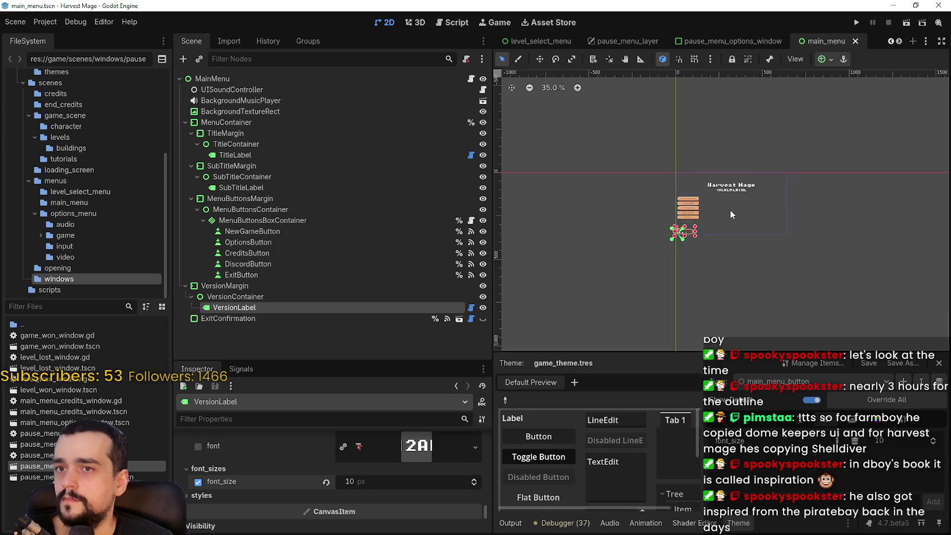
pyautogui.scroll(2, 734, 213)
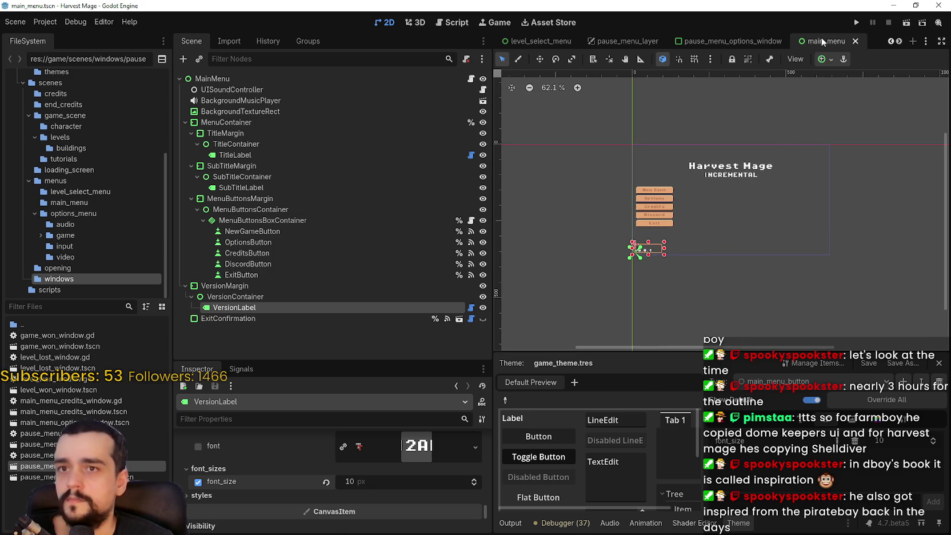
pyautogui.click(855, 21)
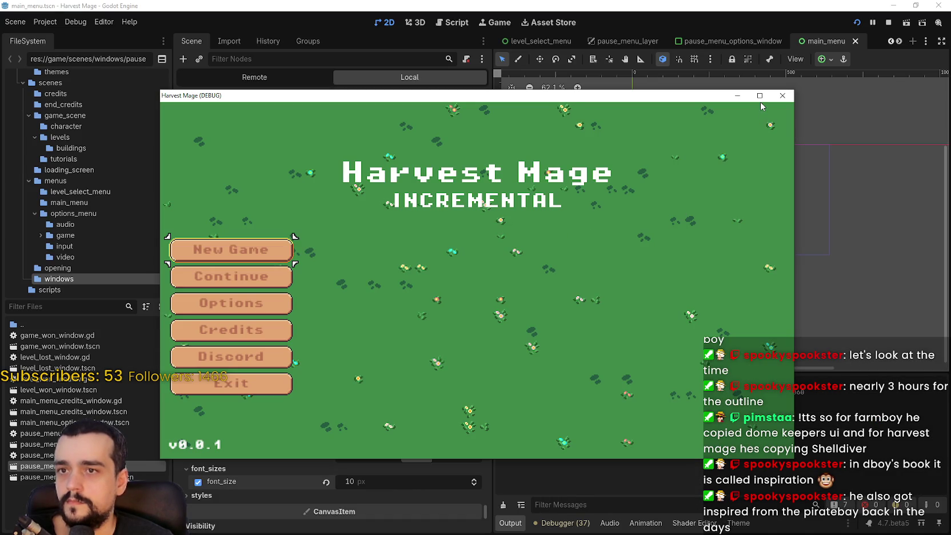
pyautogui.click(760, 95)
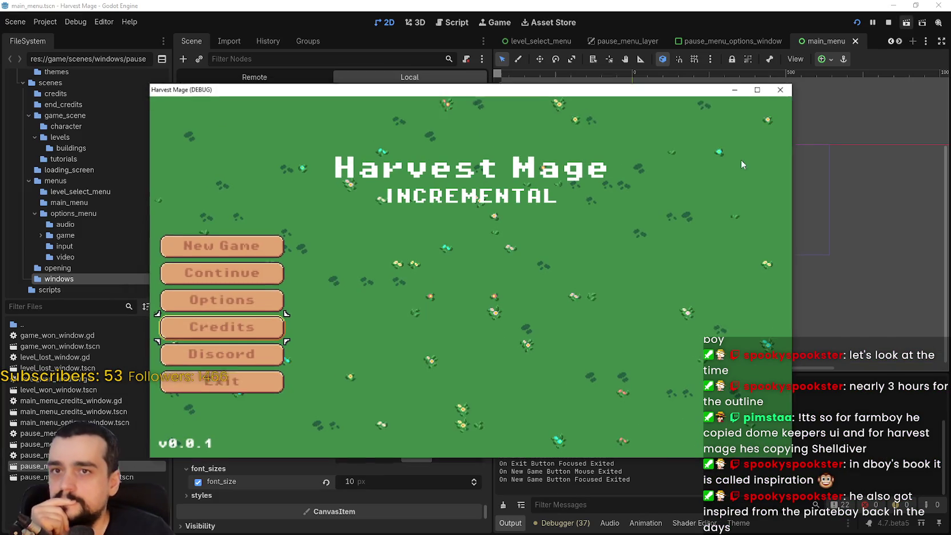
pyautogui.click(916, 5)
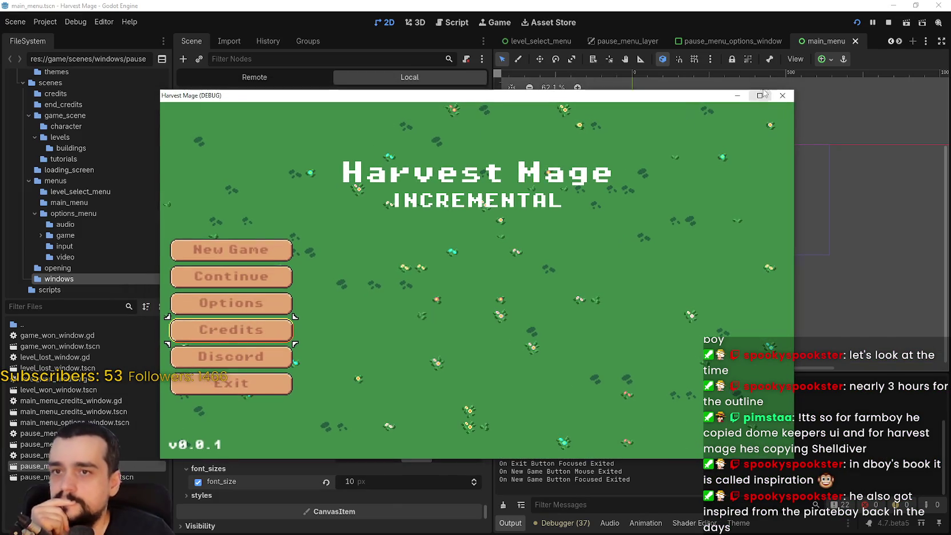
pyautogui.click(781, 96)
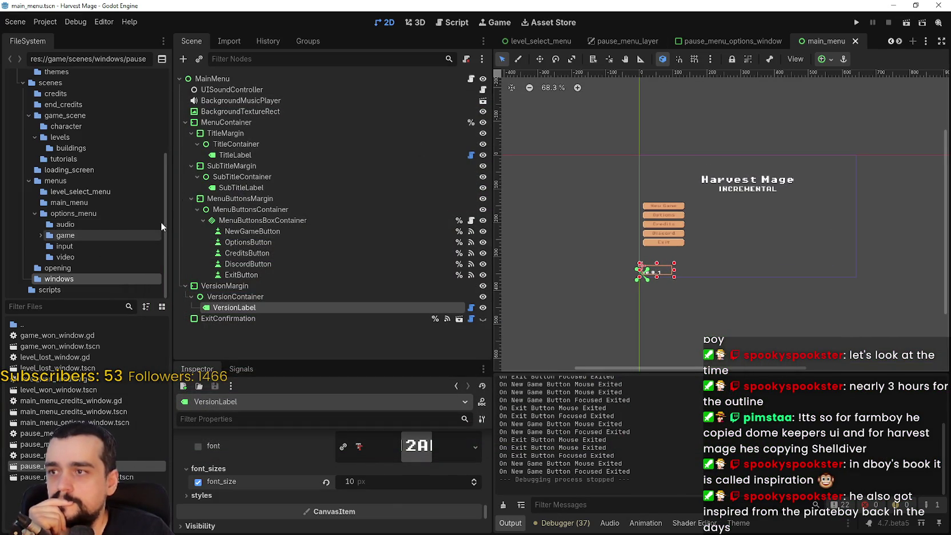
# Review the BackgroundTextureRect and MenuContainer nodes' properties
pyautogui.click(226, 112)
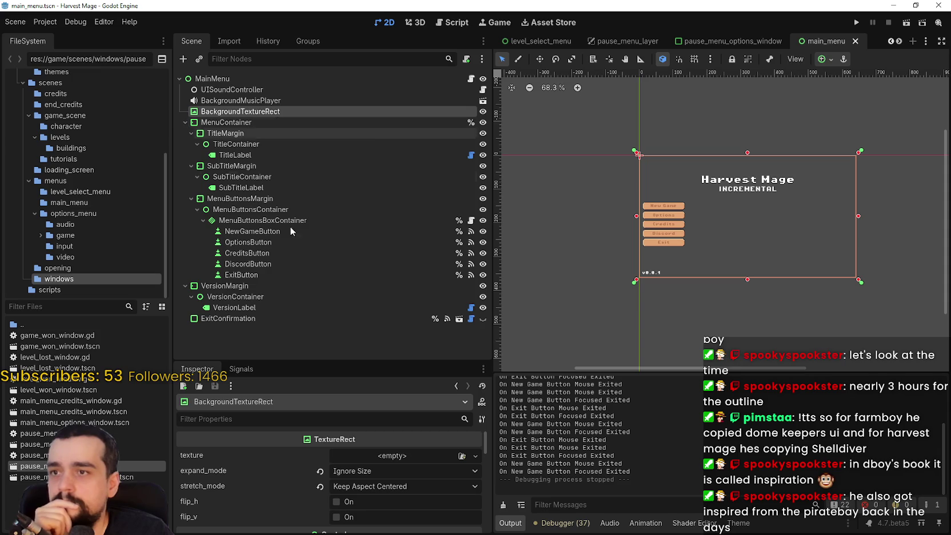
pyautogui.click(215, 124)
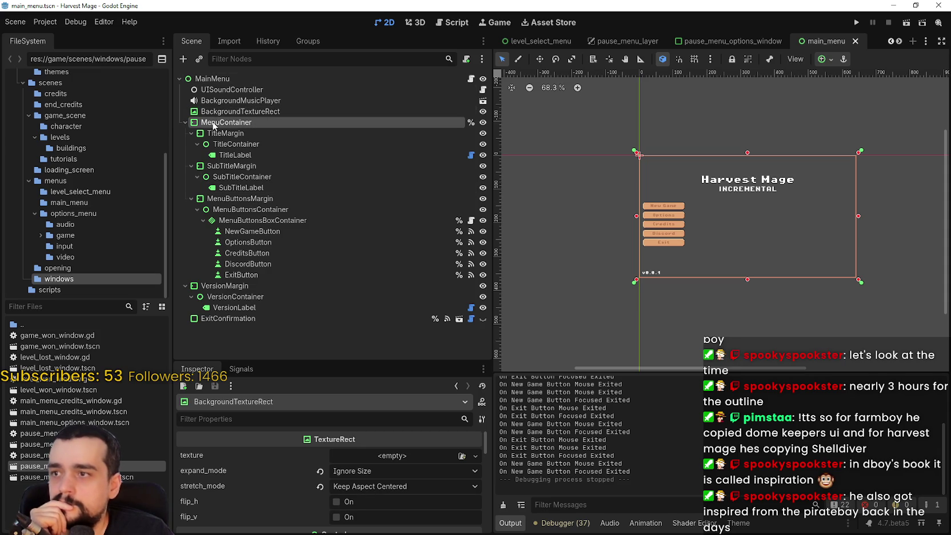
pyautogui.scroll(-3, 455, 474)
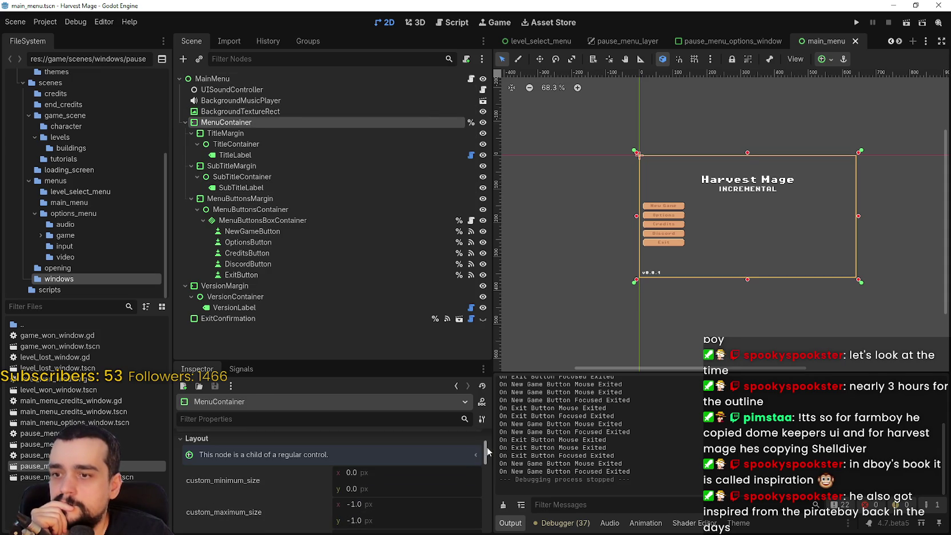
pyautogui.scroll(-5, 488, 455)
pyautogui.scroll(3, 489, 458)
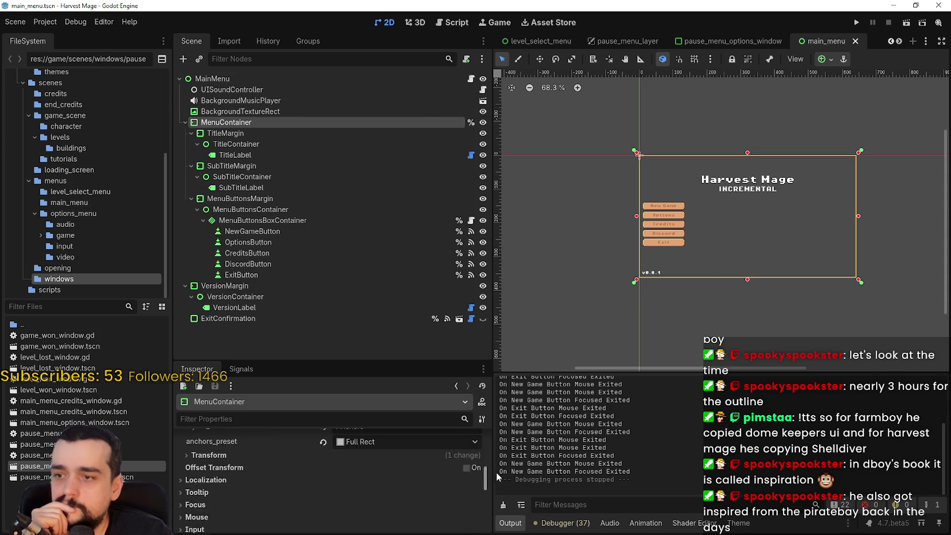
pyautogui.moveTo(496, 470)
pyautogui.mouseDown()
pyautogui.moveTo(502, 496)
pyautogui.moveTo(493, 442)
pyautogui.mouseUp()
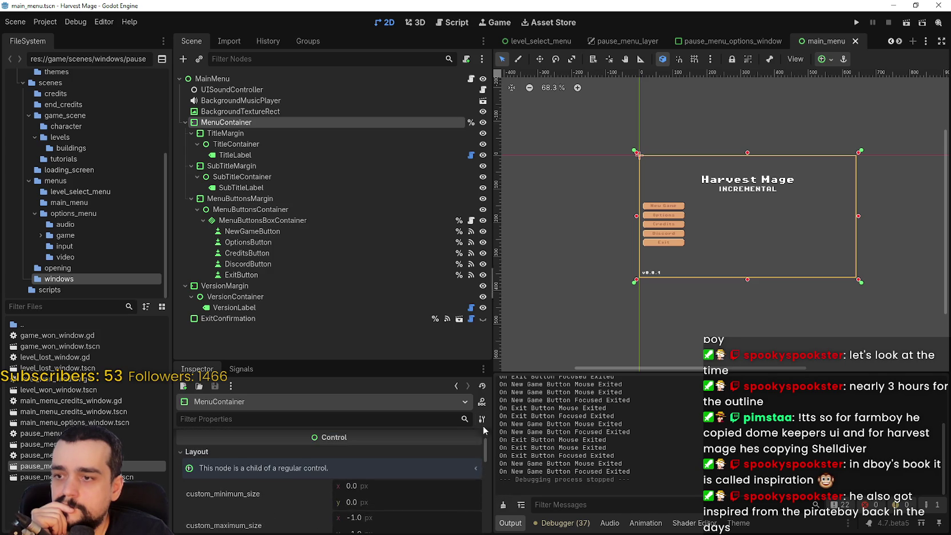
pyautogui.click(241, 112)
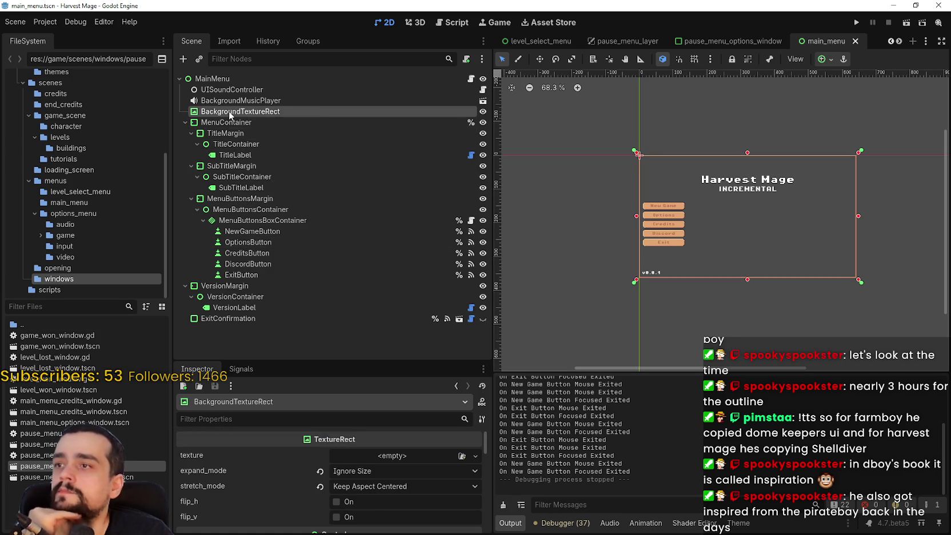
# Try a DPITexture as the background texture, then undo it to leave the slot empty
pyautogui.click(420, 456)
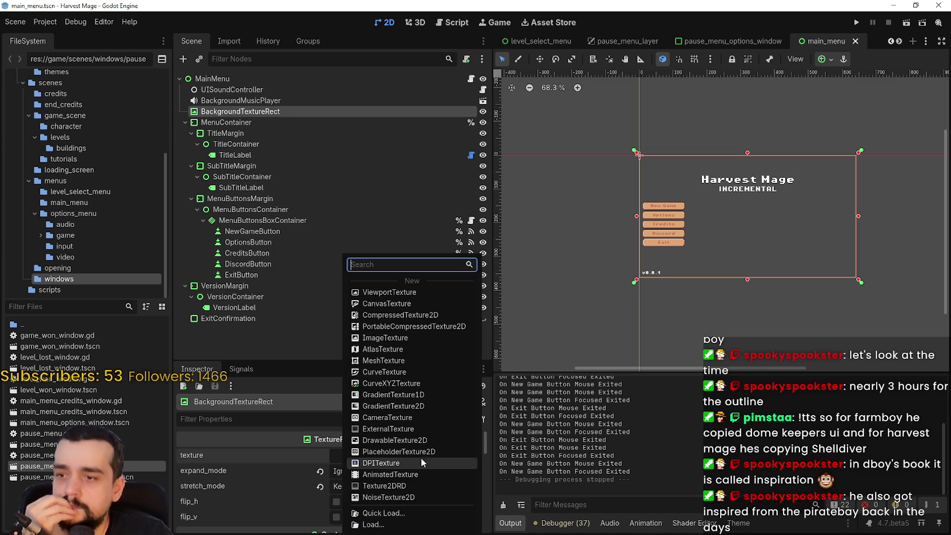
pyautogui.click(341, 448)
pyautogui.click(400, 455)
pyautogui.click(380, 463)
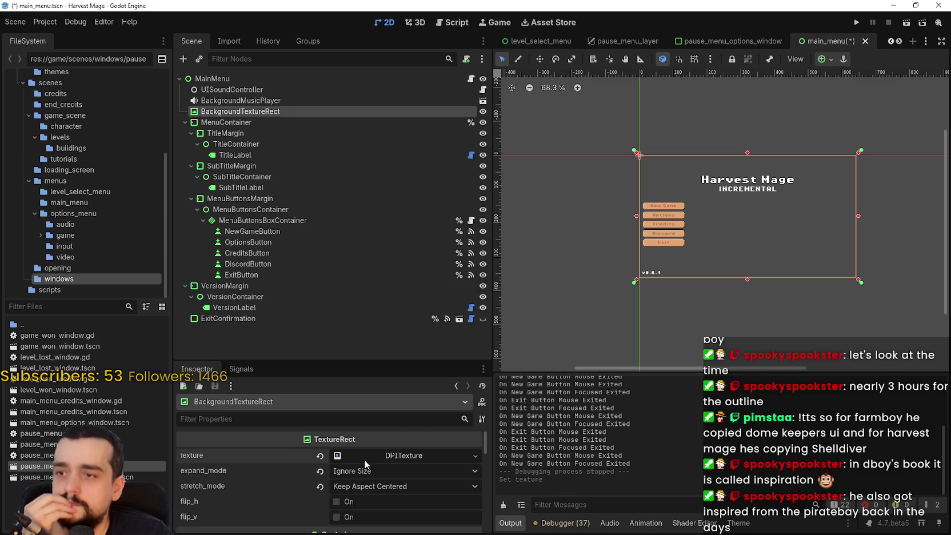
pyautogui.click(320, 456)
pyautogui.click(353, 454)
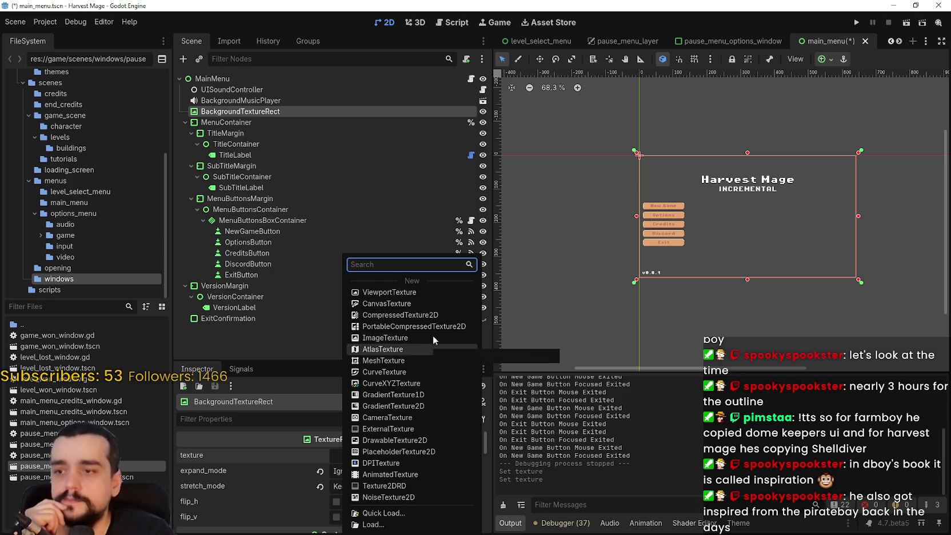
pyautogui.click(215, 117)
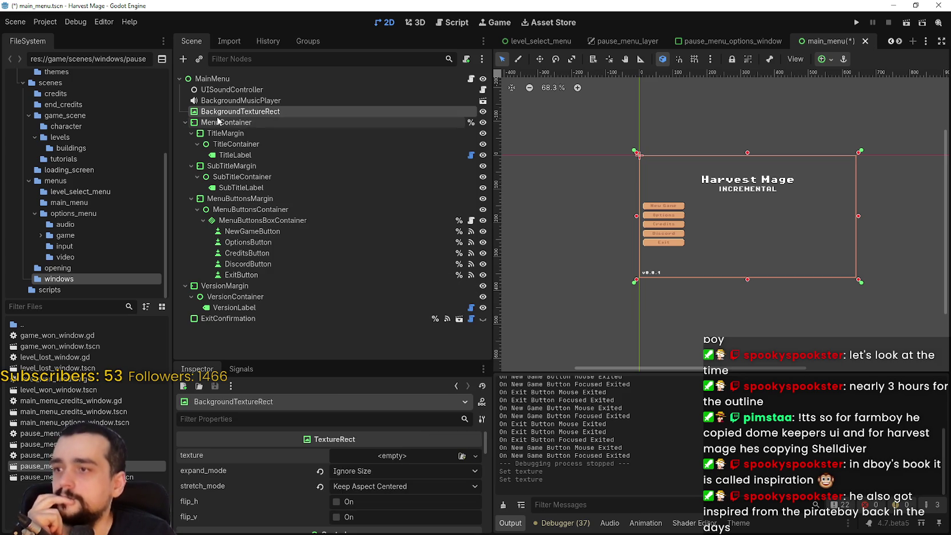
# Collapse the MenuContainer branch in the Scene dock
pyautogui.click(187, 119)
pyautogui.click(186, 116)
pyautogui.click(186, 122)
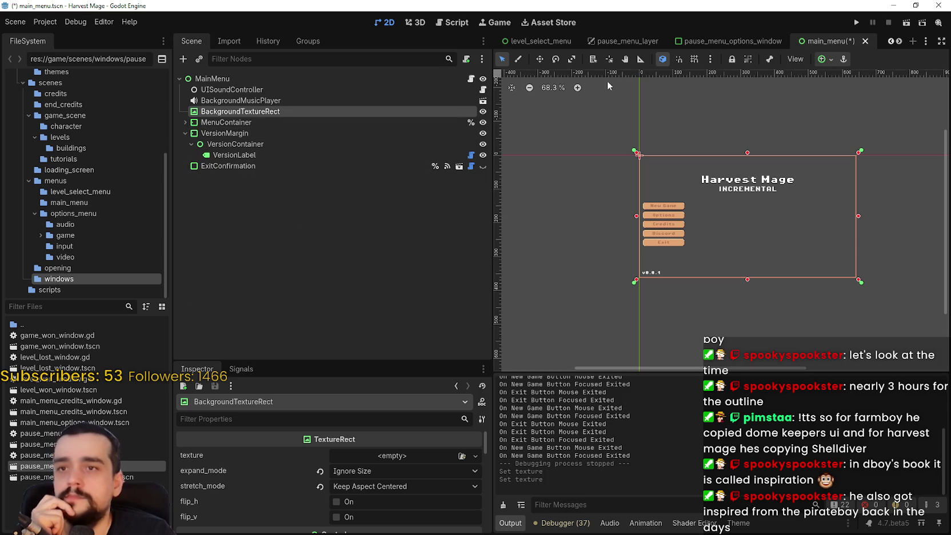
# Save main_menu, then switch to the main_menu_with_animations scene and frame it in view
pyautogui.hotkey('ctrl', 's')
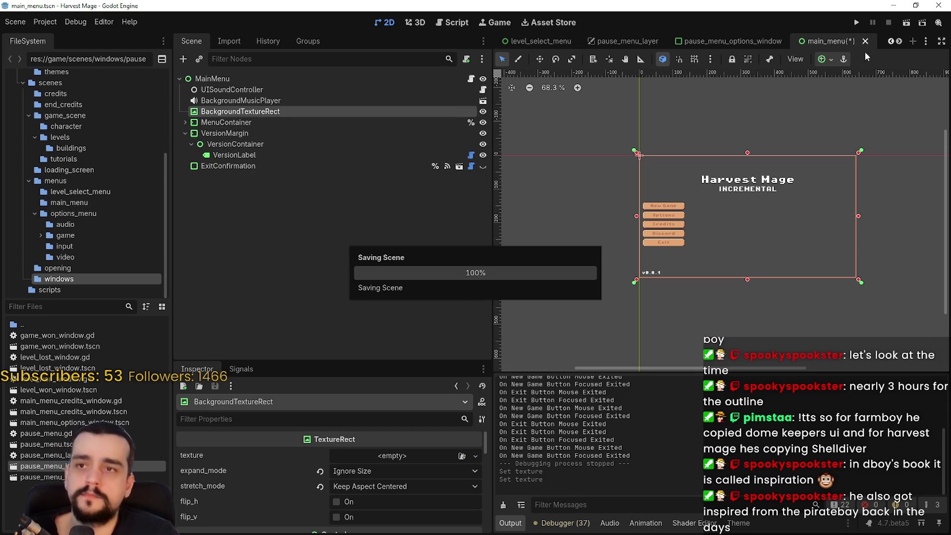
pyautogui.click(890, 41)
pyautogui.click(890, 41)
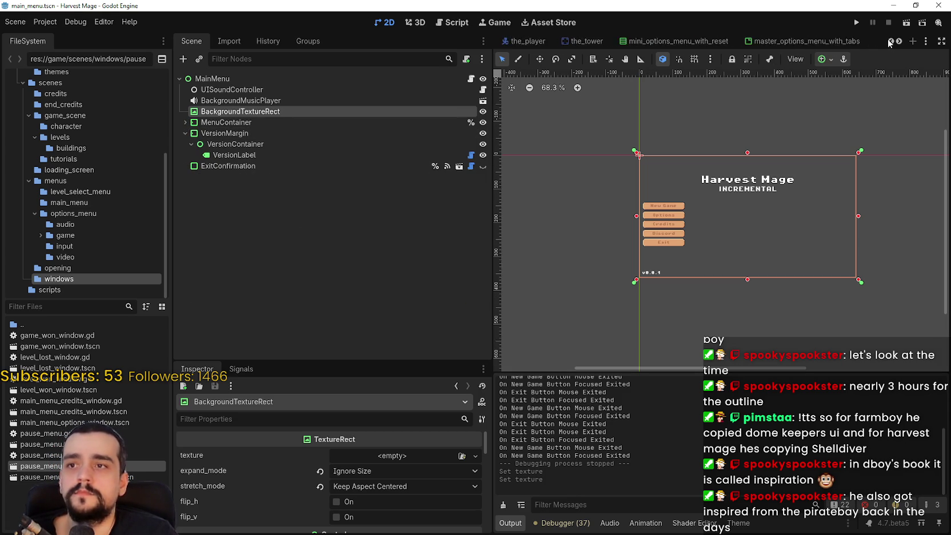
pyautogui.click(890, 42)
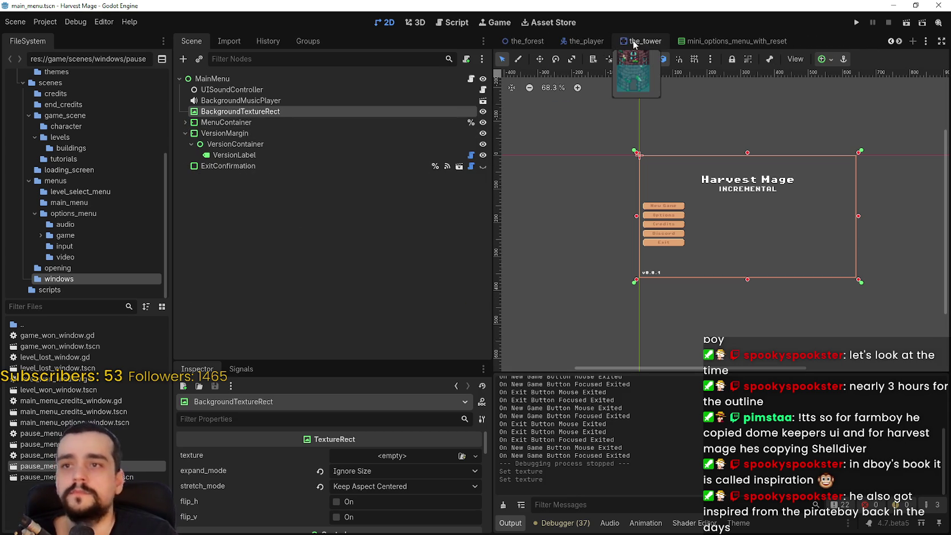
pyautogui.click(890, 41)
pyautogui.click(890, 41)
pyautogui.click(890, 41)
pyautogui.click(889, 41)
pyautogui.click(890, 41)
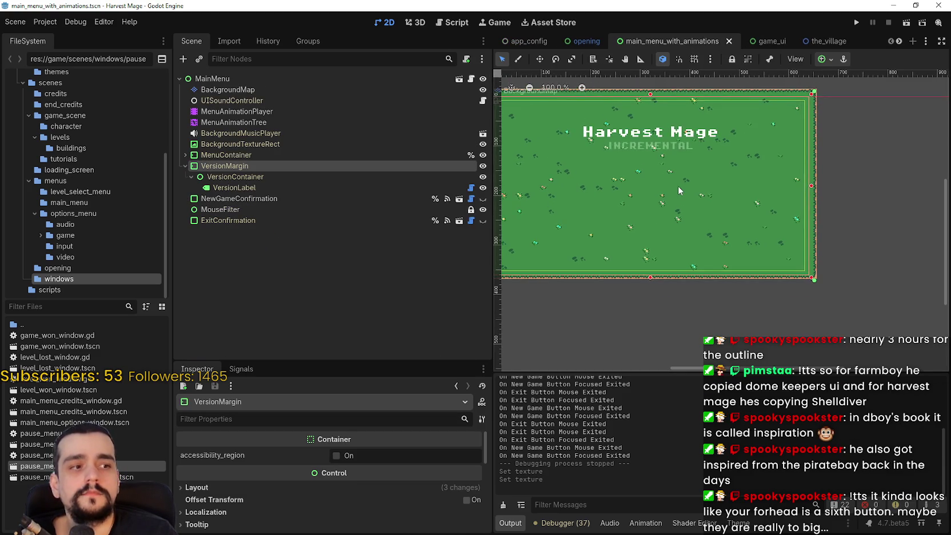
pyautogui.hotkey('ctrl', 's')
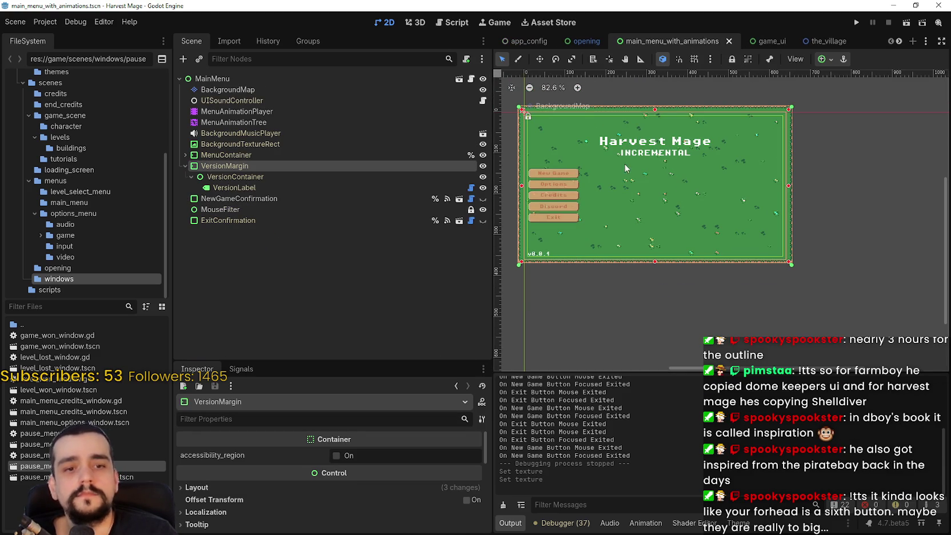
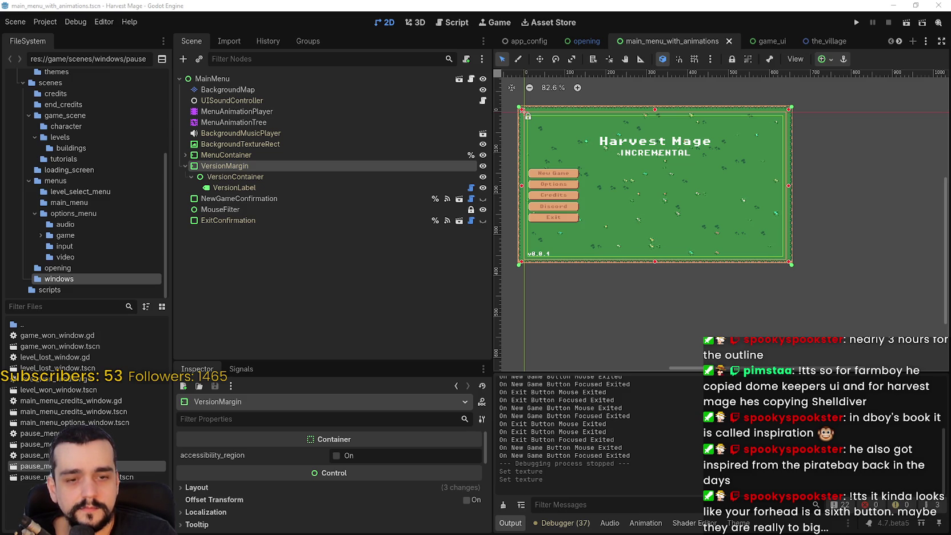
# Review the MainMenu scene tree nodes and save the main_menu_with_animations scene
pyautogui.scroll(3, 554, 244)
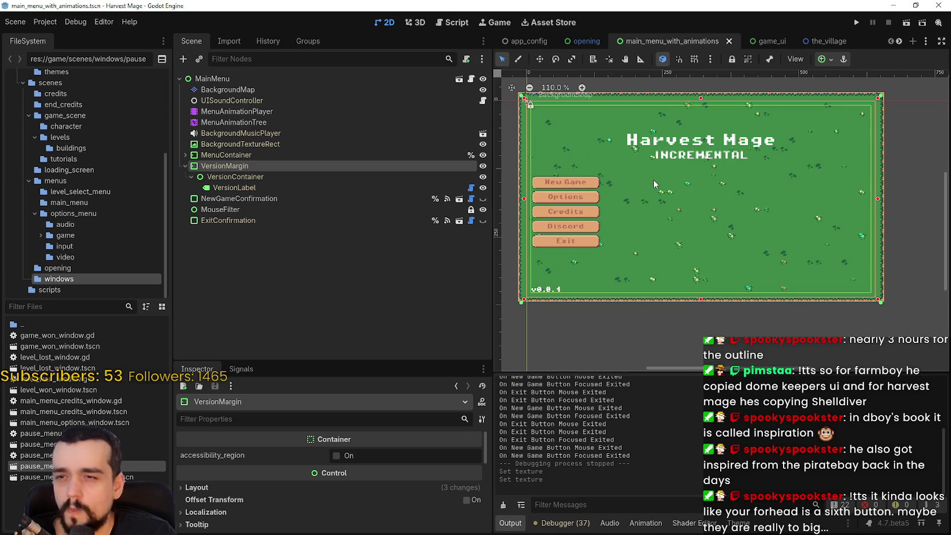
pyautogui.scroll(-3, 654, 180)
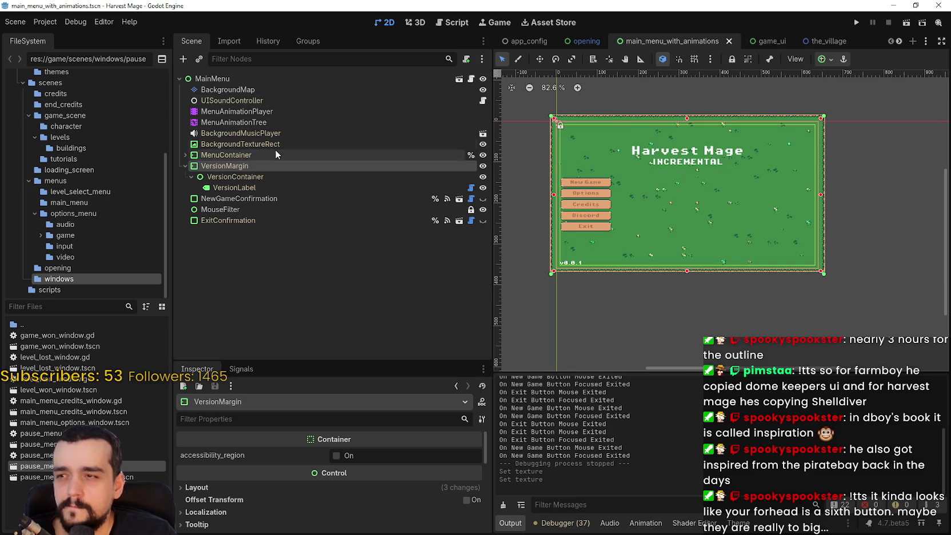
pyautogui.click(301, 144)
pyautogui.click(185, 165)
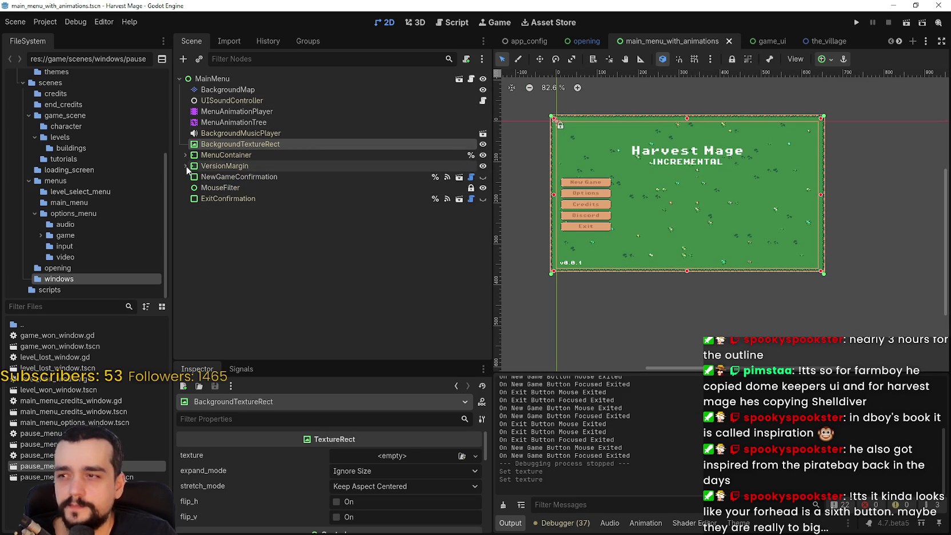
pyautogui.click(212, 78)
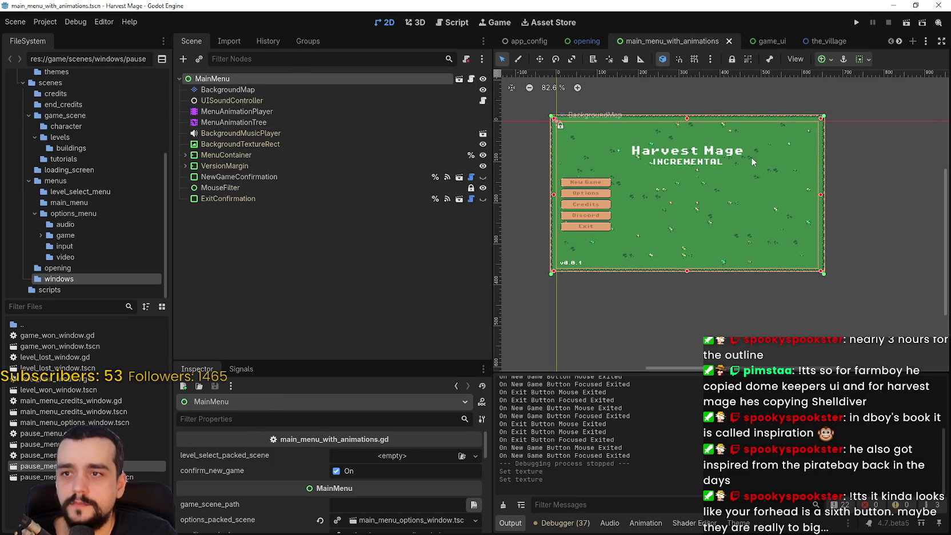
pyautogui.scroll(2, 743, 161)
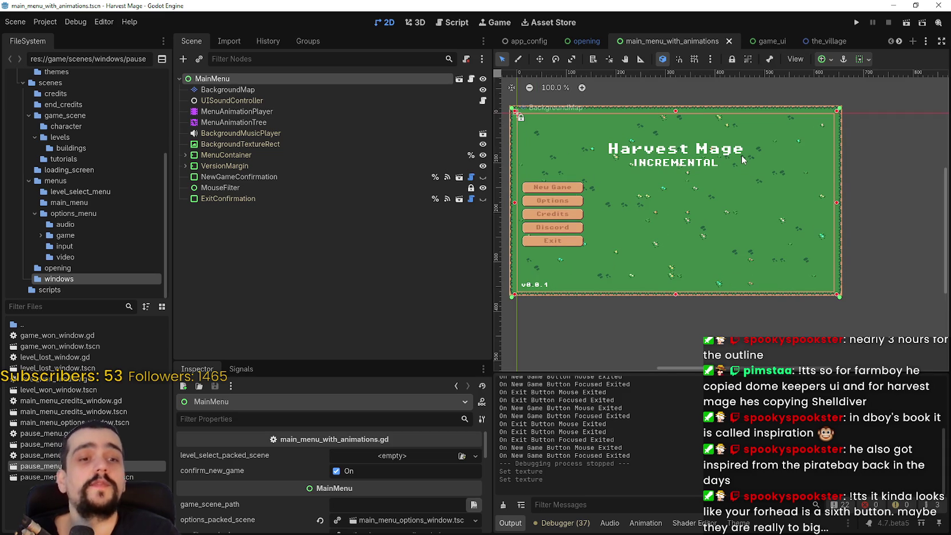
pyautogui.scroll(-3, 726, 153)
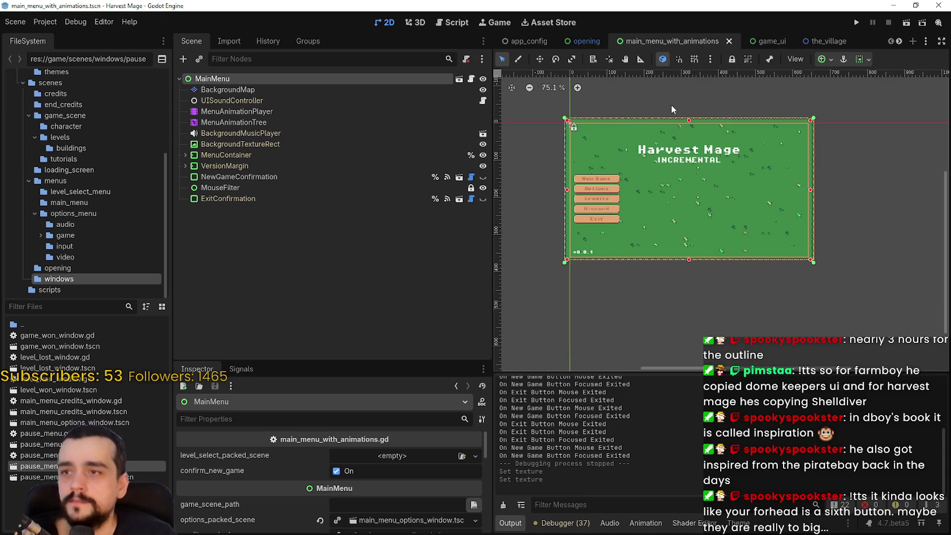
pyautogui.scroll(1, 713, 187)
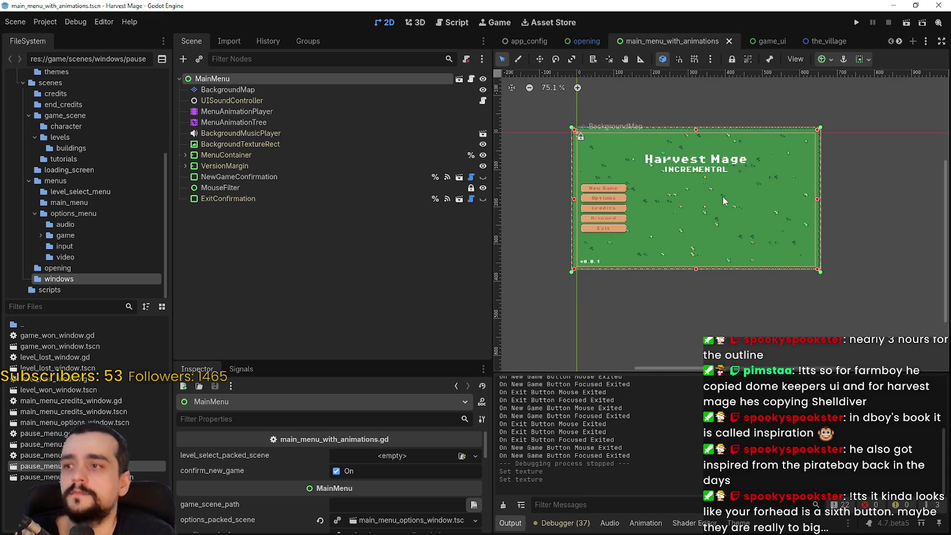
pyautogui.hotkey('ctrl', 's')
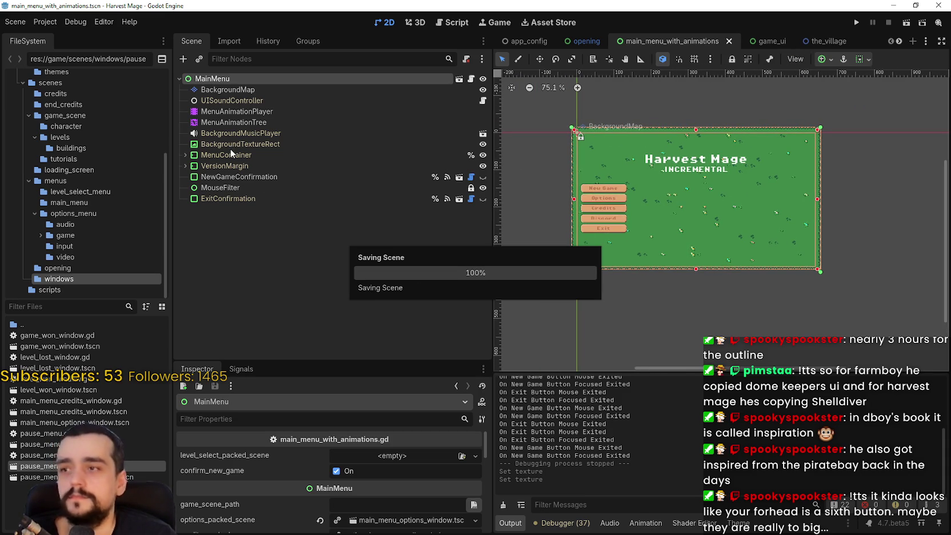
# Reselect BackgroundTextureRect, then open the MainMenu's main_menu.tscn scene for editing
pyautogui.click(235, 142)
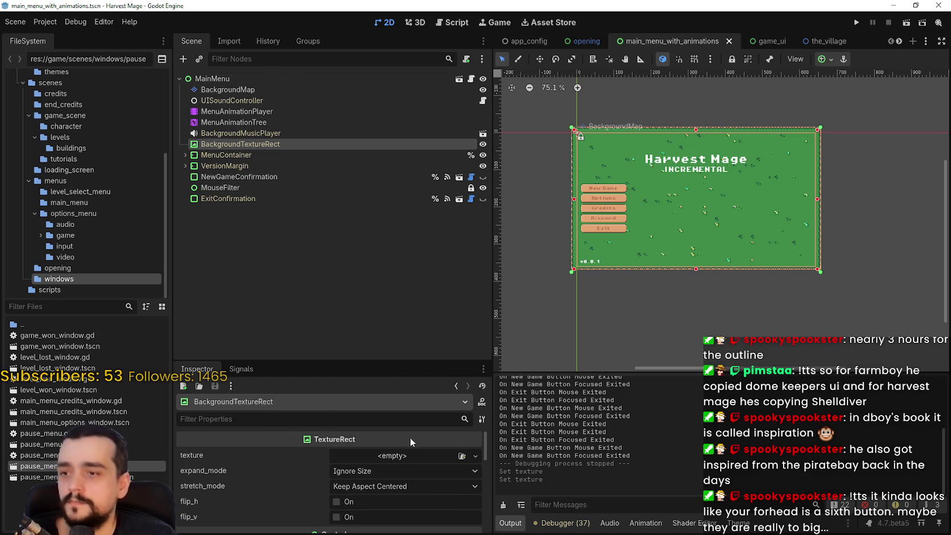
pyautogui.scroll(-1, 410, 440)
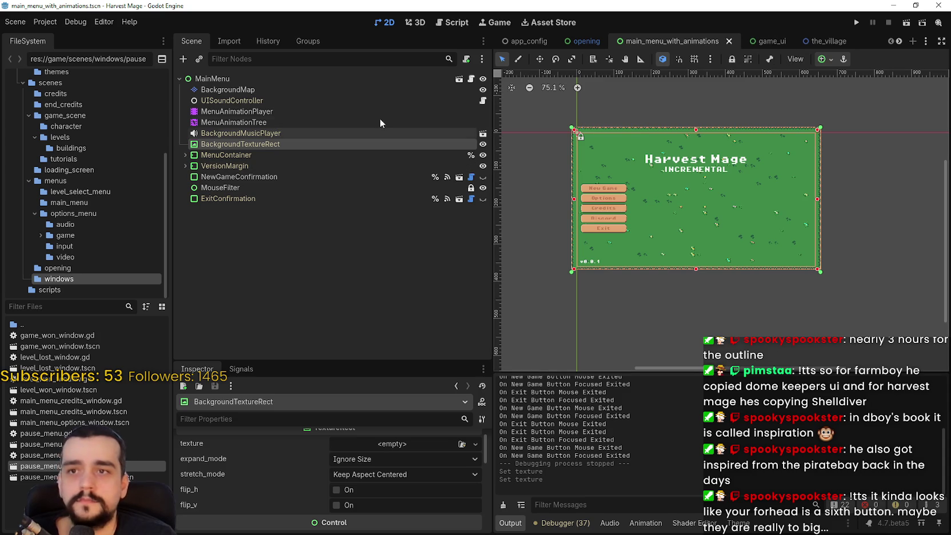
pyautogui.click(458, 81)
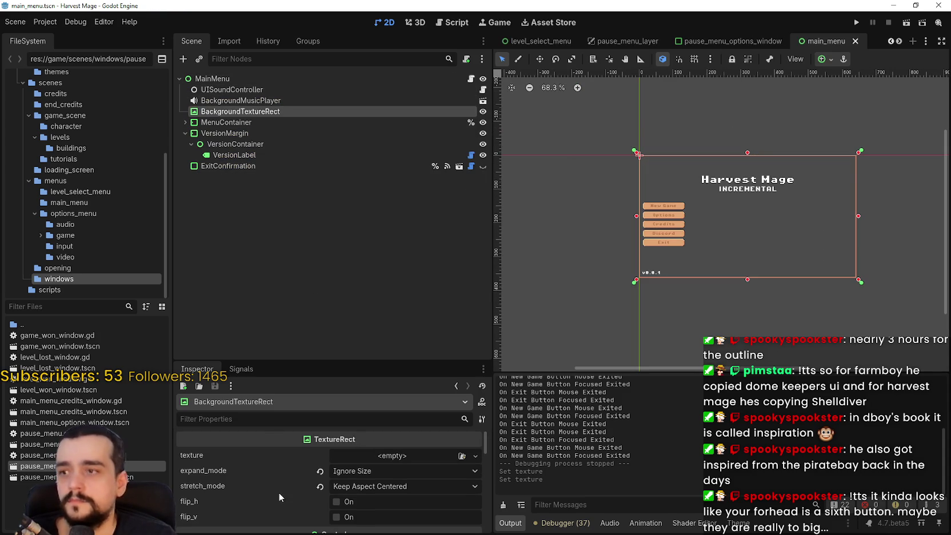
pyautogui.moveTo(362, 359); pyautogui.dragTo(372, 252)
pyautogui.scroll(-5, 398, 489)
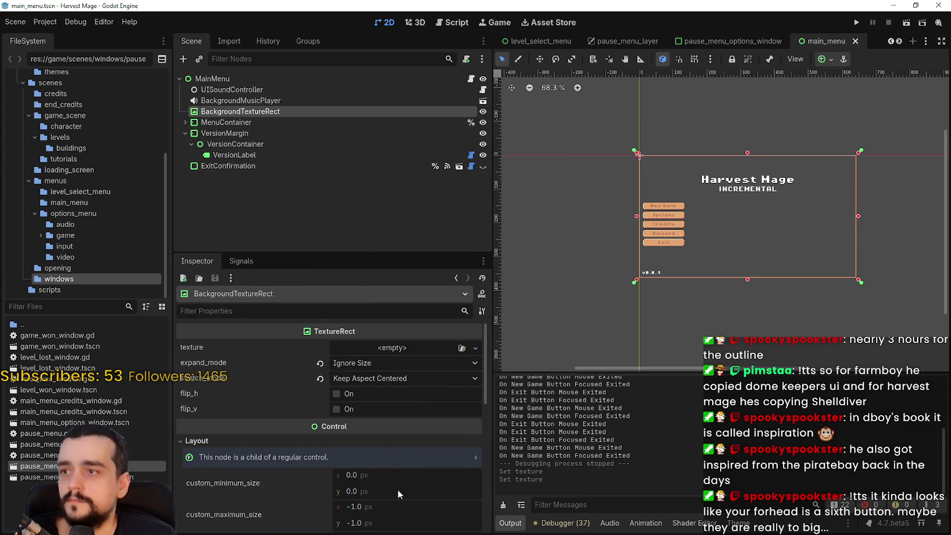
pyautogui.scroll(-2, 390, 487)
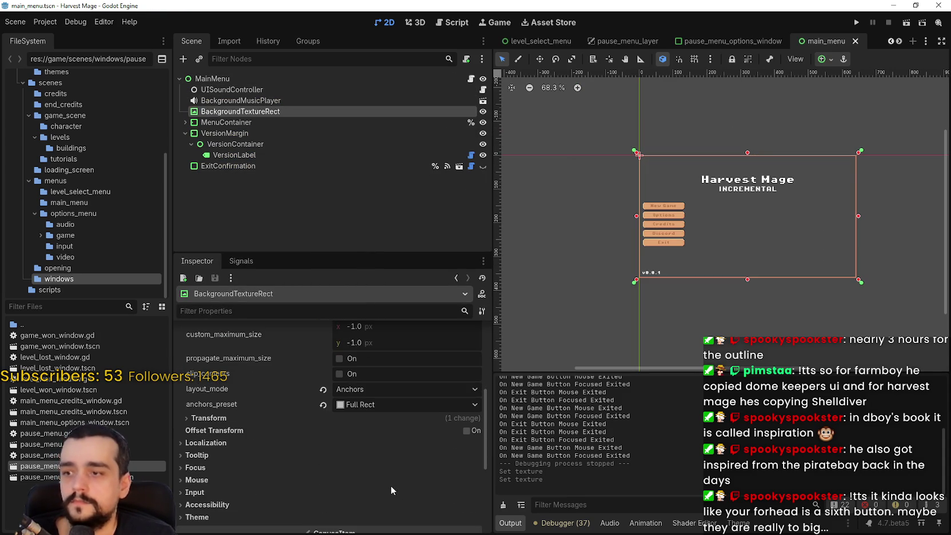
pyautogui.click(260, 415)
pyautogui.scroll(-5, 264, 424)
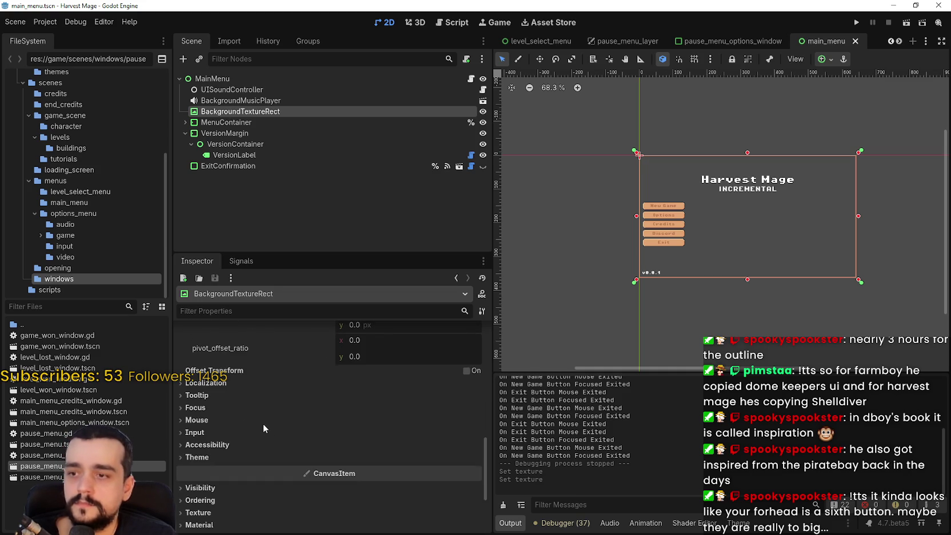
pyautogui.click(212, 445)
pyautogui.scroll(-6, 215, 443)
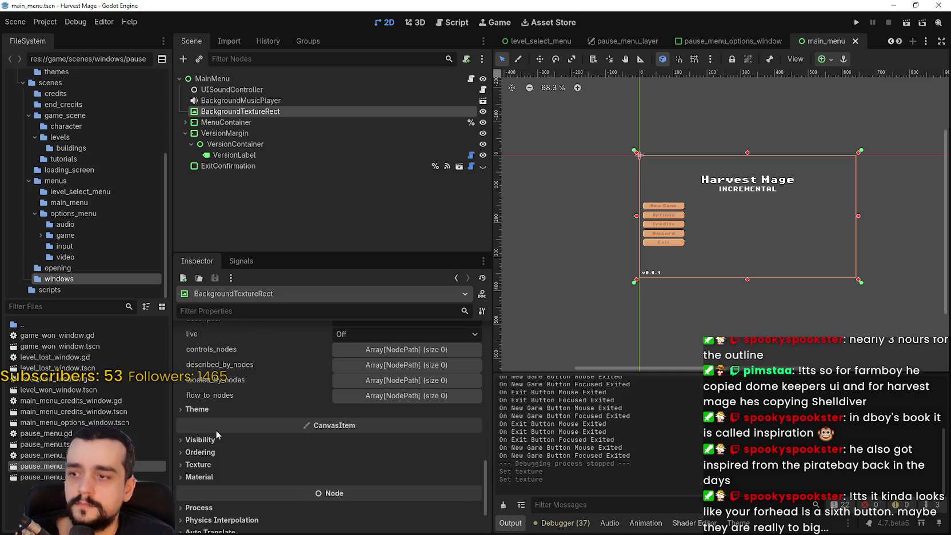
pyautogui.scroll(-2, 215, 408)
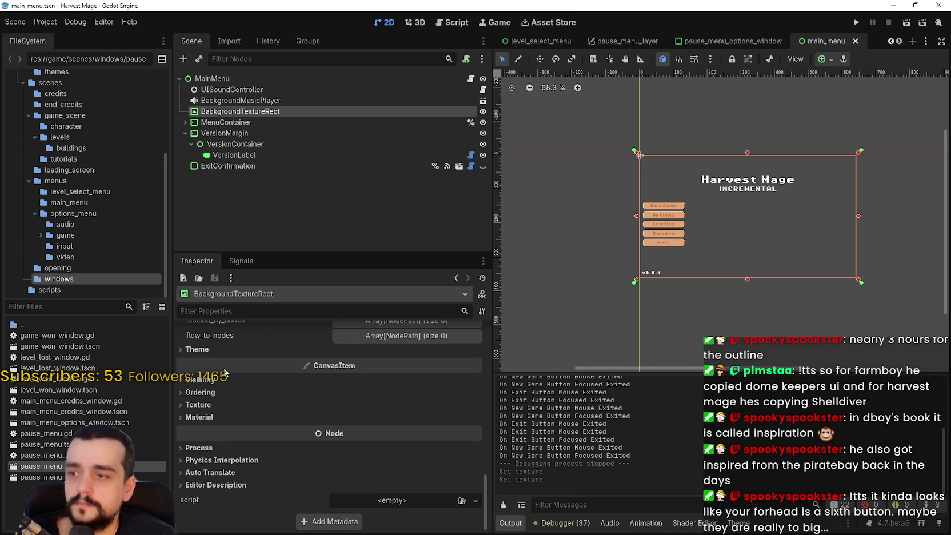
pyautogui.scroll(5, 206, 377)
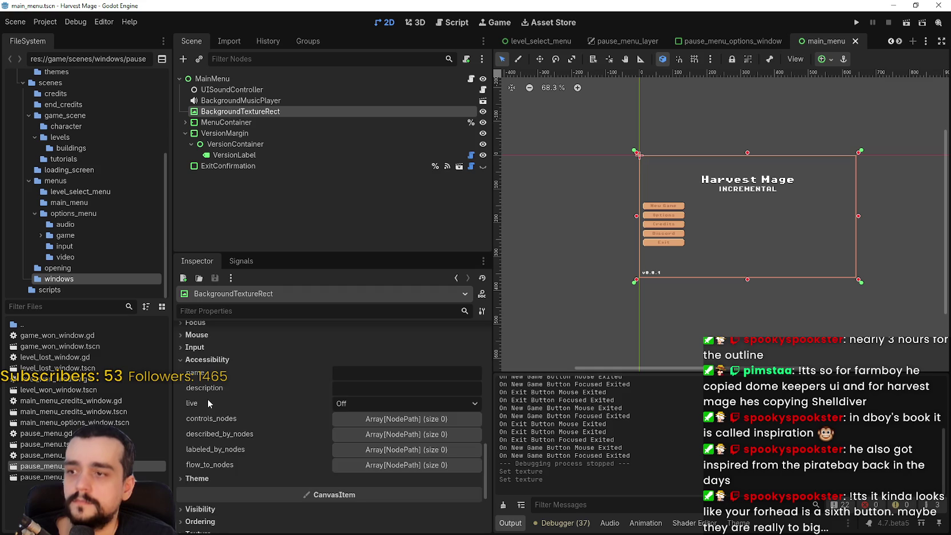
pyautogui.scroll(-4, 226, 448)
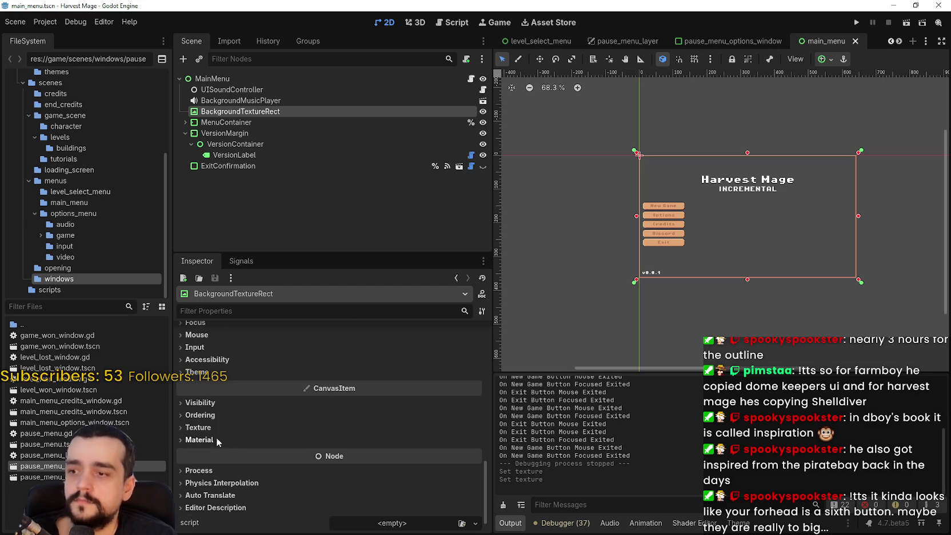
pyautogui.click(214, 376)
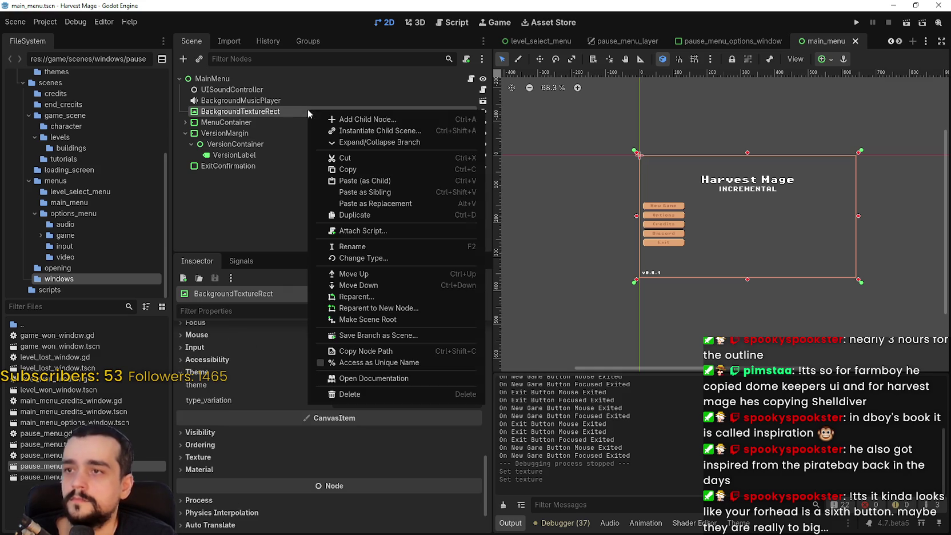
# Change the BackgroundTextureRect node's type to Panel and save the scene
pyautogui.rightClick(308, 109)
pyautogui.click(408, 257)
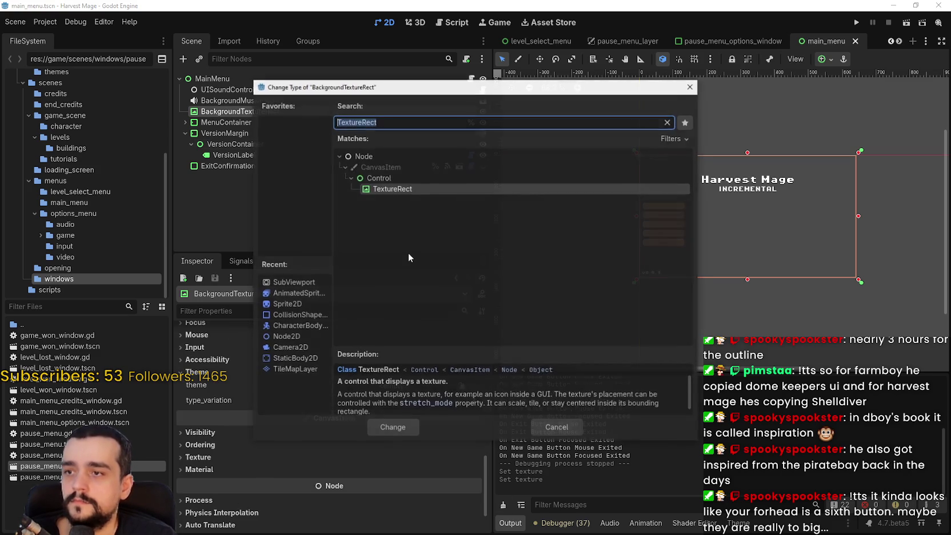
pyautogui.write('panel')
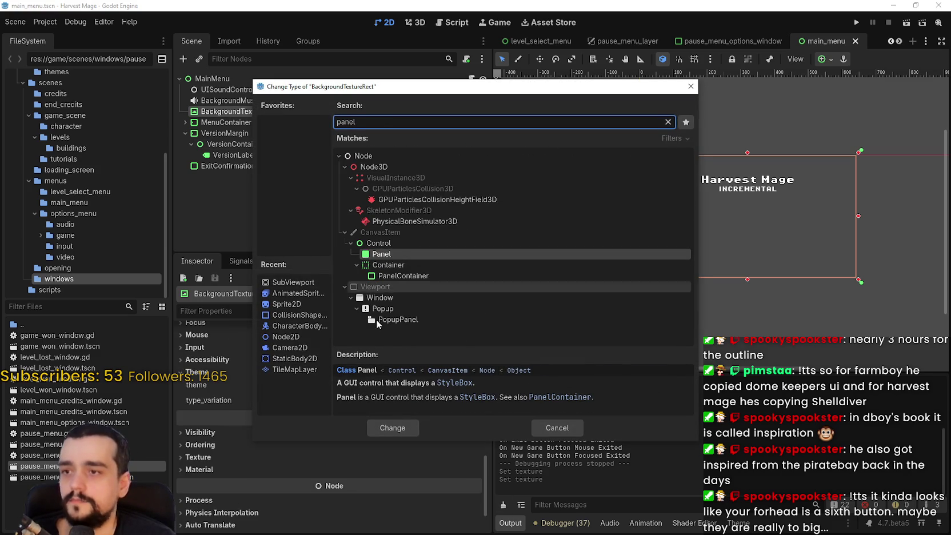
pyautogui.click(394, 424)
pyautogui.scroll(2, 778, 174)
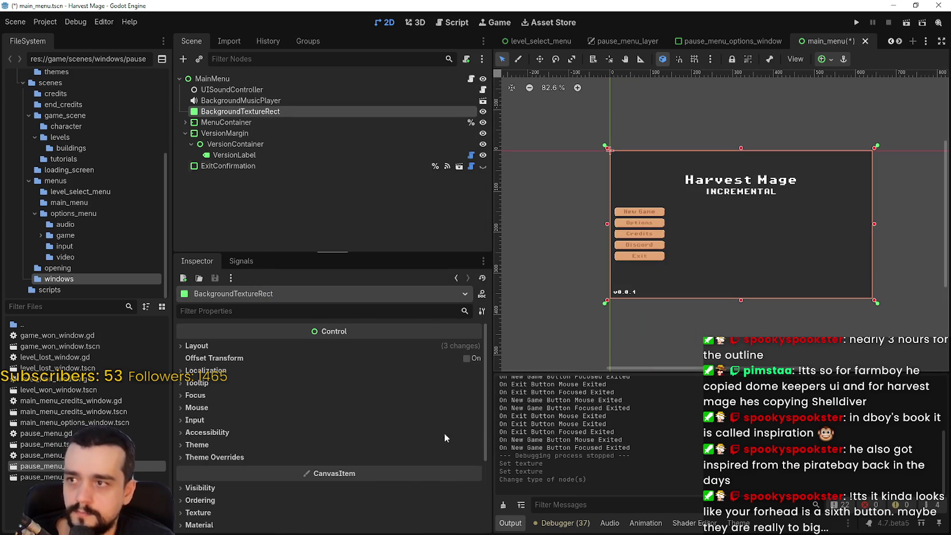
pyautogui.click(269, 348)
pyautogui.scroll(-3, 289, 451)
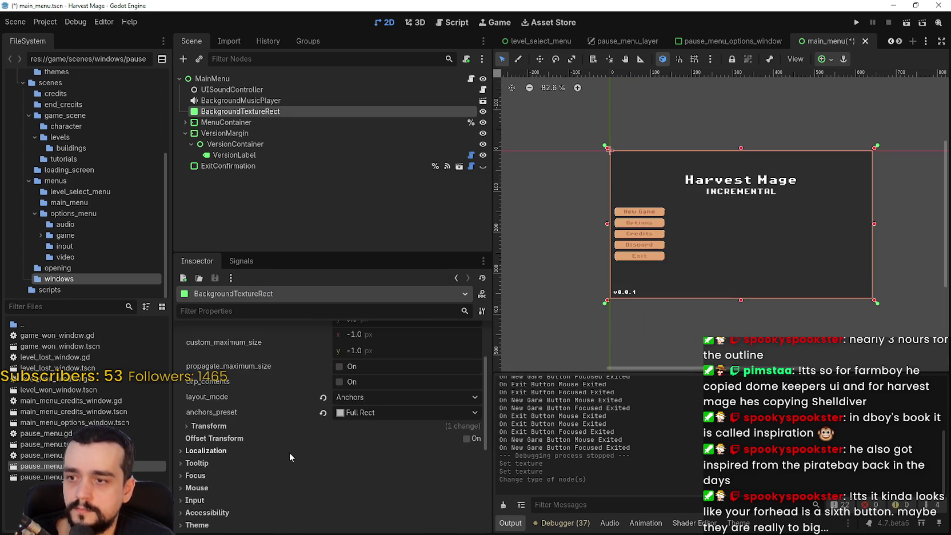
pyautogui.hotkey('ctrl', 's')
# Give the panel a new StyleBoxFlat style override under Theme Overrides > styles
pyautogui.scroll(-2, 235, 448)
pyautogui.click(232, 460)
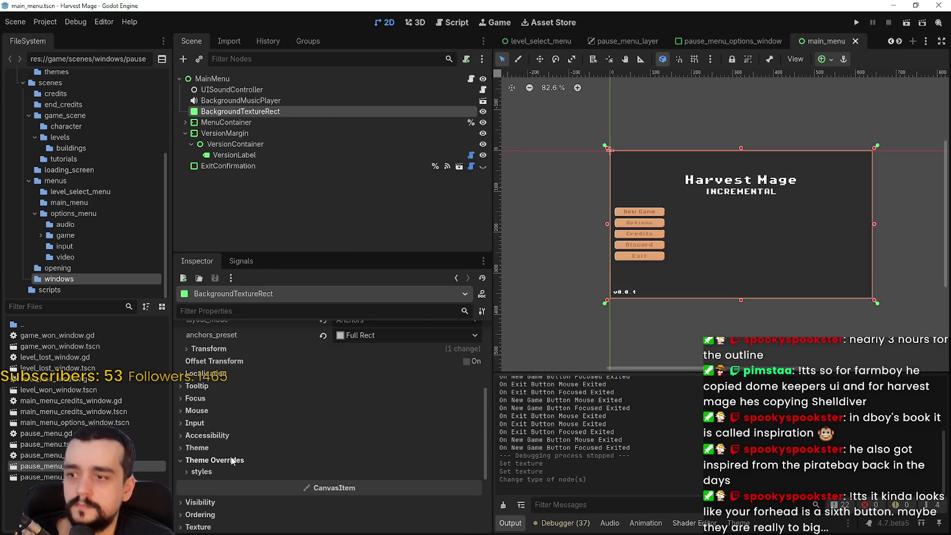
pyautogui.click(226, 471)
pyautogui.click(372, 484)
pyautogui.scroll(-4, 400, 469)
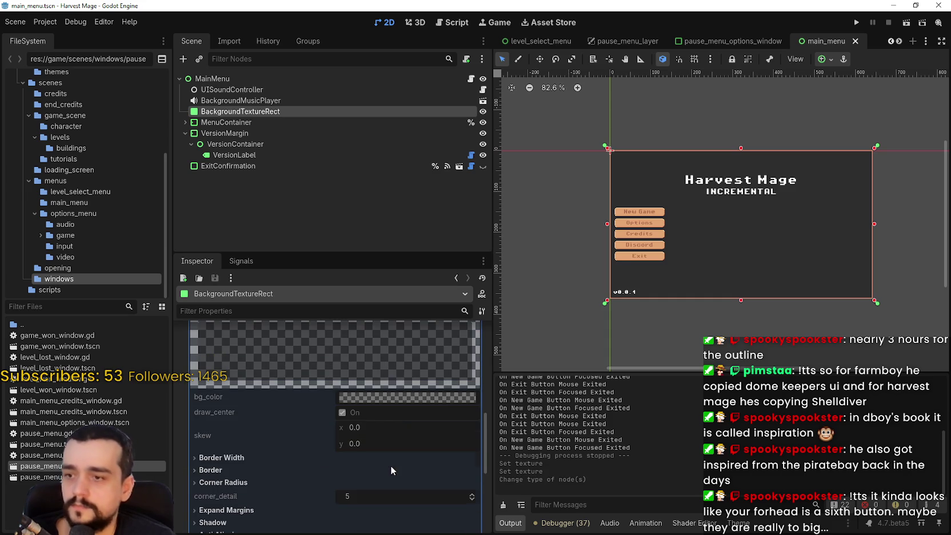
pyautogui.scroll(3, 352, 403)
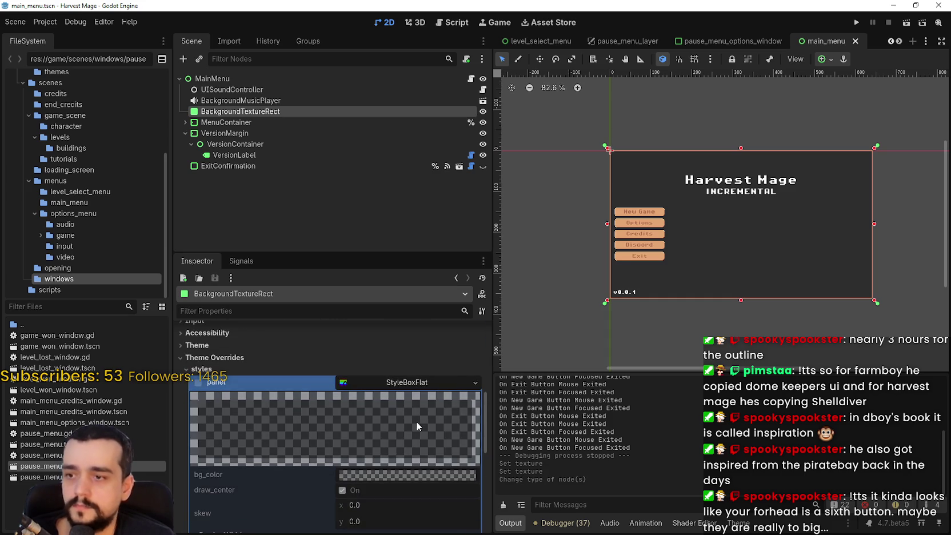
pyautogui.click(475, 384)
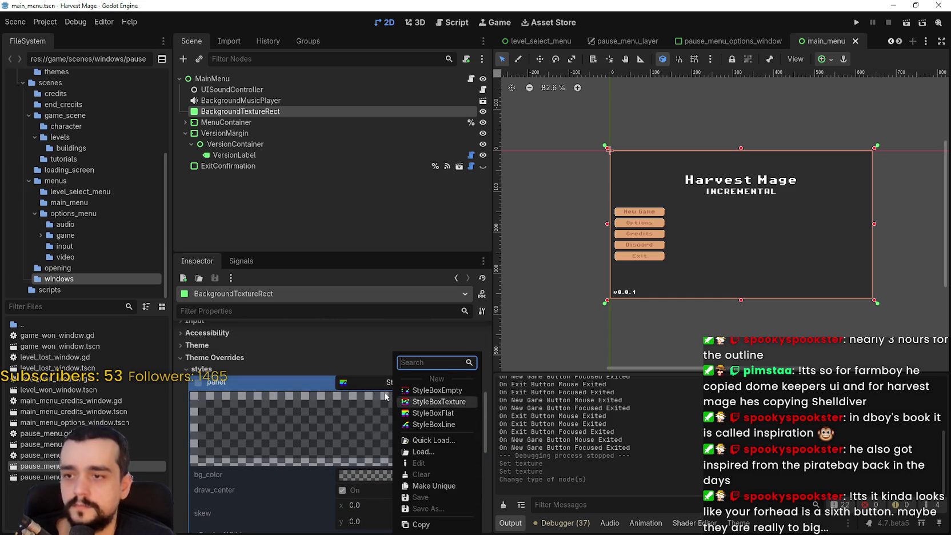
pyautogui.click(467, 387)
pyautogui.click(466, 387)
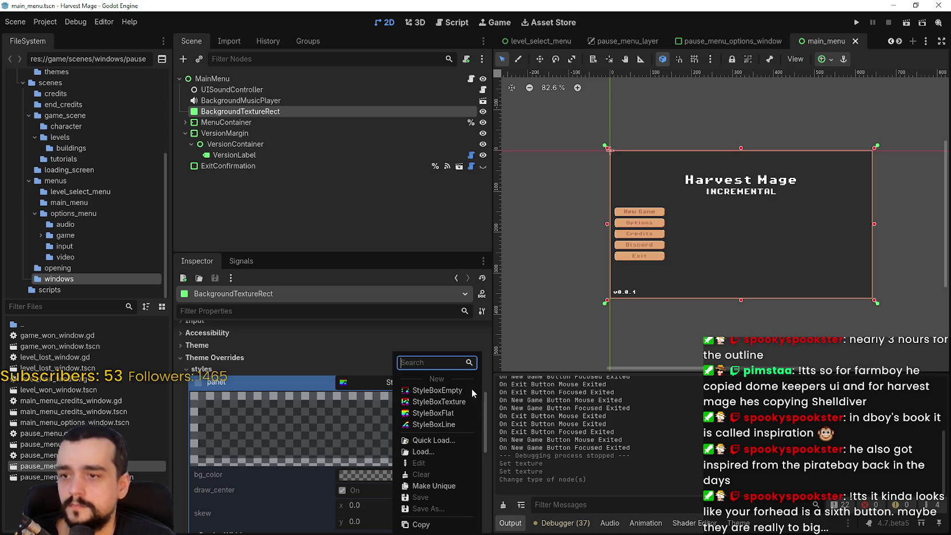
pyautogui.click(452, 414)
# Set the panel bg_color to translucent black 00000029 and save main_menu.tscn
pyautogui.scroll(3, 732, 273)
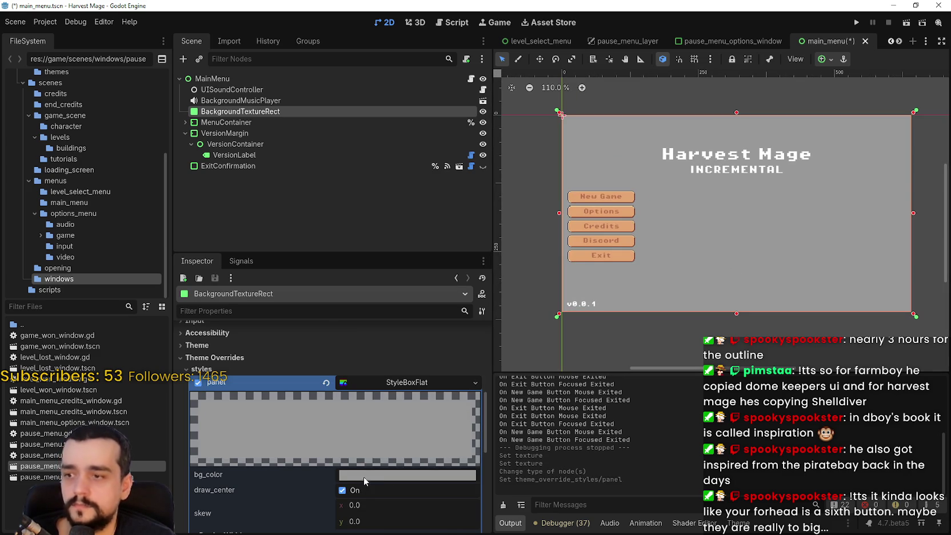
pyautogui.click(364, 476)
pyautogui.moveTo(464, 283); pyautogui.dragTo(468, 356)
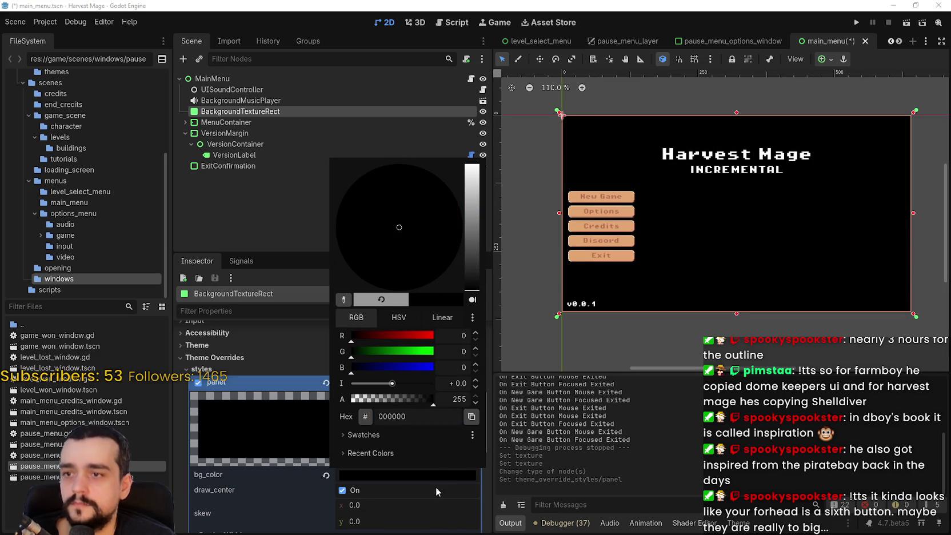
pyautogui.moveTo(434, 403); pyautogui.dragTo(371, 401)
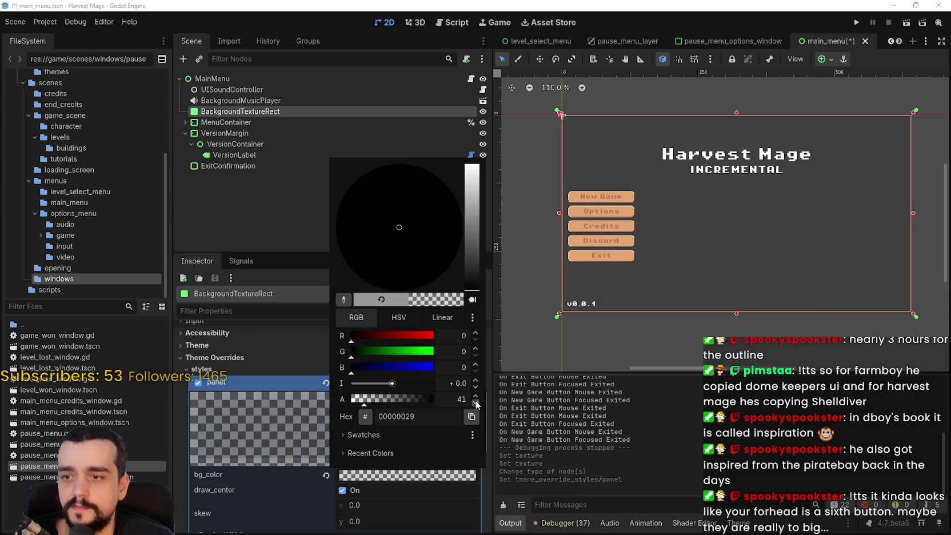
pyautogui.click(433, 511)
pyautogui.hotkey('ctrl', 's')
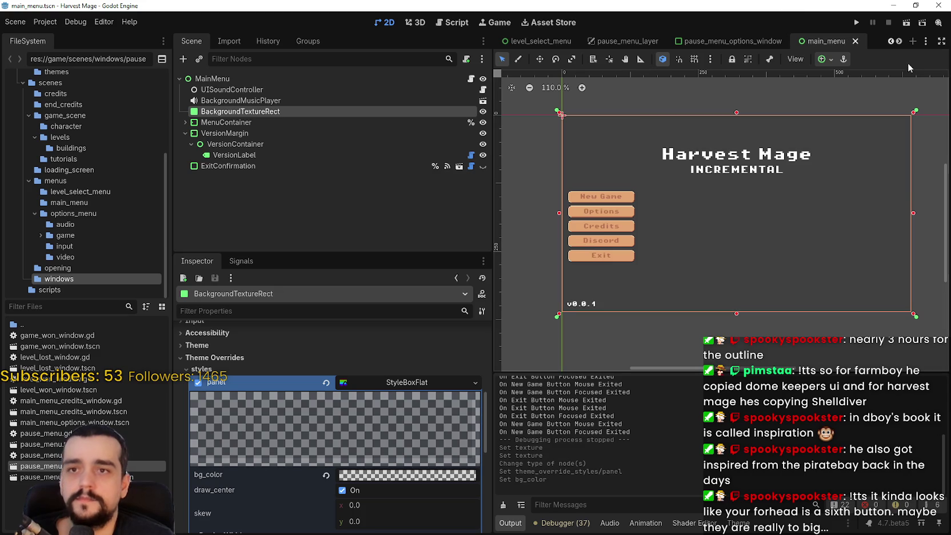
# Run the game maximized and set the Video resolution to 1280 x 720
pyautogui.click(857, 23)
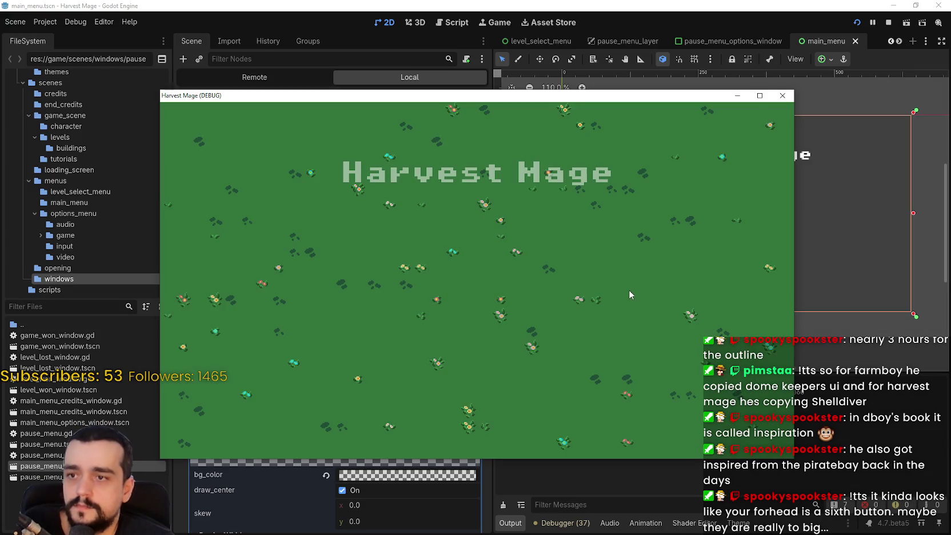
pyautogui.click(759, 96)
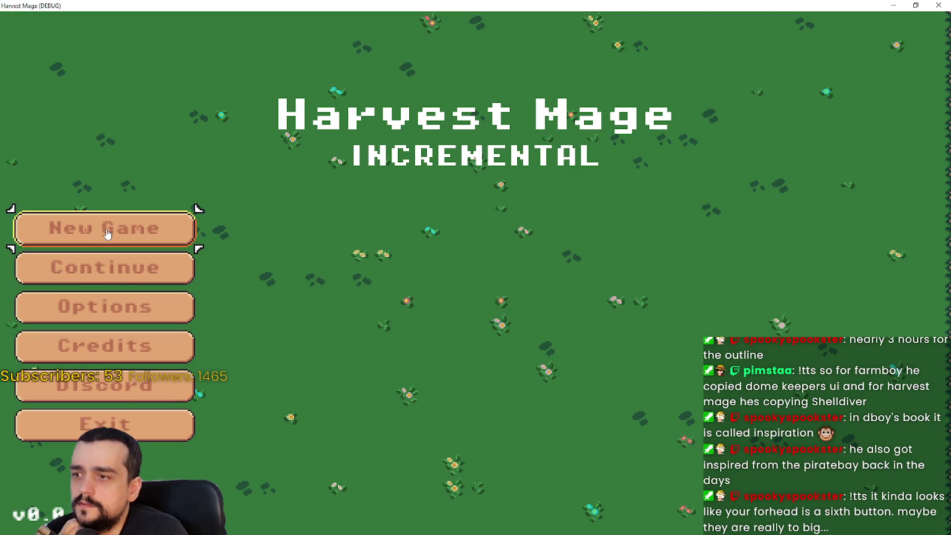
pyautogui.click(193, 307)
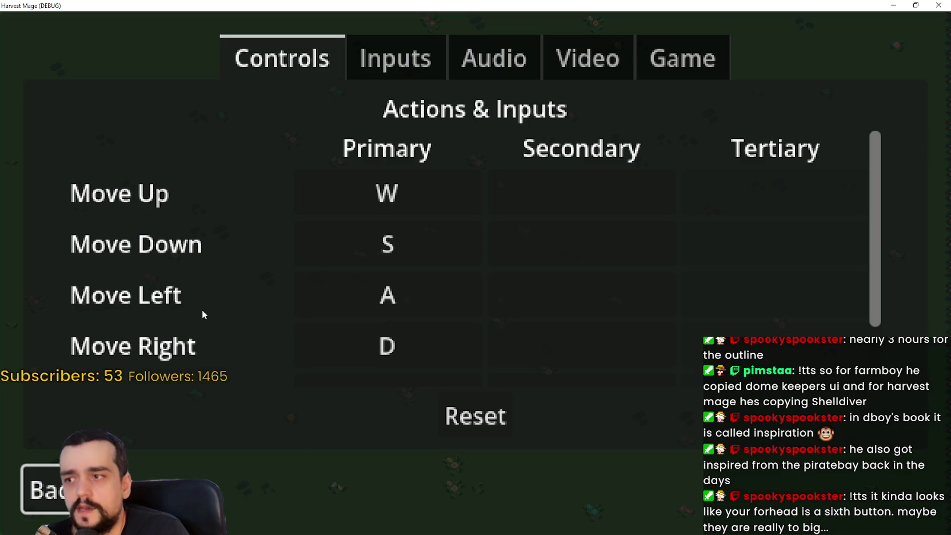
pyautogui.click(554, 62)
pyautogui.click(675, 233)
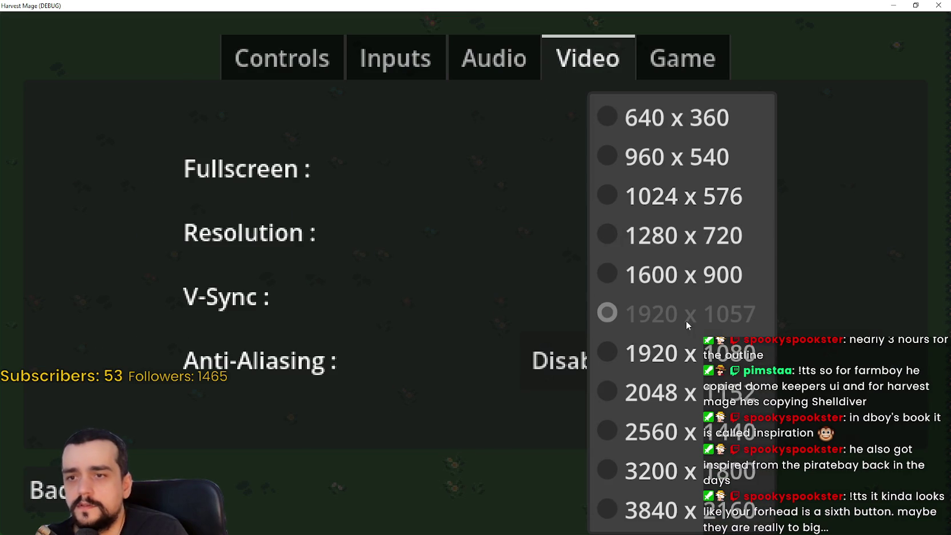
pyautogui.click(646, 249)
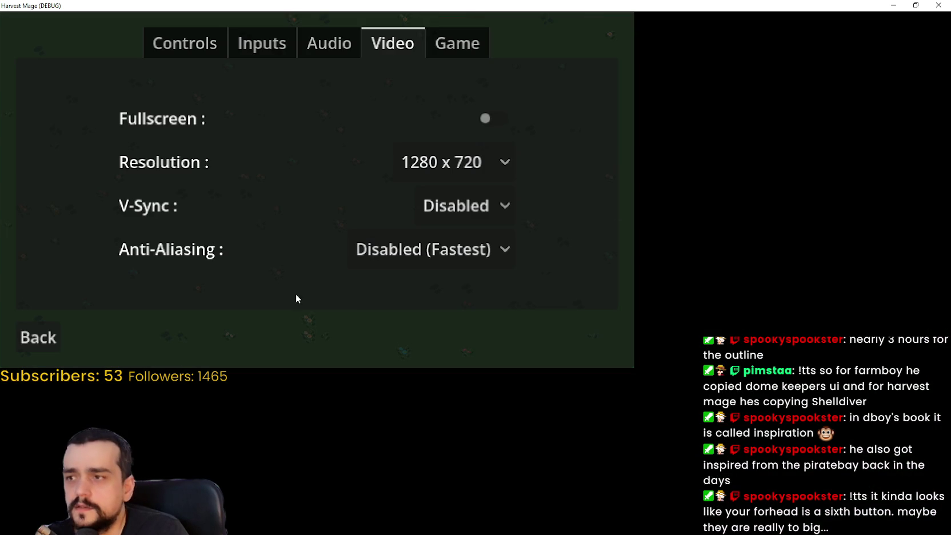
pyautogui.click(37, 338)
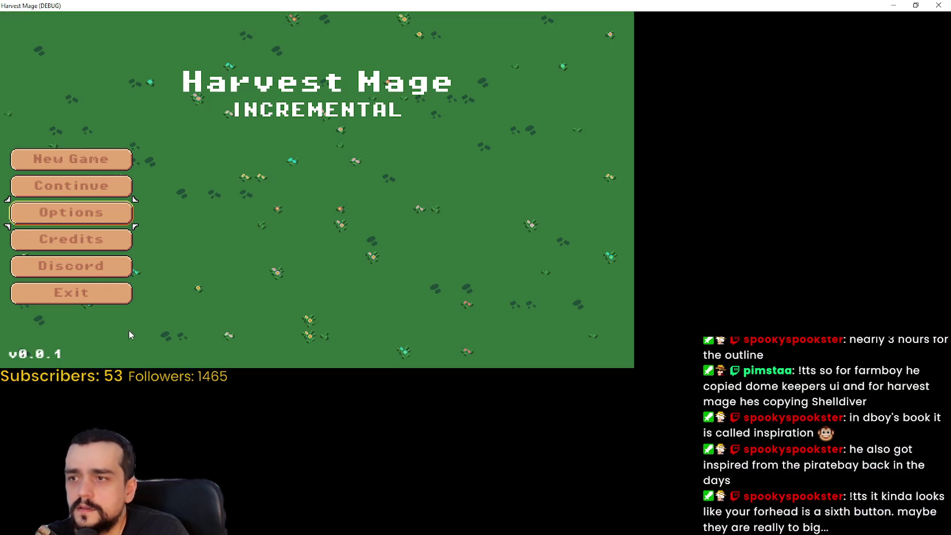
# Switch the Video resolution to 1920 x 1080 with Fullscreen, then leave the game
pyautogui.click(76, 212)
pyautogui.click(402, 54)
pyautogui.click(443, 163)
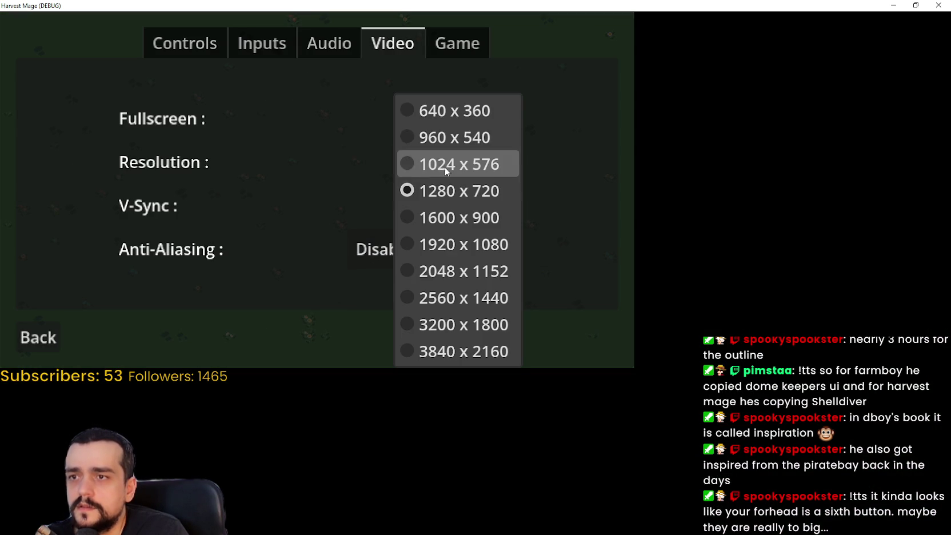
pyautogui.click(480, 245)
pyautogui.click(733, 165)
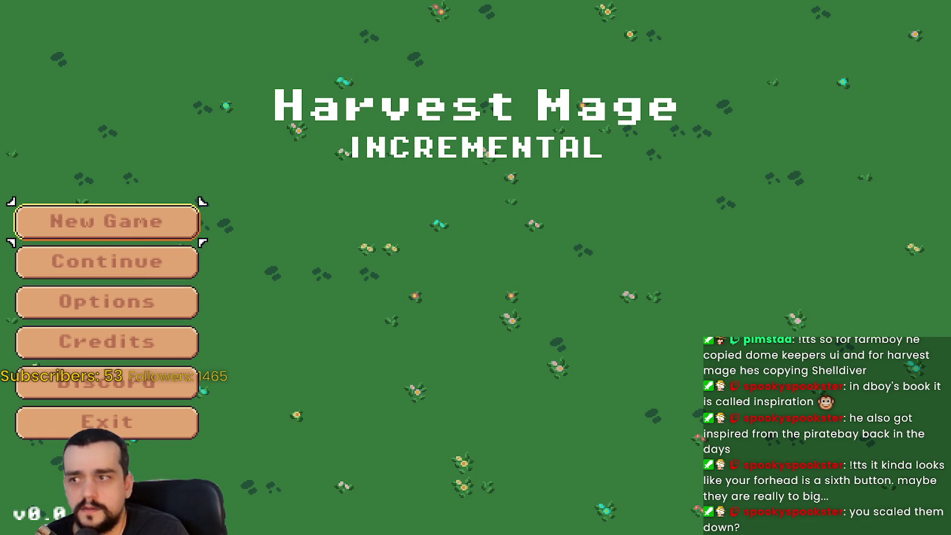
pyautogui.press('Return')
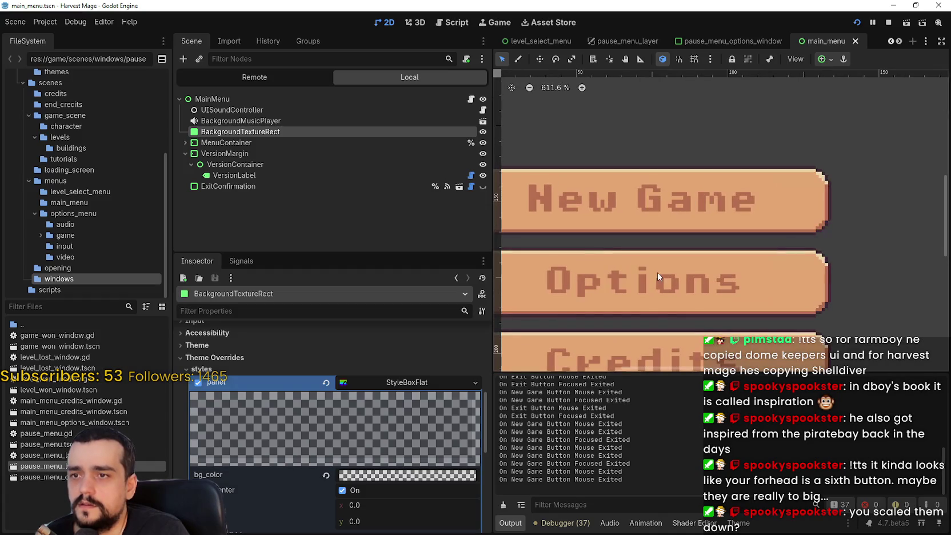
# Select NewGameButton under MenuContainer and view game_theme.tres's StyleBox entries
pyautogui.scroll(-9, 656, 265)
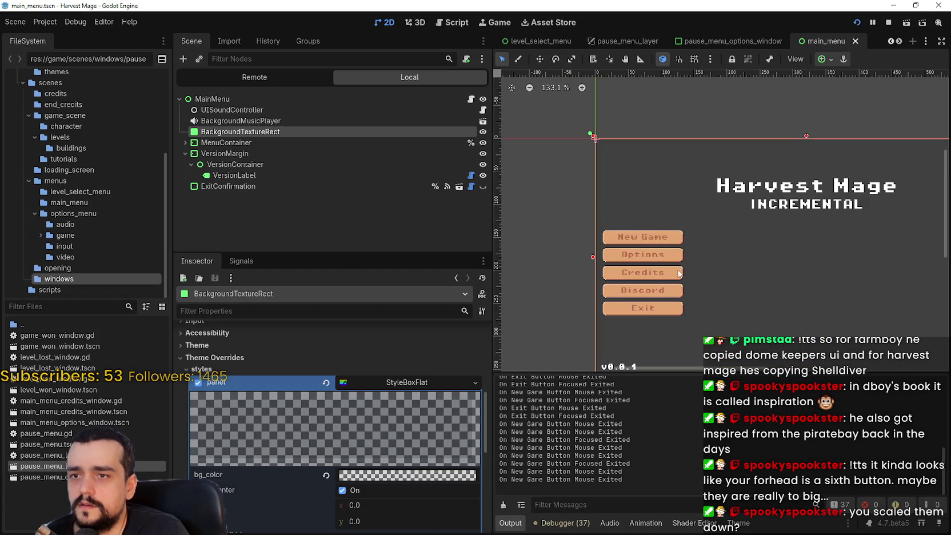
pyautogui.scroll(-3, 693, 281)
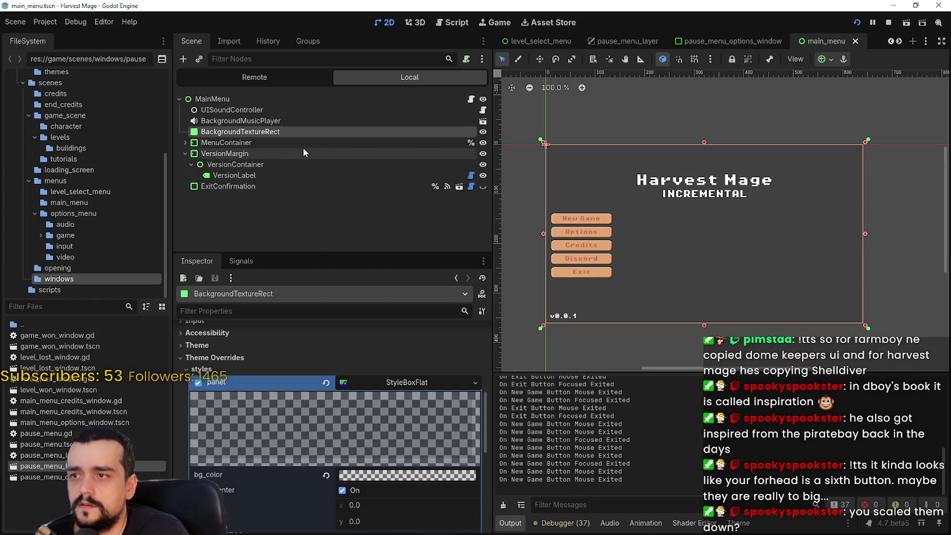
pyautogui.click(185, 142)
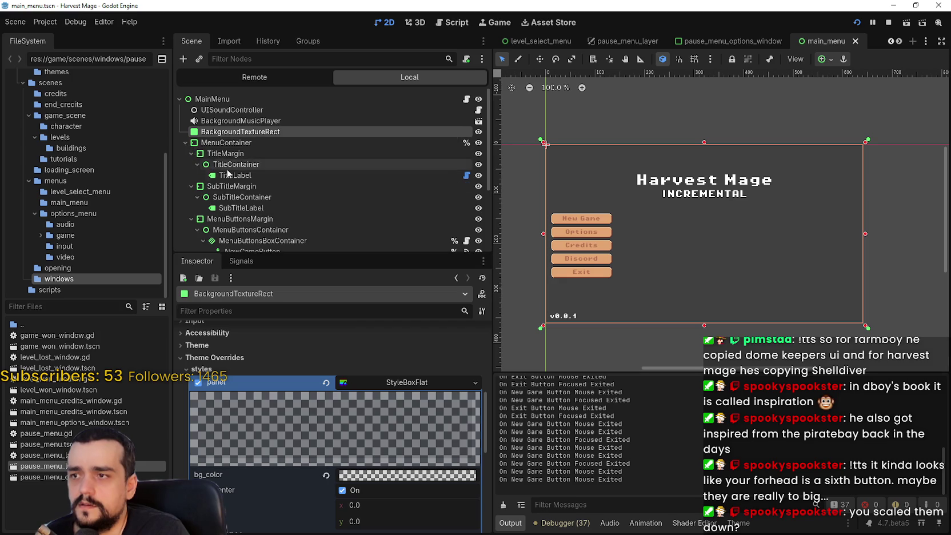
pyautogui.scroll(-5, 268, 179)
pyautogui.click(267, 157)
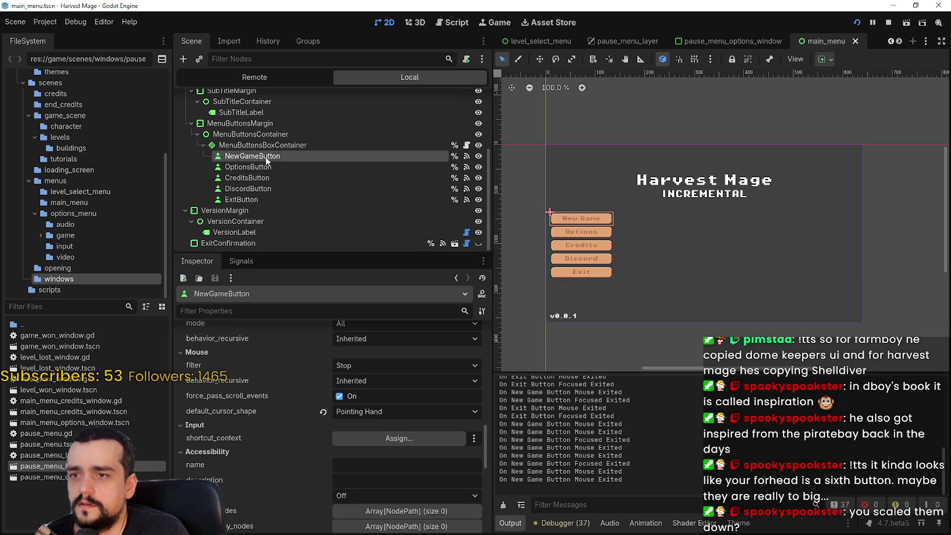
pyautogui.click(746, 518)
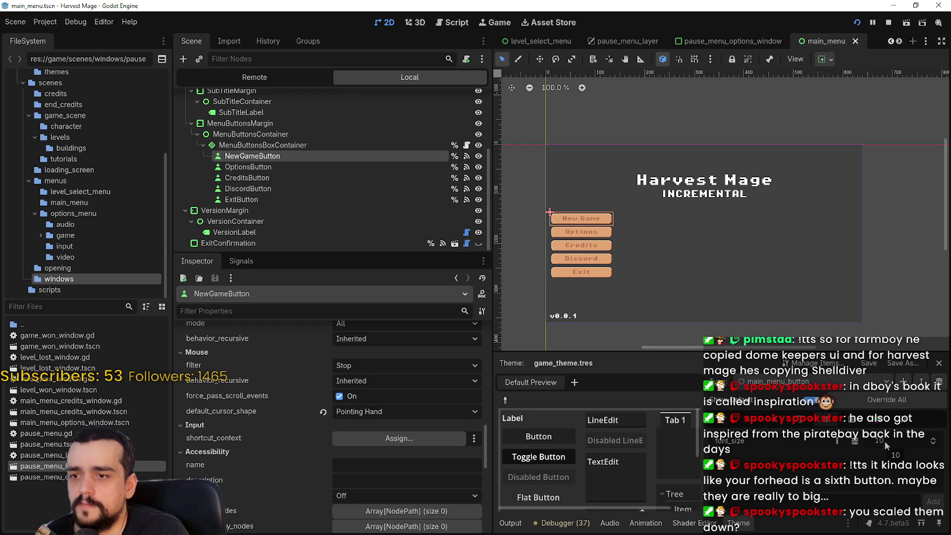
pyautogui.click(855, 419)
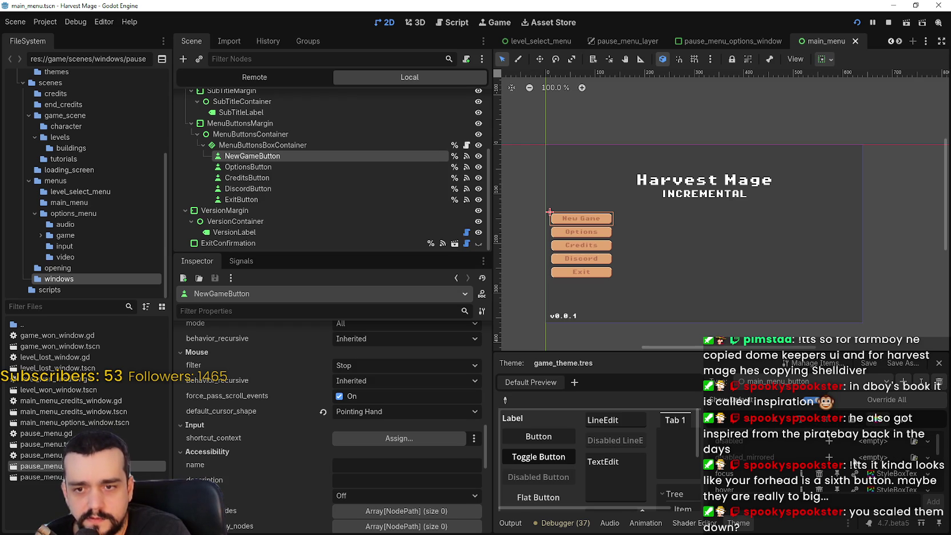
pyautogui.click(38, 22)
pyautogui.click(60, 38)
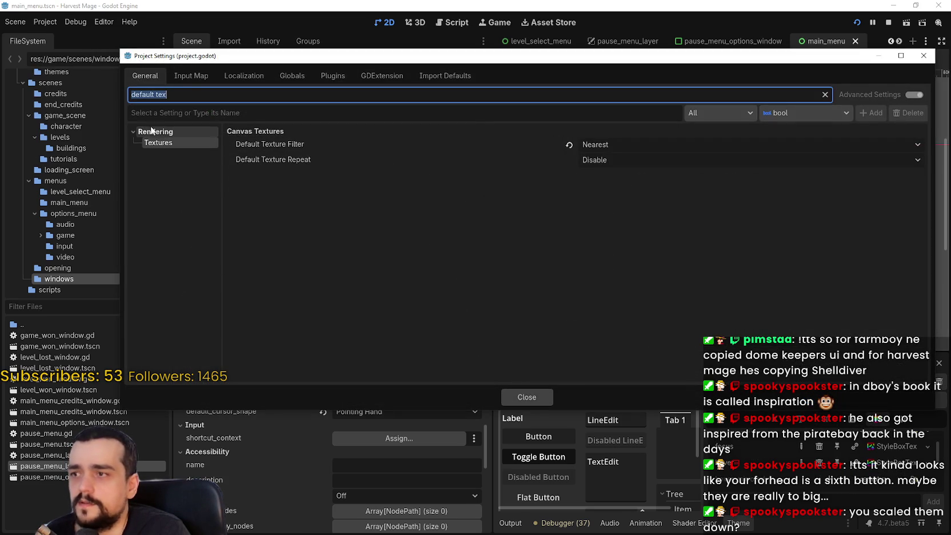
pyautogui.click(192, 95)
pyautogui.press('BackSpace')
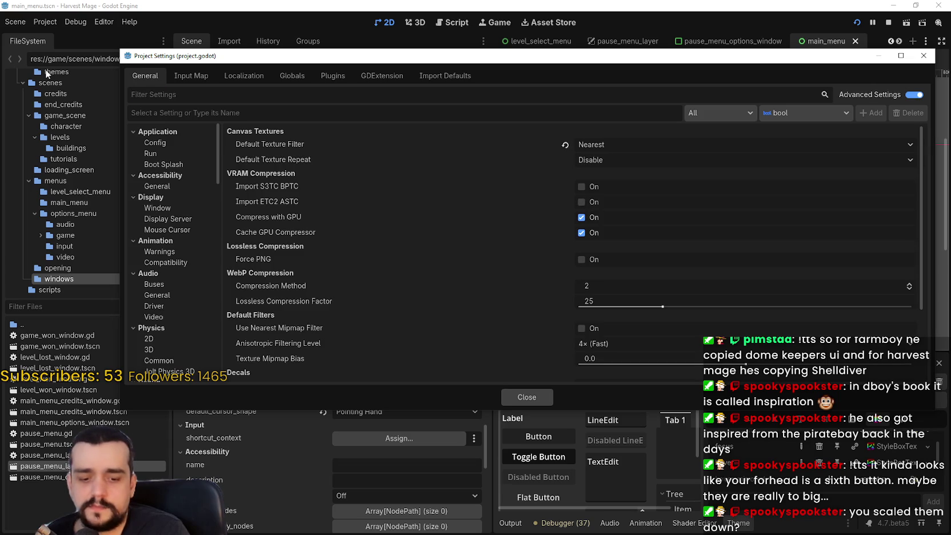
pyautogui.write('font')
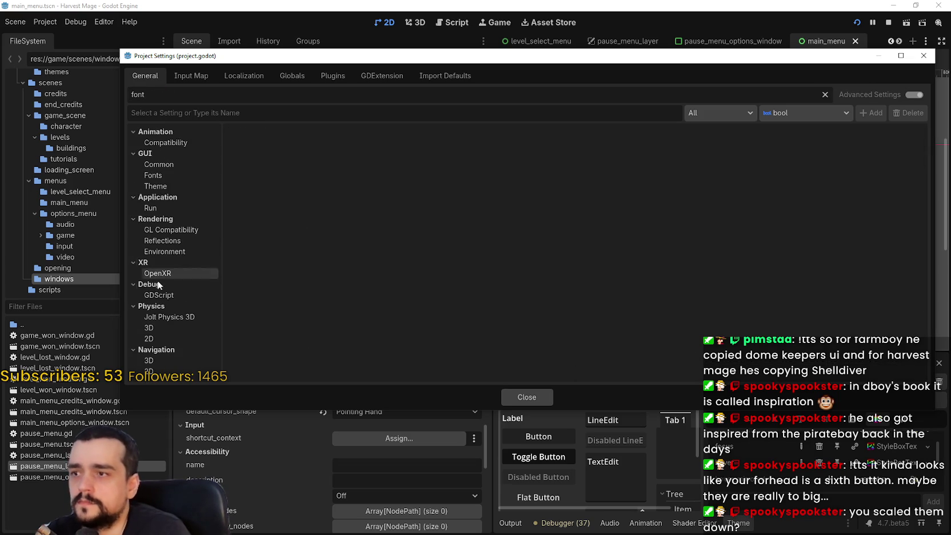
pyautogui.click(143, 195)
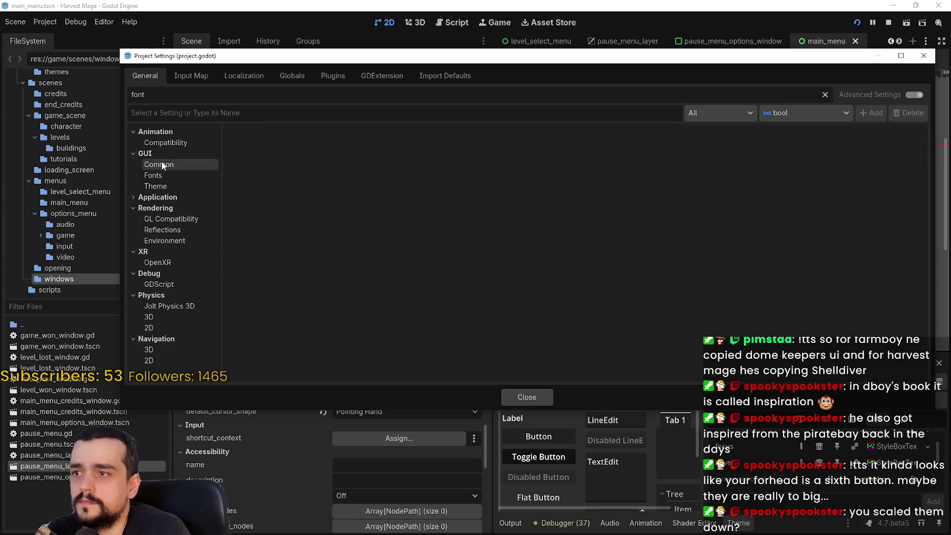
pyautogui.click(162, 166)
pyautogui.click(169, 174)
pyautogui.click(575, 150)
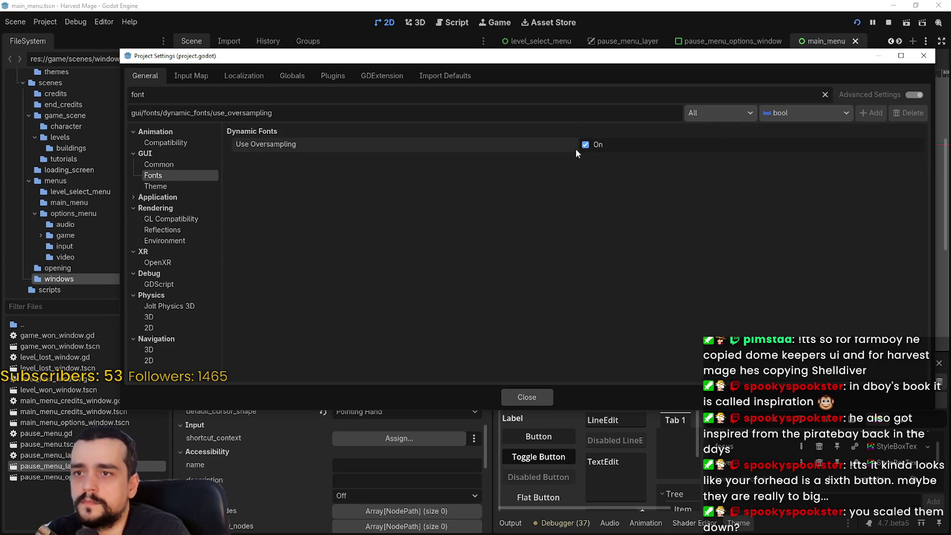
pyautogui.click(526, 397)
# Save the scene, stop the running game and launch it again
pyautogui.hotkey('ctrl', 's')
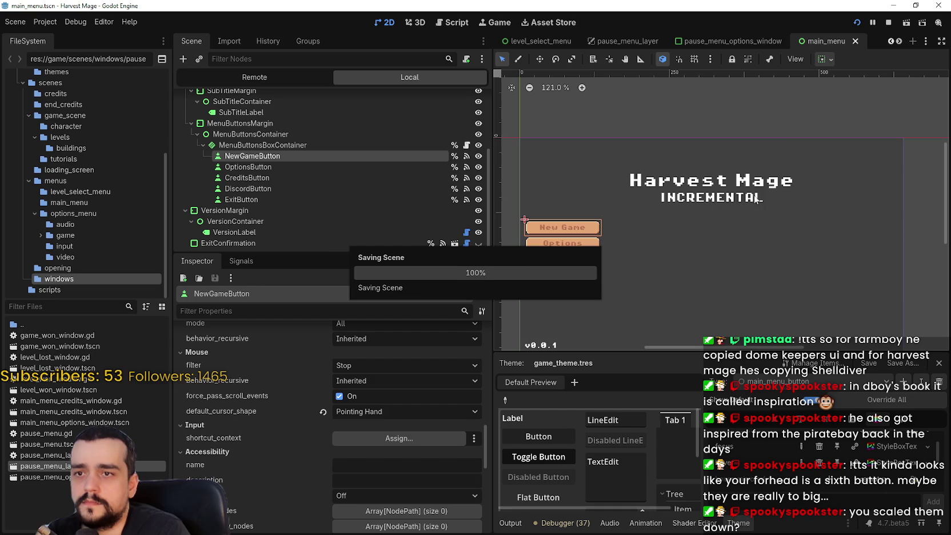
pyautogui.click(887, 24)
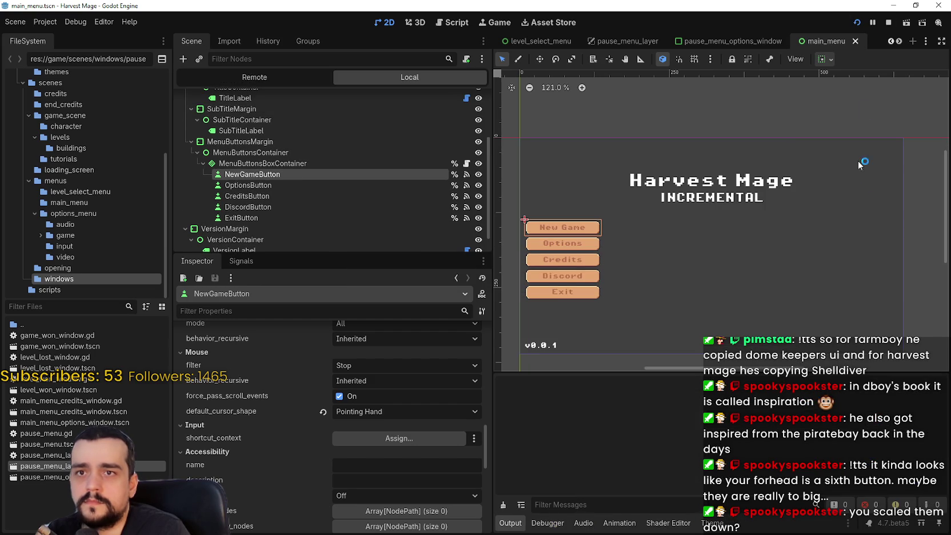
pyautogui.press('F5')
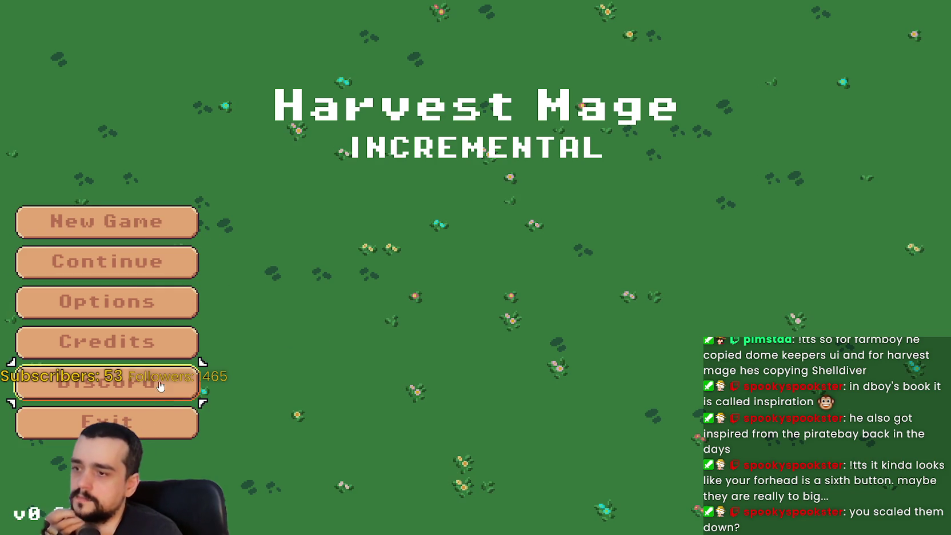
# Start a new game, open the pause menu and choose Save and Exit
pyautogui.click(137, 235)
pyautogui.click(138, 235)
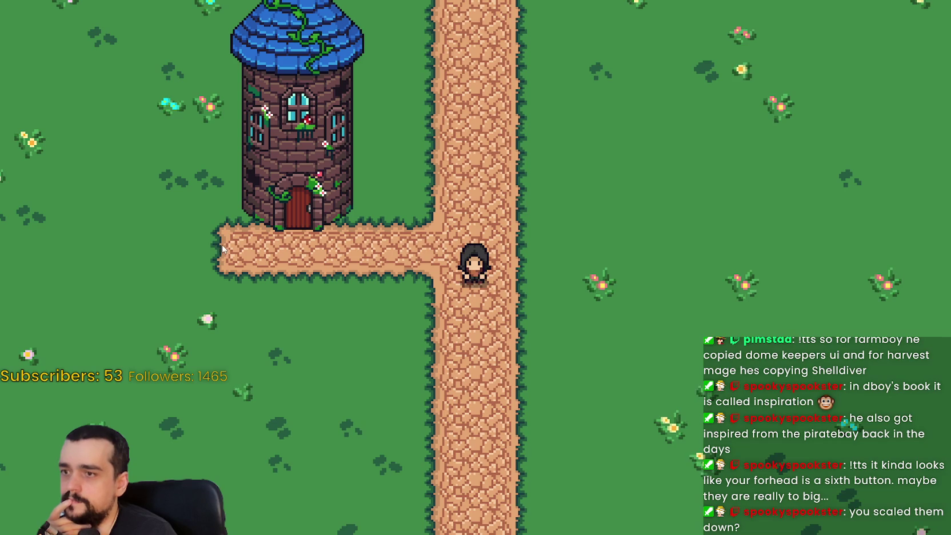
pyautogui.press('Escape')
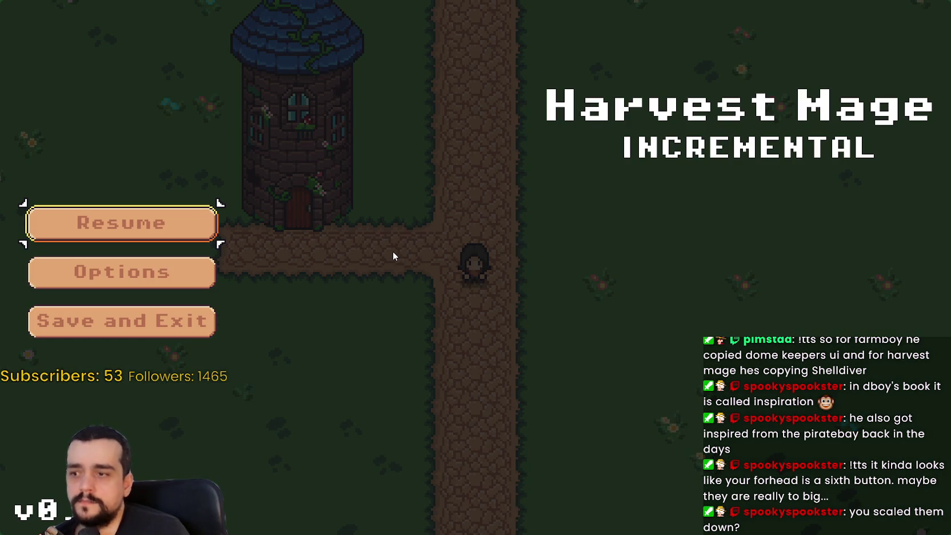
pyautogui.press('Escape')
pyautogui.press('Escape')
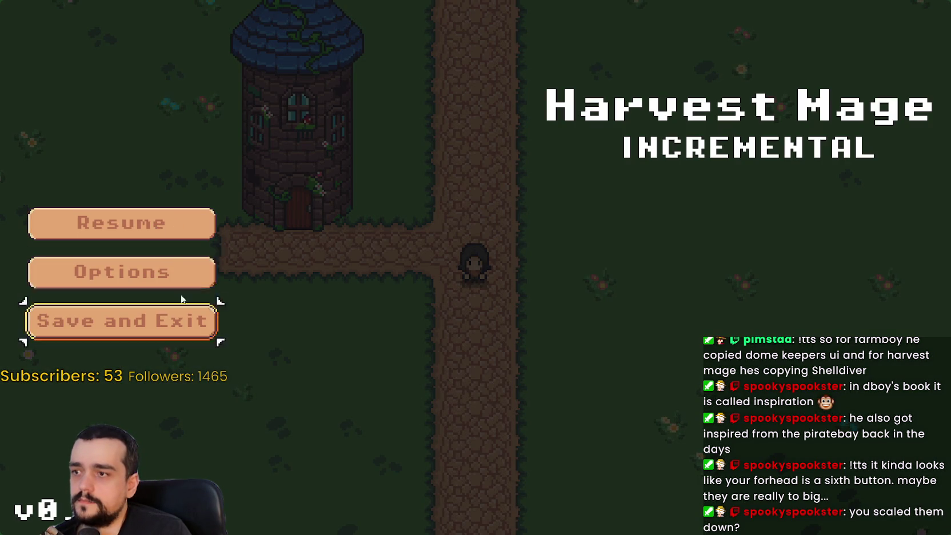
pyautogui.press('Return')
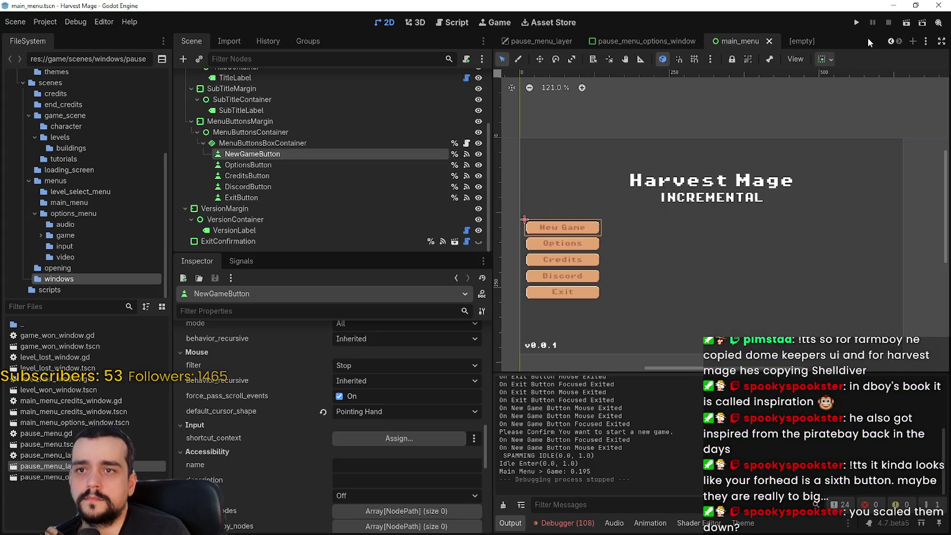
# Switch to the pause_menu_layer scene in 2D view and select VersionLabel
pyautogui.click(889, 41)
pyautogui.click(889, 42)
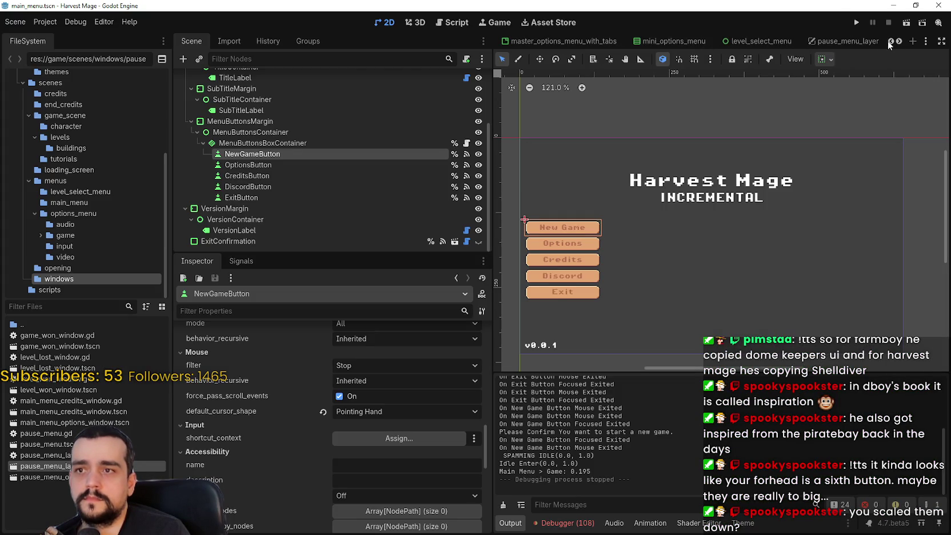
pyautogui.click(837, 41)
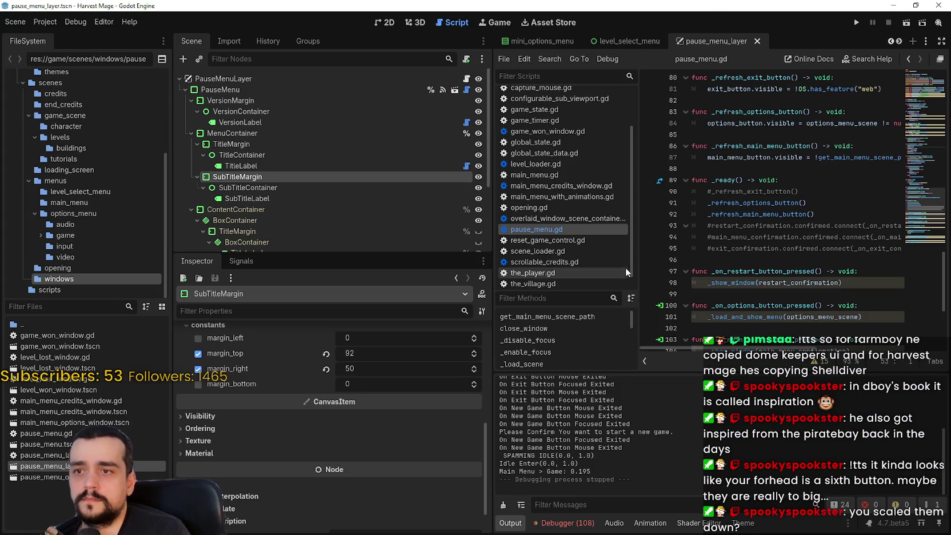
pyautogui.click(384, 23)
pyautogui.scroll(3, 632, 240)
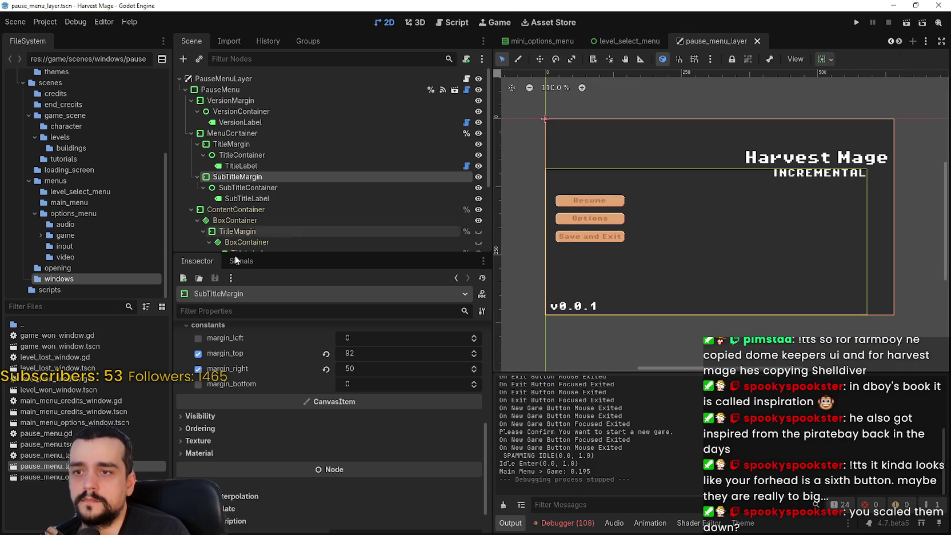
pyautogui.scroll(-5, 303, 207)
pyautogui.scroll(3, 269, 186)
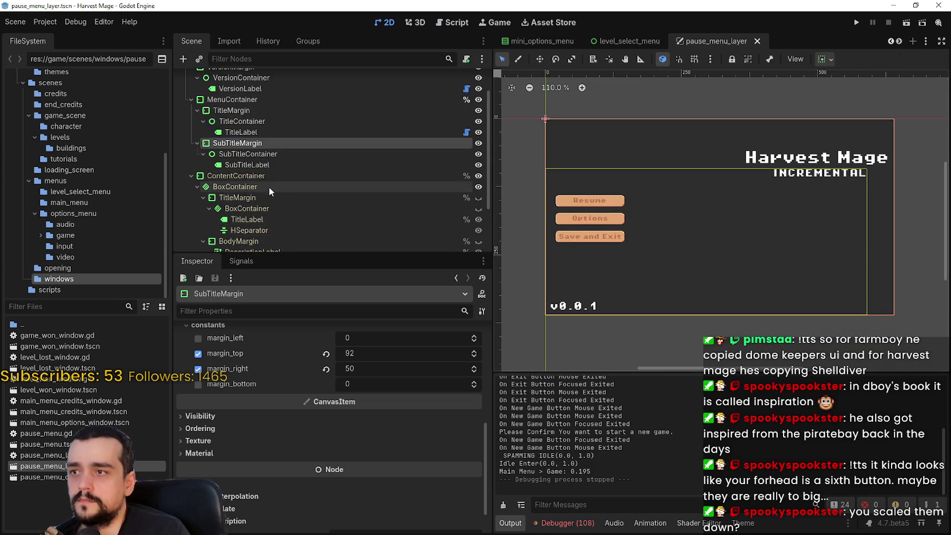
pyautogui.scroll(3, 269, 186)
pyautogui.click(243, 120)
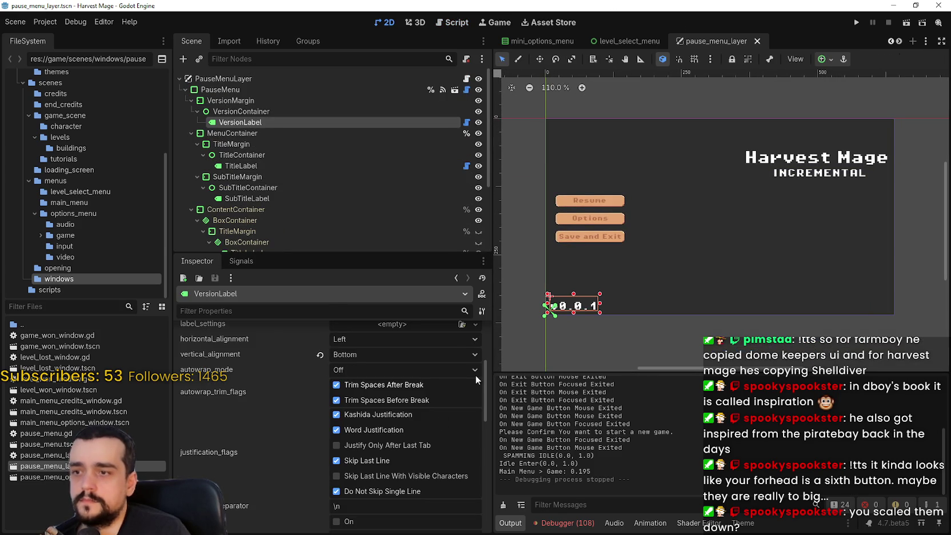
# Browse the VersionLabel's Theme and Layout > Transform properties in the Inspector
pyautogui.moveTo(487, 385)
pyautogui.mouseDown()
pyautogui.moveTo(494, 470)
pyautogui.moveTo(493, 457)
pyautogui.moveTo(386, 461)
pyautogui.mouseUp()
pyautogui.click(386, 463)
pyautogui.scroll(-3, 384, 451)
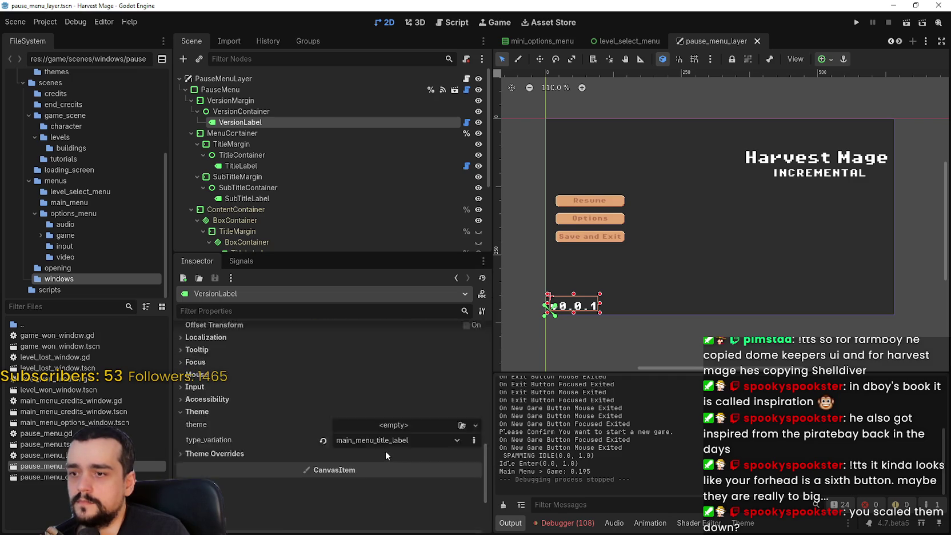
pyautogui.scroll(-2, 239, 416)
pyautogui.scroll(5, 241, 377)
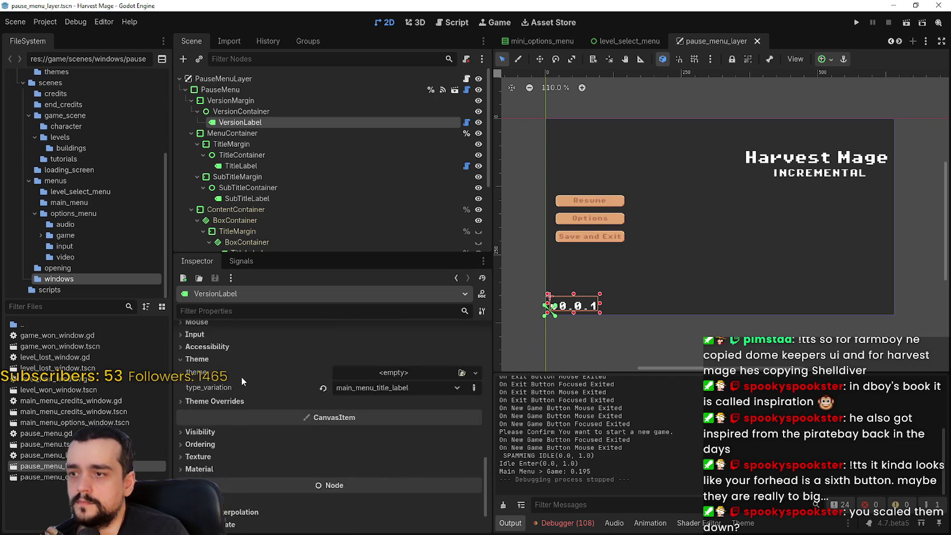
pyautogui.click(244, 391)
pyautogui.scroll(-2, 280, 408)
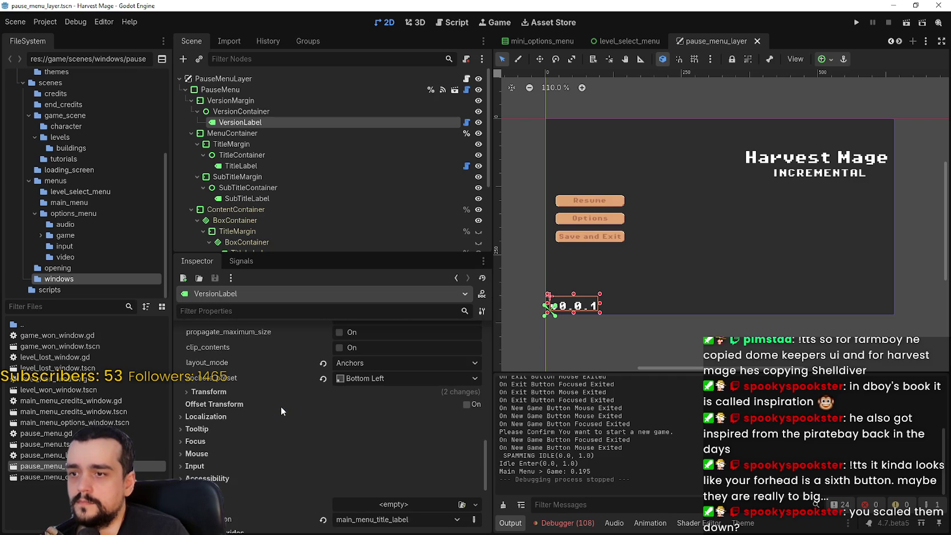
pyautogui.click(257, 393)
pyautogui.scroll(-2, 257, 394)
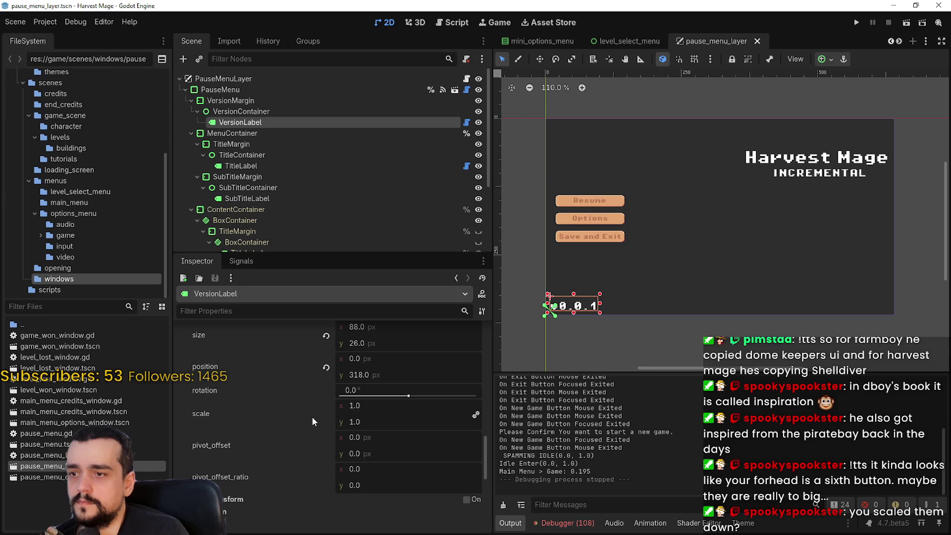
pyautogui.scroll(-4, 263, 388)
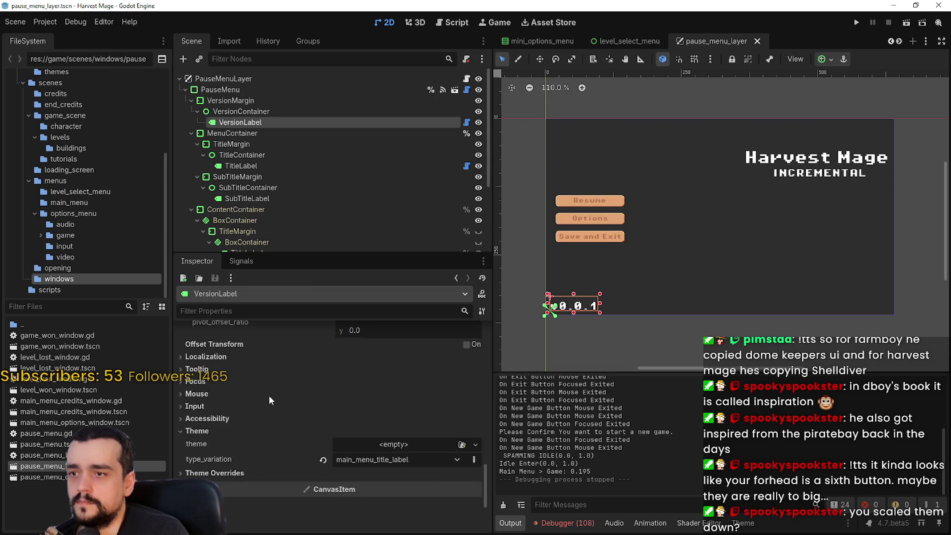
pyautogui.scroll(-3, 268, 403)
# Enable a 10 px font_size theme override on VersionLabel and save the scene
pyautogui.click(224, 349)
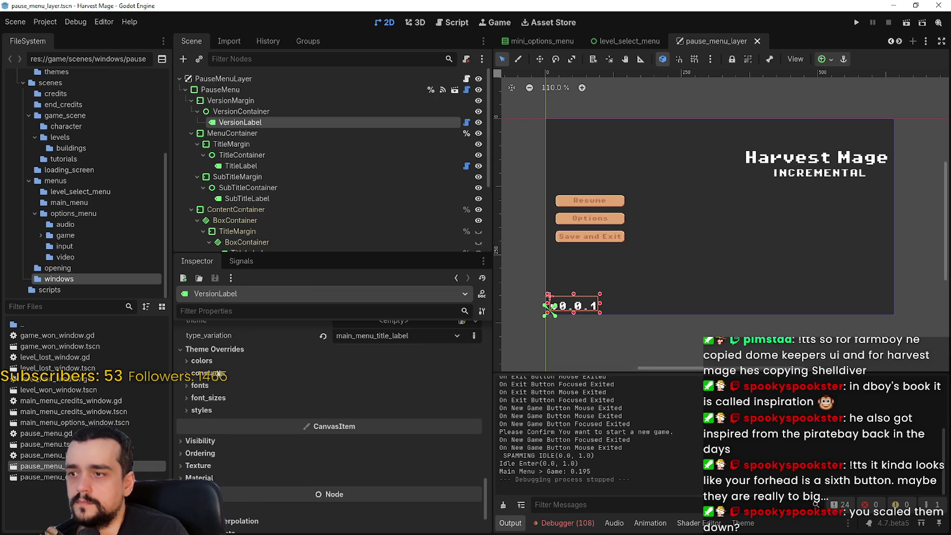
pyautogui.click(220, 375)
pyautogui.click(232, 476)
pyautogui.scroll(-1, 242, 464)
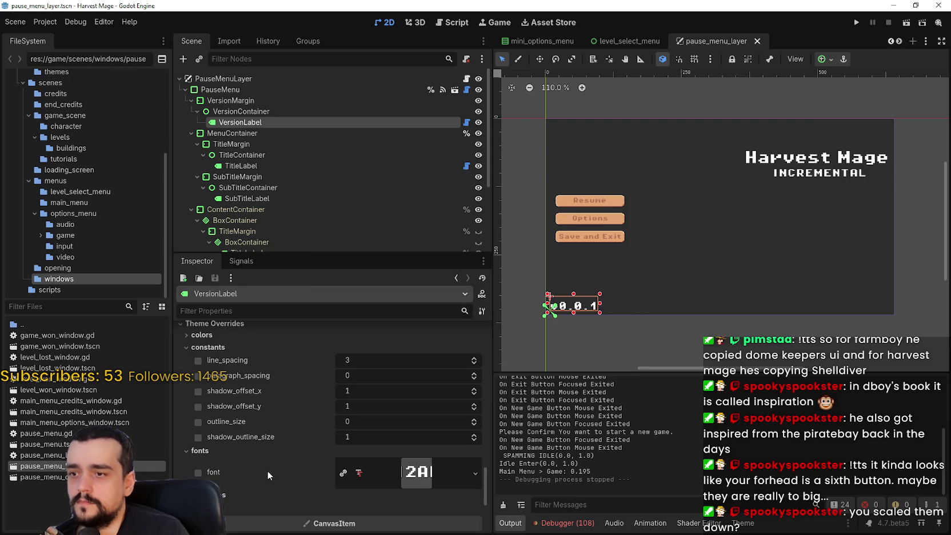
pyautogui.click(198, 472)
pyautogui.scroll(-3, 297, 457)
pyautogui.click(198, 379)
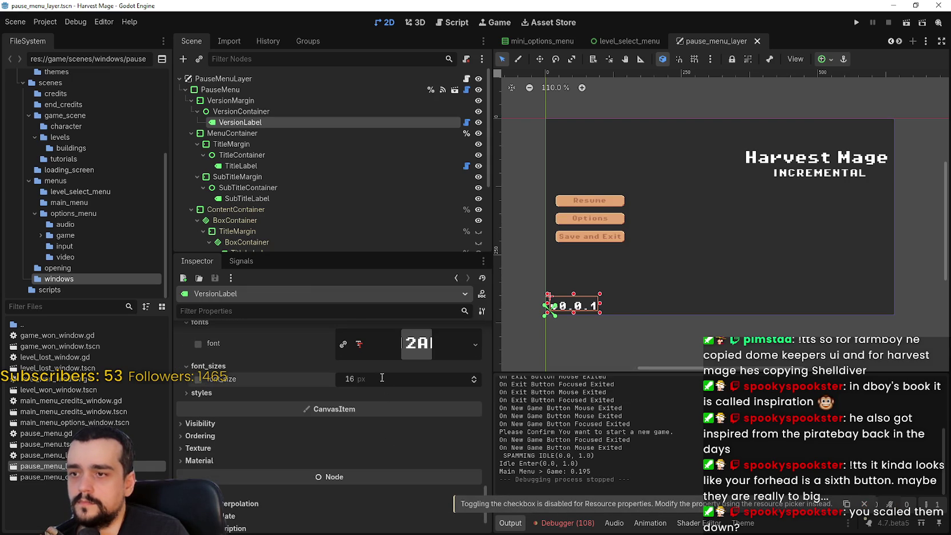
pyautogui.scroll(2, 602, 287)
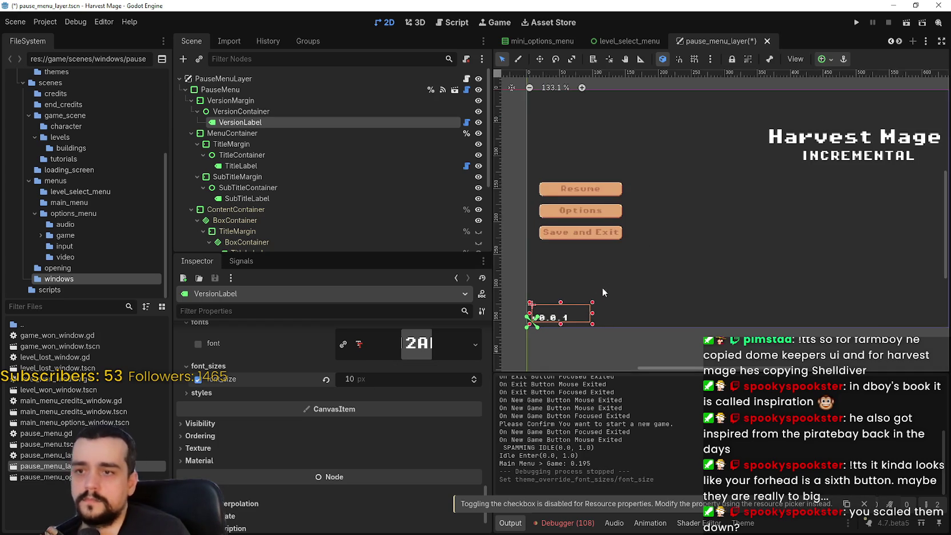
pyautogui.hotkey('ctrl', 's')
pyautogui.scroll(-2, 716, 187)
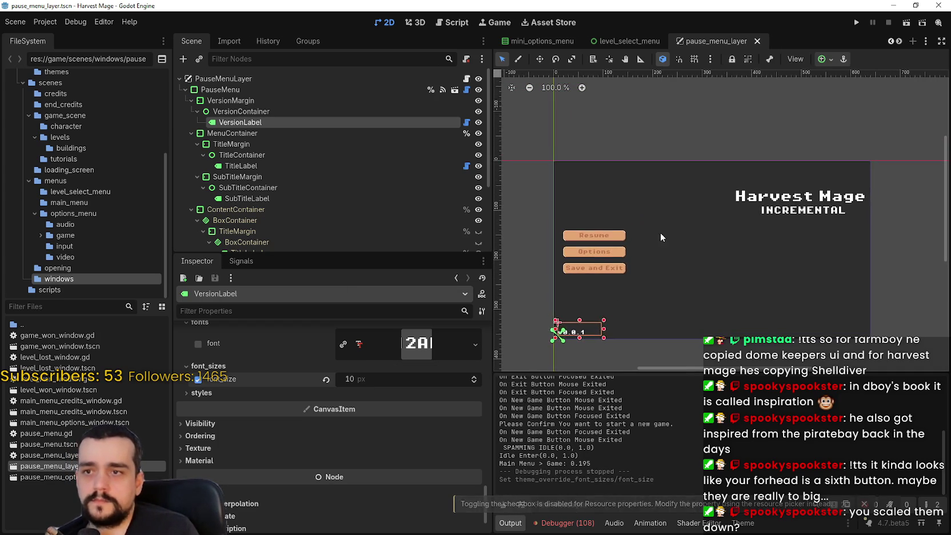
# Set the MenuButtons container's separation constant override to 0
pyautogui.scroll(-5, 257, 179)
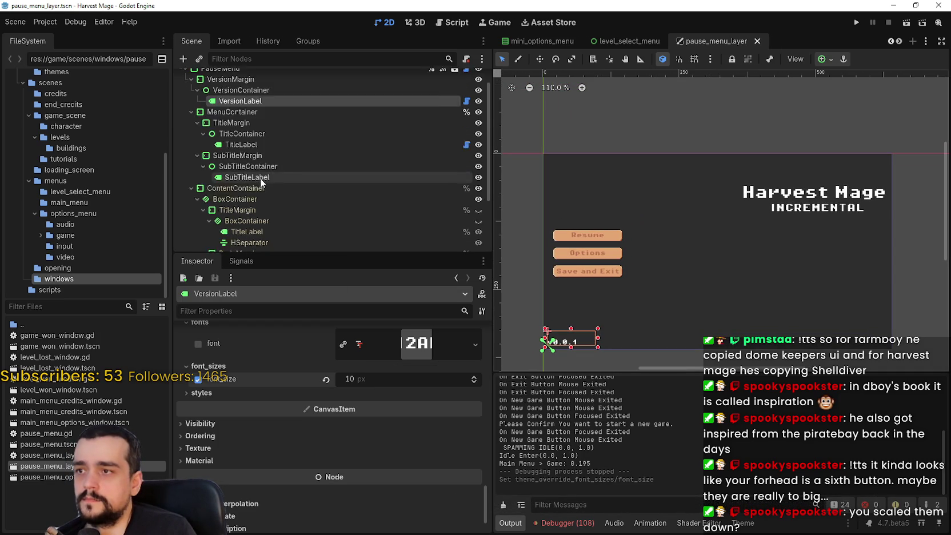
pyautogui.click(263, 197)
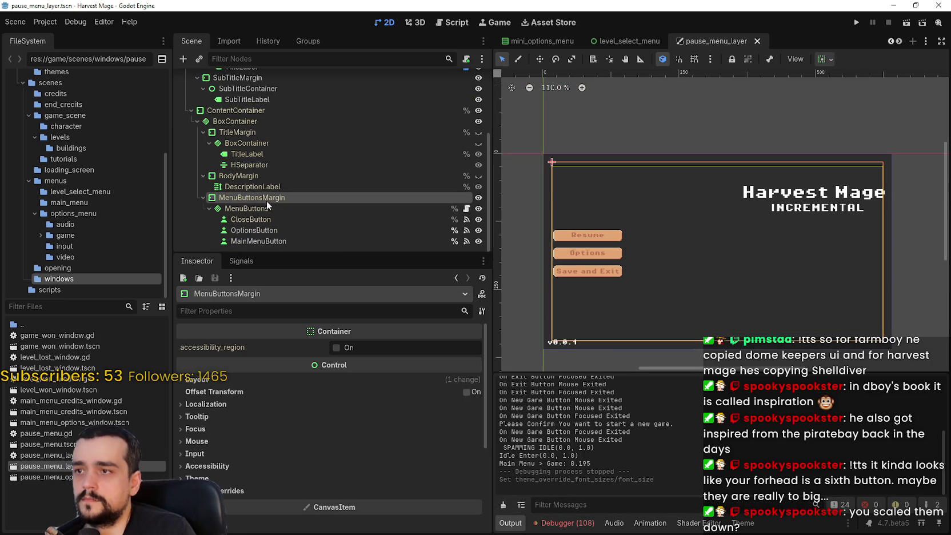
pyautogui.click(247, 208)
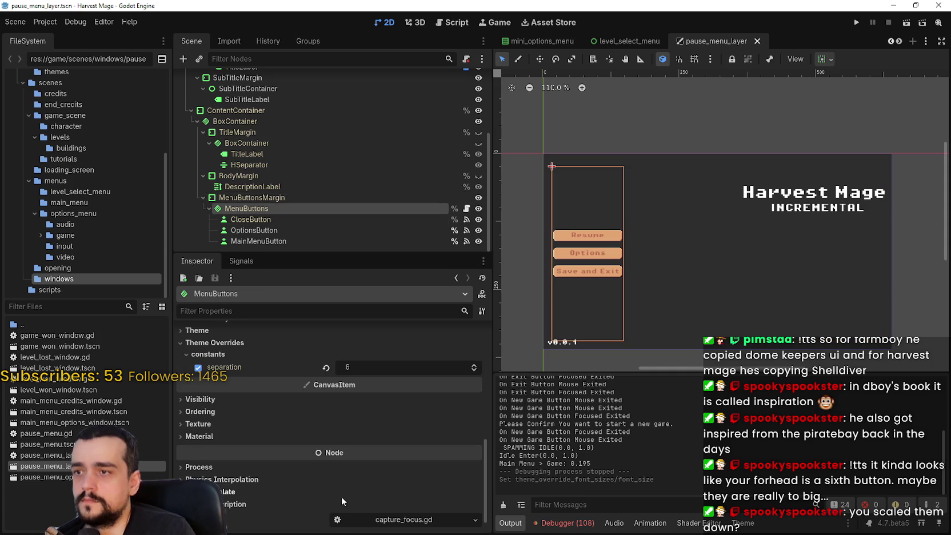
pyautogui.click(326, 369)
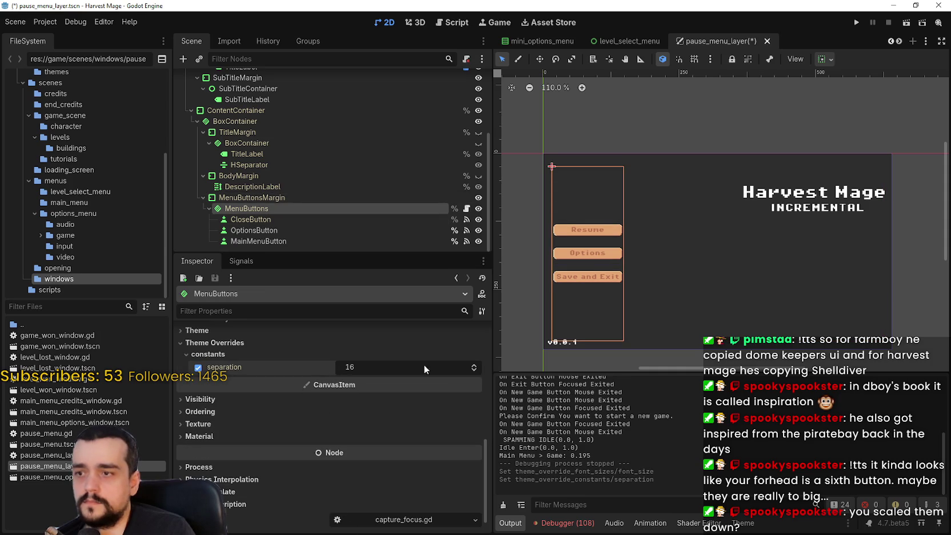
pyautogui.write('0')
pyautogui.press('Return')
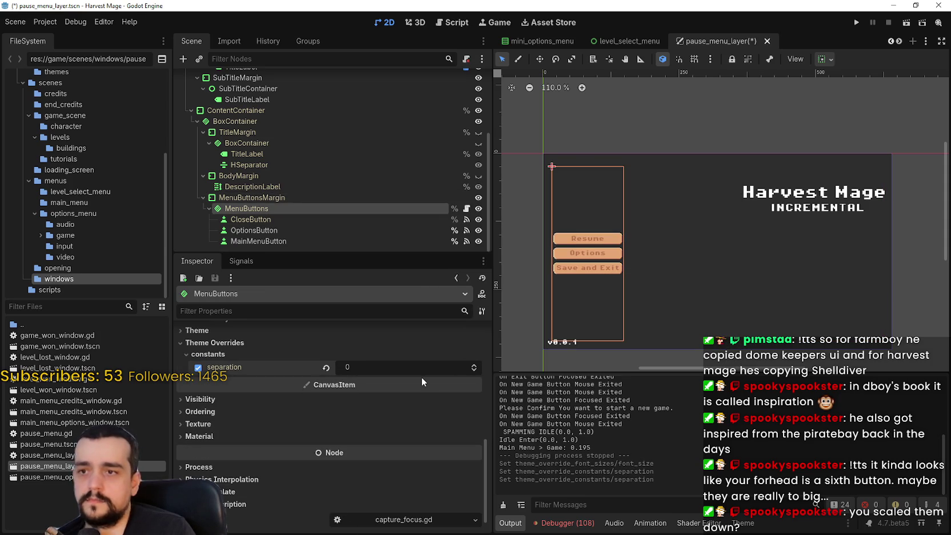
# Save the pause menu scene and run the game to test it
pyautogui.scroll(3, 661, 255)
pyautogui.hotkey('ctrl', 's')
pyautogui.scroll(-4, 660, 229)
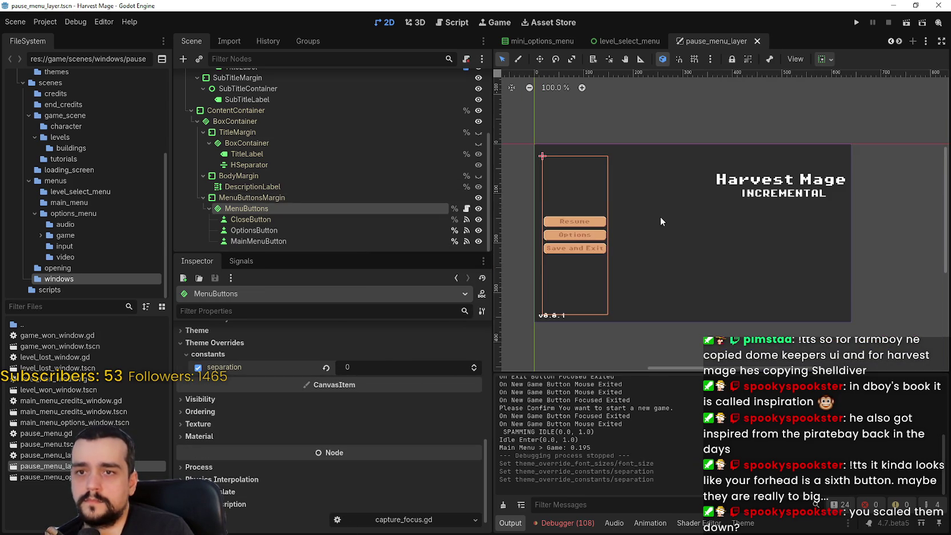
pyautogui.click(856, 21)
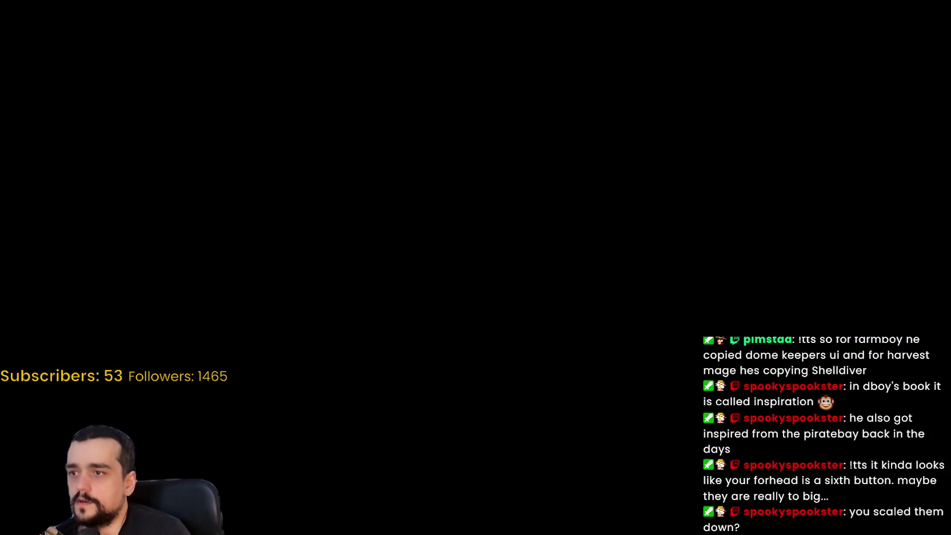
# Inspect the ContentContainer's Theme Overrides margin constants and the TitleMargin node
pyautogui.scroll(-2, 344, 425)
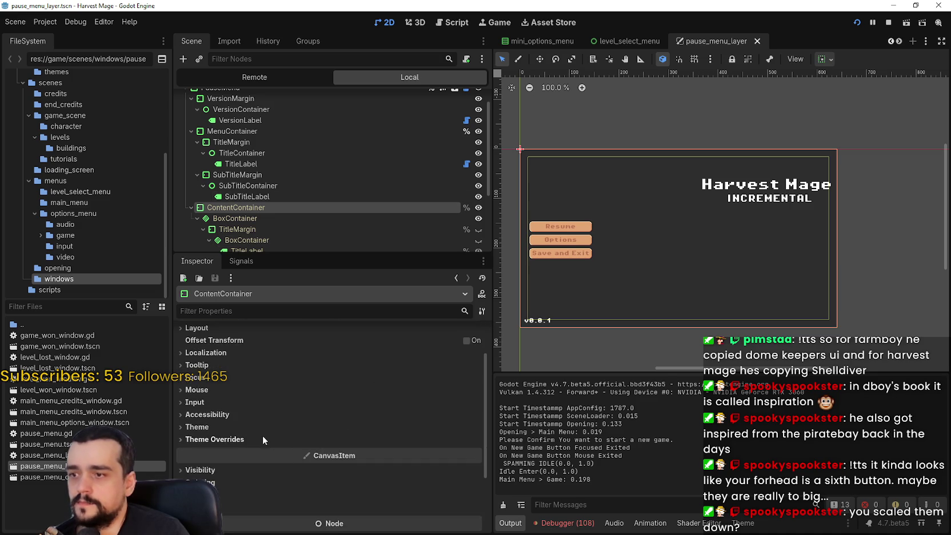
pyautogui.click(260, 439)
pyautogui.click(258, 440)
pyautogui.scroll(2, 306, 127)
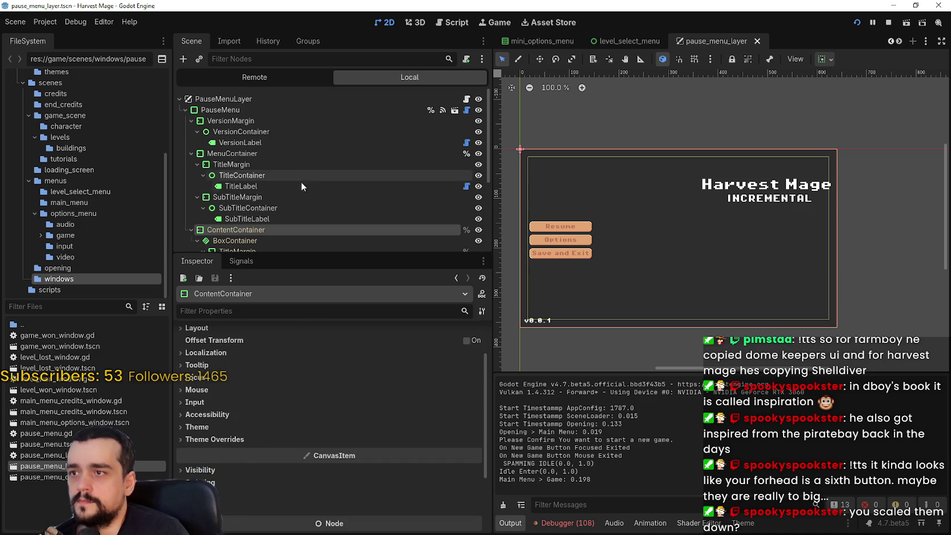
pyautogui.click(257, 438)
pyautogui.click(260, 440)
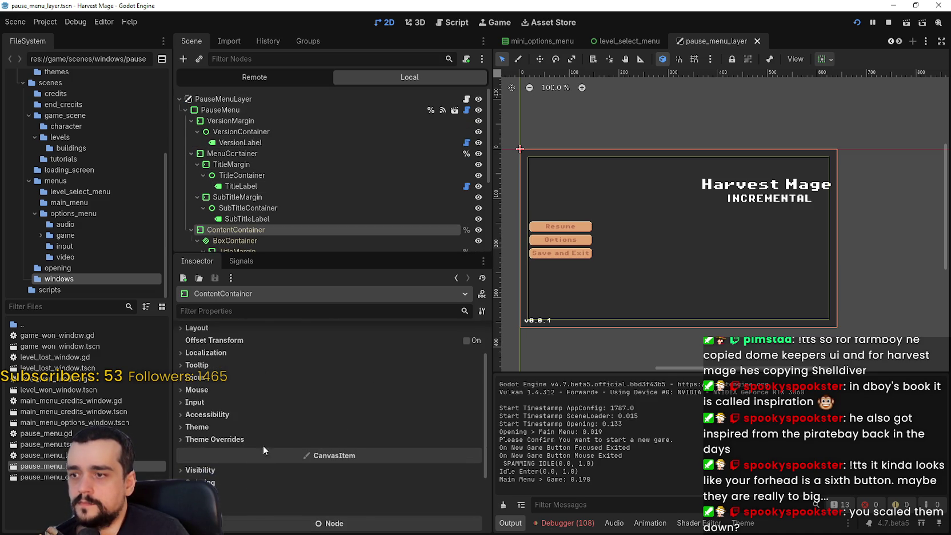
pyautogui.click(256, 438)
pyautogui.click(249, 451)
pyautogui.scroll(-3, 270, 171)
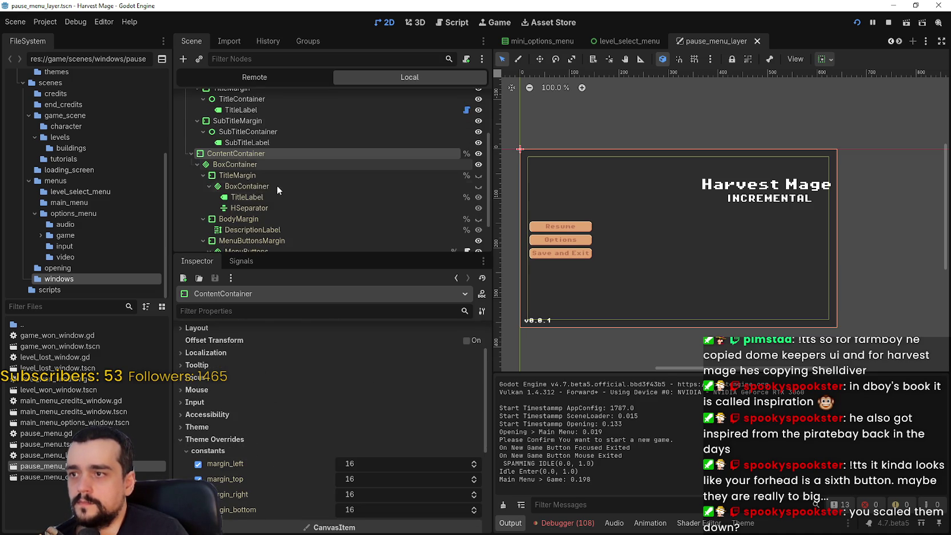
pyautogui.click(263, 177)
pyautogui.click(263, 154)
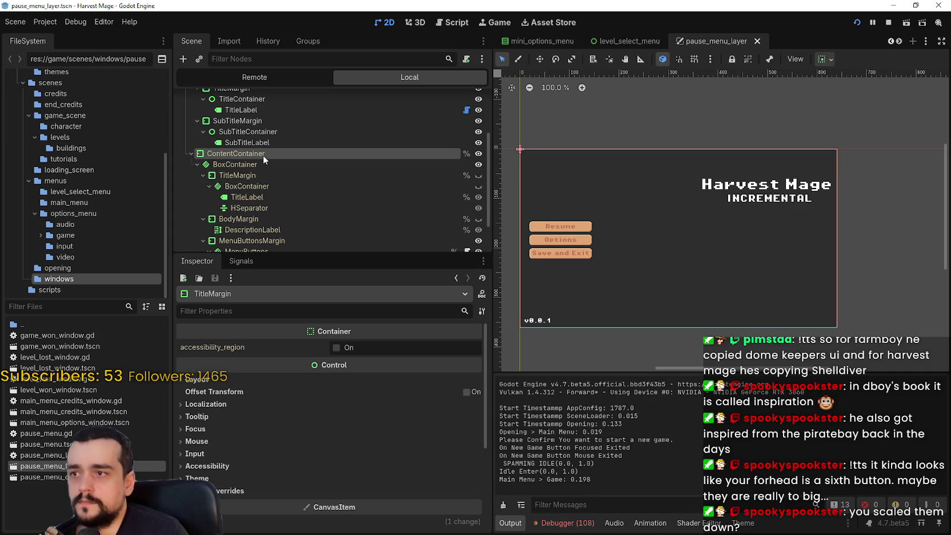
pyautogui.scroll(2, 264, 155)
pyautogui.scroll(2, 281, 179)
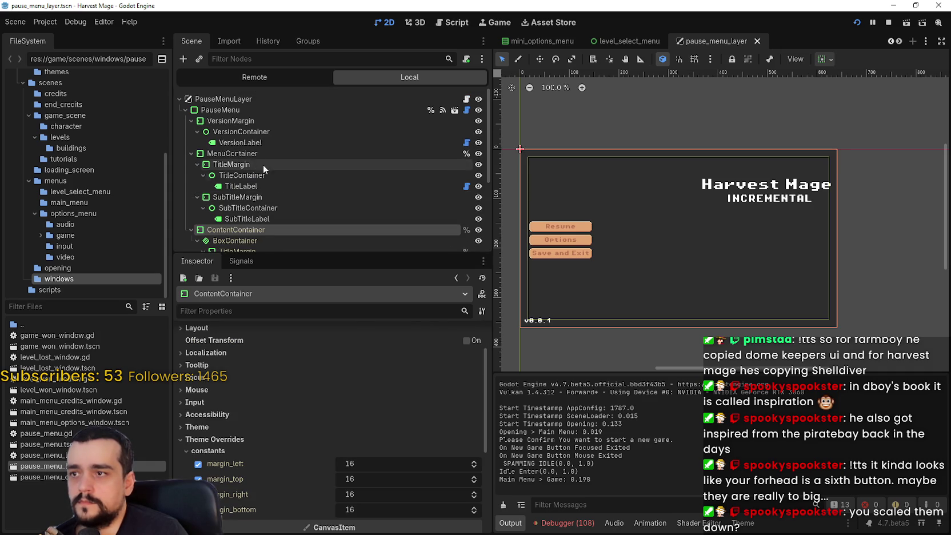
# Select PauseMenu and expand its panel StyleBoxFlat style override properties
pyautogui.click(229, 110)
pyautogui.scroll(-5, 303, 436)
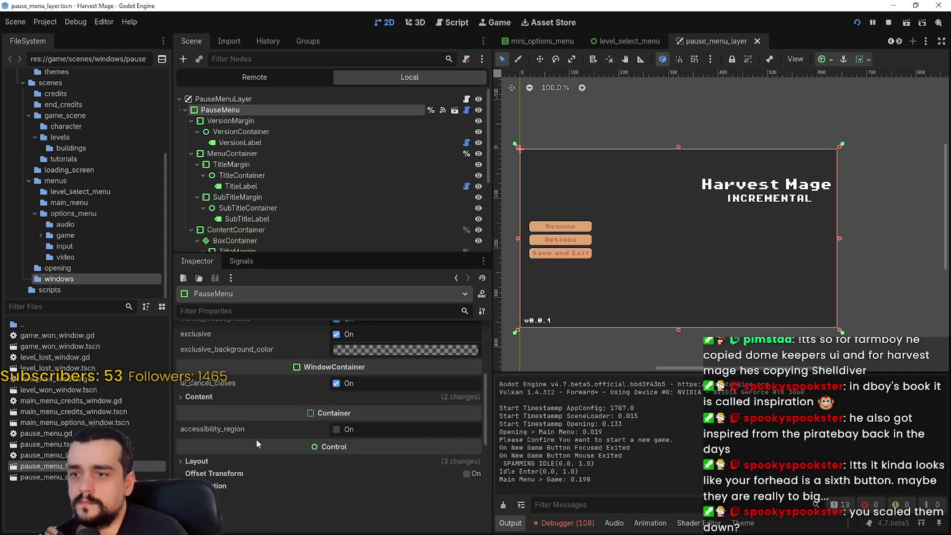
pyautogui.scroll(-3, 256, 439)
pyautogui.scroll(-3, 250, 433)
pyautogui.click(230, 409)
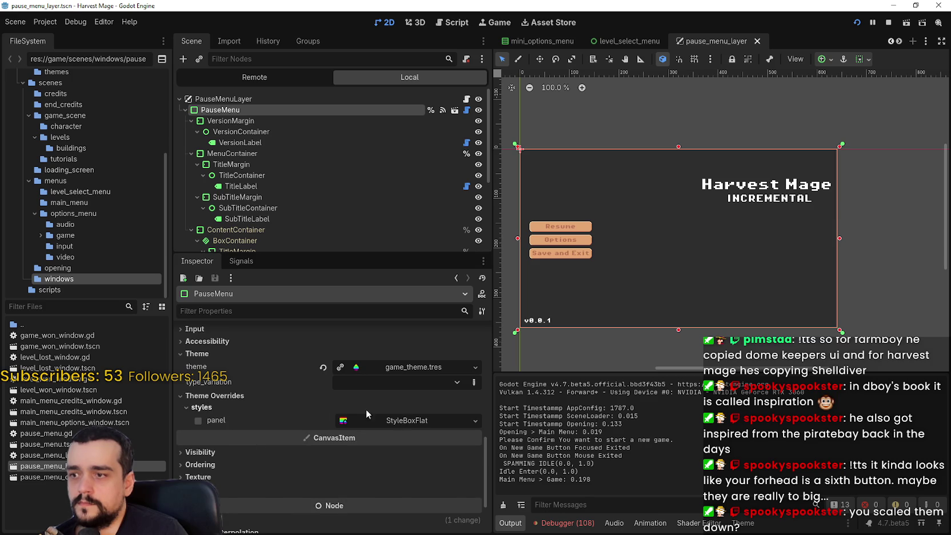
pyautogui.click(432, 422)
pyautogui.scroll(-2, 465, 423)
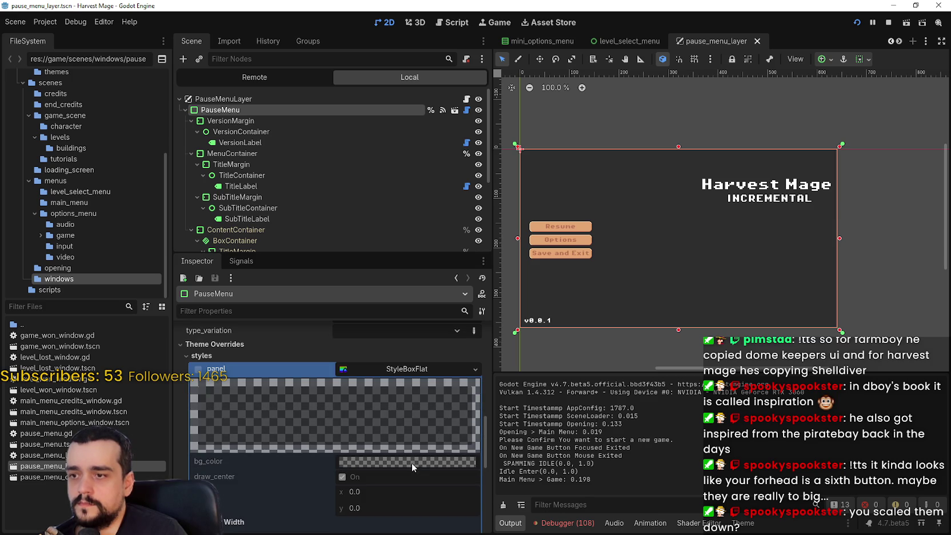
pyautogui.scroll(-4, 406, 462)
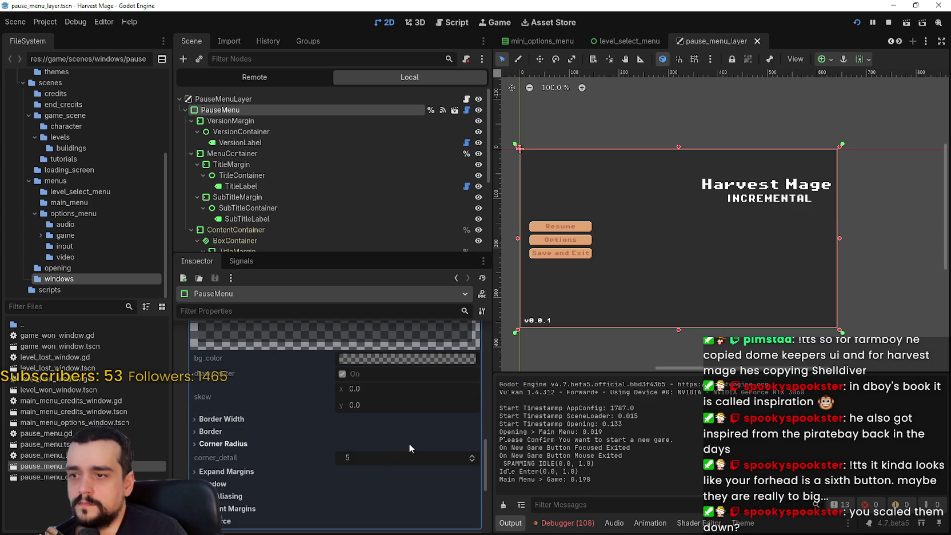
pyautogui.scroll(6, 409, 444)
# Replace the pause menu panel with a new StyleBoxFlat with a see-through black bg_color
pyautogui.click(476, 424)
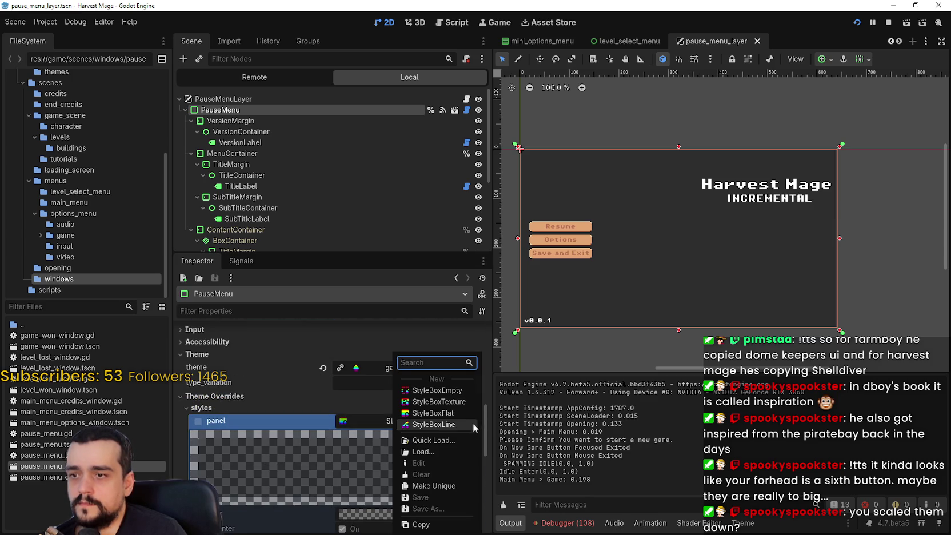
pyautogui.click(444, 418)
pyautogui.click(411, 432)
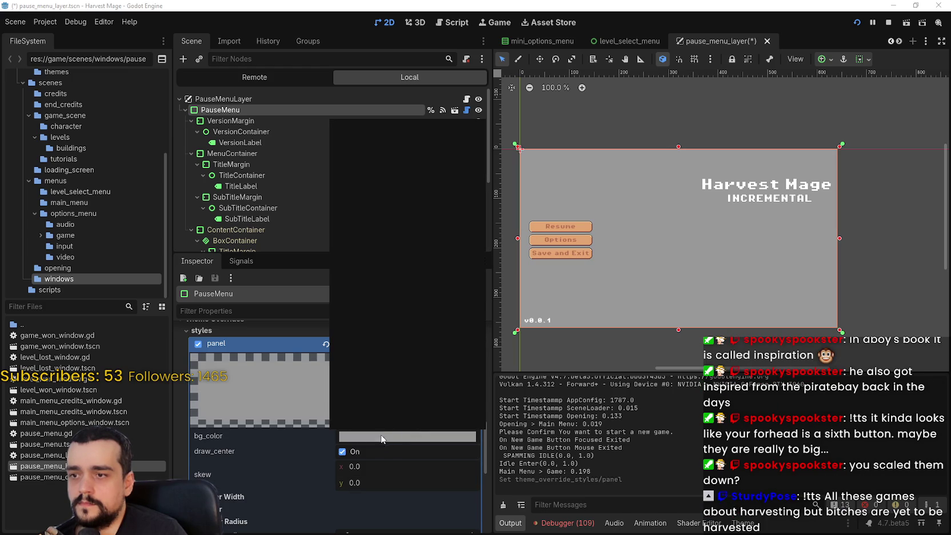
pyautogui.moveTo(474, 184); pyautogui.dragTo(464, 305)
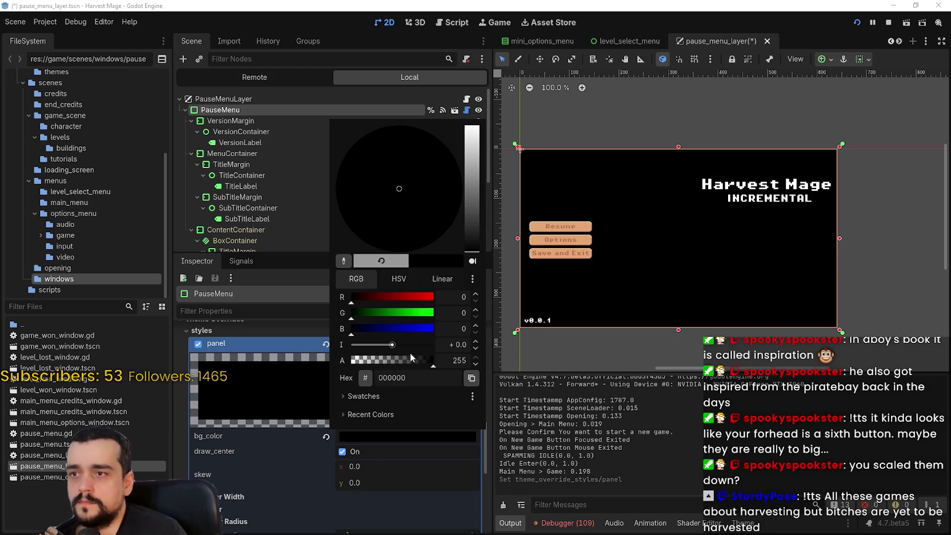
pyautogui.write('0')
pyautogui.press('Return')
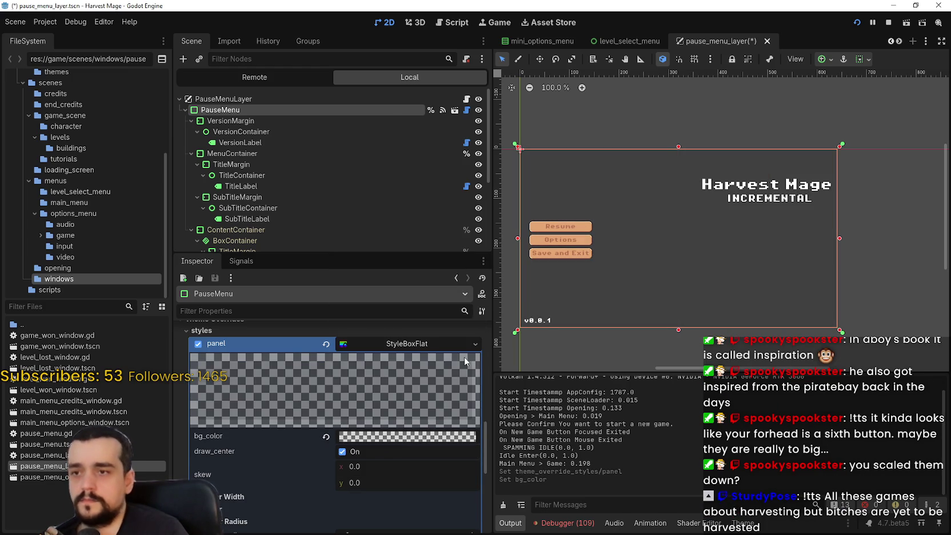
# Save the pause menu scene, stop the running game and relaunch it
pyautogui.hotkey('ctrl', 's')
pyautogui.click(888, 24)
pyautogui.click(856, 23)
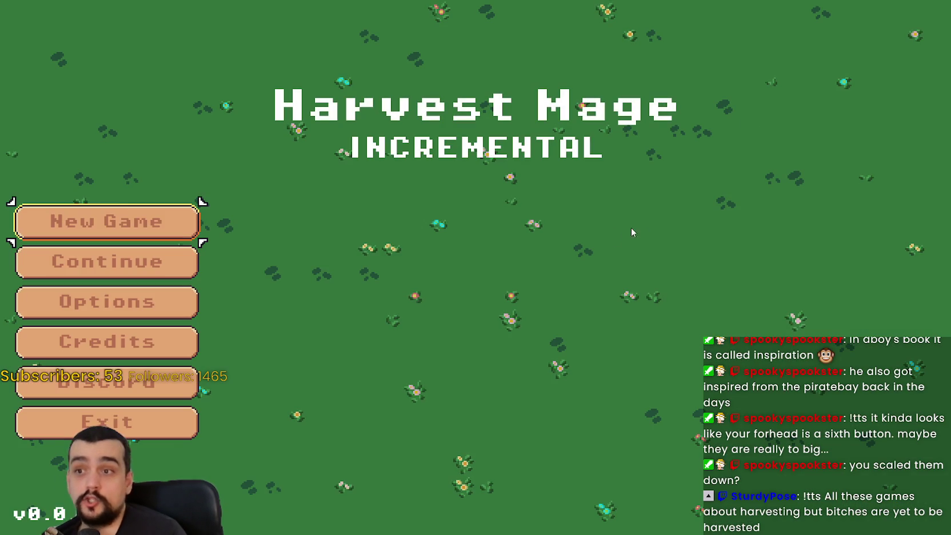
# Start and confirm a new game, then open, close and reopen the pause menu
pyautogui.click(120, 222)
pyautogui.click(120, 222)
pyautogui.press('Escape')
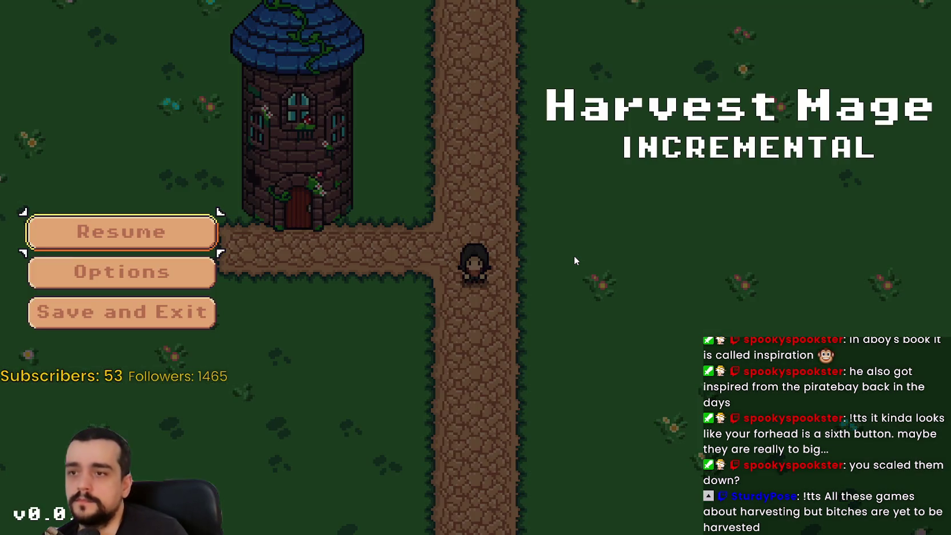
pyautogui.press('Escape')
pyautogui.press('Escape')
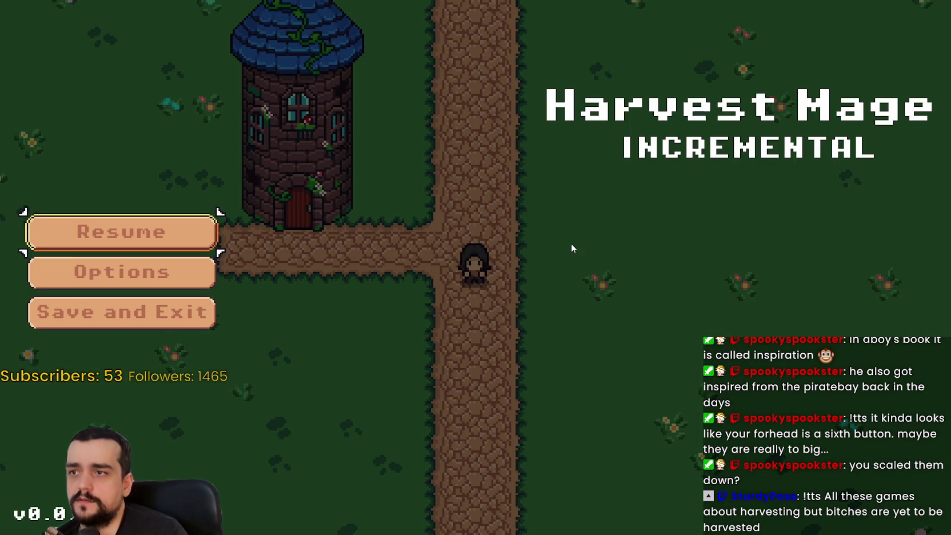
# Walk up-right with W+D while toggling the pause menu, then close the game window
pyautogui.press('Escape')
pyautogui.press('Escape')
pyautogui.press('Escape')
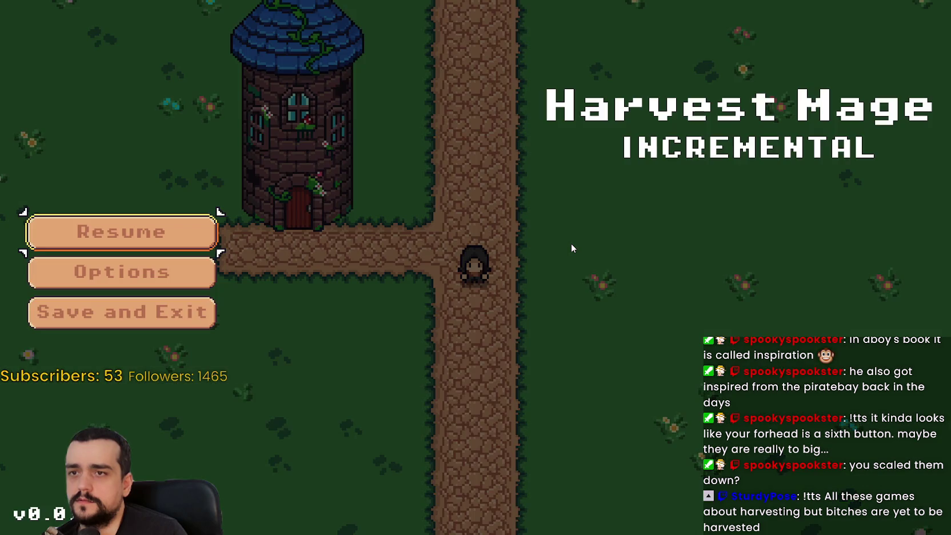
pyautogui.hotkey('w', 'd')
pyautogui.press('Escape')
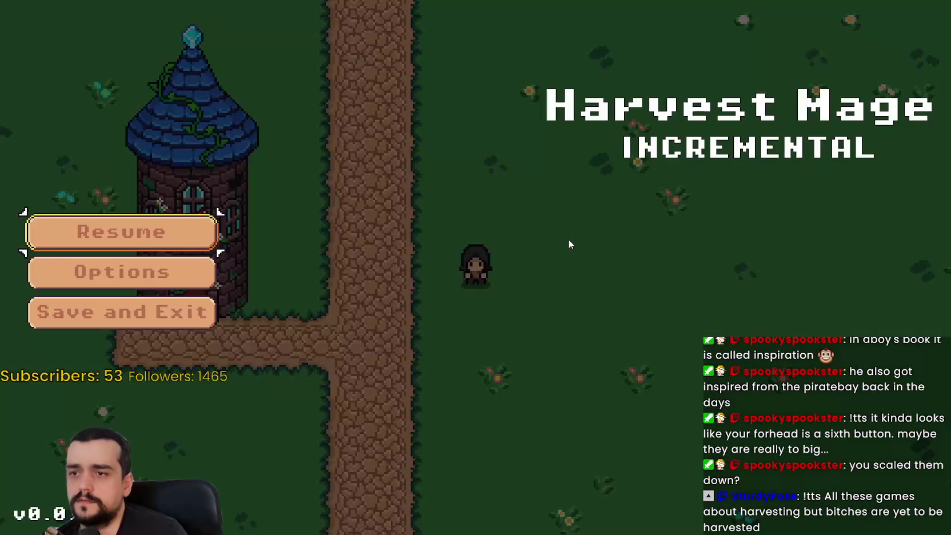
pyautogui.press('Escape')
pyautogui.press('Escape')
pyautogui.press('Escape')
pyautogui.press('Escape')
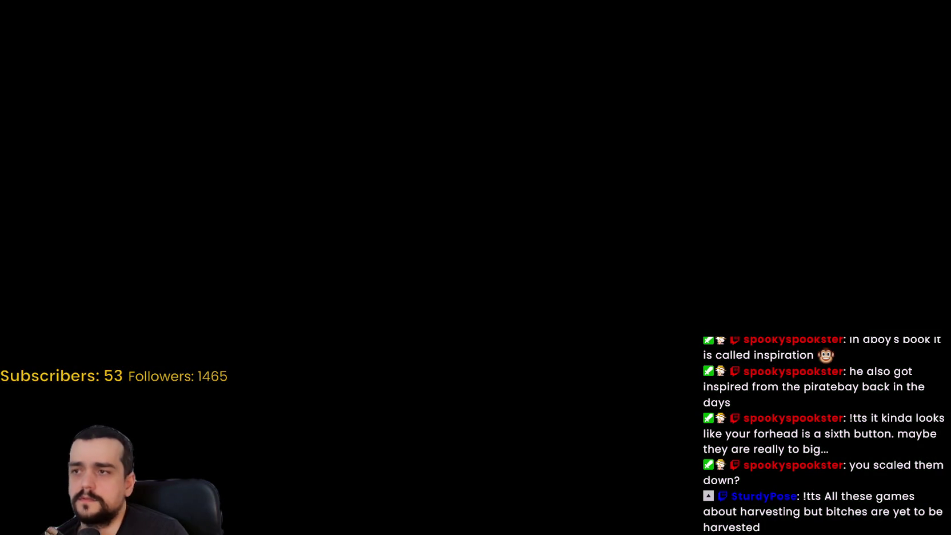
pyautogui.click(303, 111)
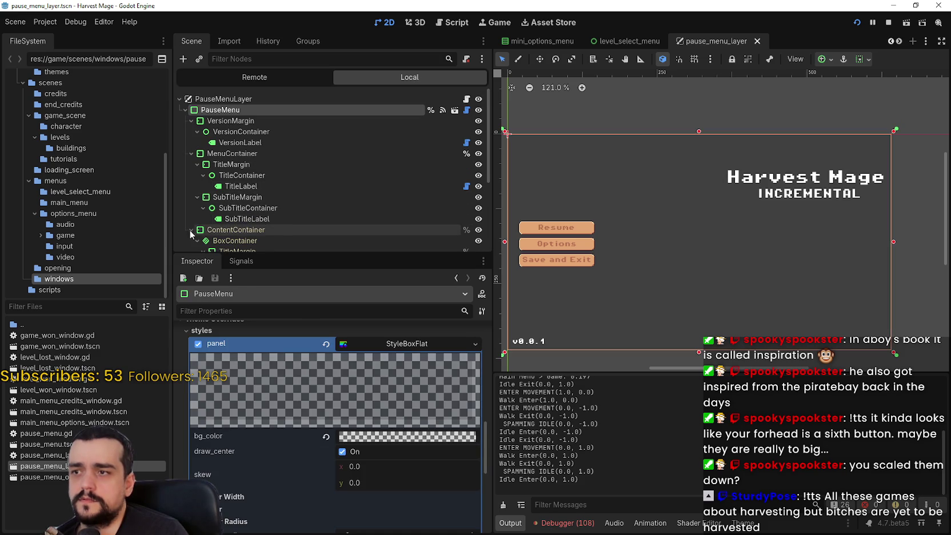
# Hide and reshow ContentContainer and then PauseMenu, leaving both visible
pyautogui.click(298, 229)
pyautogui.click(480, 229)
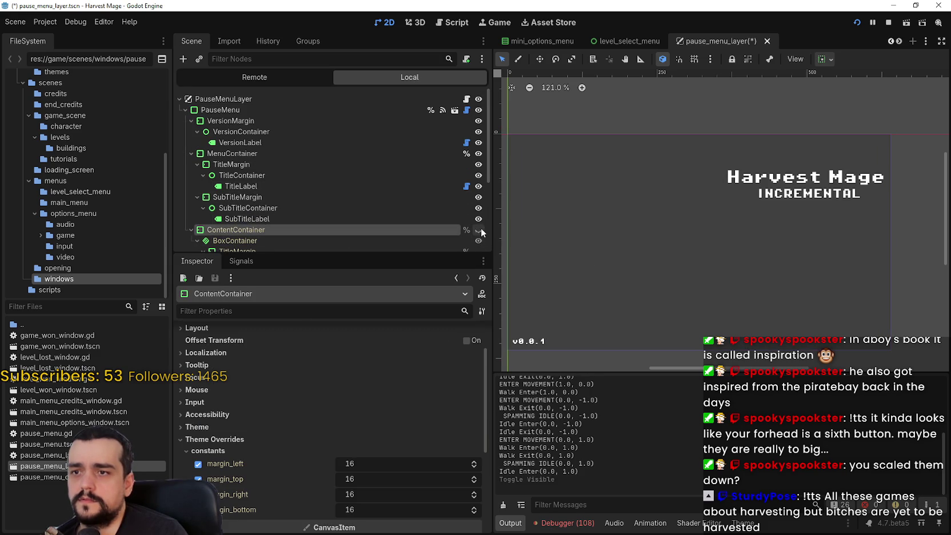
pyautogui.click(480, 229)
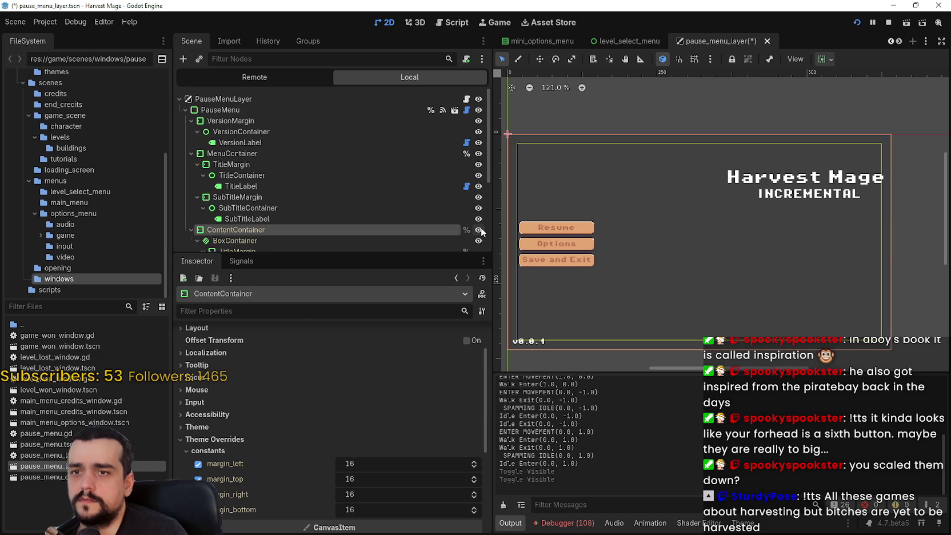
pyautogui.click(479, 110)
pyautogui.click(478, 110)
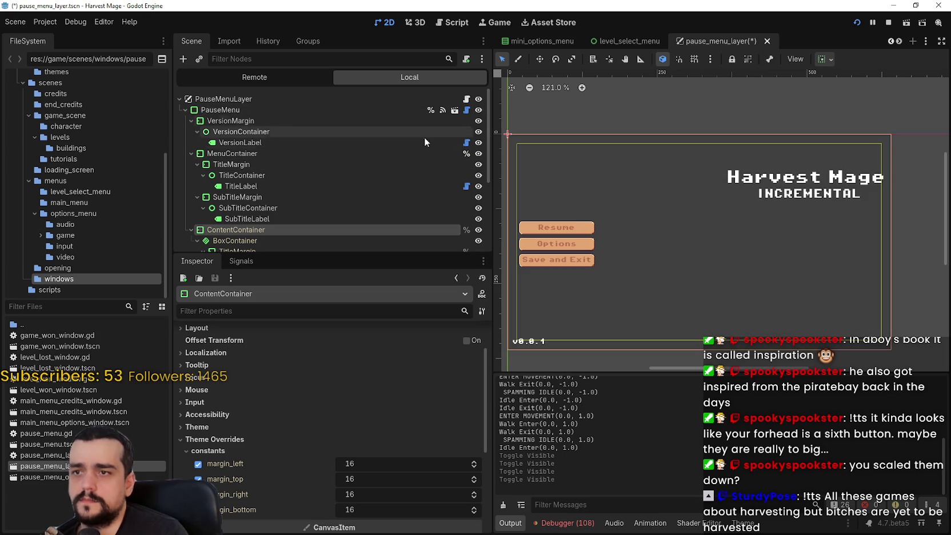
# Select PauseMenu, zoom out the canvas, stop the running game and save the scene
pyautogui.click(279, 111)
pyautogui.scroll(-3, 625, 199)
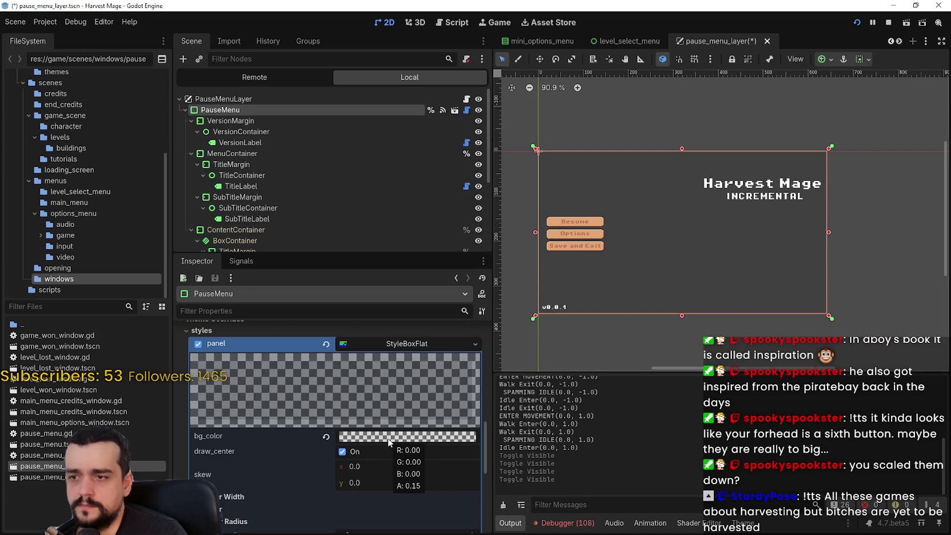
pyautogui.scroll(-2, 598, 288)
pyautogui.scroll(-1, 602, 290)
pyautogui.click(888, 22)
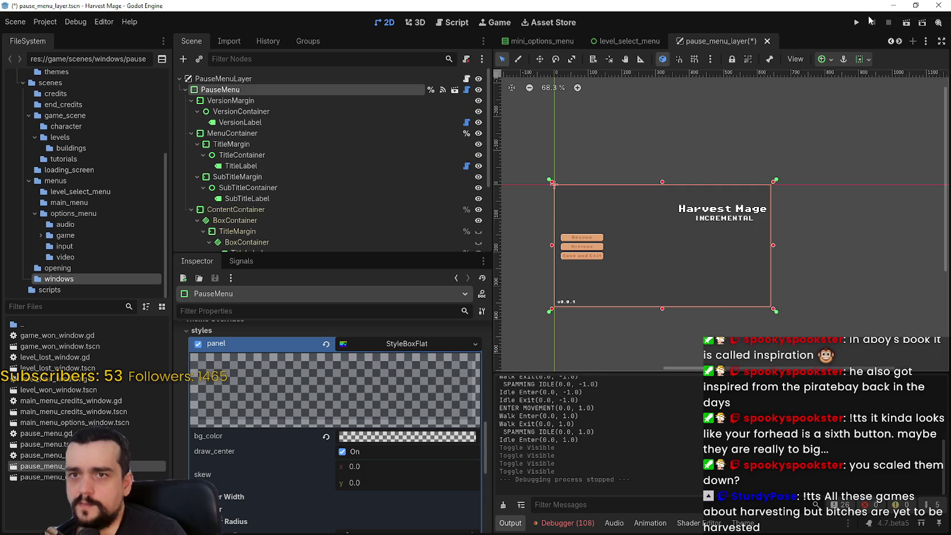
pyautogui.hotkey('ctrl', 's')
# Launch the game with F5, take a screen capture, and open Options on the Video tab
pyautogui.press('F5')
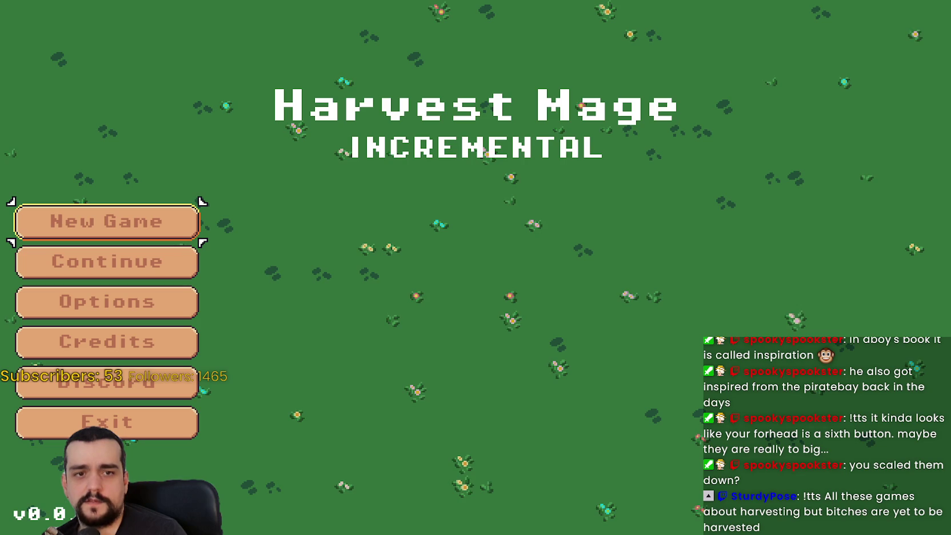
pyautogui.hotkey('alt', 'Tab')
pyautogui.click(255, 133)
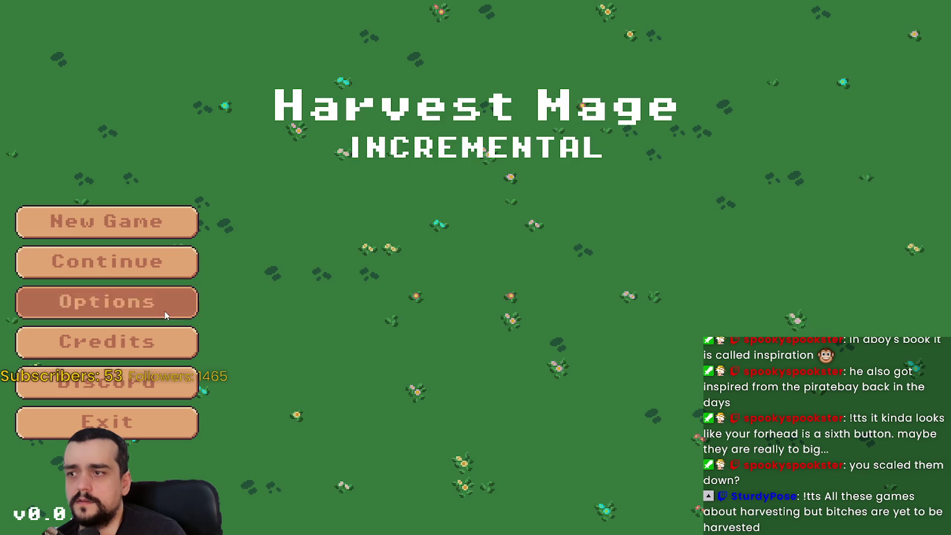
pyautogui.click(106, 301)
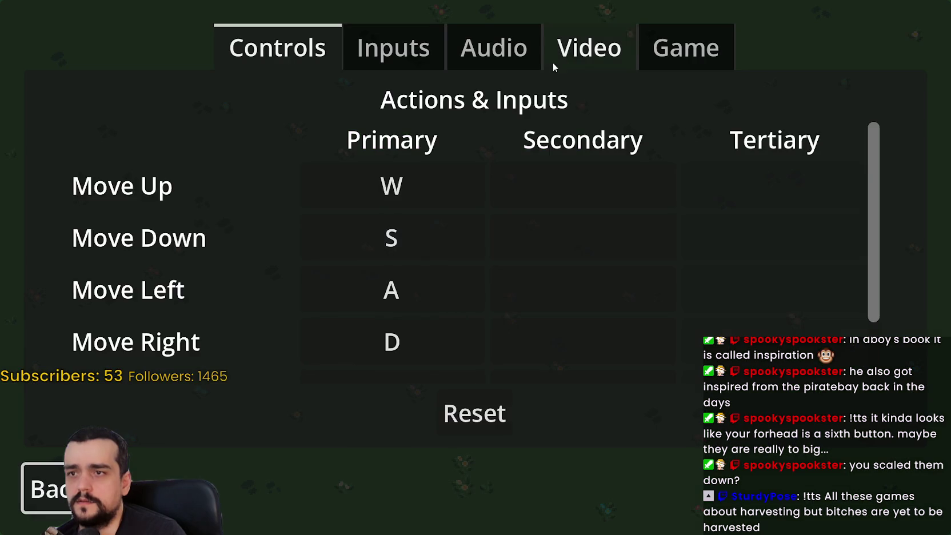
pyautogui.click(578, 57)
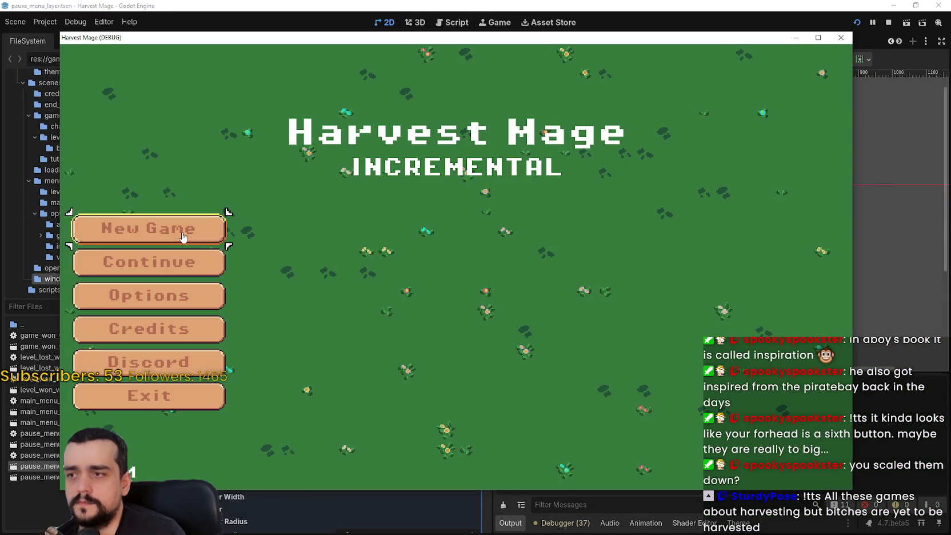
# Start a new game, pause it with Esc, then return to the Godot editor
pyautogui.click(220, 226)
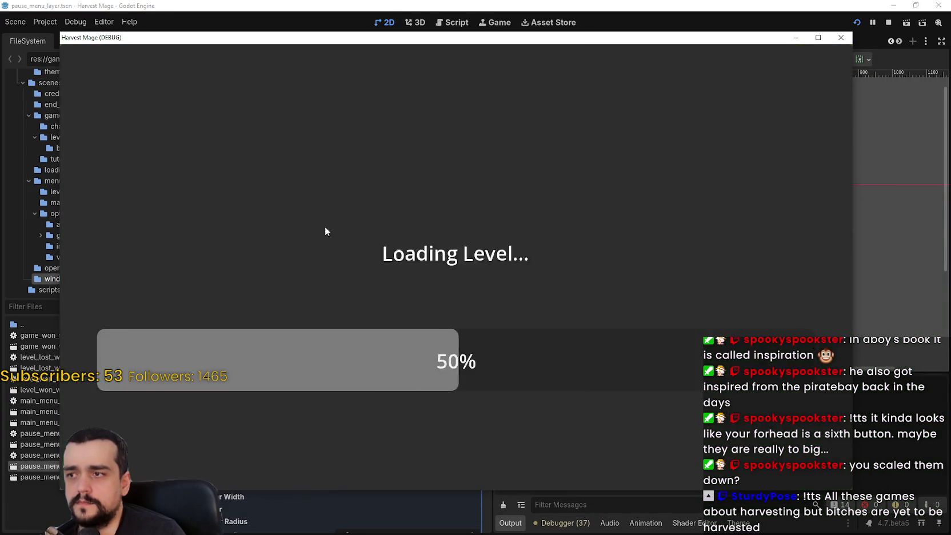
pyautogui.press('Escape')
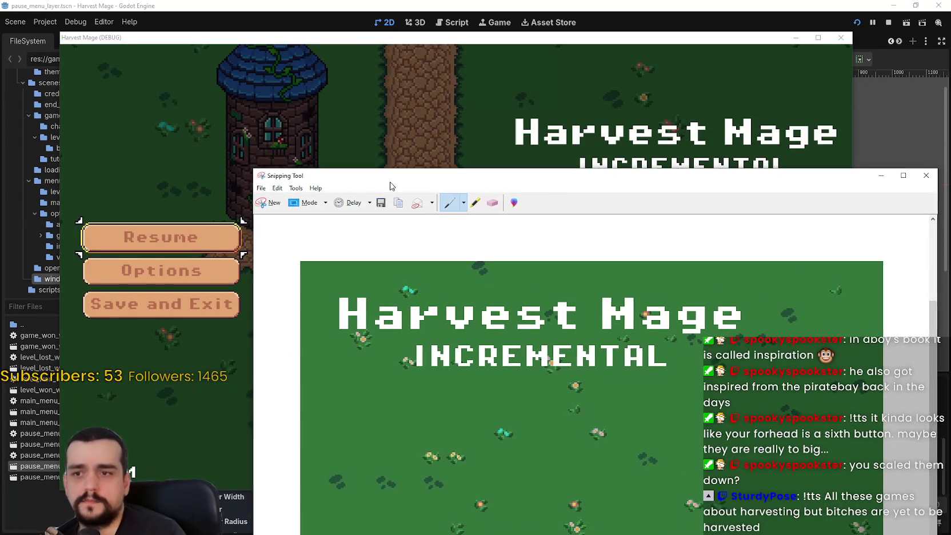
pyautogui.moveTo(388, 181)
pyautogui.mouseDown()
pyautogui.moveTo(325, 146)
pyautogui.moveTo(459, 364)
pyautogui.moveTo(443, 137)
pyautogui.moveTo(436, 143)
pyautogui.moveTo(552, 290)
pyautogui.moveTo(344, 110)
pyautogui.moveTo(340, 177)
pyautogui.mouseUp()
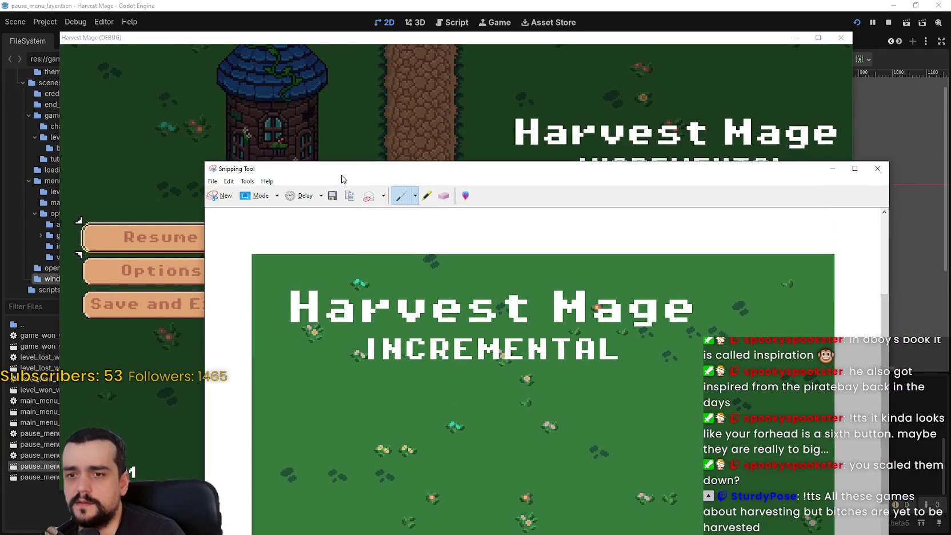
pyautogui.click(671, 4)
# Select ContentContainer and look through its Inspector properties
pyautogui.scroll(4, 671, 269)
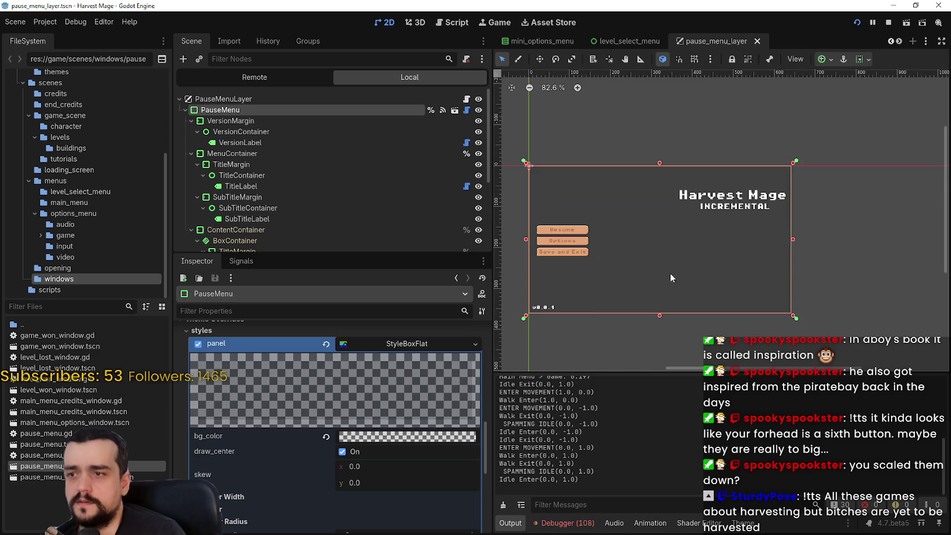
pyautogui.scroll(-3, 621, 309)
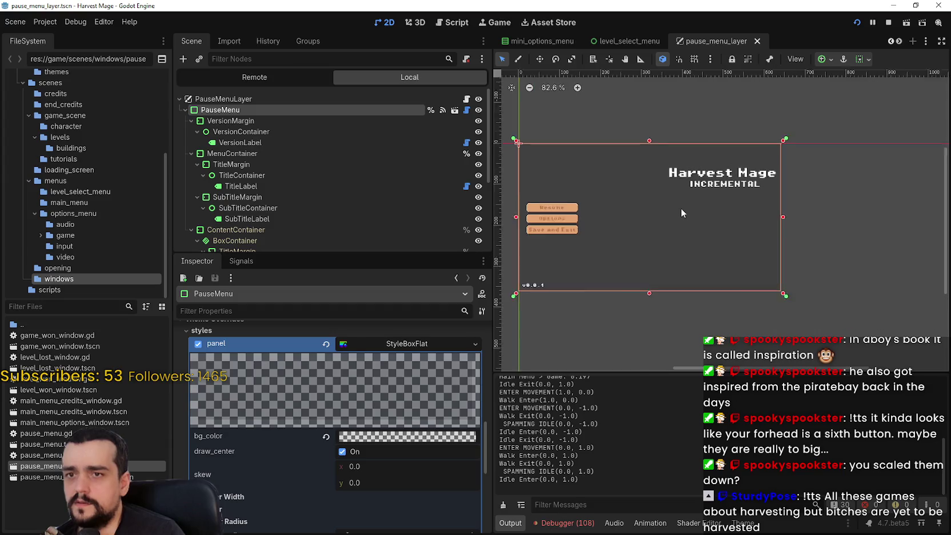
pyautogui.scroll(3, 666, 193)
pyautogui.scroll(-3, 643, 212)
pyautogui.scroll(-5, 442, 192)
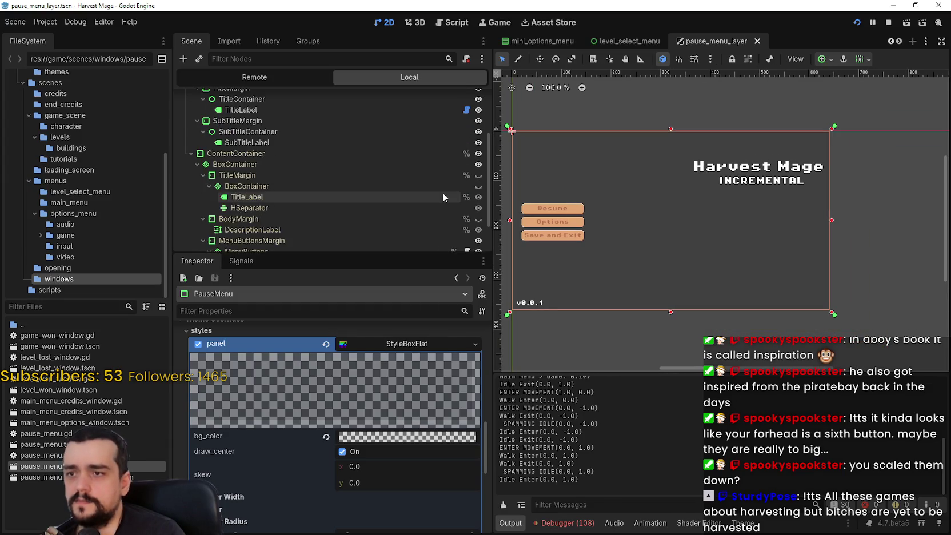
pyautogui.click(269, 133)
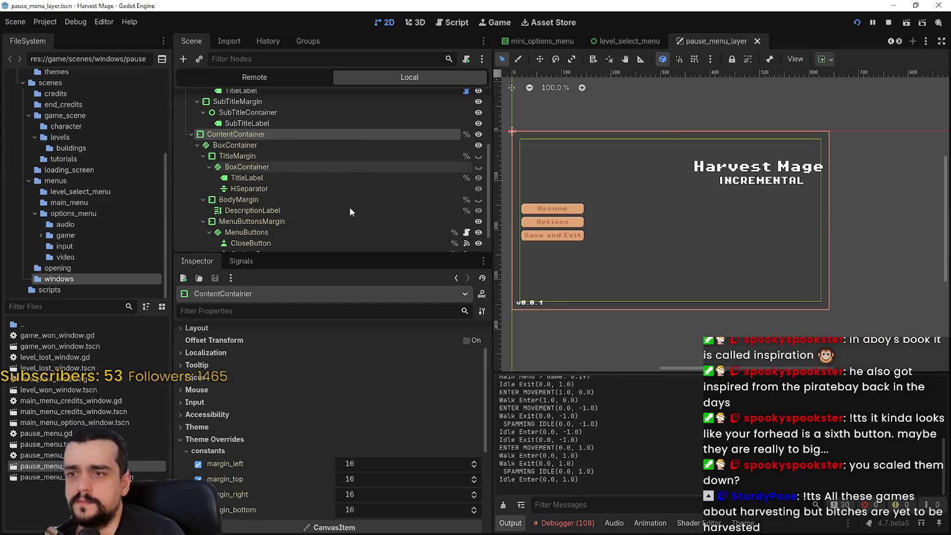
pyautogui.scroll(-5, 328, 466)
pyautogui.scroll(5, 332, 457)
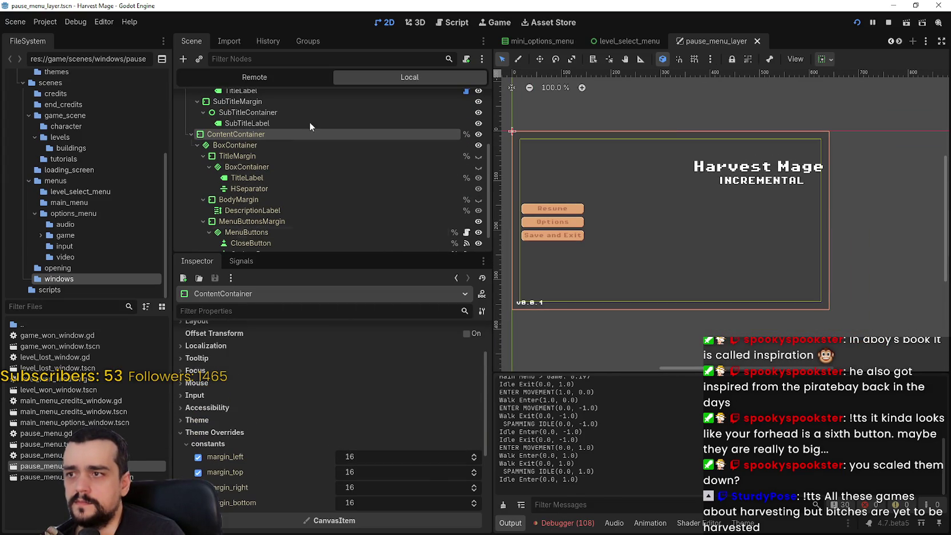
pyautogui.scroll(5, 310, 122)
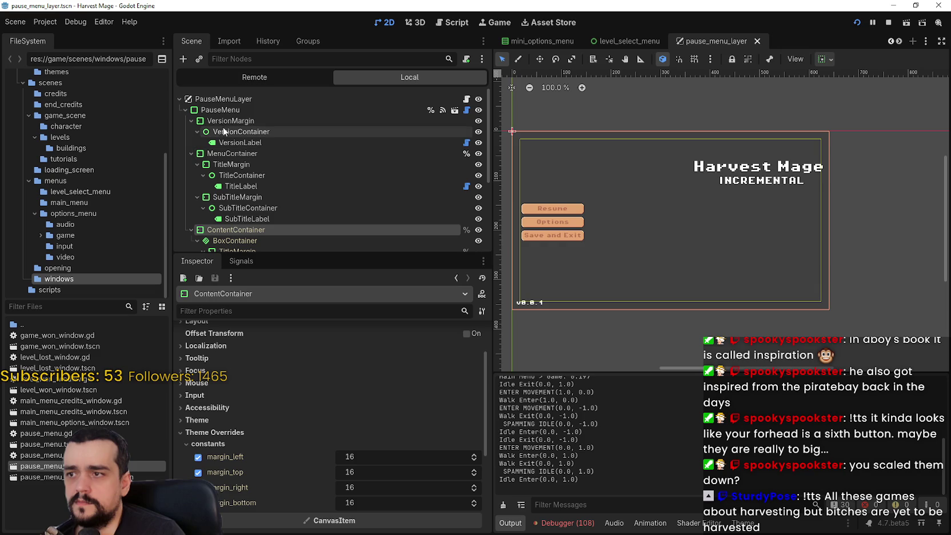
pyautogui.scroll(-5, 216, 145)
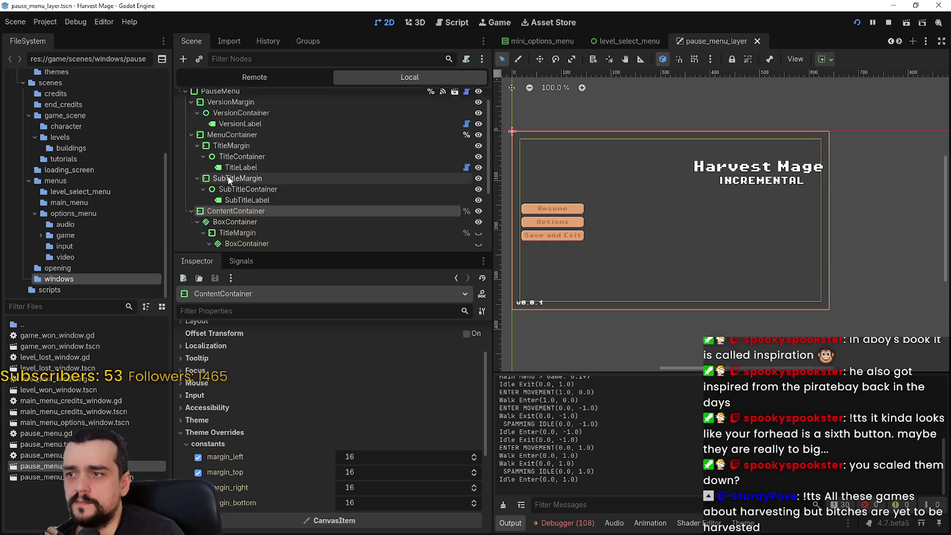
pyautogui.scroll(4, 285, 220)
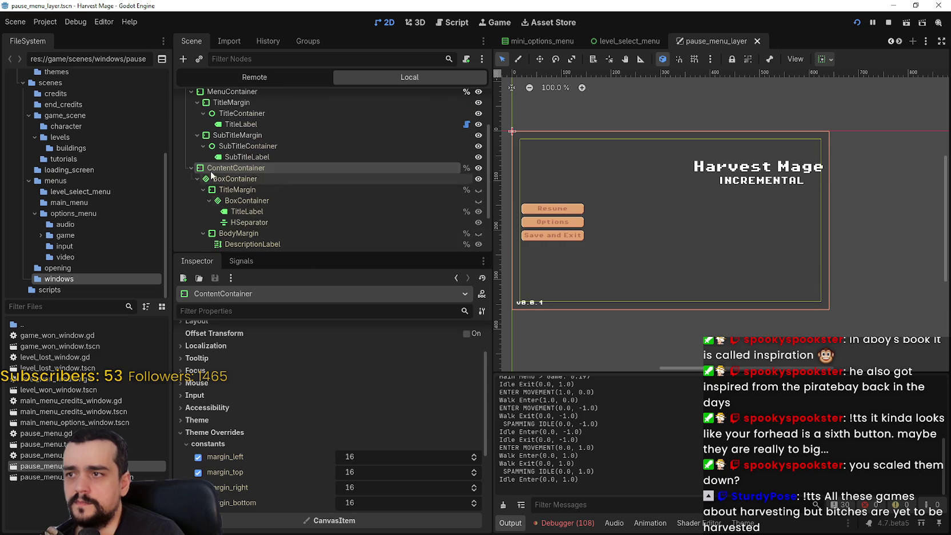
# Collapse ContentContainer, MenuContainer, VersionContainer, VersionMargin and PauseMenu in the scene tree
pyautogui.click(191, 172)
pyautogui.click(191, 153)
pyautogui.click(197, 131)
pyautogui.click(191, 121)
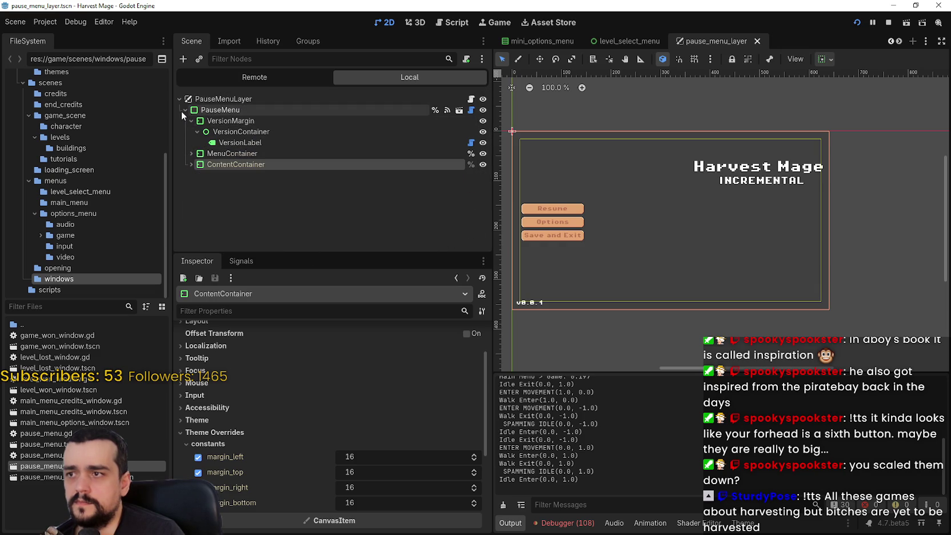
pyautogui.click(185, 110)
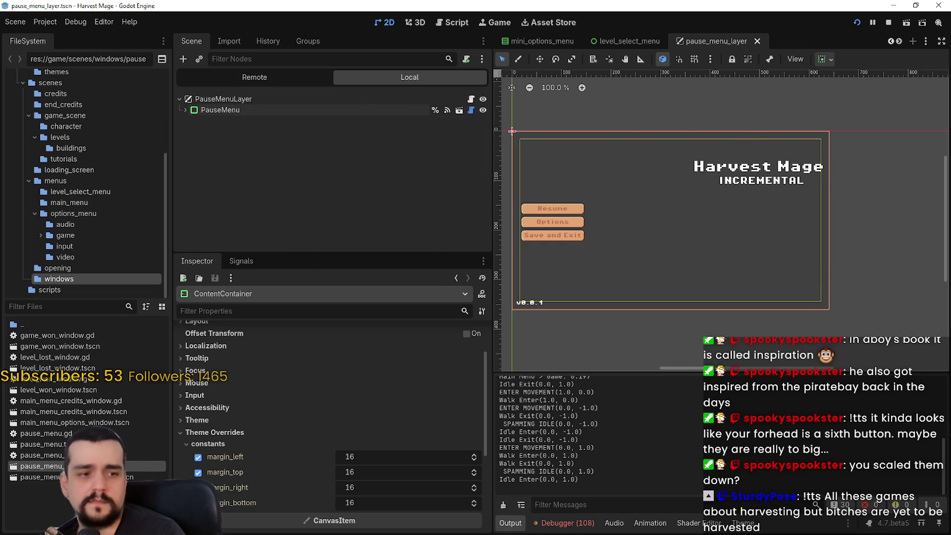
pyautogui.hotkey('alt', 'Tab')
pyautogui.click(259, 28)
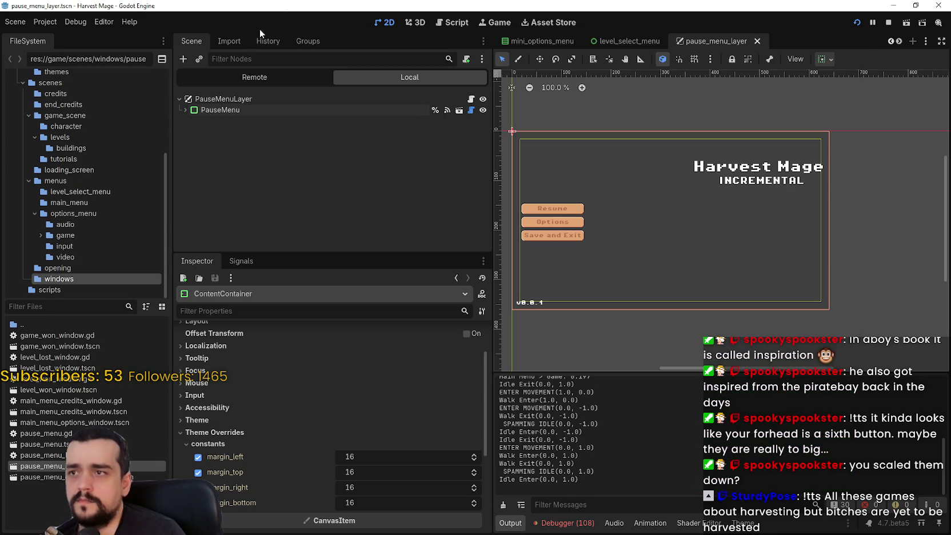
# In the Remote tree, expand down to PauseMenuLayer and select PauseMenuExclusiveControl
pyautogui.click(241, 76)
pyautogui.click(184, 153)
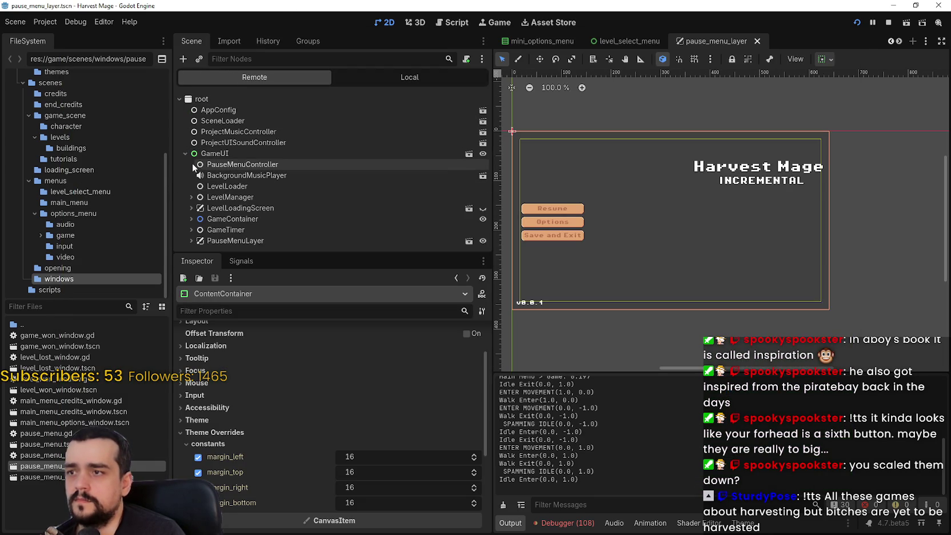
pyautogui.click(191, 219)
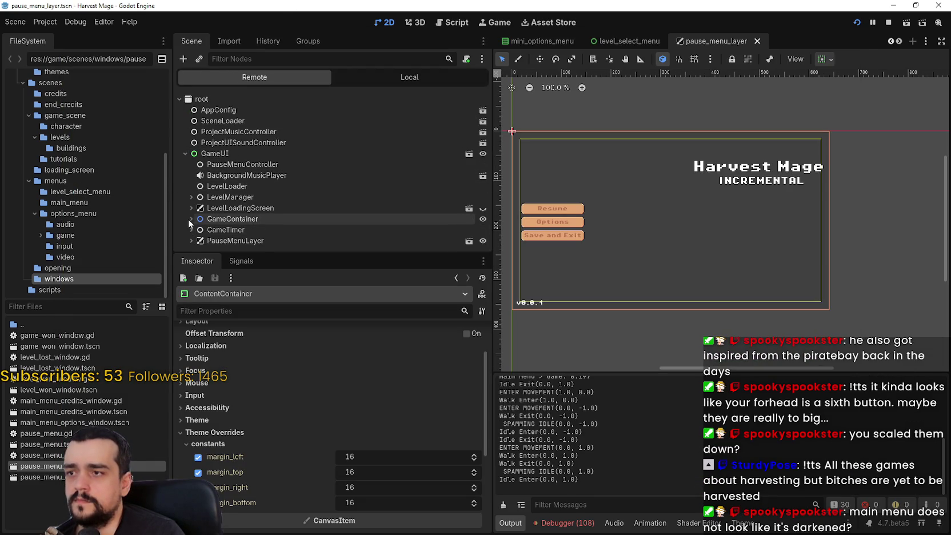
pyautogui.click(190, 230)
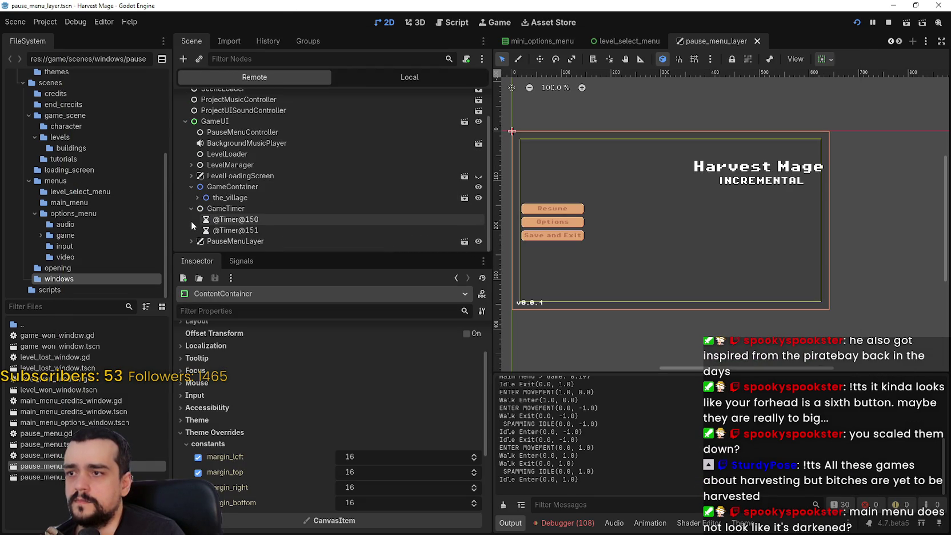
pyautogui.scroll(-2, 191, 228)
pyautogui.click(194, 223)
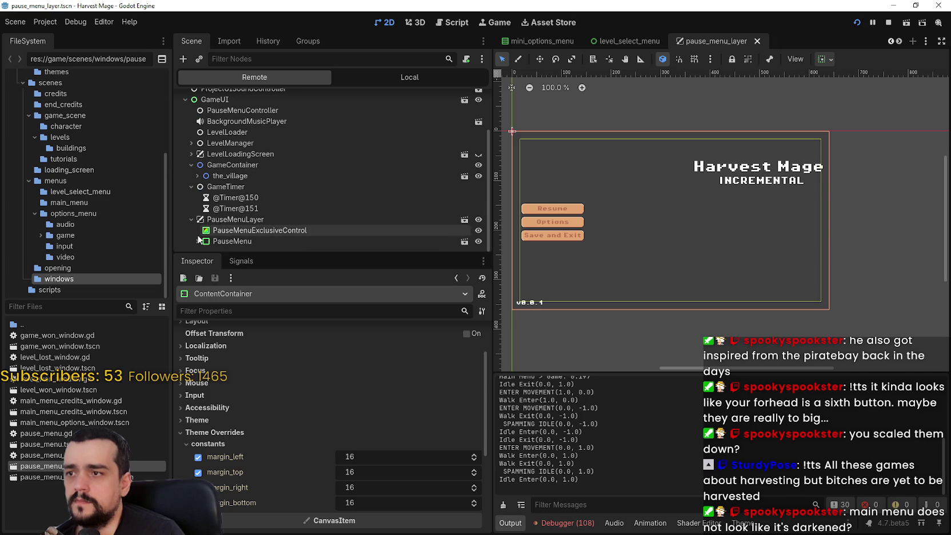
pyautogui.click(236, 231)
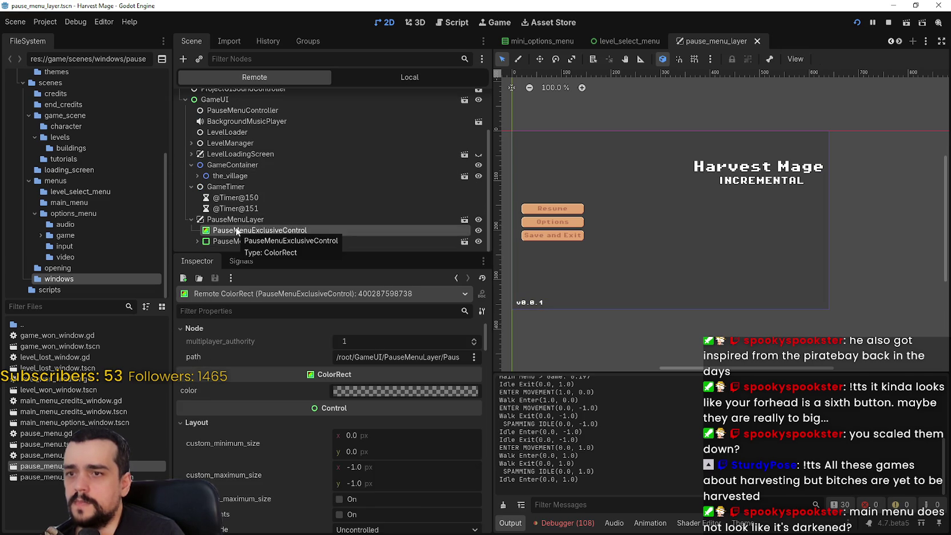
# Review PauseMenuExclusiveControl's colour in the picker, then inspect the live PauseMenu node
pyautogui.scroll(-2, 367, 406)
pyautogui.scroll(1, 369, 396)
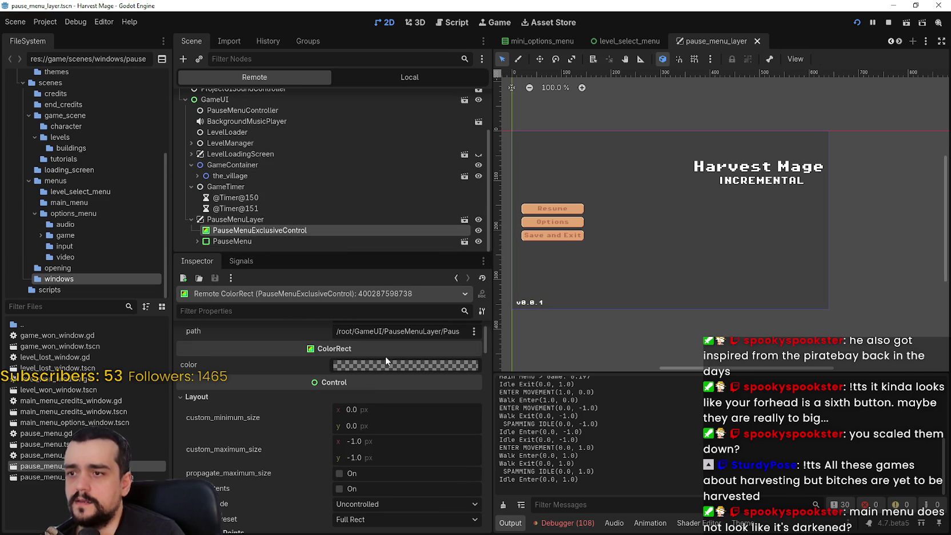
pyautogui.click(388, 365)
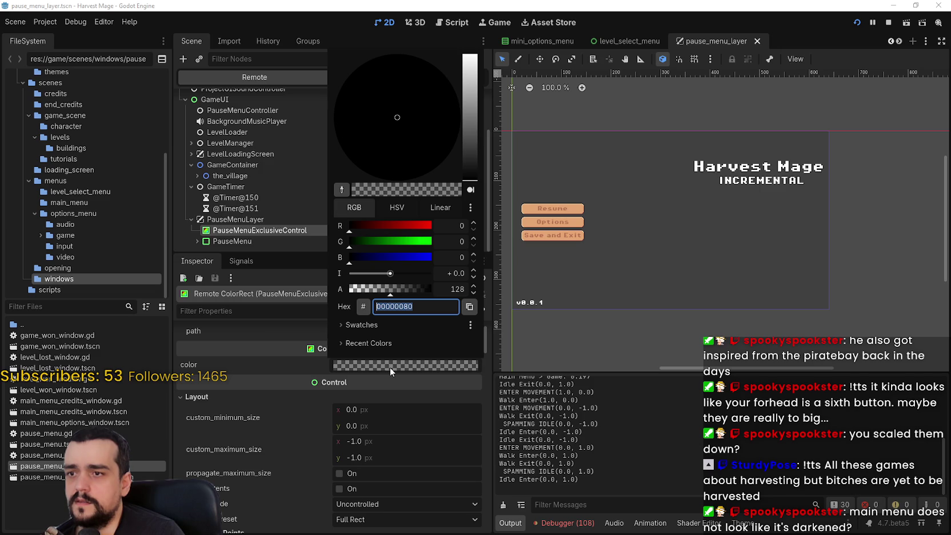
pyautogui.click(390, 367)
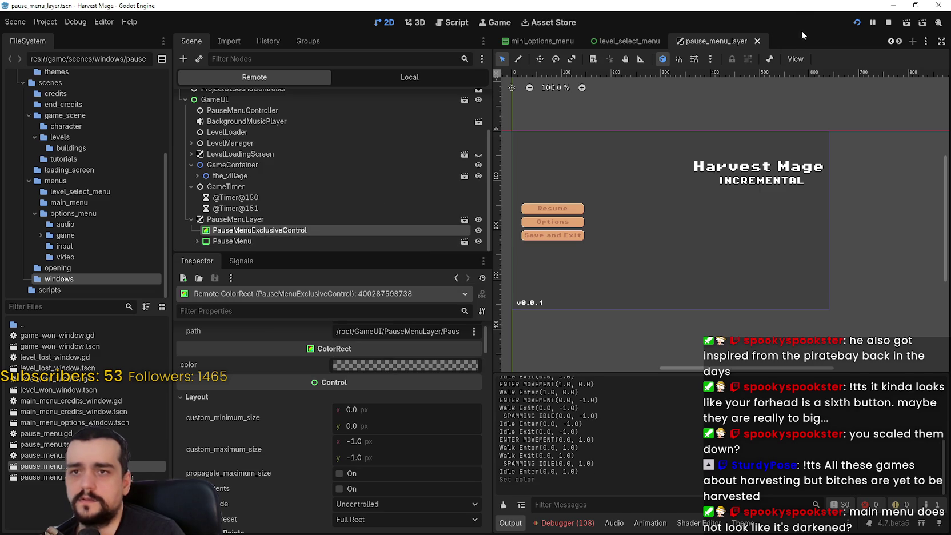
pyautogui.click(291, 241)
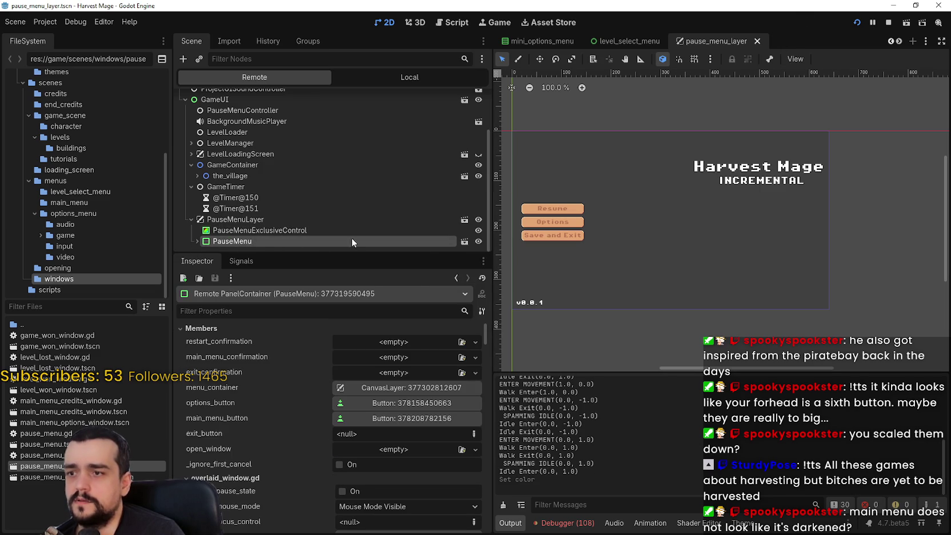
# Stop the game and set PauseMenu's panel StyleBox to New StyleBoxEmpty
pyautogui.click(889, 24)
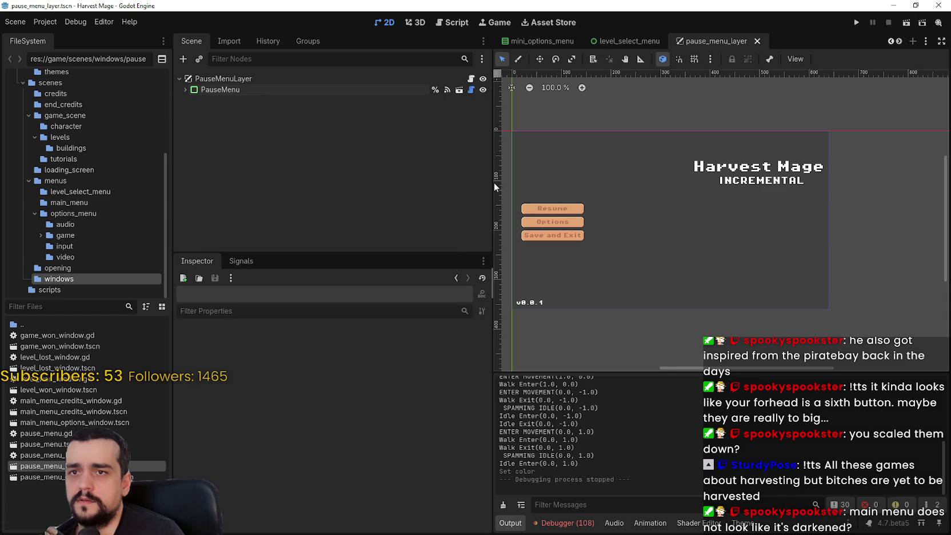
pyautogui.click(205, 91)
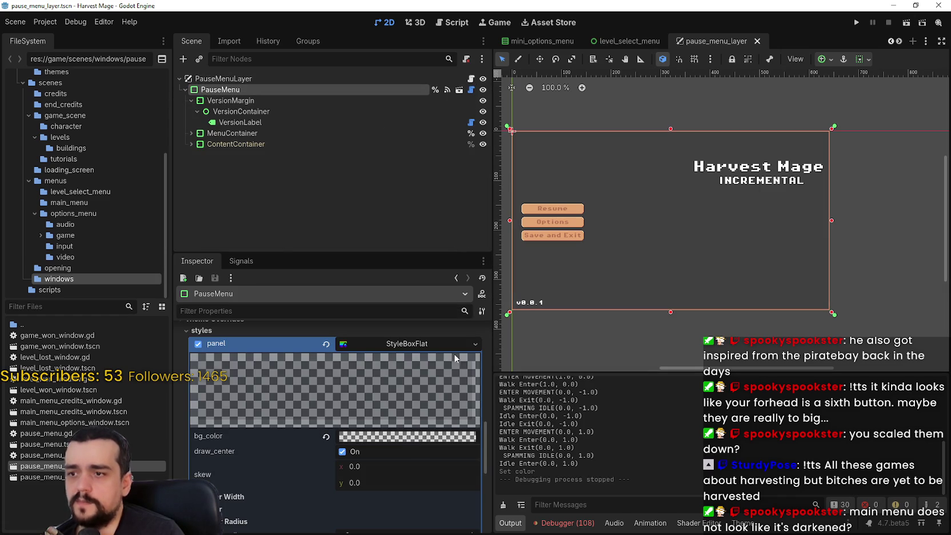
pyautogui.click(473, 344)
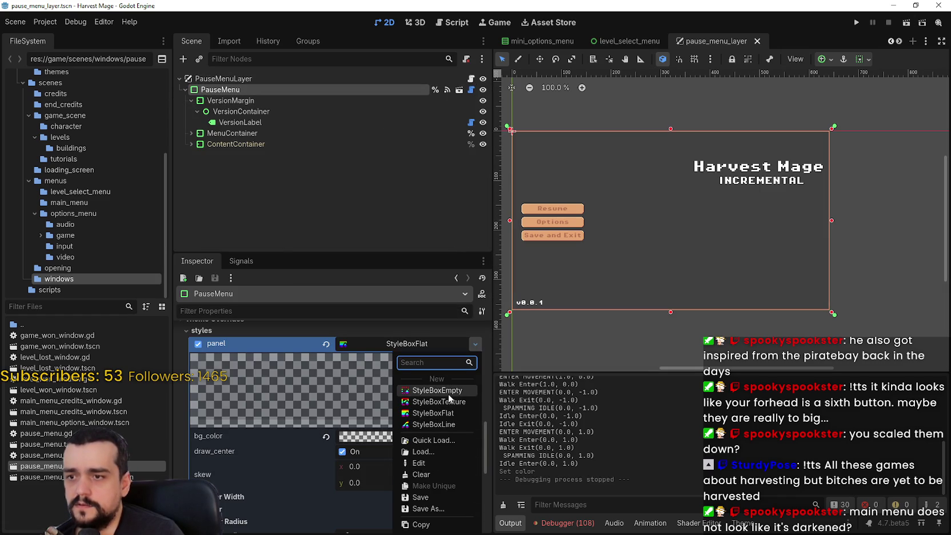
pyautogui.click(449, 393)
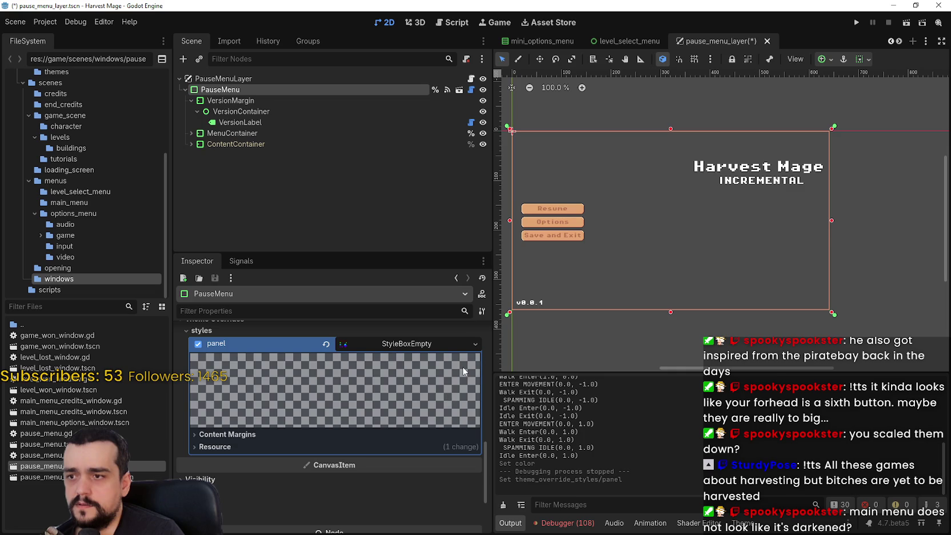
# Run the project, start a new game, pause it with Esc, then quit with F8
pyautogui.press('F5')
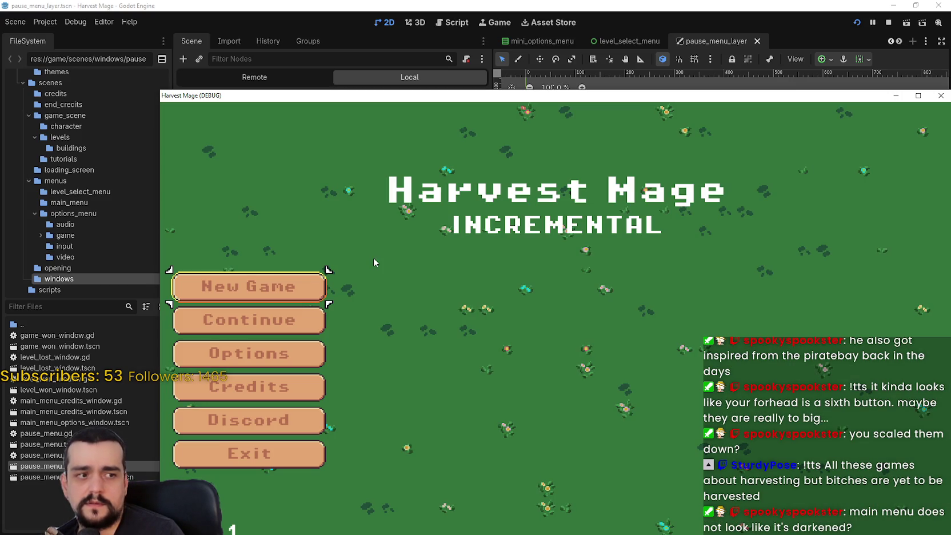
pyautogui.click(224, 278)
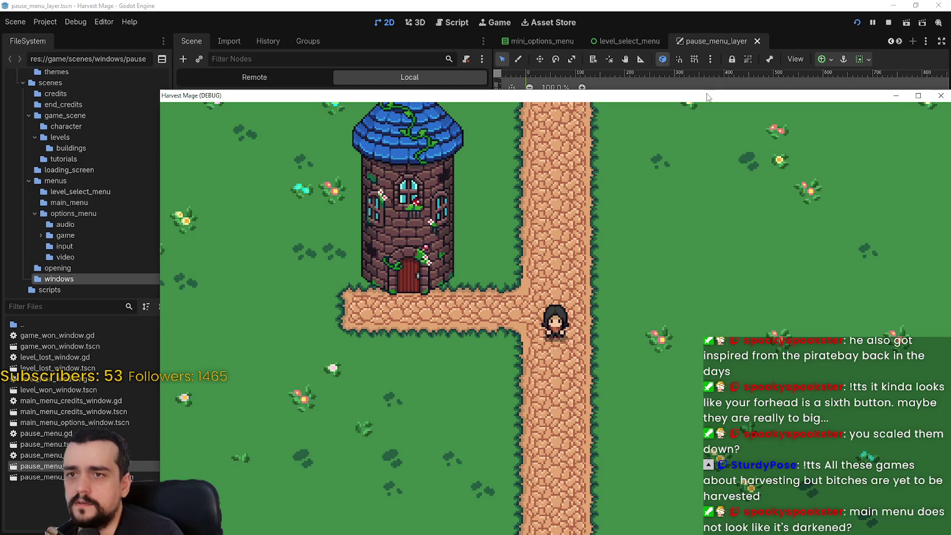
pyautogui.press('Escape')
pyautogui.press('Escape')
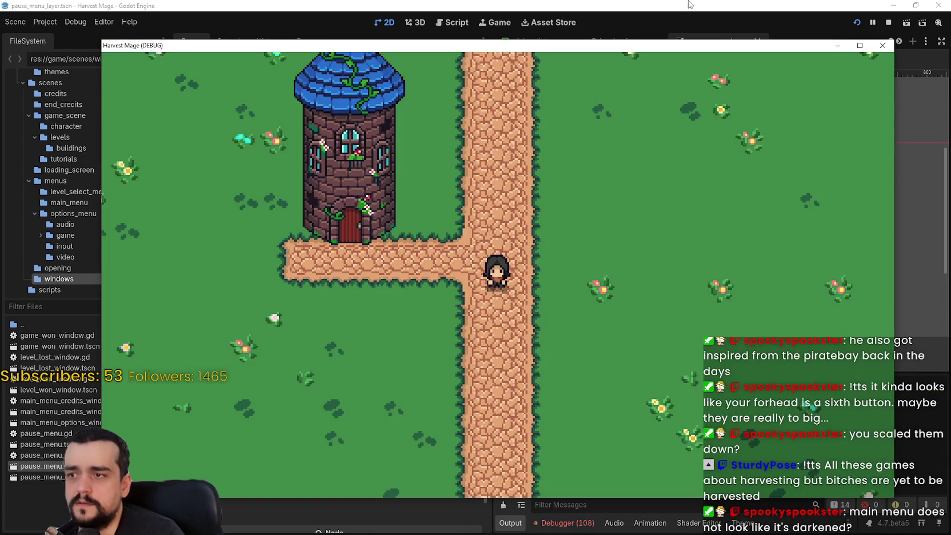
pyautogui.press('F8')
# Scroll the scene tabs to pause_menu_layer and open PauseMenuLayer's attached script
pyautogui.click(898, 40)
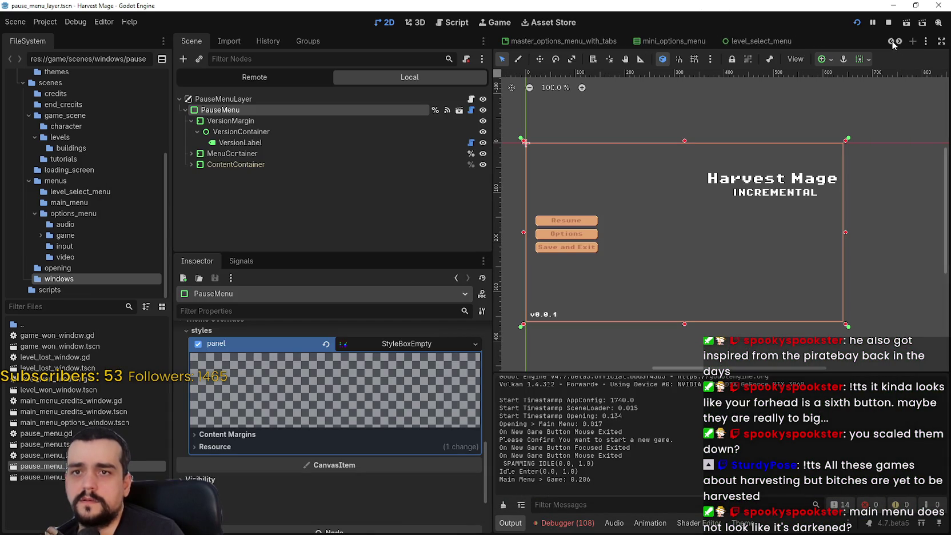
pyautogui.click(898, 40)
pyautogui.click(898, 41)
pyautogui.click(899, 41)
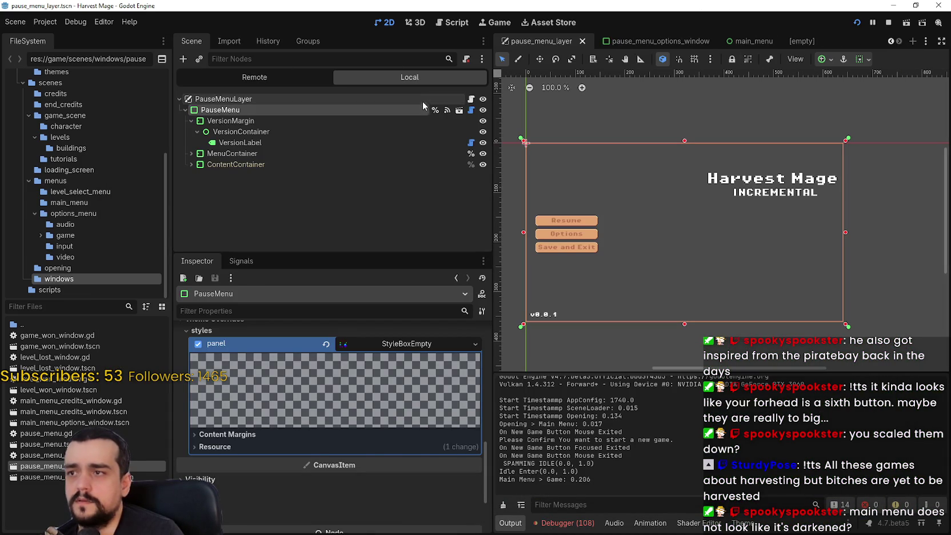
pyautogui.click(471, 99)
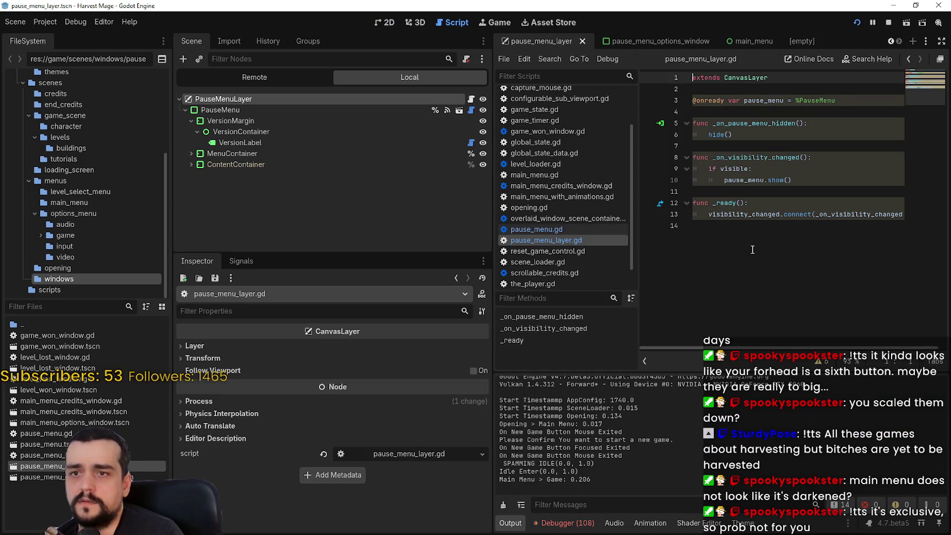
# Cancel the Find in Files dialog and filter the FileSystem dock to 'contro'
pyautogui.click(800, 237)
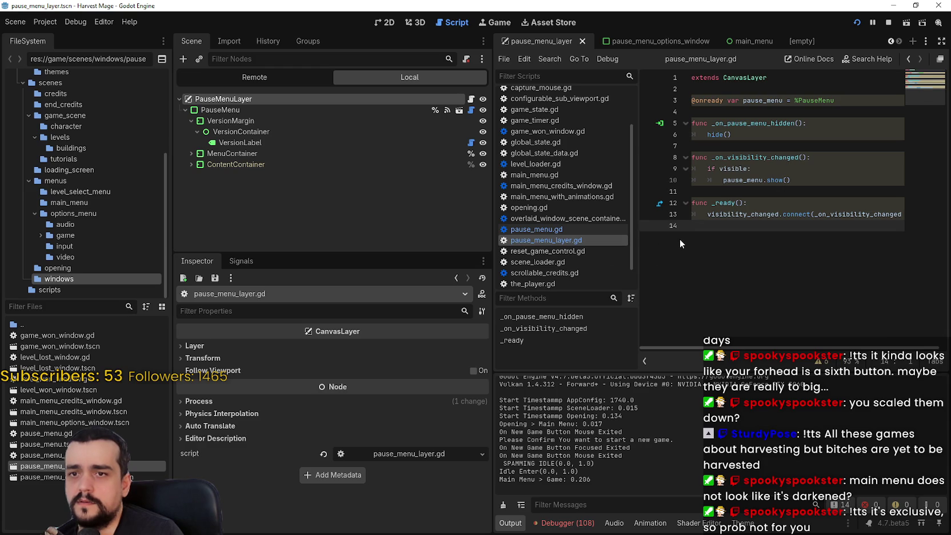
pyautogui.hotkey('ctrl', 'shift', 'f')
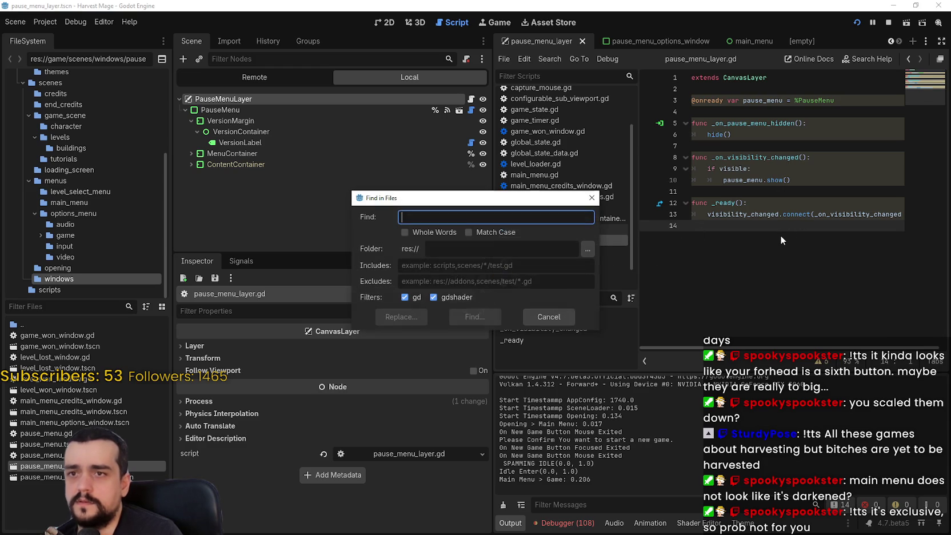
pyautogui.click(548, 317)
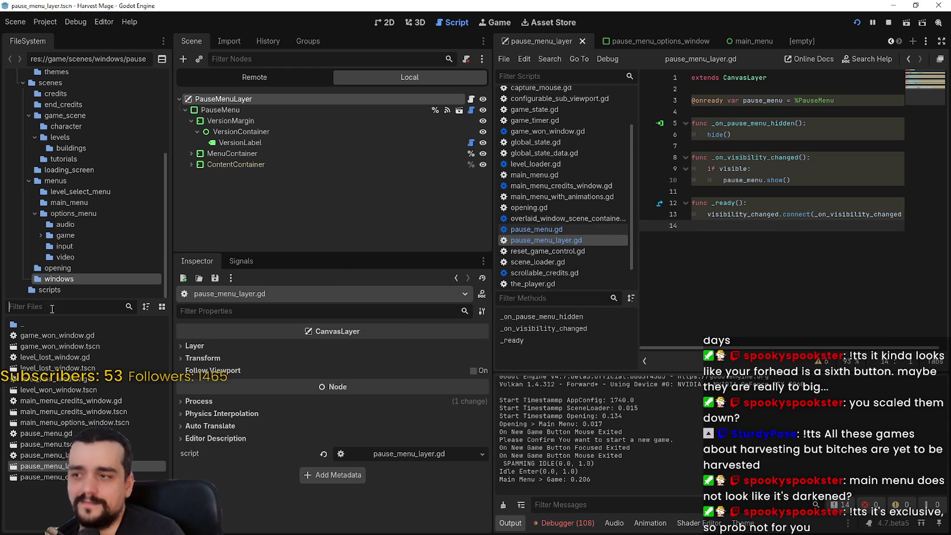
pyautogui.write('excl')
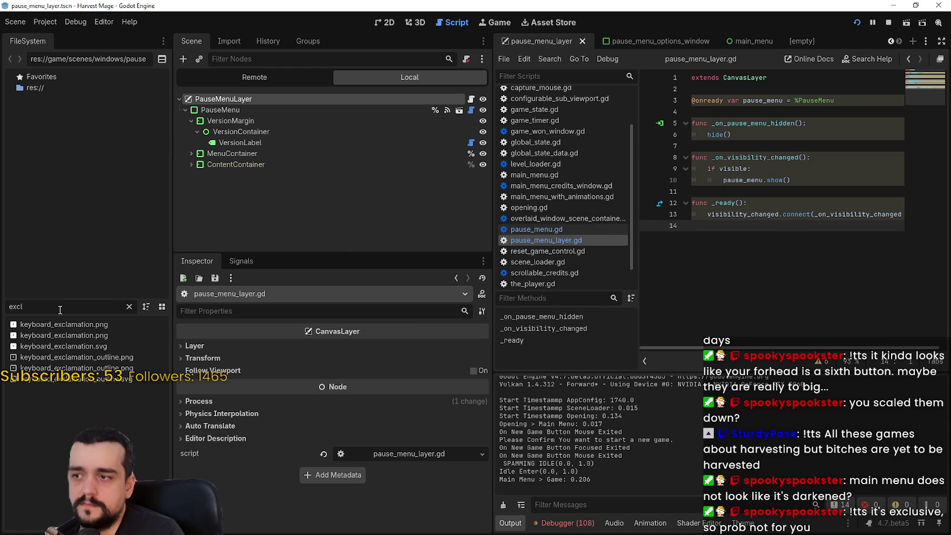
pyautogui.write('u')
pyautogui.press('BackSpace')
pyautogui.press('BackSpace')
pyautogui.press('BackSpace')
pyautogui.write('contro')
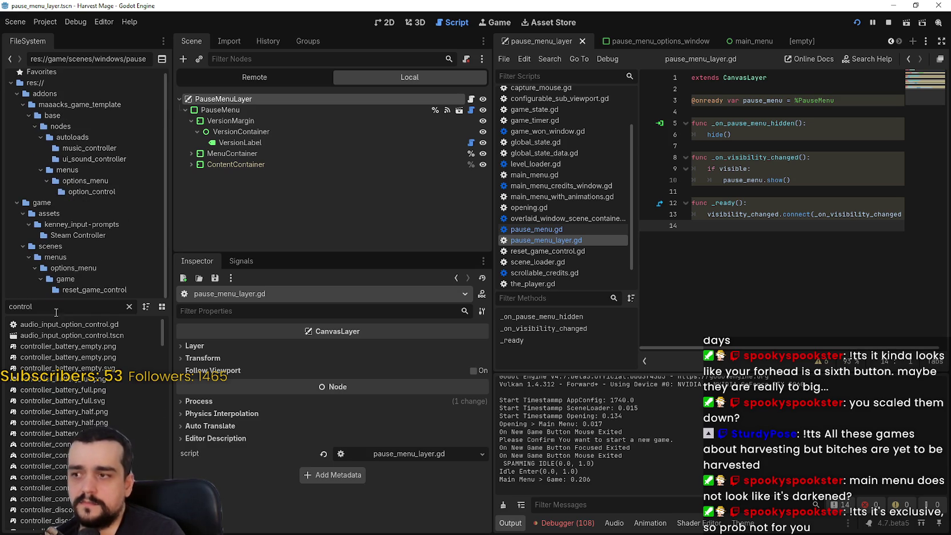
pyautogui.scroll(-4, 161, 352)
pyautogui.scroll(4, 161, 352)
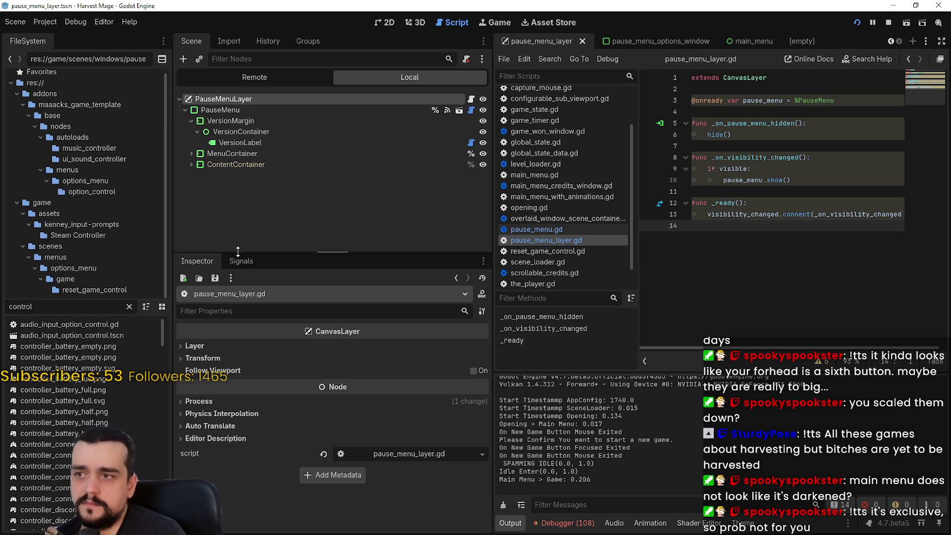
# Stop the running game and review pause_menu_layer.gd and PauseMenu's Process properties
pyautogui.click(888, 21)
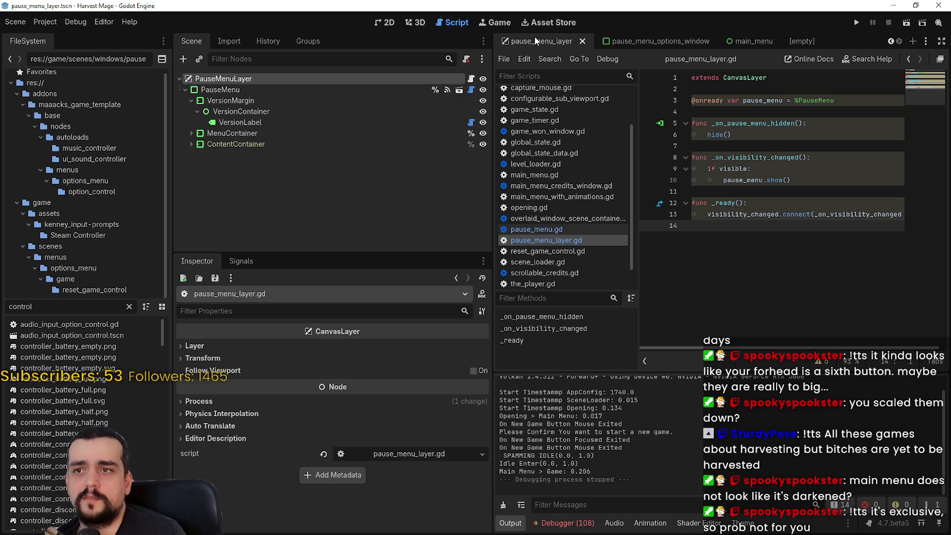
pyautogui.click(184, 89)
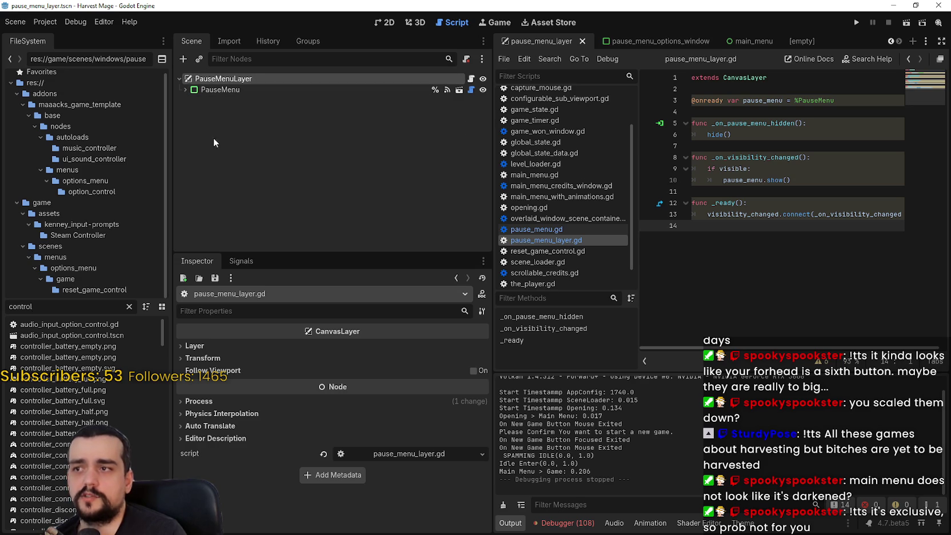
pyautogui.click(184, 90)
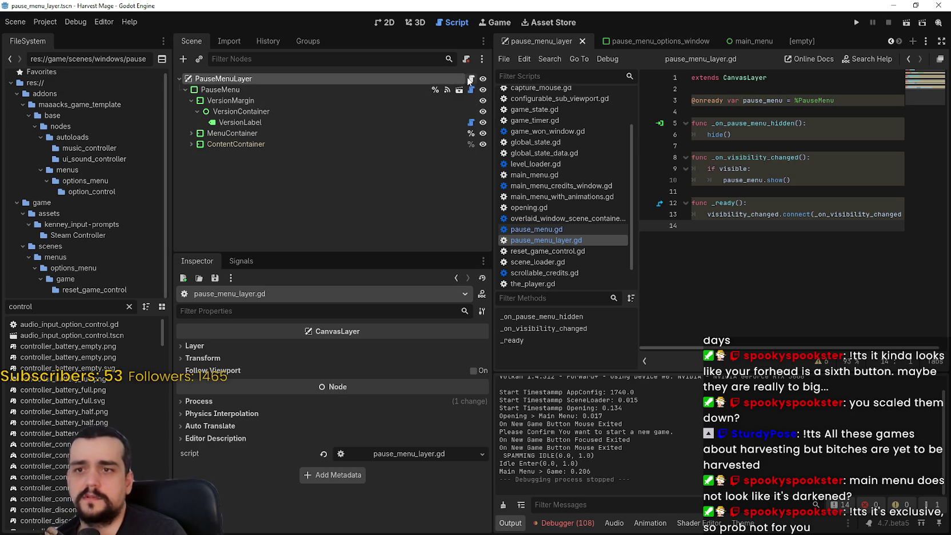
pyautogui.click(782, 113)
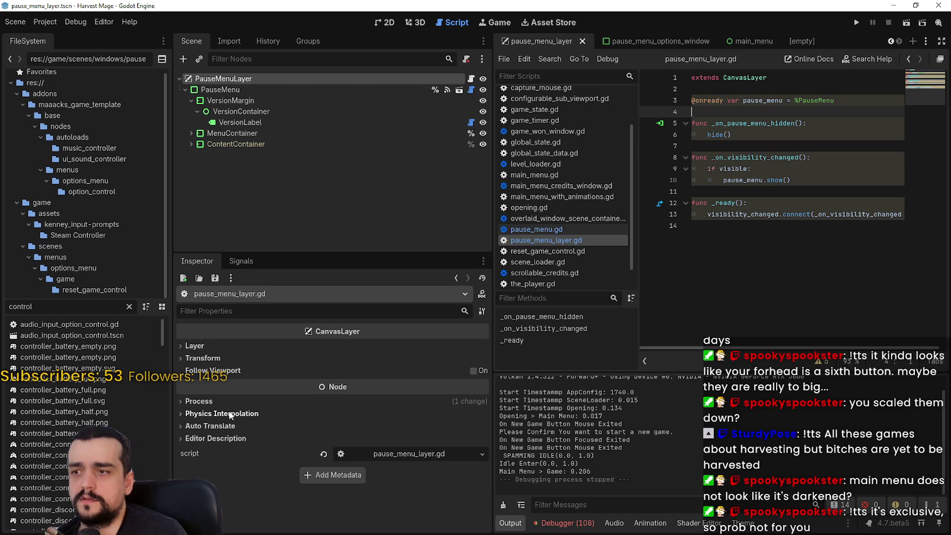
pyautogui.click(199, 401)
pyautogui.click(200, 401)
pyautogui.click(748, 193)
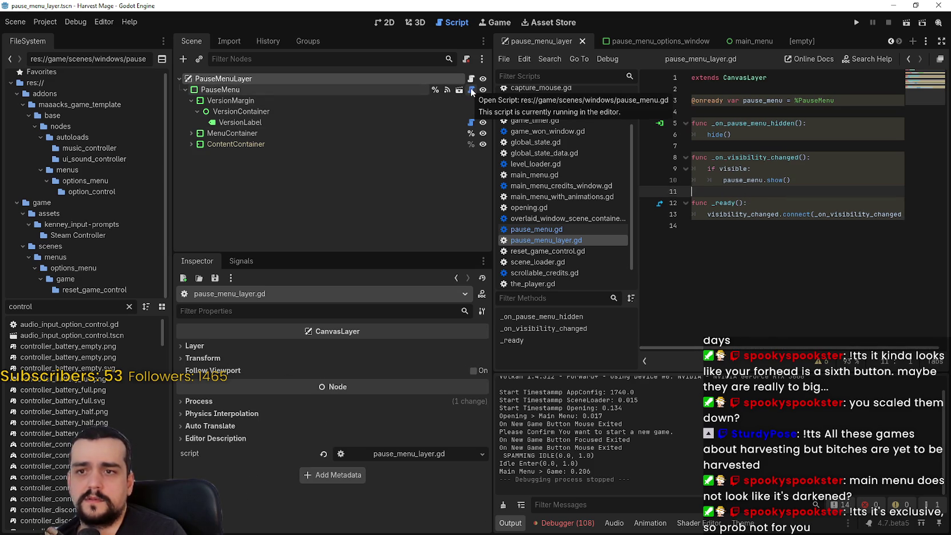
# Open PauseMenu's script, widen the script editor, and read down to line 82
pyautogui.click(472, 91)
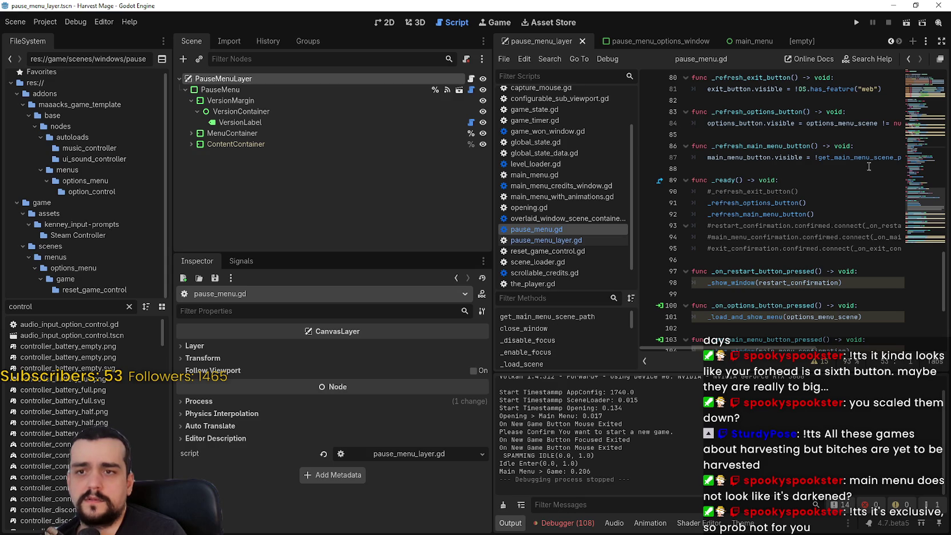
pyautogui.scroll(20, 849, 178)
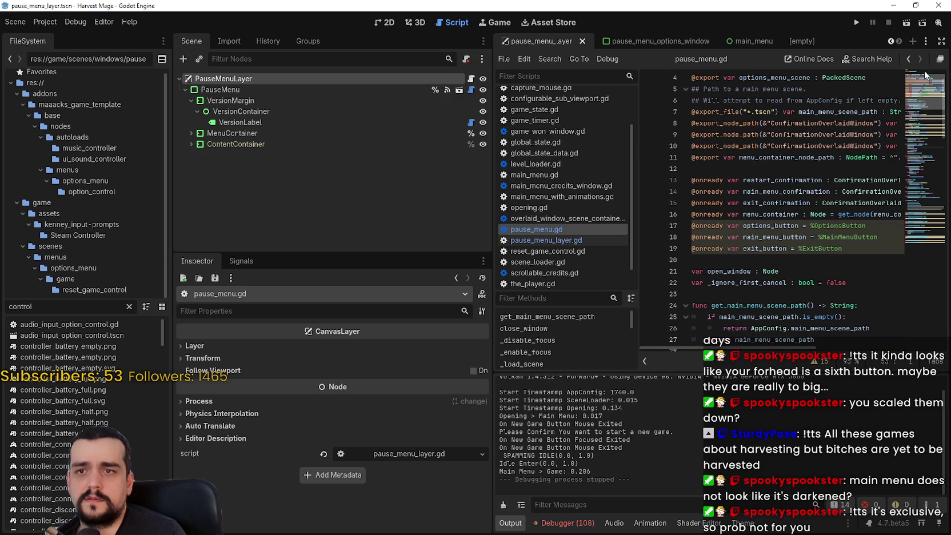
pyautogui.click(808, 180)
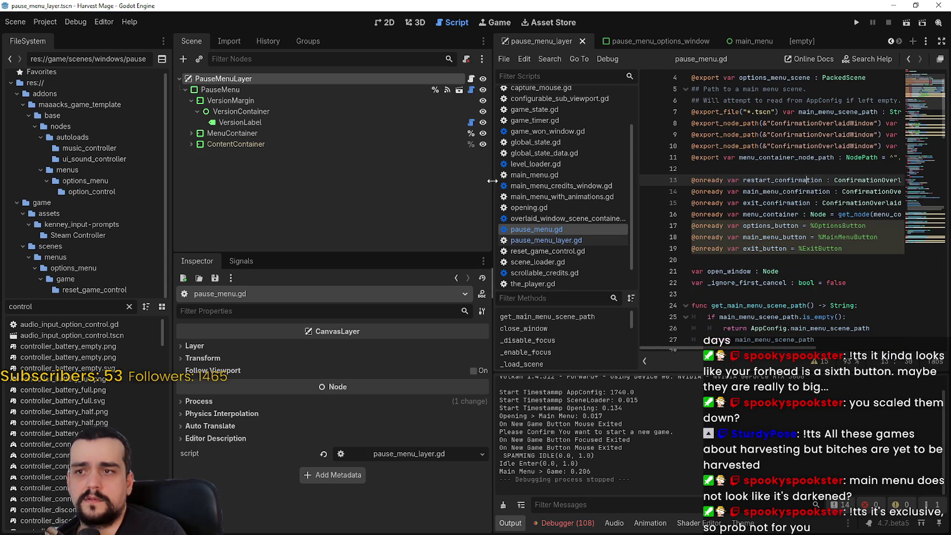
pyautogui.moveTo(493, 180); pyautogui.dragTo(341, 181)
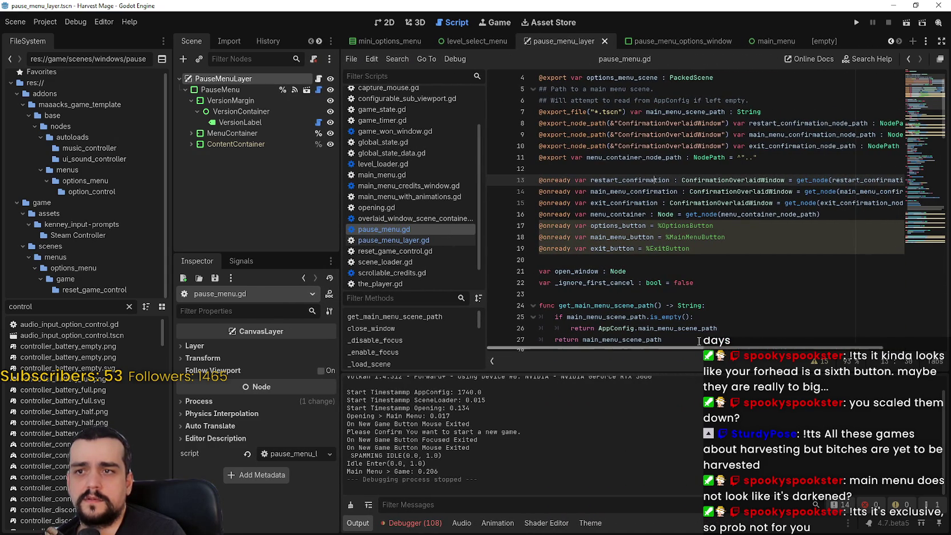
pyautogui.scroll(-1, 643, 240)
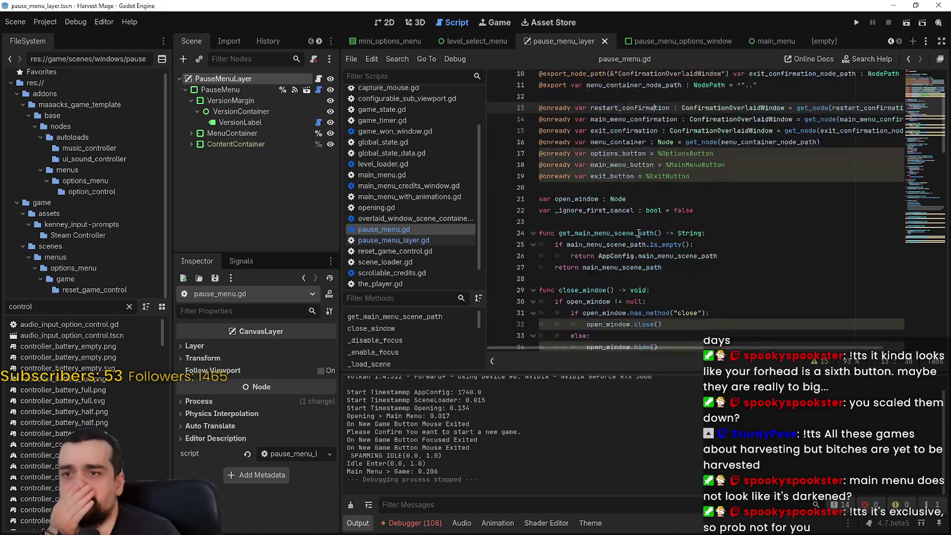
pyautogui.click(635, 235)
pyautogui.scroll(-7, 634, 234)
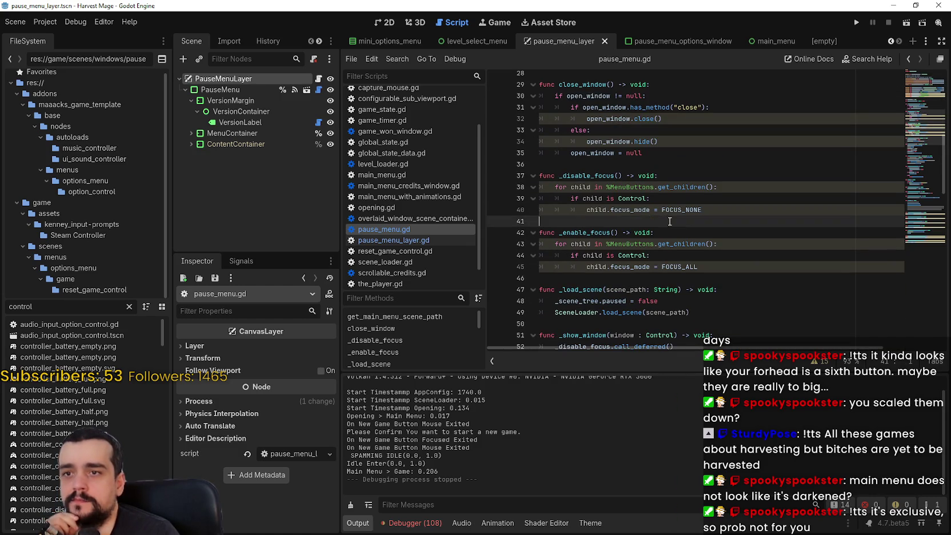
pyautogui.scroll(-9, 668, 217)
pyautogui.scroll(-5, 670, 221)
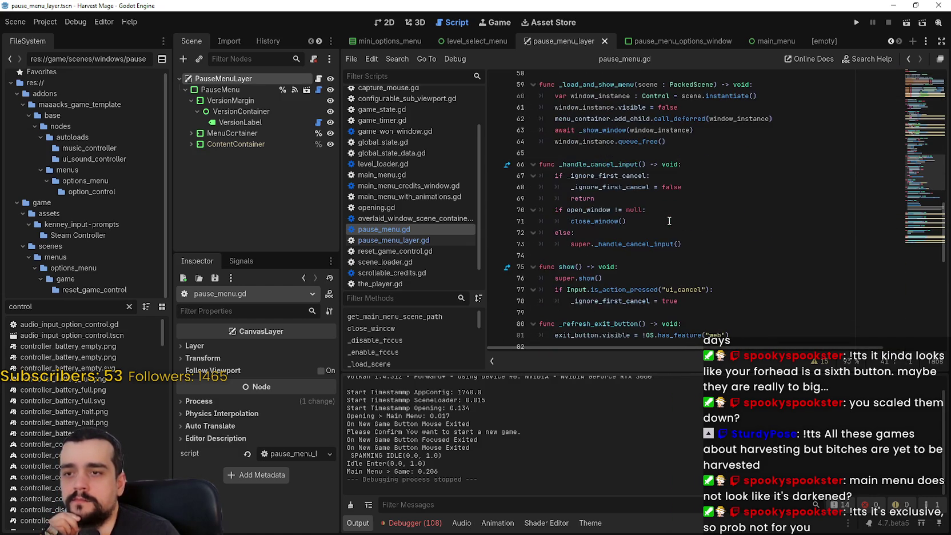
pyautogui.click(676, 212)
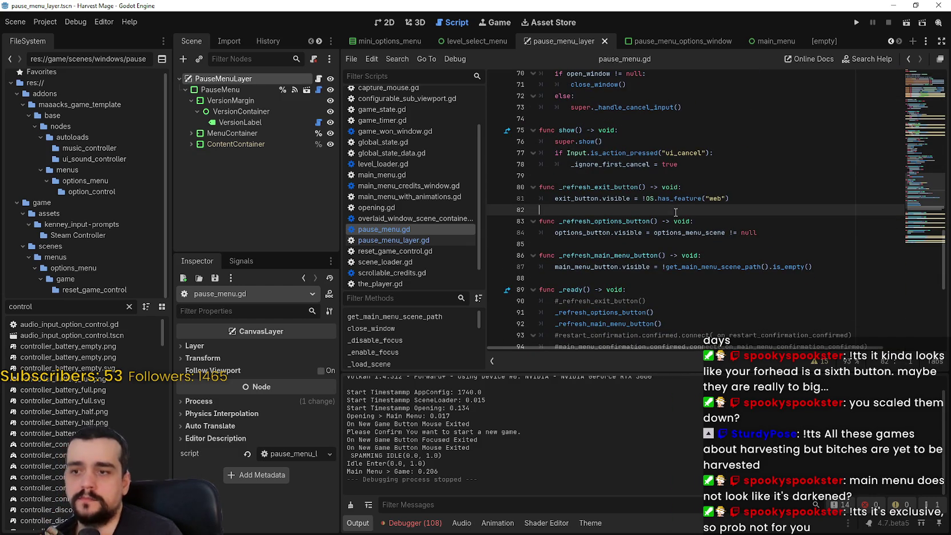
# Search the project for 'pause_menu' (14 matches in 2 files) and launch the game
pyautogui.hotkey('ctrl', 'shift', 'f')
pyautogui.write('pause_menu')
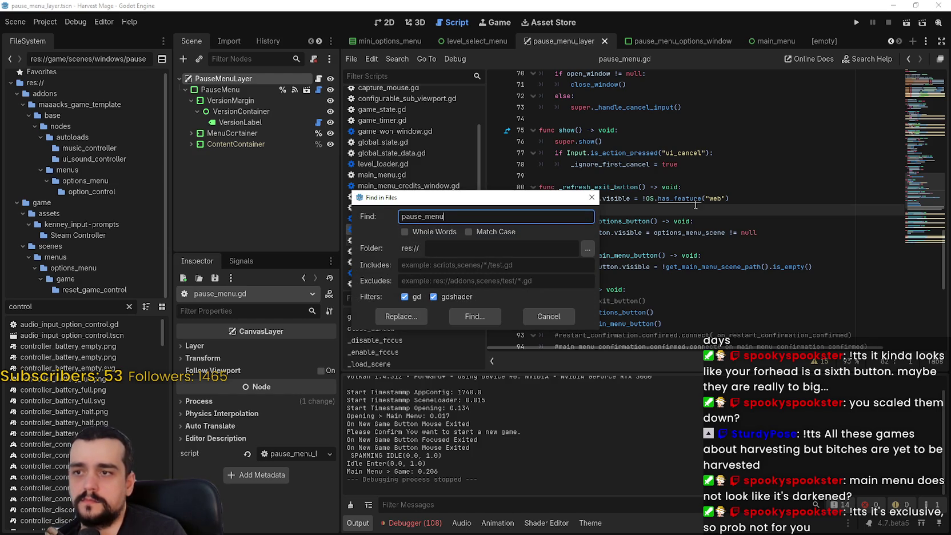
pyautogui.press('Return')
pyautogui.scroll(-3, 667, 467)
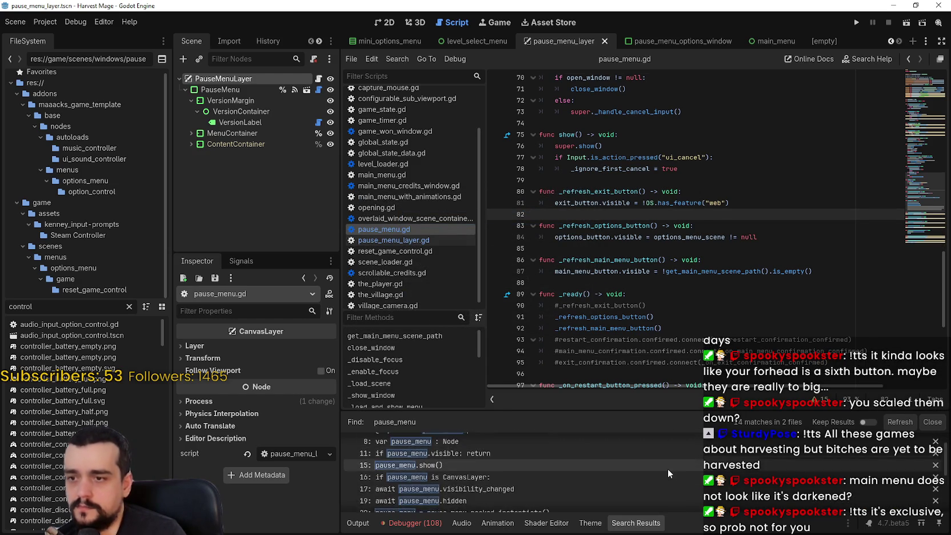
pyautogui.scroll(-5, 666, 463)
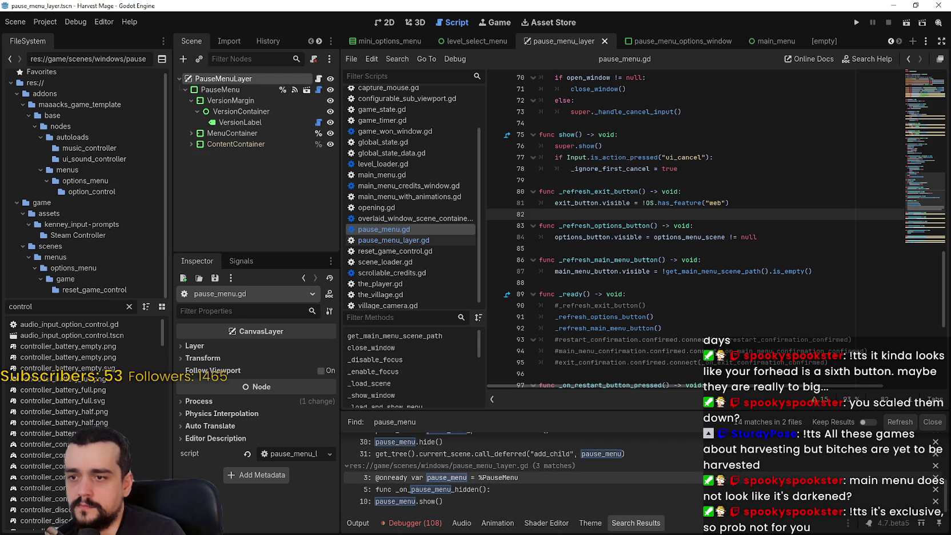
pyautogui.click(743, 282)
pyautogui.click(858, 26)
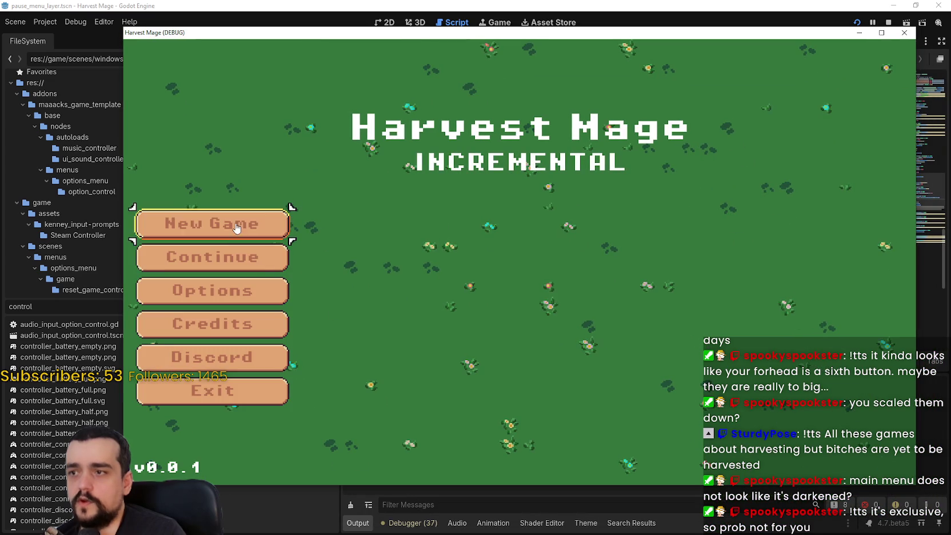
pyautogui.click(212, 224)
pyautogui.press('Escape')
pyautogui.click(189, 77)
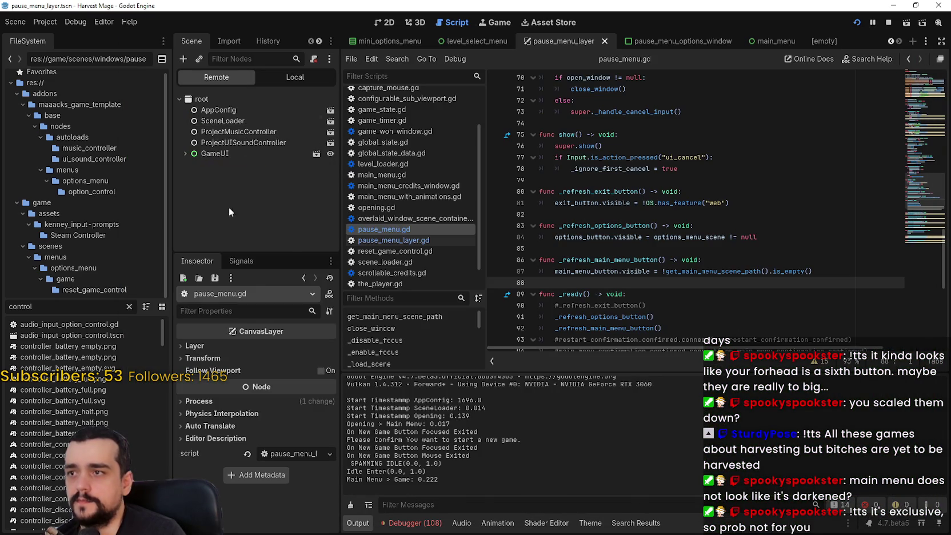
pyautogui.click(186, 240)
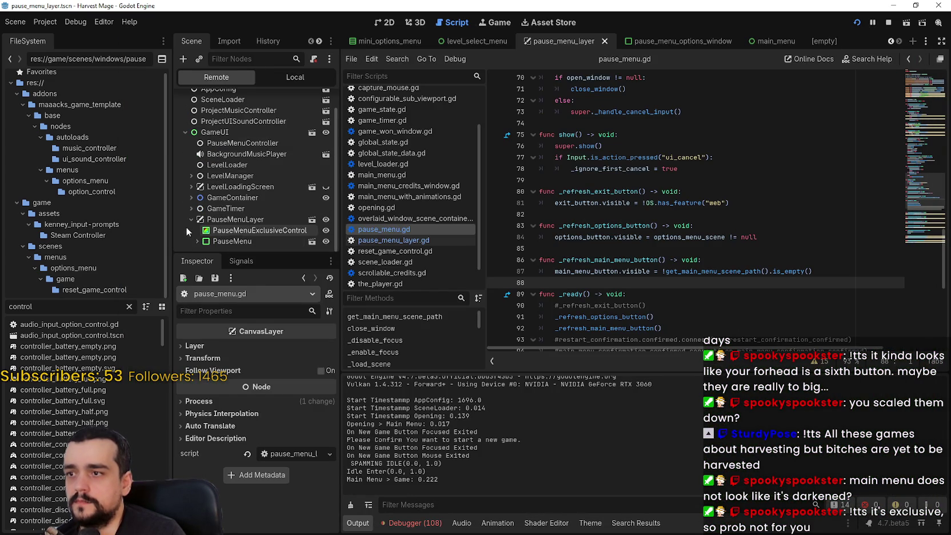
pyautogui.click(765, 172)
pyautogui.hotkey('ctrl', 'shift', 'f')
pyautogui.write('PauseMenuExclusiveContro')
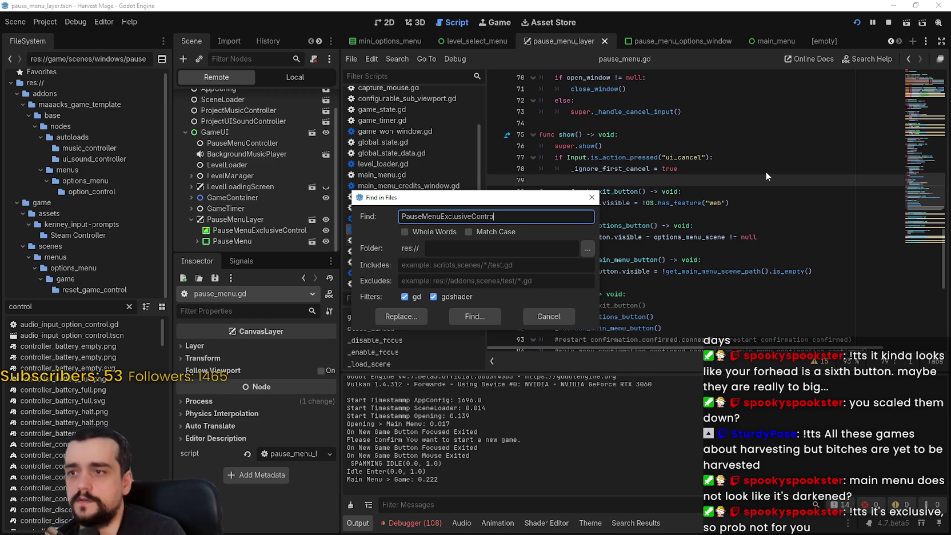
pyautogui.write('l')
pyautogui.press('Return')
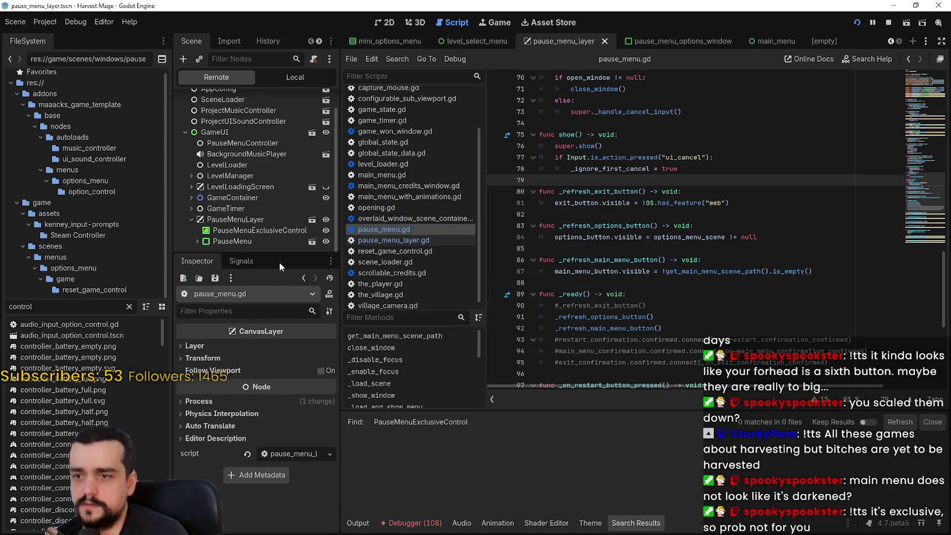
pyautogui.click(246, 230)
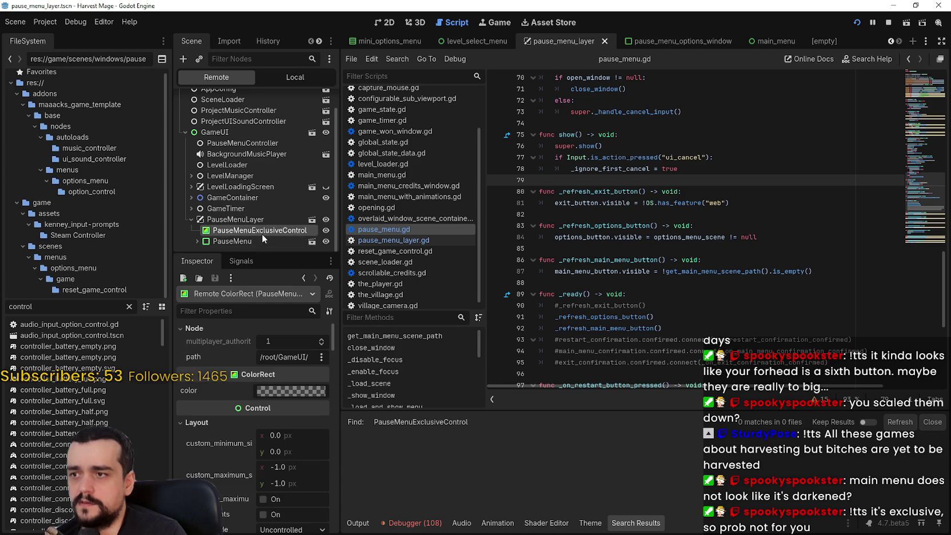
pyautogui.moveTo(339, 373); pyautogui.dragTo(664, 400)
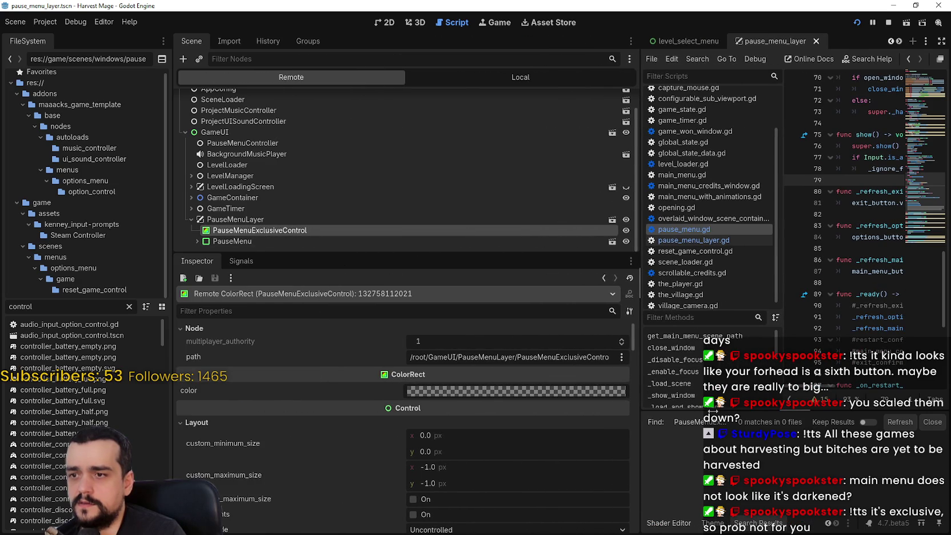
pyautogui.moveTo(713, 411); pyautogui.dragTo(440, 390)
pyautogui.scroll(4, 814, 200)
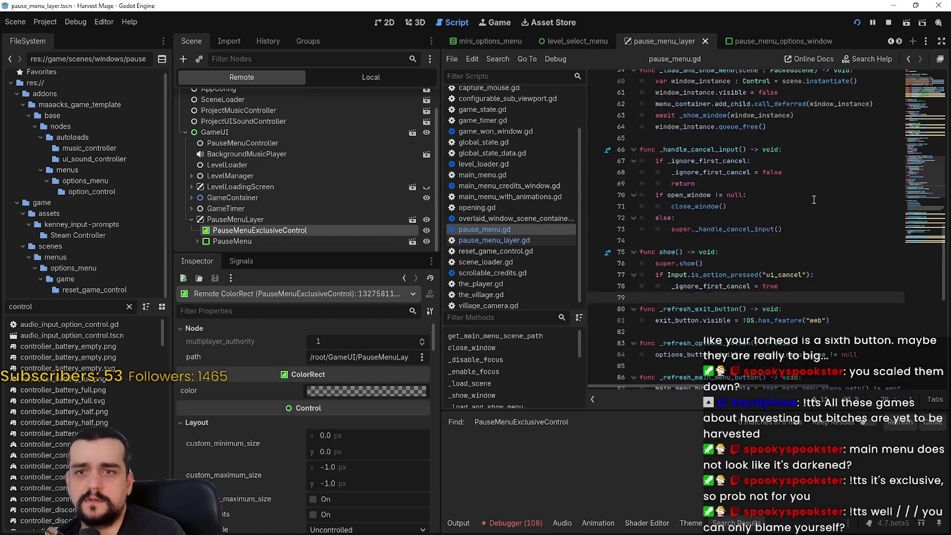
pyautogui.moveTo(925, 146); pyautogui.dragTo(926, 91)
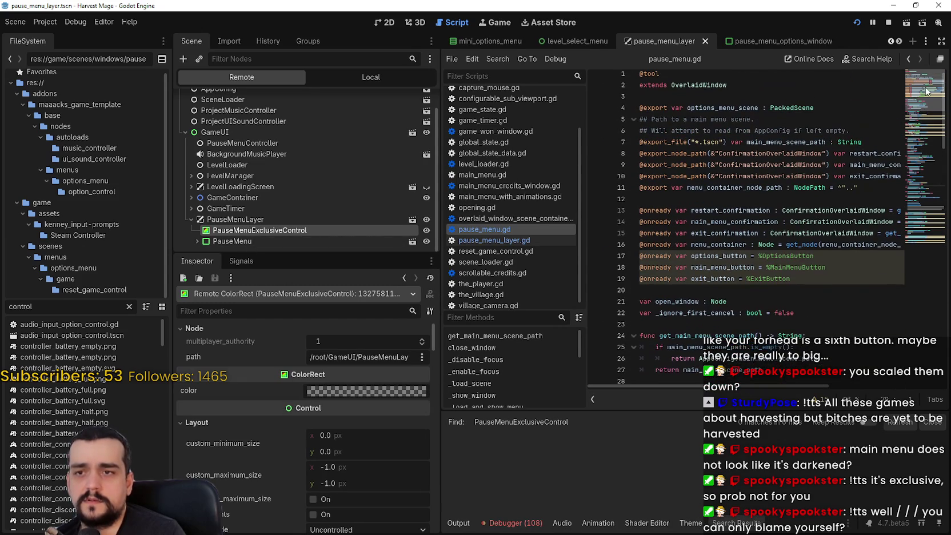
pyautogui.doubleClick(21, 306)
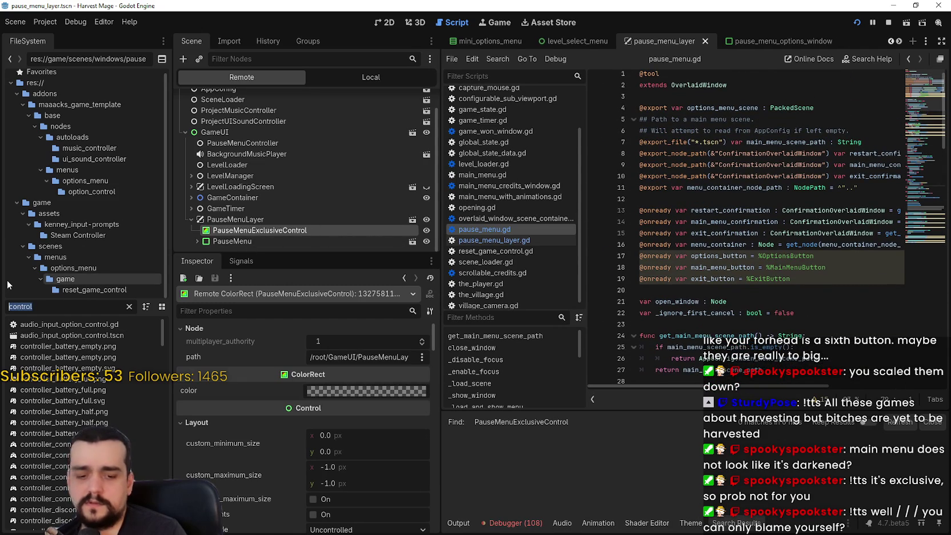
# Filter files by 'Pause' and open pause_menu_options_window.tscn and pause_menu.tscn
pyautogui.write('Pause')
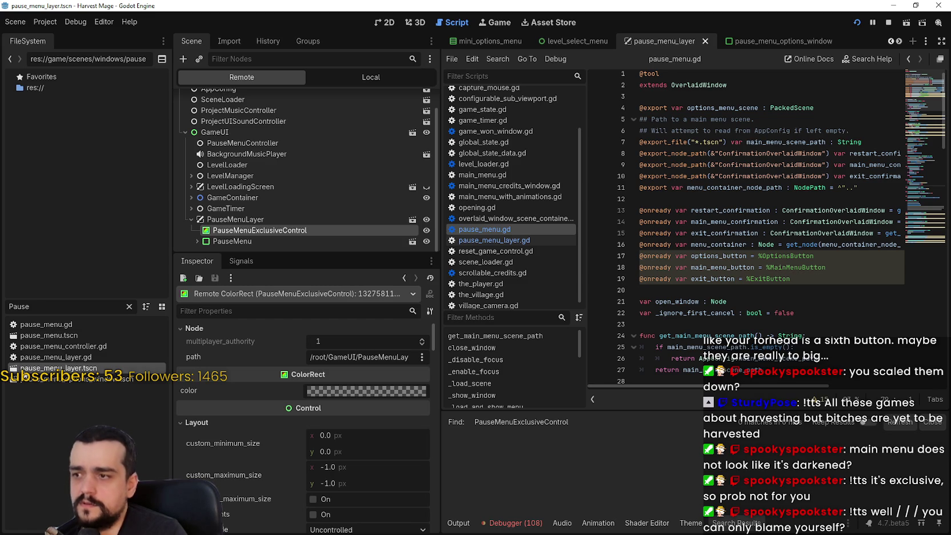
pyautogui.click(49, 335)
pyautogui.click(354, 76)
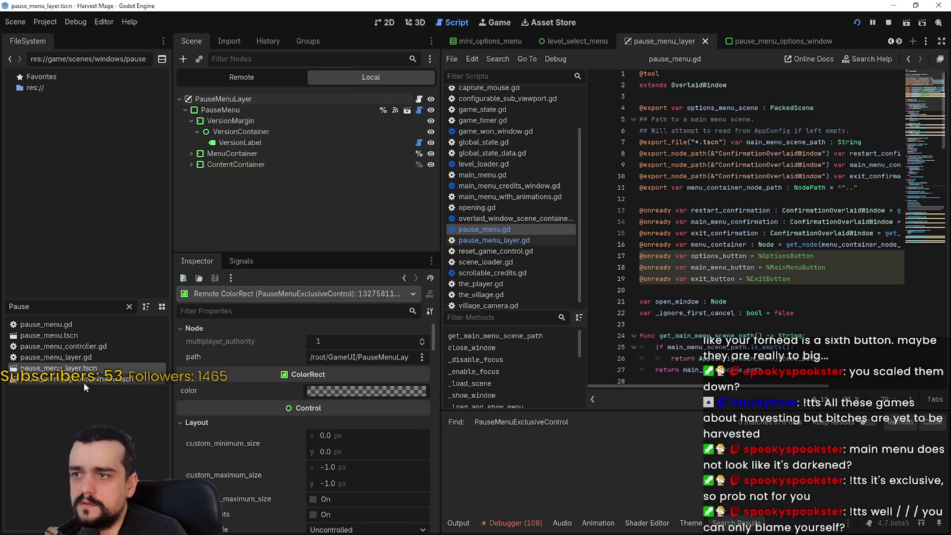
pyautogui.doubleClick(76, 379)
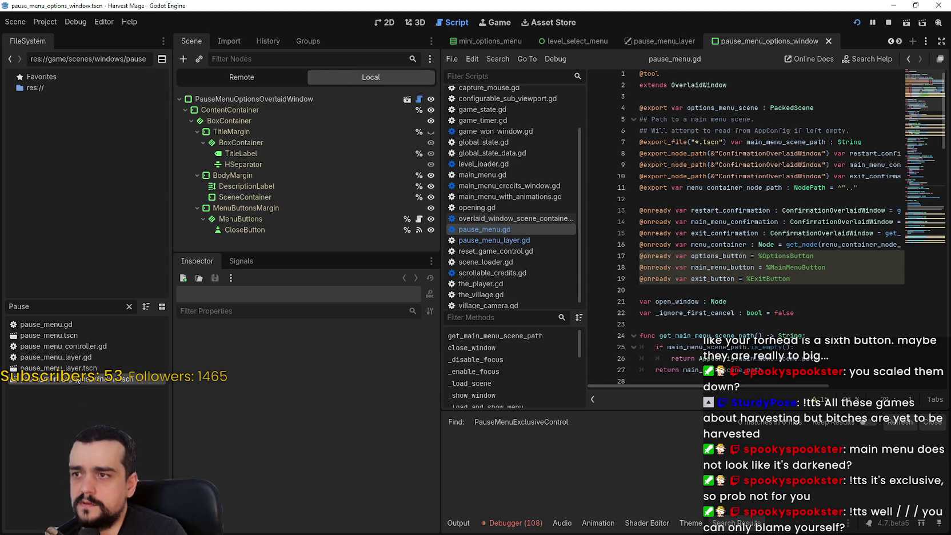
pyautogui.click(63, 345)
pyautogui.click(62, 338)
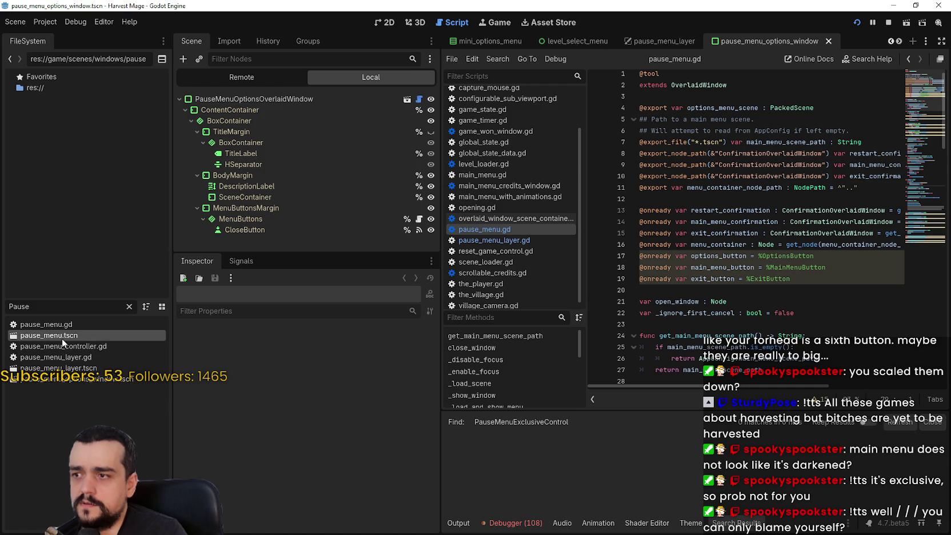
pyautogui.doubleClick(62, 339)
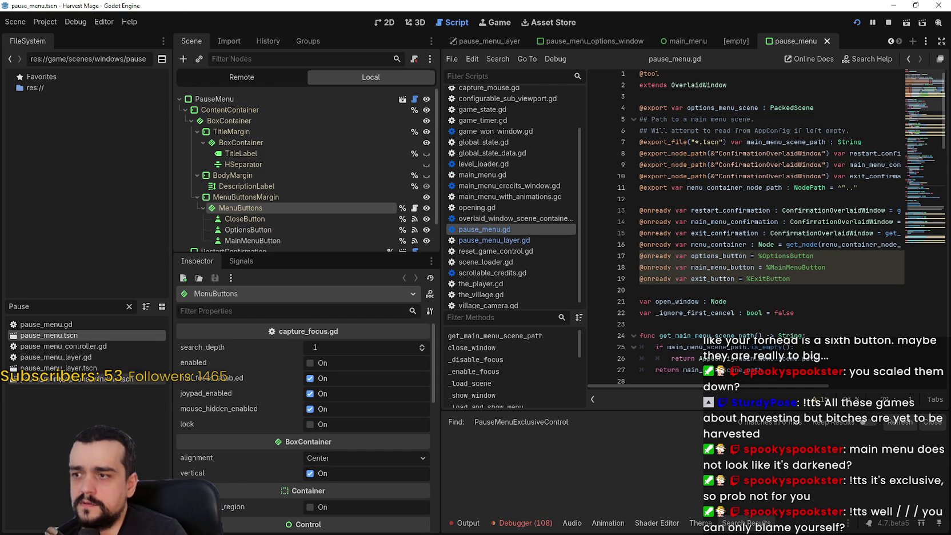
# Open pause_menu_controller.gd and highlight pause_menu_packed in its _ready function
pyautogui.click(106, 343)
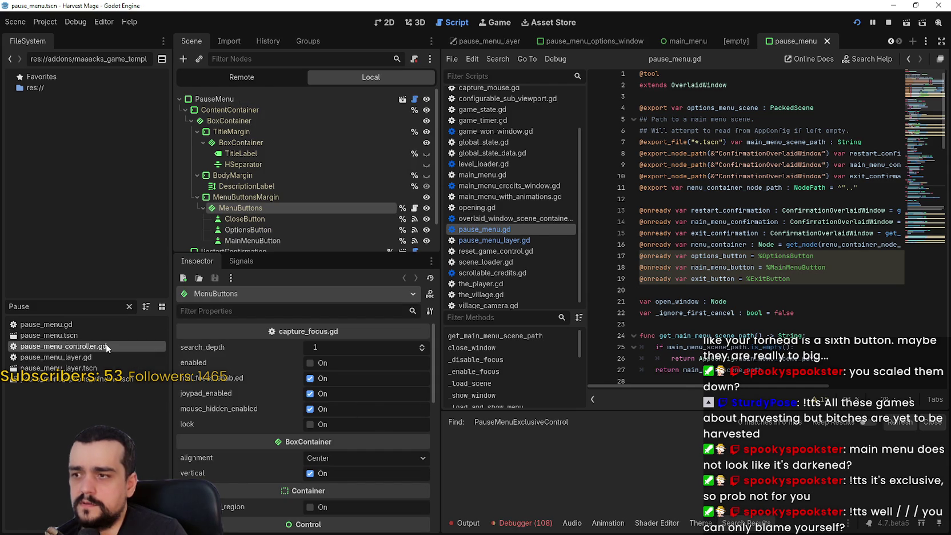
pyautogui.doubleClick(105, 346)
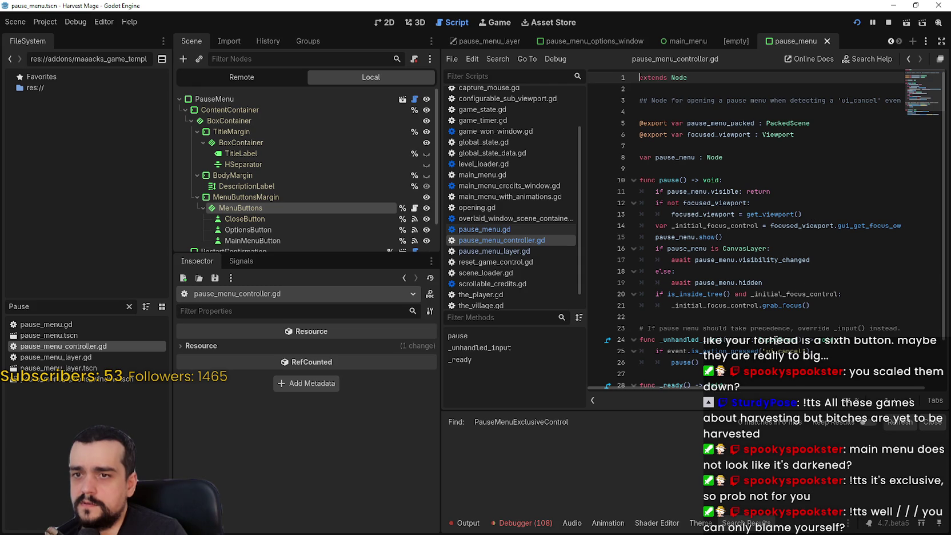
pyautogui.scroll(-2, 751, 322)
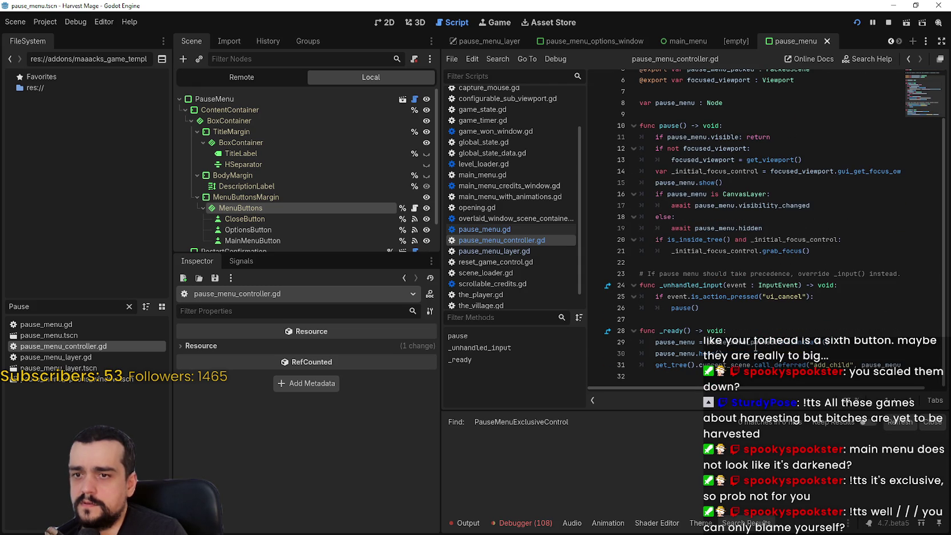
pyautogui.doubleClick(756, 343)
pyautogui.moveTo(782, 388)
pyautogui.mouseDown()
pyautogui.moveTo(848, 388)
pyautogui.moveTo(789, 388)
pyautogui.mouseUp()
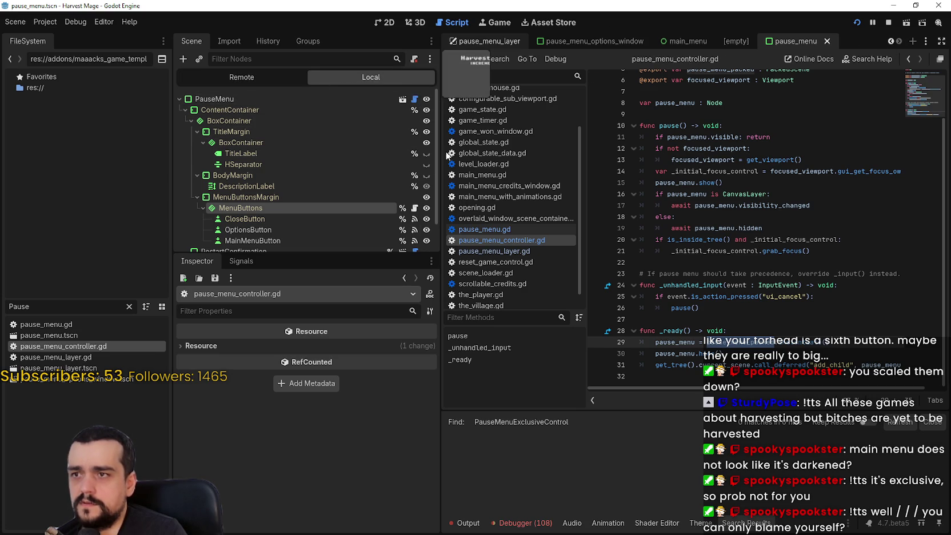
# Return to pause_menu_layer, open its script, highlight pause_menu on line 10, and show the Remote tree
pyautogui.hotkey('ctrl', 'Tab')
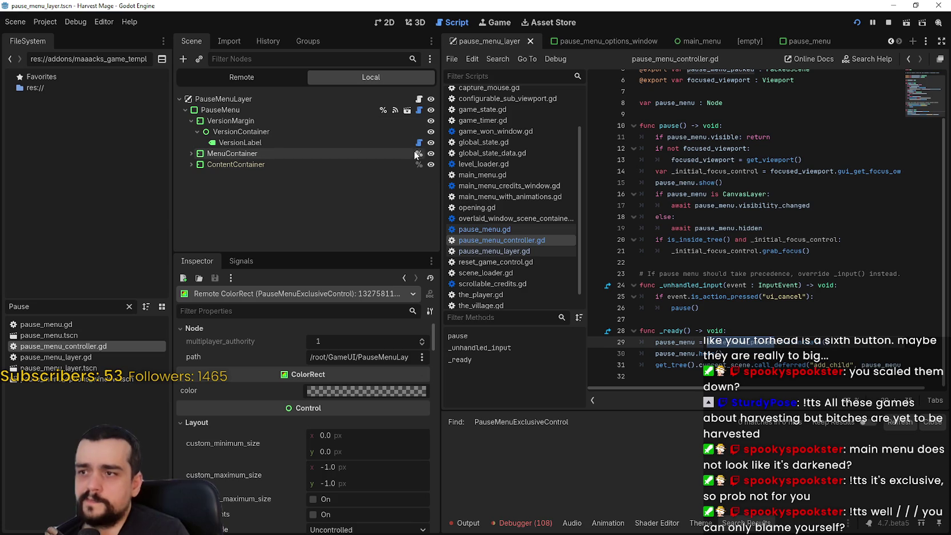
pyautogui.click(420, 100)
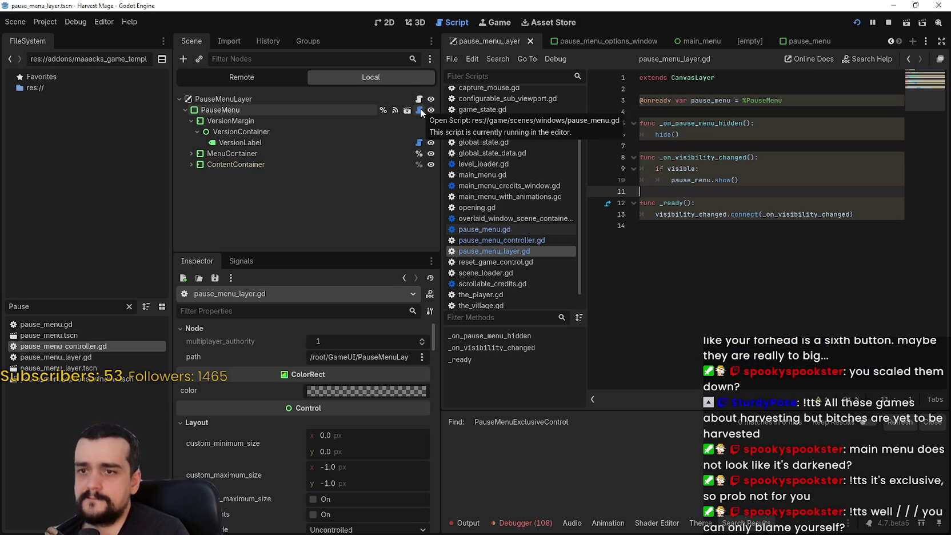
pyautogui.doubleClick(692, 180)
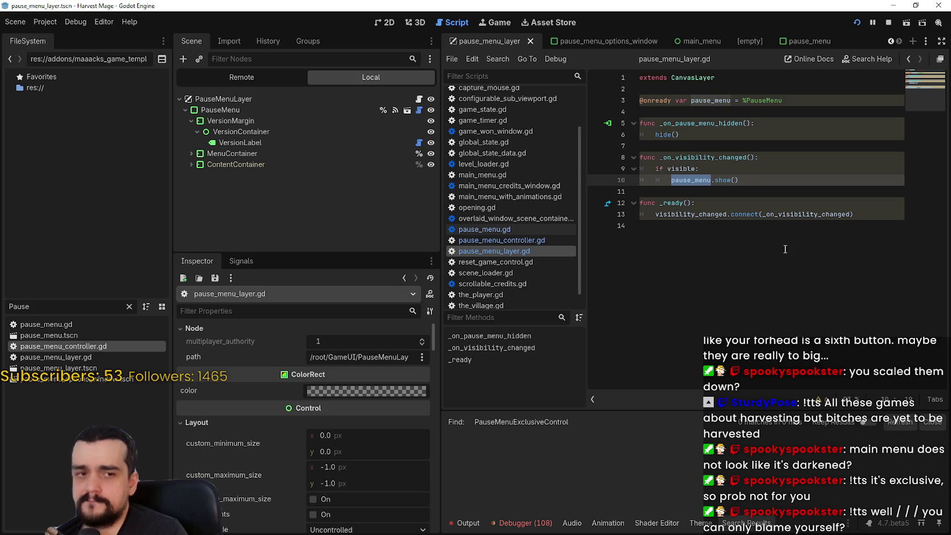
pyautogui.click(271, 76)
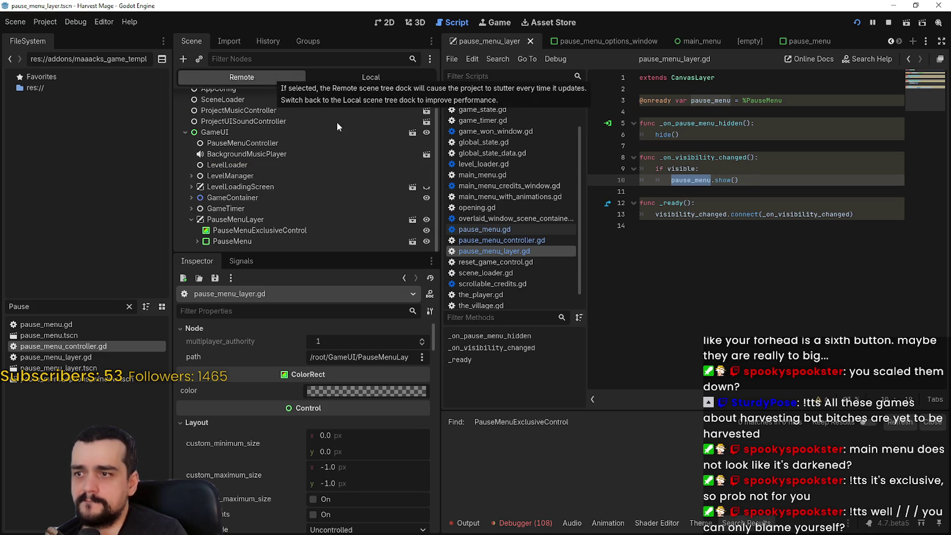
# Inspect the live PauseMenuLayer and PauseMenu in widened docks, then stop the game
pyautogui.click(272, 208)
pyautogui.click(275, 220)
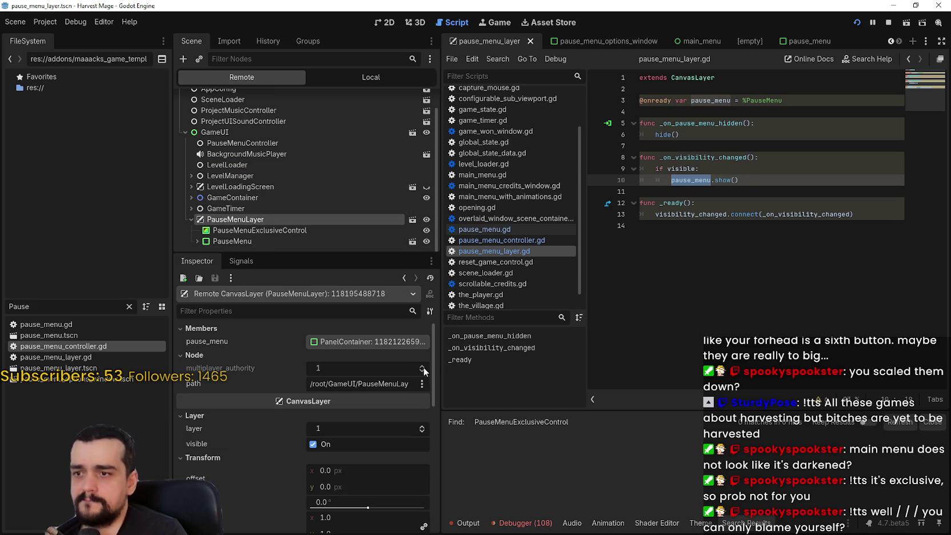
pyautogui.moveTo(438, 366); pyautogui.dragTo(591, 360)
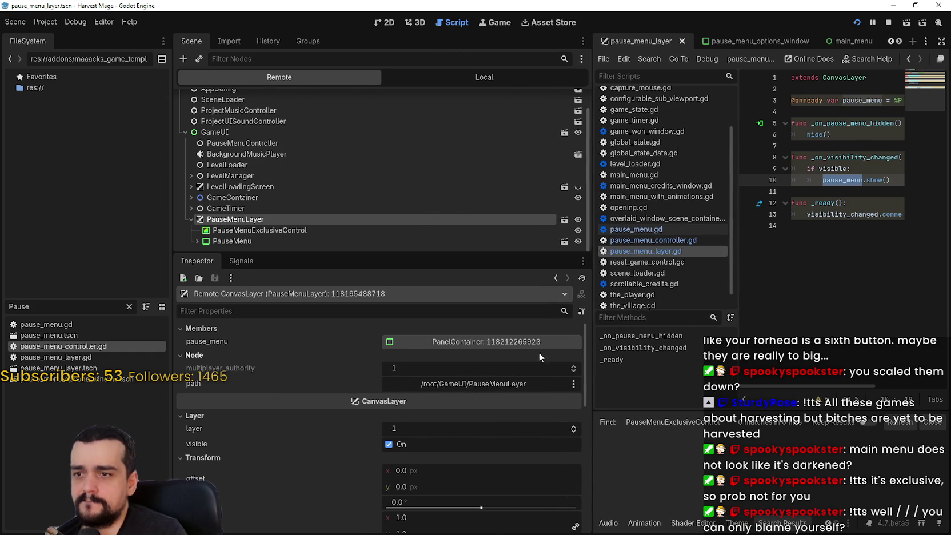
pyautogui.click(507, 345)
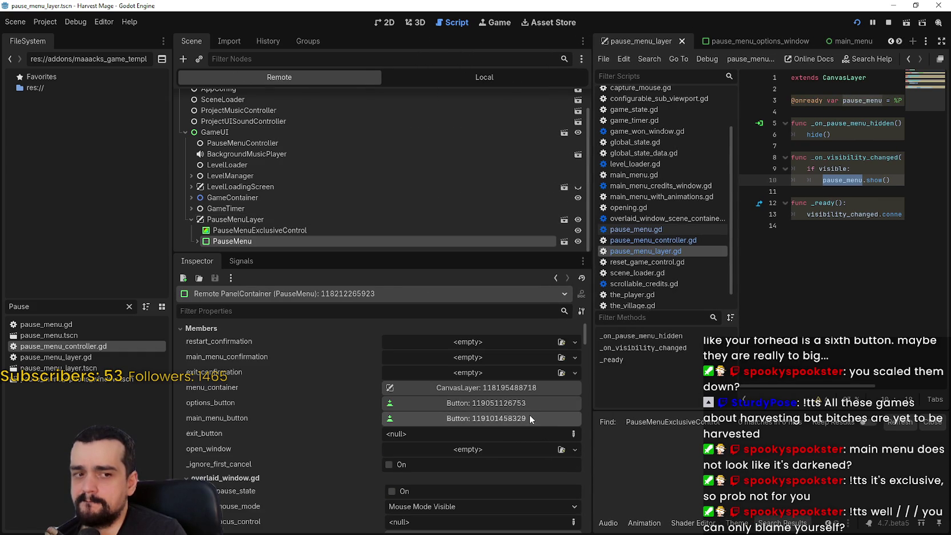
pyautogui.scroll(-3, 529, 414)
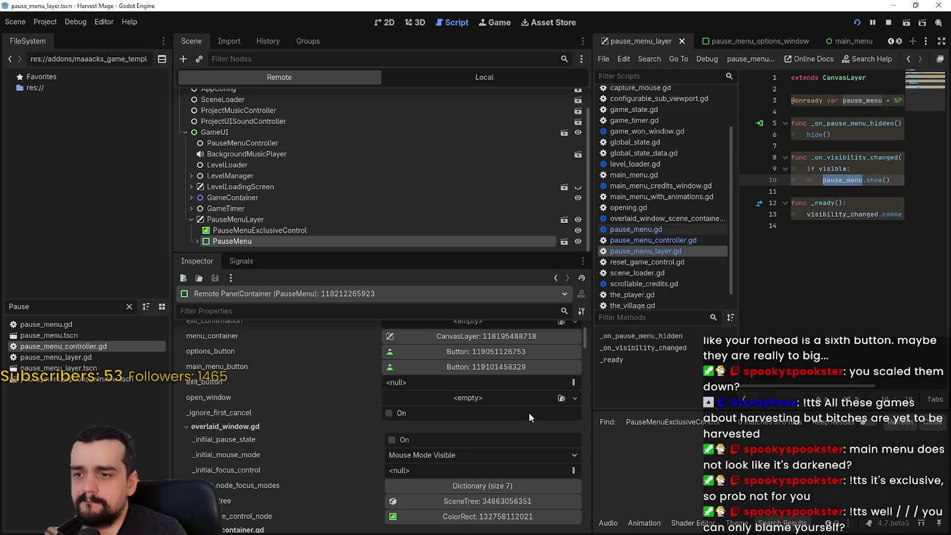
pyautogui.scroll(-1, 527, 412)
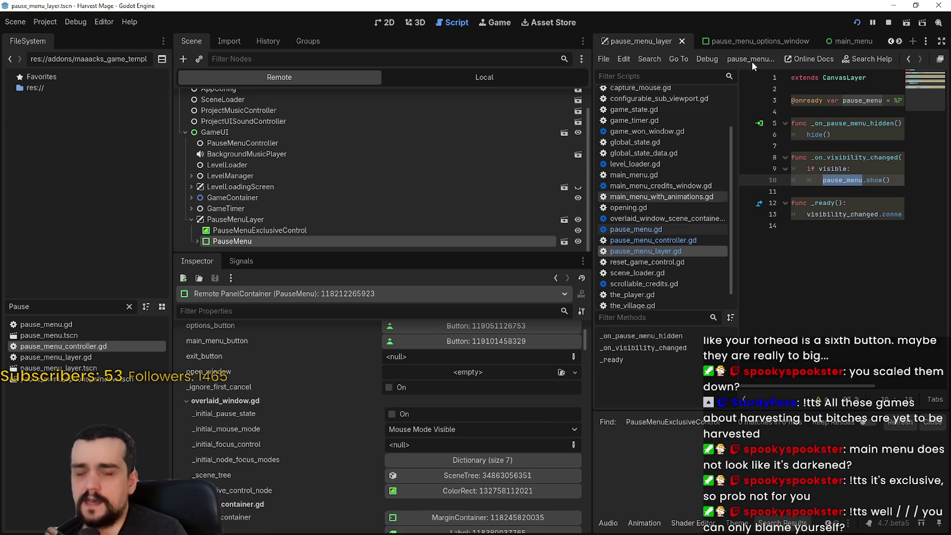
pyautogui.click(890, 23)
# Stop the running game and select the PauseMenu node in the pause_menu_layer scene
pyautogui.click(899, 42)
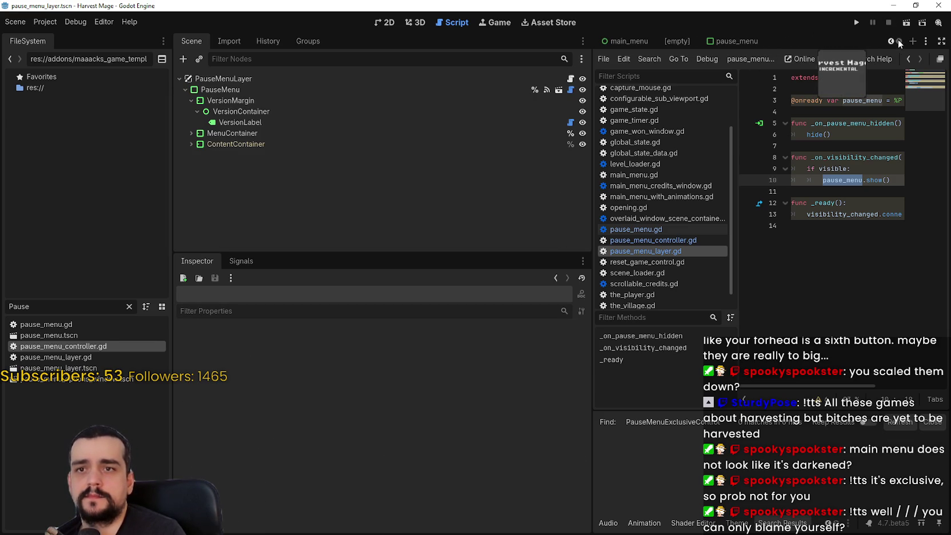
pyautogui.click(886, 40)
pyautogui.click(890, 41)
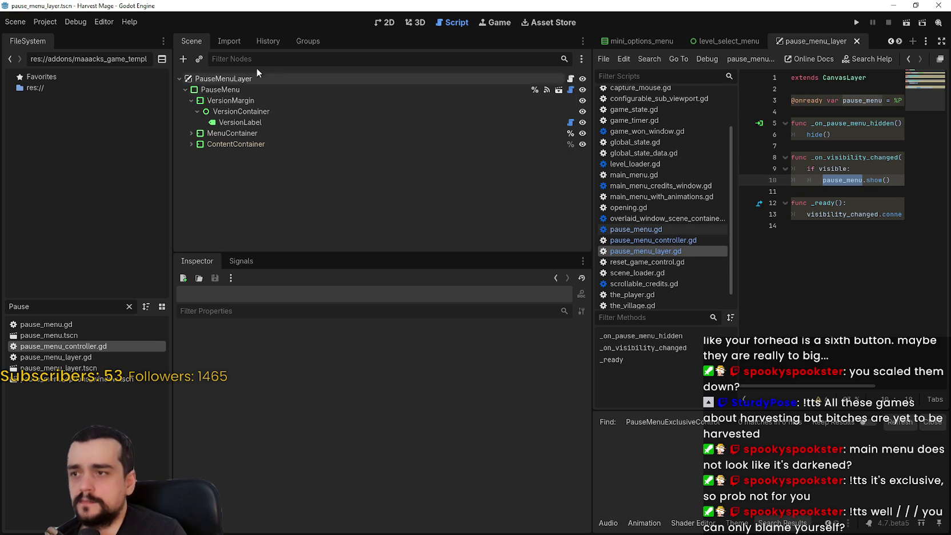
pyautogui.click(234, 89)
pyautogui.scroll(2, 337, 426)
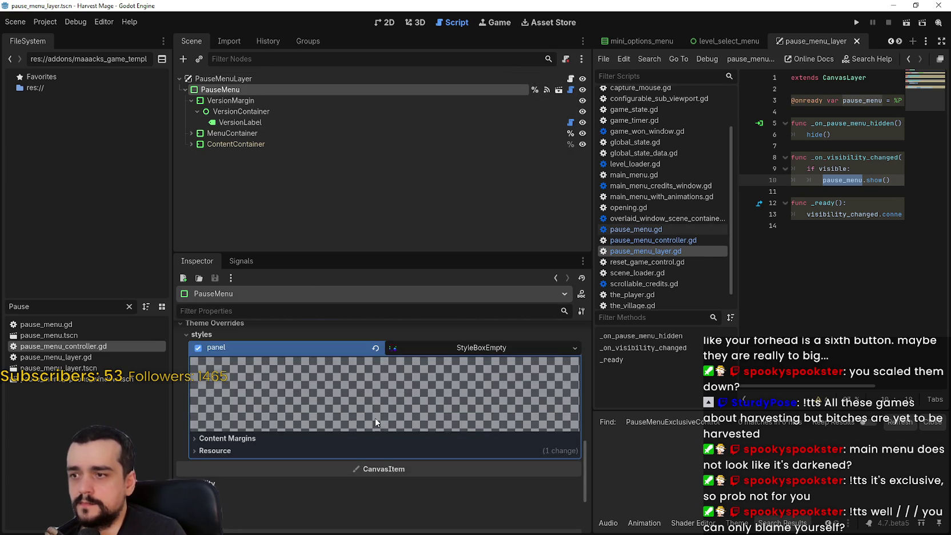
pyautogui.click(498, 350)
pyautogui.scroll(5, 570, 346)
pyautogui.scroll(3, 569, 345)
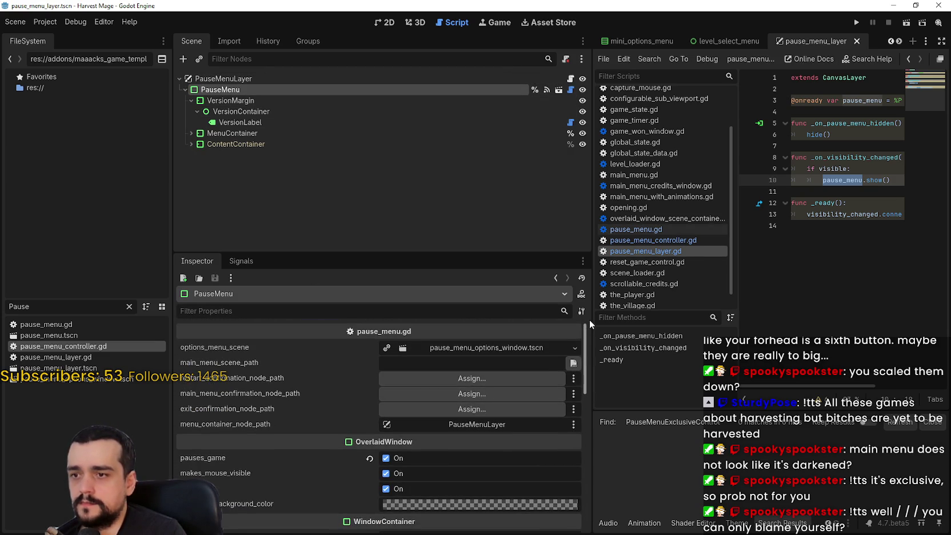
pyautogui.scroll(-2, 439, 458)
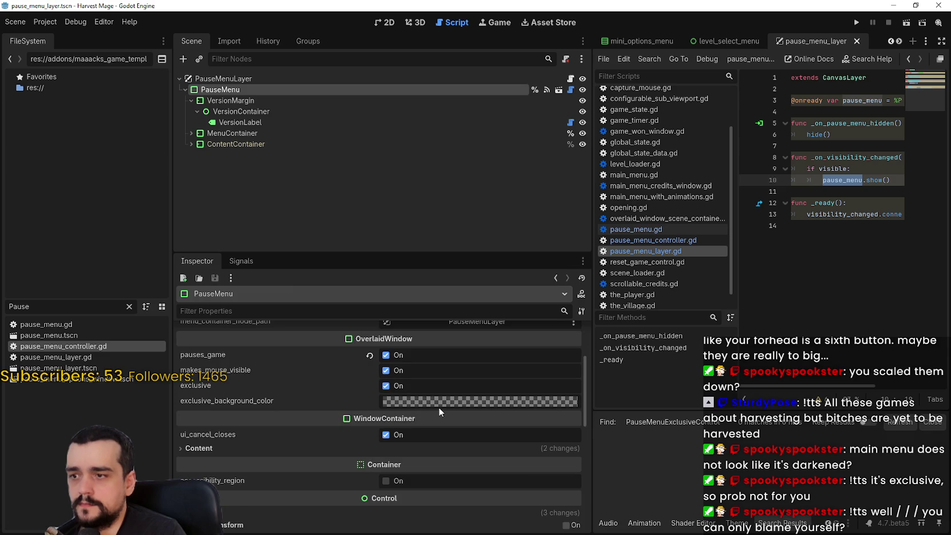
# Change the exclusive background colour's alpha, save the scene and run the project
pyautogui.click(439, 402)
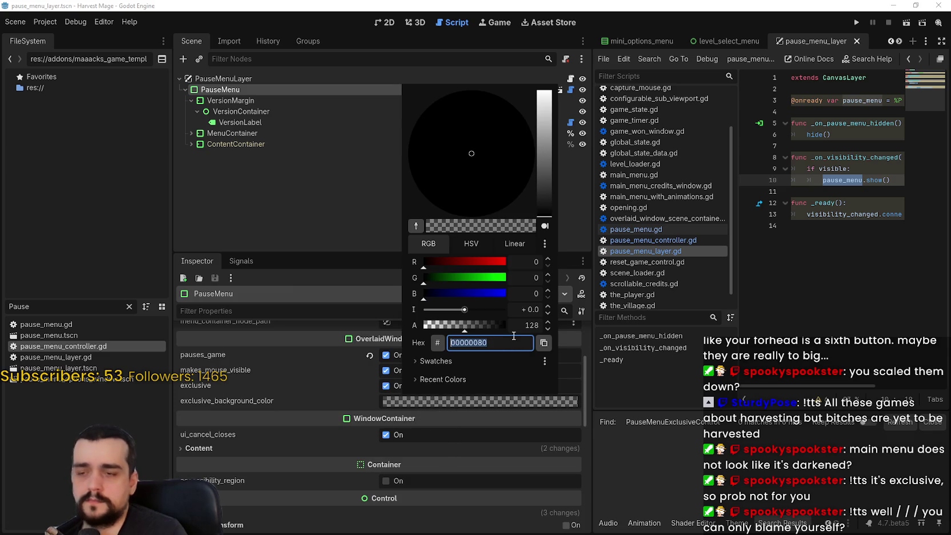
pyautogui.click(530, 327)
pyautogui.press('Return')
pyautogui.hotkey('ctrl', 's')
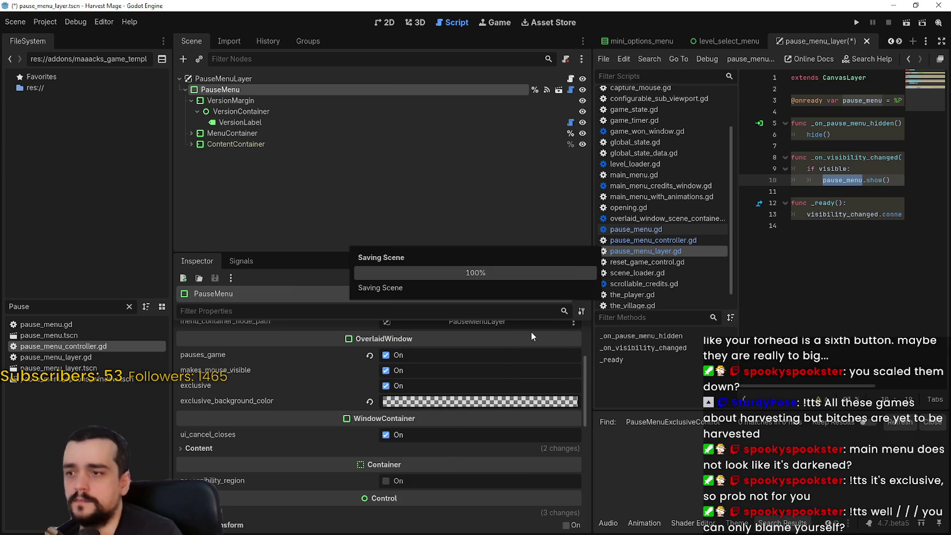
pyautogui.click(857, 23)
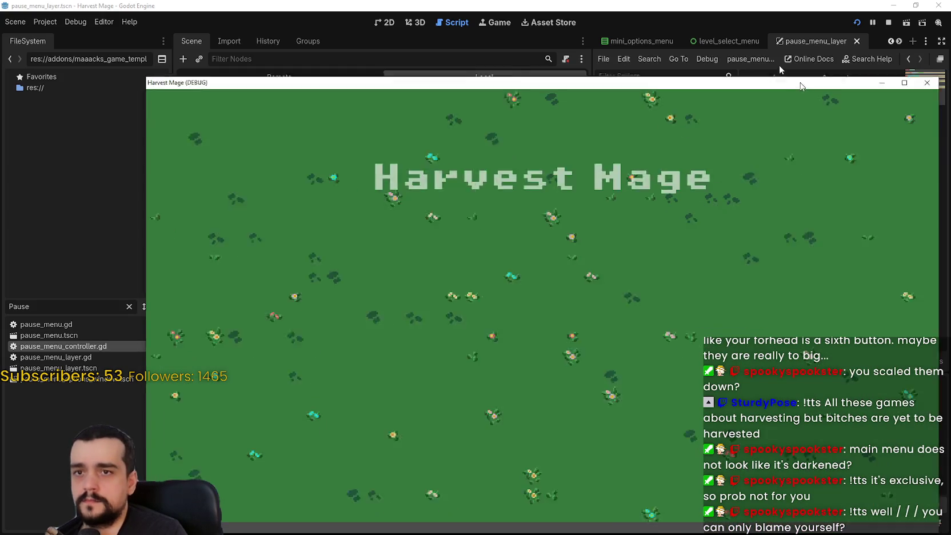
# Start a new game and repeatedly pause and resume while walking the character around
pyautogui.click(234, 222)
pyautogui.click(234, 223)
pyautogui.press('Escape')
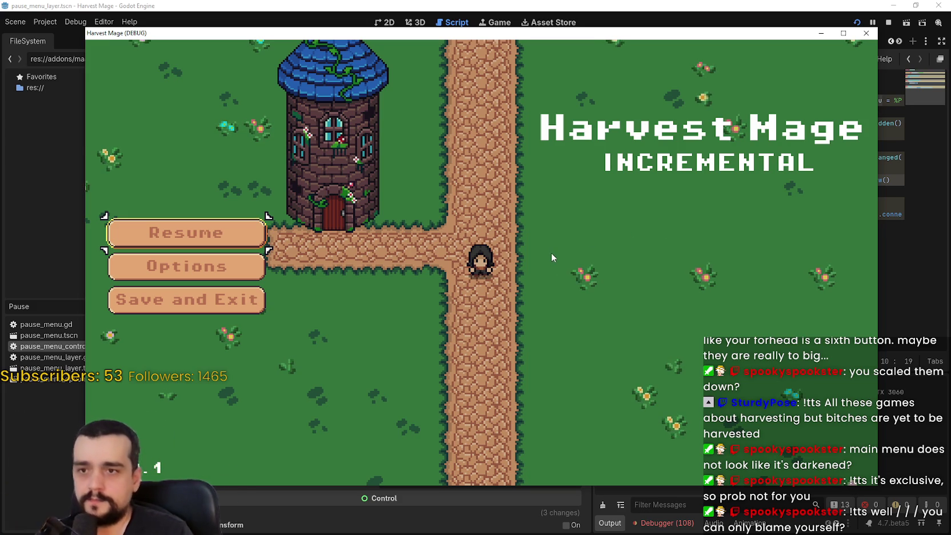
pyautogui.press('Escape')
pyautogui.press('Escape')
pyautogui.press('Escape')
pyautogui.press('d')
pyautogui.press('w')
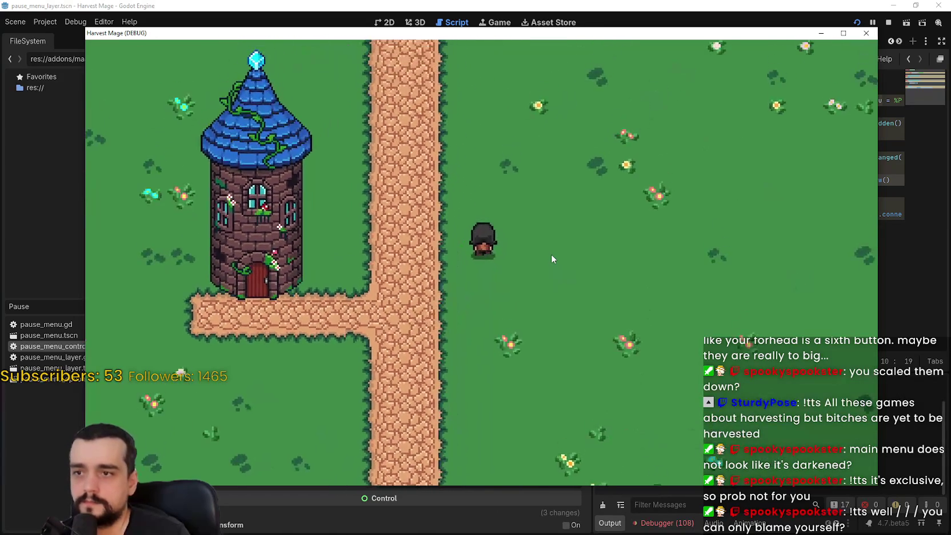
pyautogui.press('Escape')
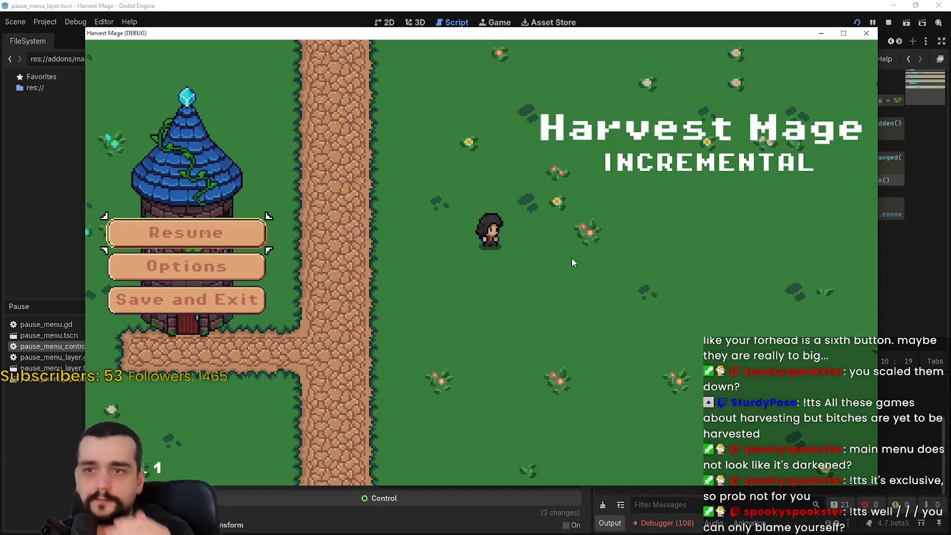
pyautogui.click(256, 234)
pyautogui.press('Escape')
pyautogui.click(249, 243)
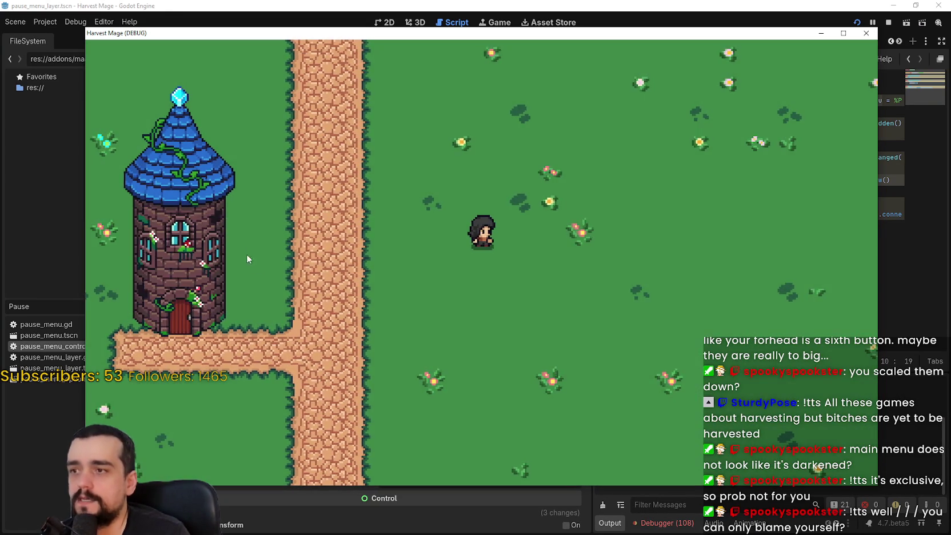
pyautogui.press('Escape')
pyautogui.click(263, 237)
pyautogui.press('a')
# Open the options screen and browse the Controls, Video, Game and Actions & Inputs pages
pyautogui.press('Escape')
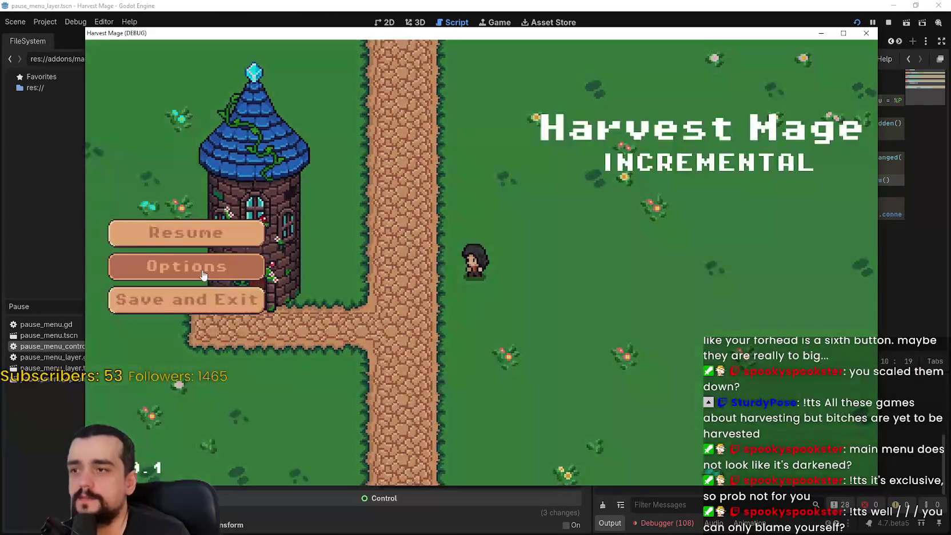
pyautogui.click(240, 267)
pyautogui.press('Escape')
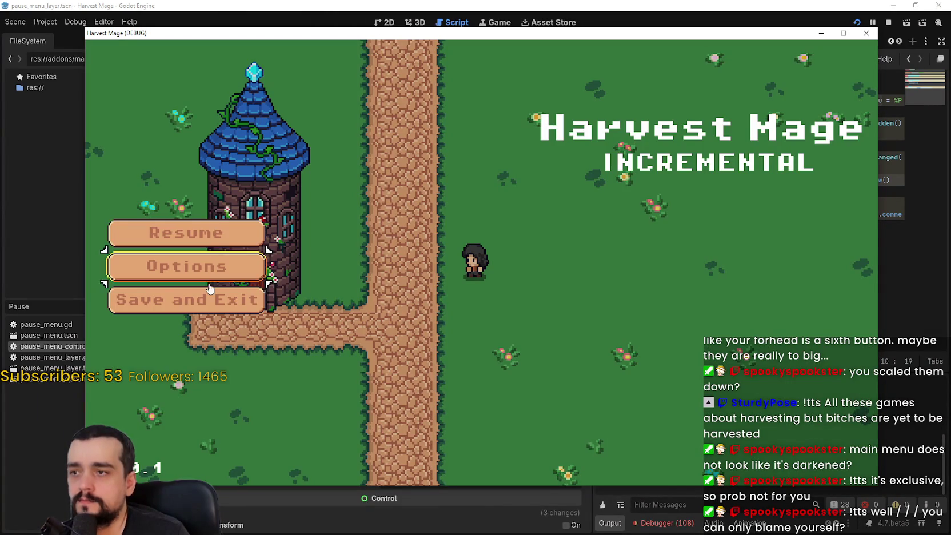
pyautogui.click(190, 229)
pyautogui.press('Escape')
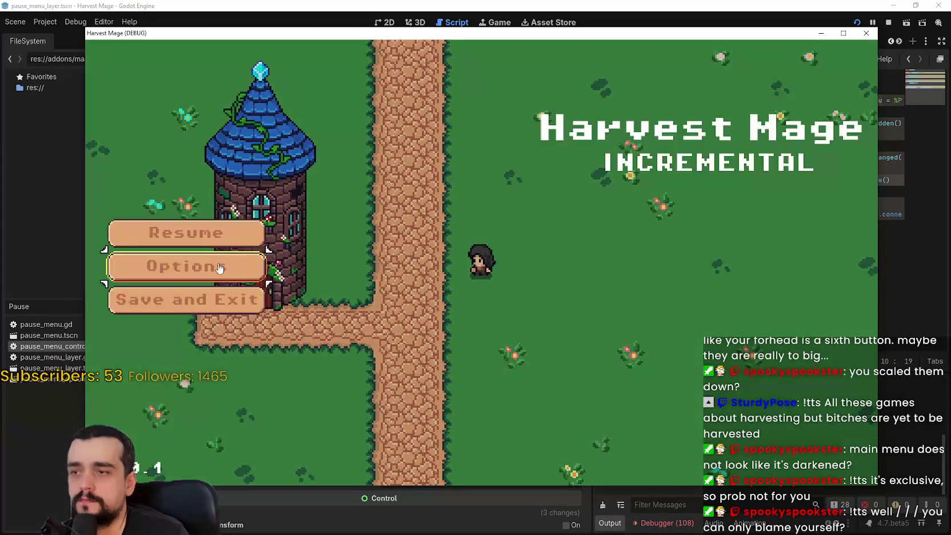
pyautogui.click(189, 266)
pyautogui.scroll(-2, 343, 254)
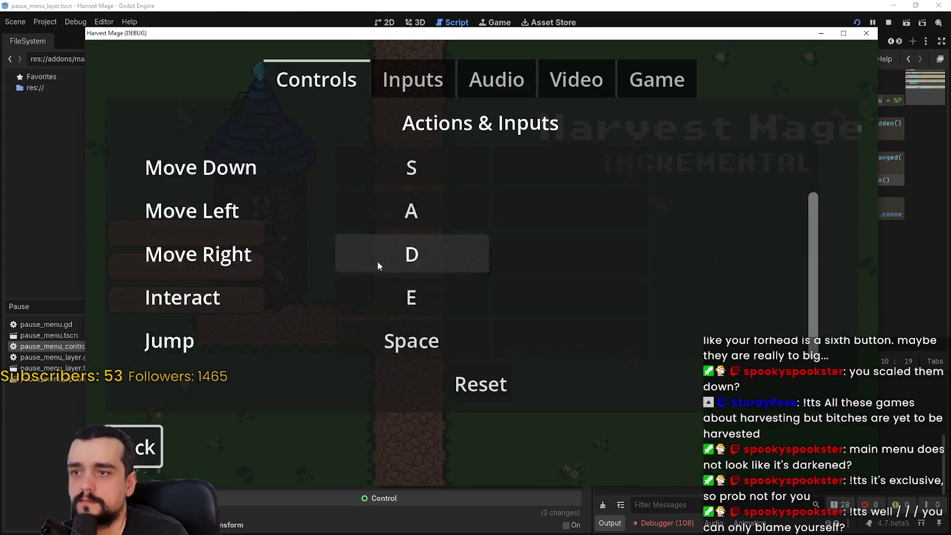
pyautogui.scroll(2, 400, 251)
pyautogui.scroll(-2, 411, 240)
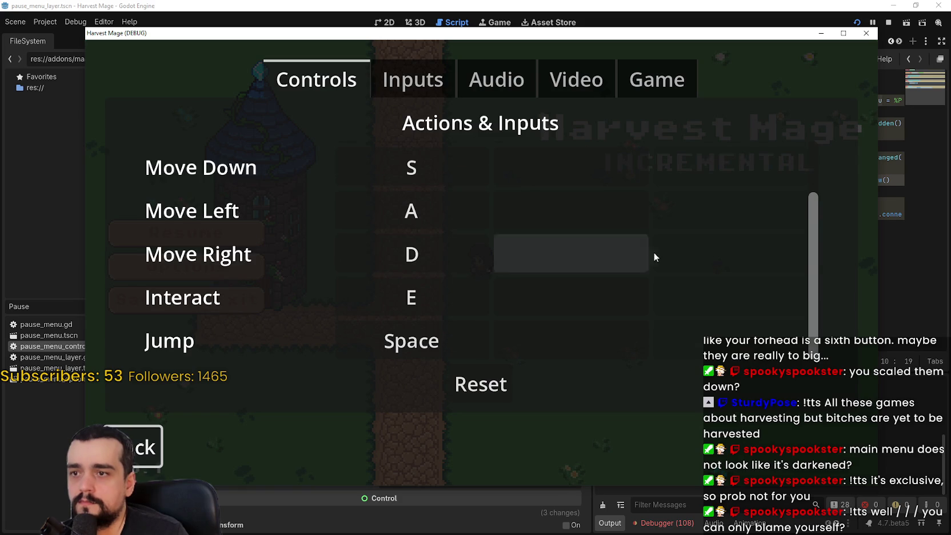
pyautogui.scroll(-1, 816, 255)
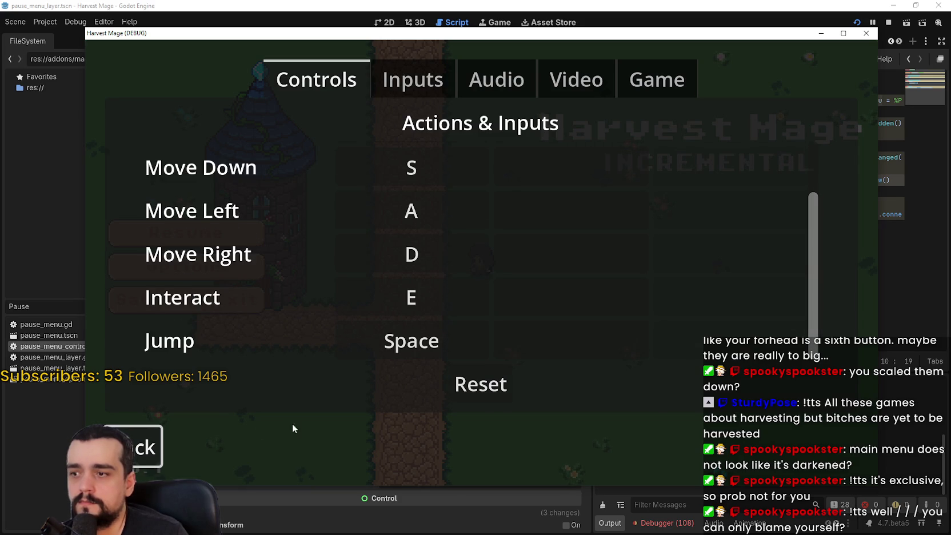
pyautogui.click(428, 85)
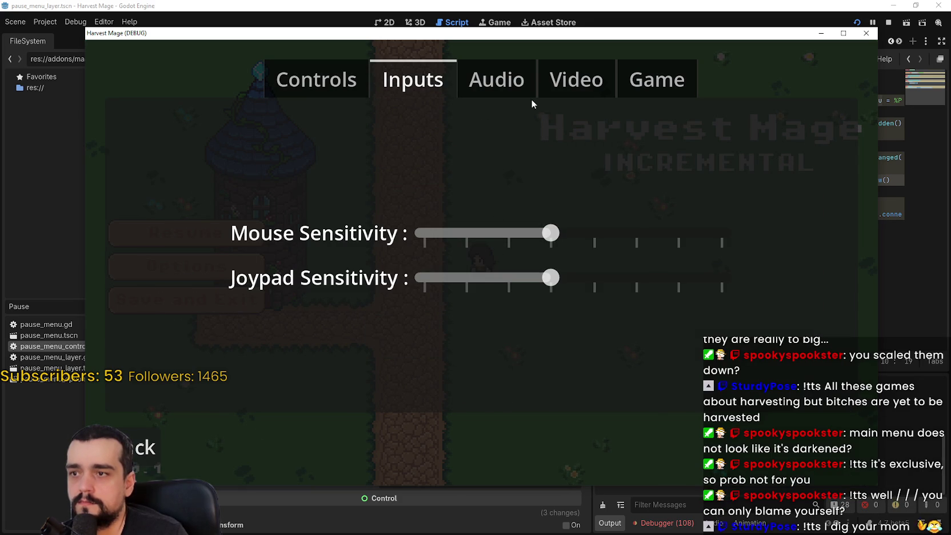
pyautogui.click(549, 80)
pyautogui.click(642, 81)
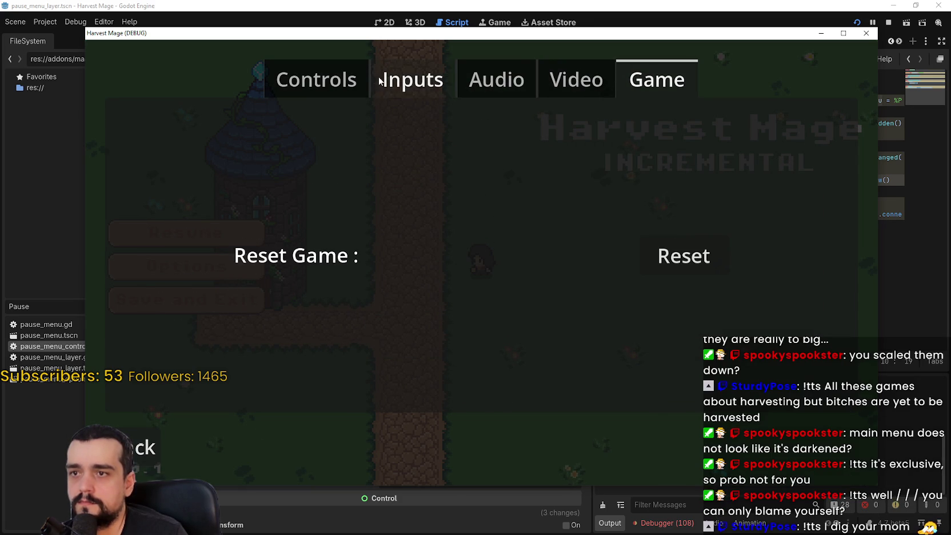
pyautogui.click(357, 80)
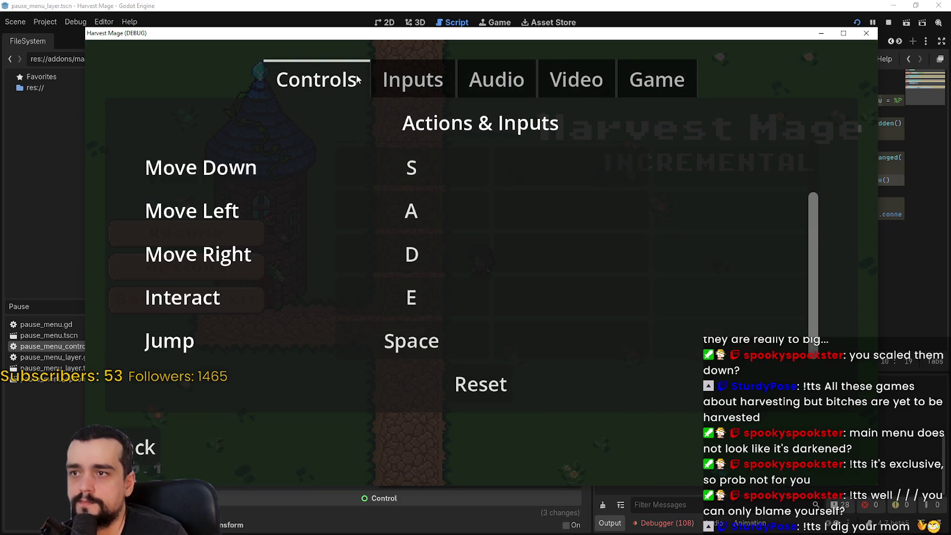
# Try rebinding Move Down to S, dismiss the already-assigned warning, and leave options
pyautogui.click(434, 162)
pyautogui.press('s')
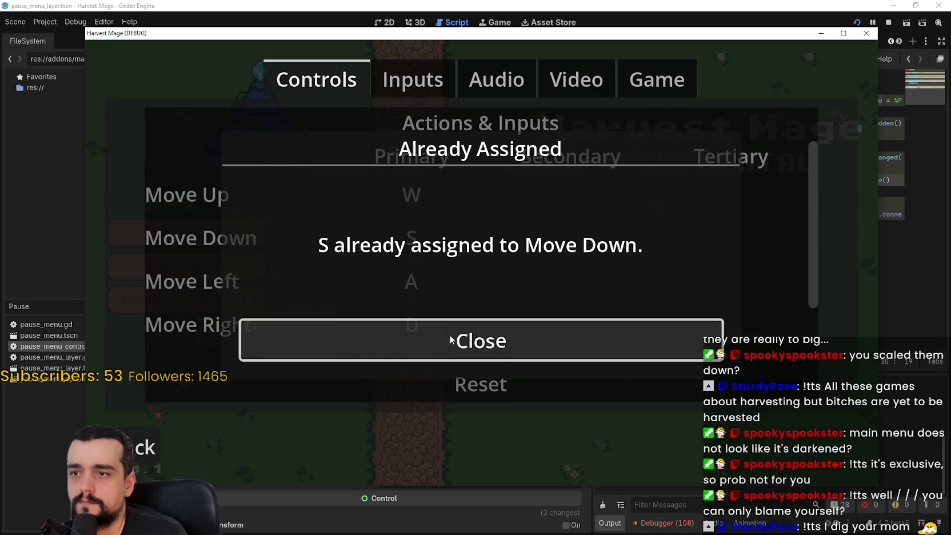
pyautogui.click(449, 337)
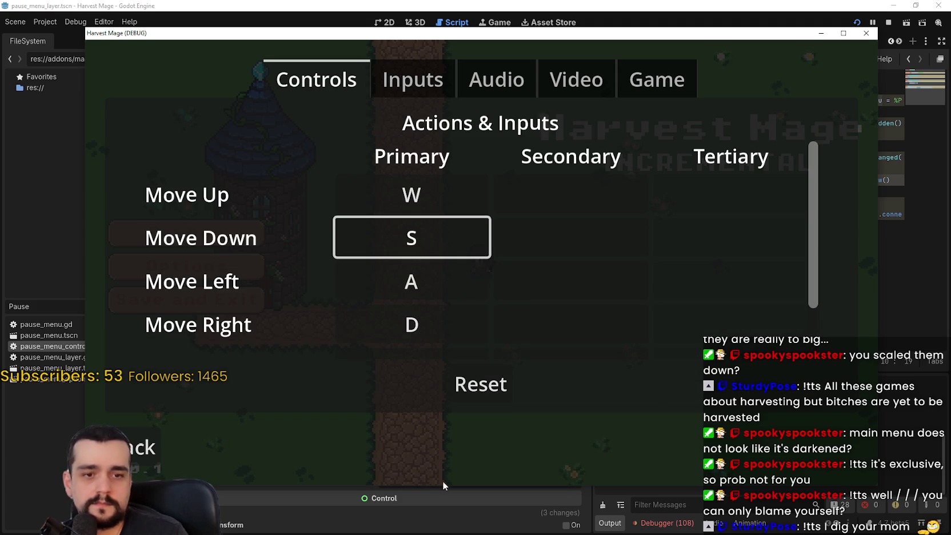
pyautogui.click(166, 455)
# Walk the character around and behind the tower, then switch to the browser
pyautogui.press('Escape')
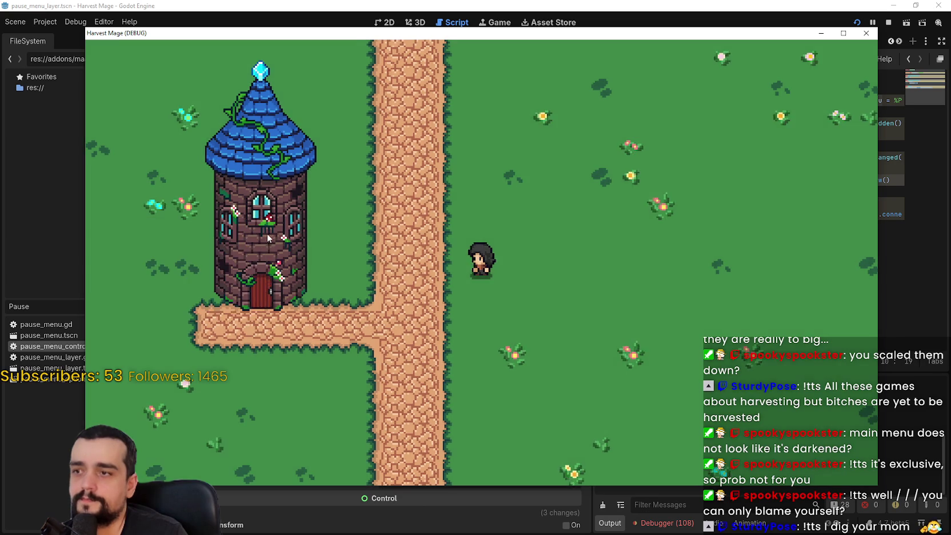
pyautogui.press('Left')
pyautogui.press('Up')
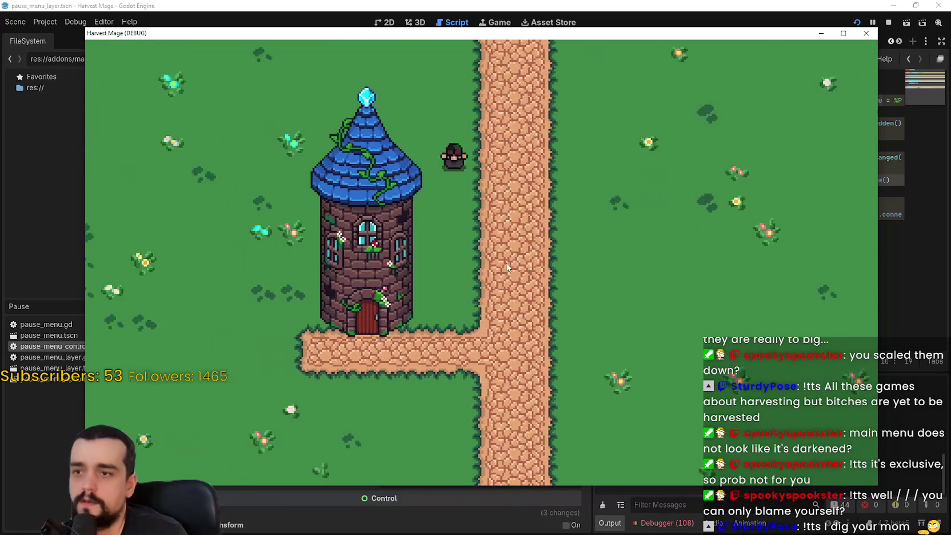
pyautogui.press('Down')
pyautogui.press('Right')
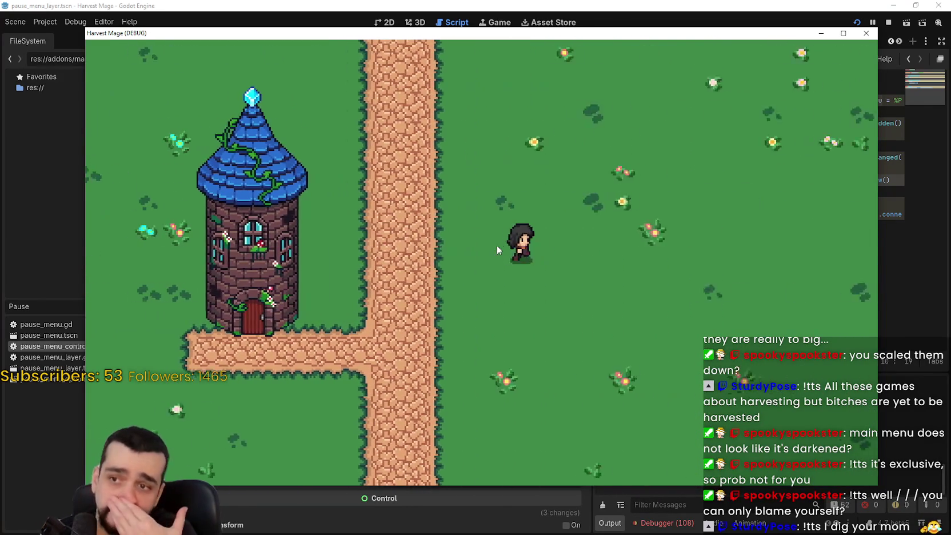
pyautogui.press('Down')
pyautogui.press('Left')
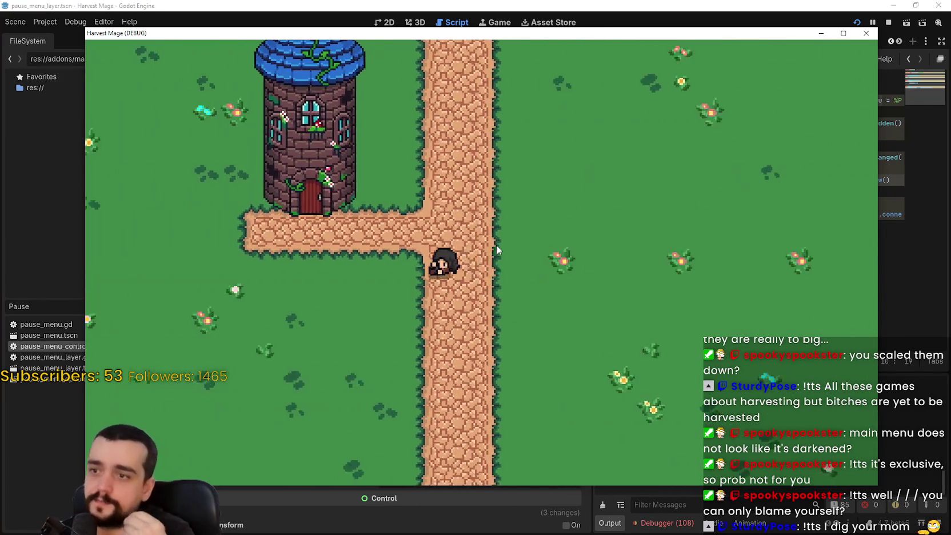
pyautogui.press('Up')
pyautogui.press('Left')
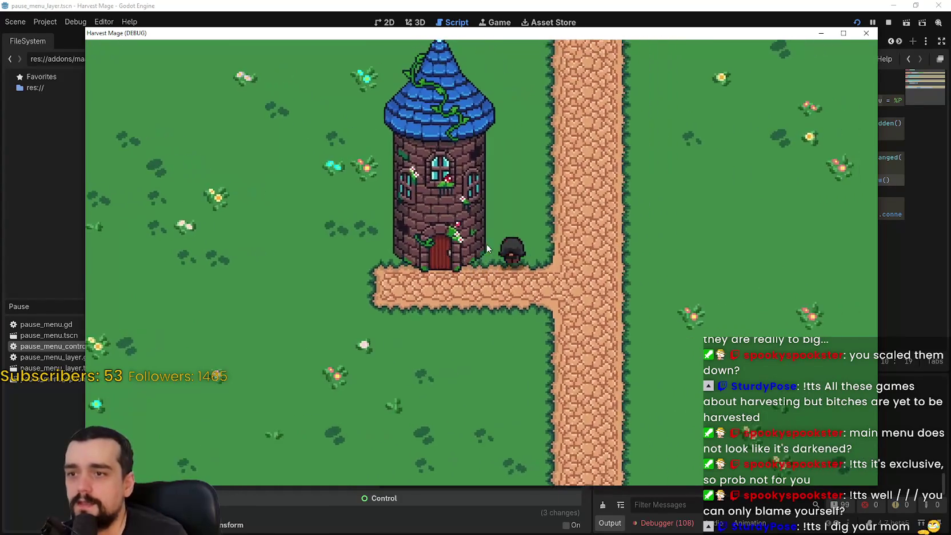
pyautogui.press('Right')
pyautogui.press('Down')
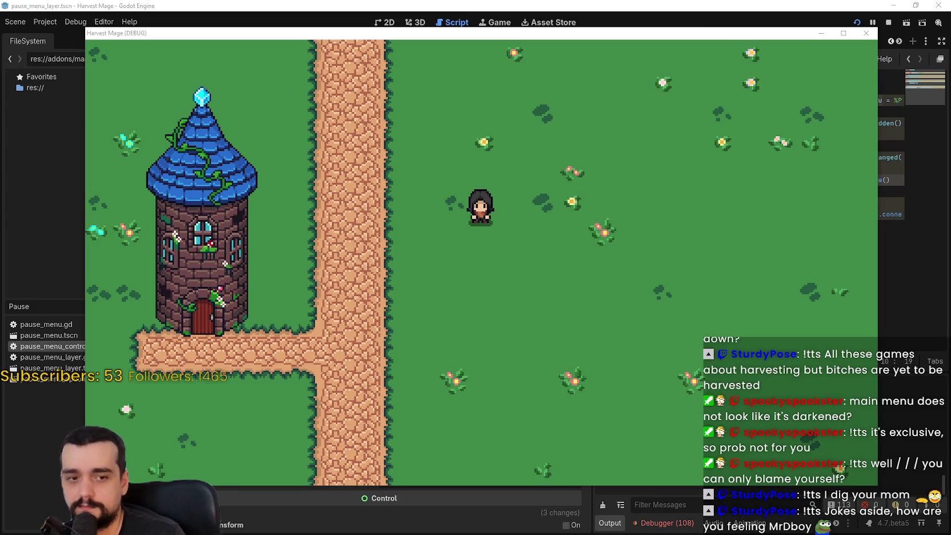
pyautogui.hotkey('alt', 'Tab')
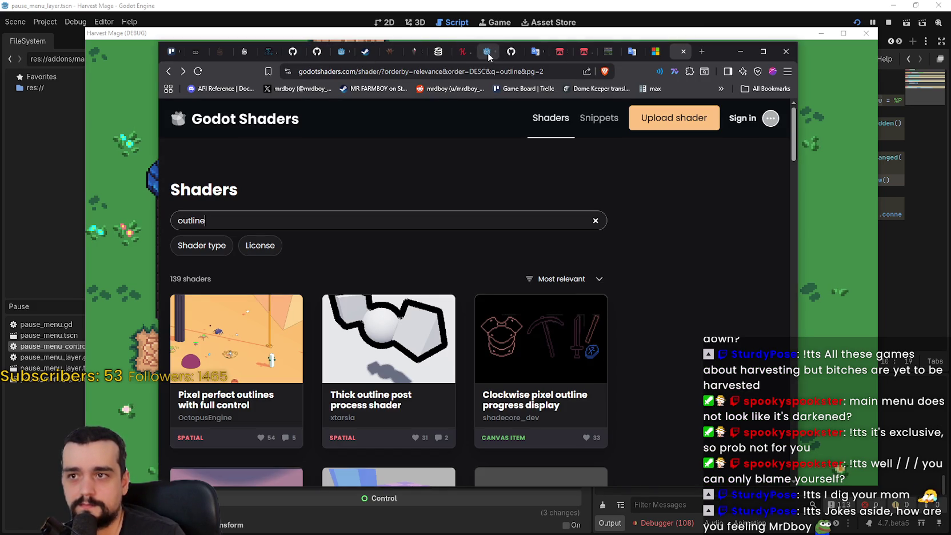
# Reload SteamDB's MR FARMBOY charts and check the latest point on the 48h chart
pyautogui.click(438, 51)
pyautogui.click(775, 313)
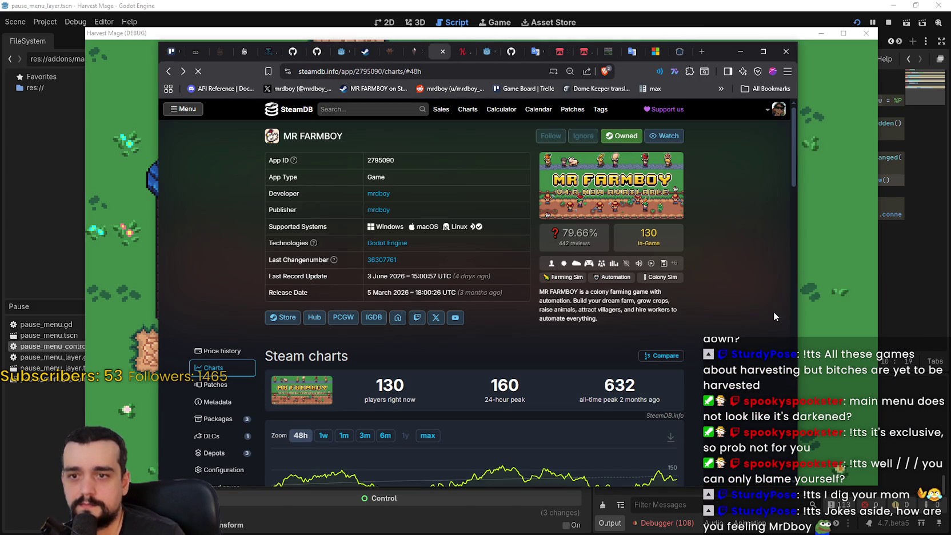
pyautogui.scroll(-1, 765, 290)
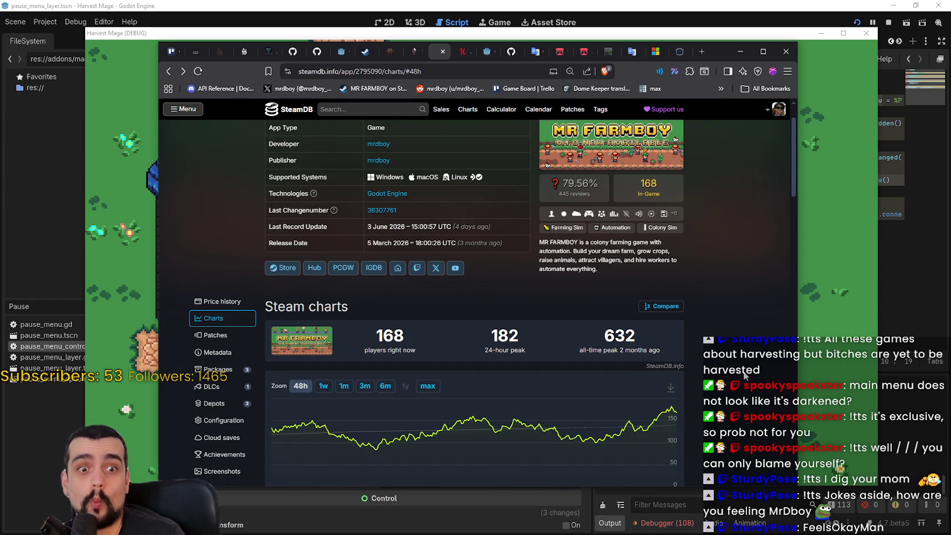
pyautogui.moveTo(673, 413)
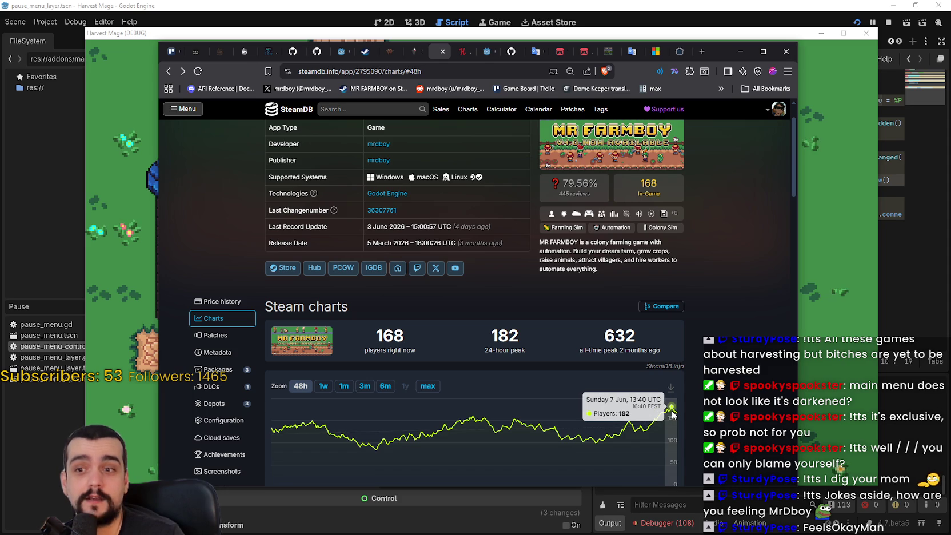
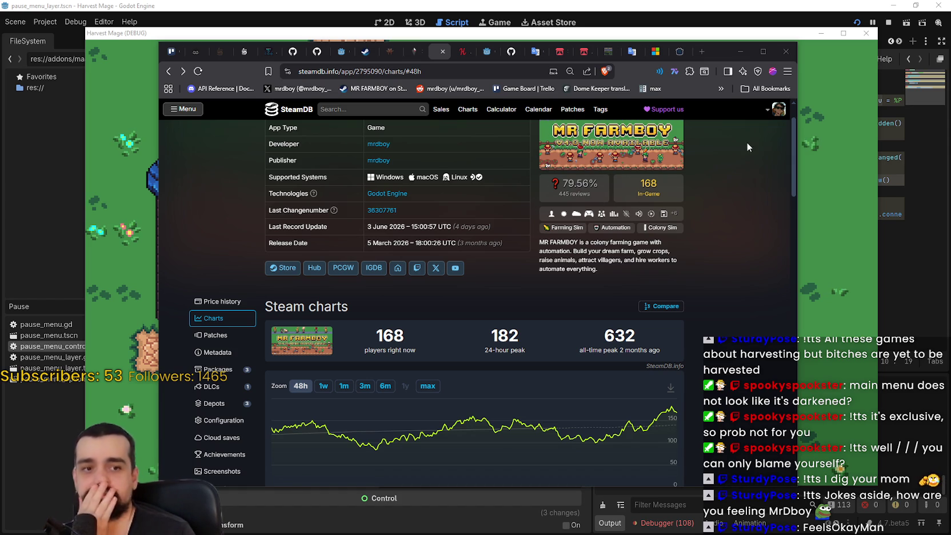
# Walk the Harvest Mage character left, down and right through the village, then close the game
pyautogui.click(741, 51)
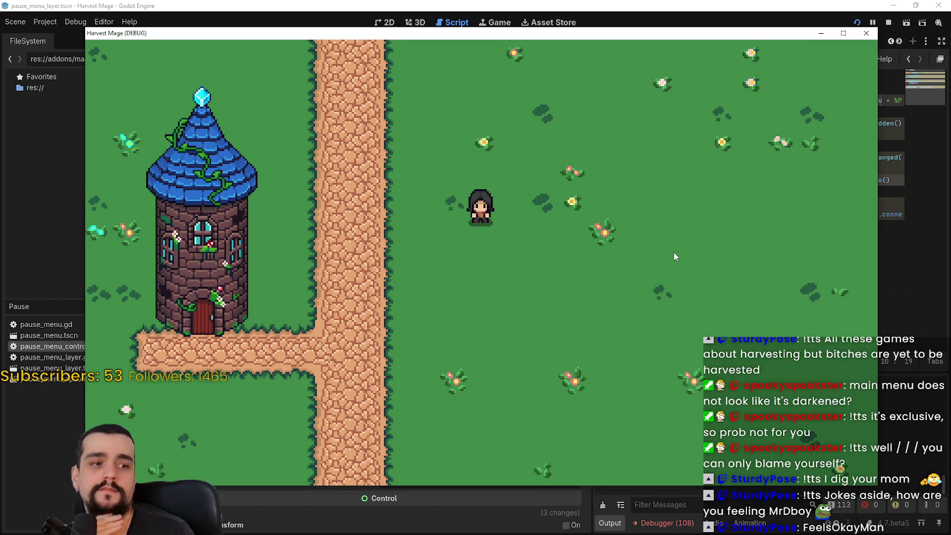
pyautogui.press('Left')
pyautogui.press('Down')
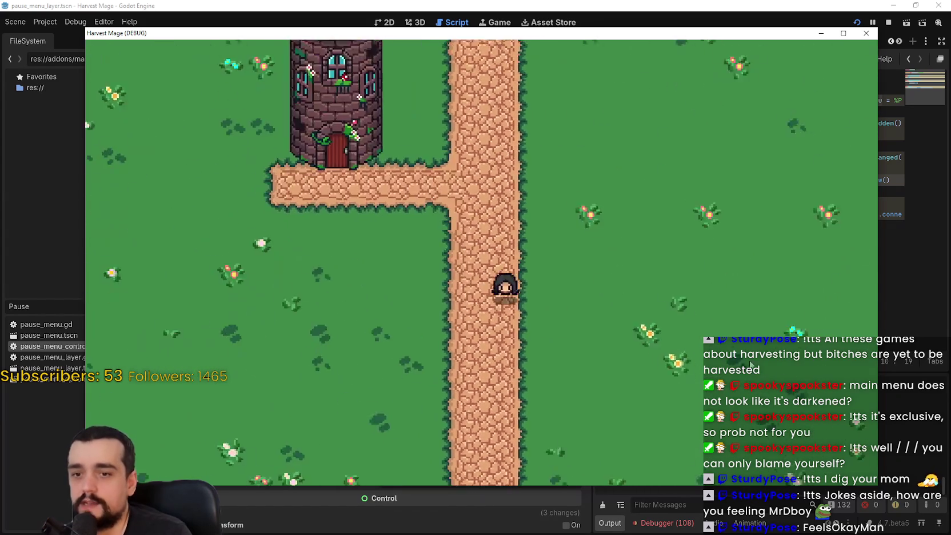
pyautogui.press('Right')
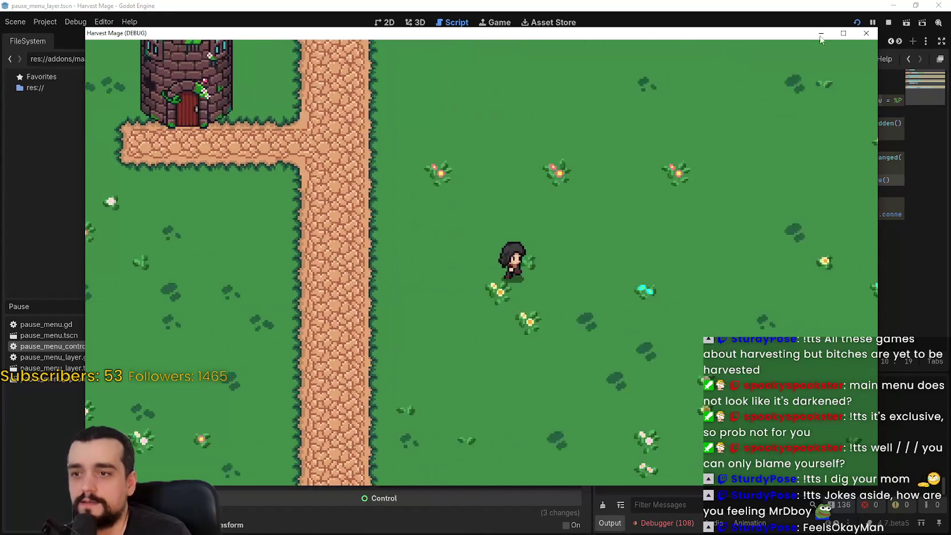
pyautogui.click(865, 34)
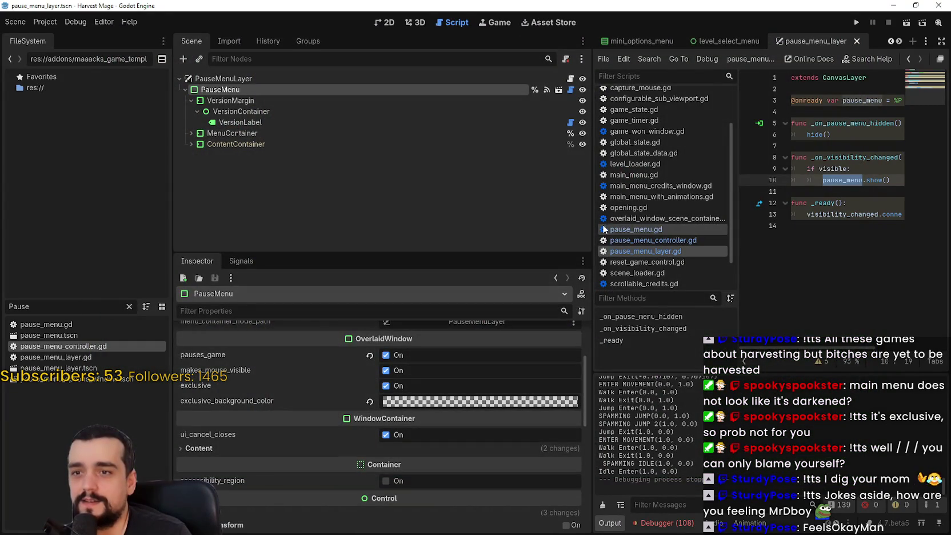
# Widen the pause_menu_layer script editor and save the current scene
pyautogui.moveTo(592, 227); pyautogui.dragTo(329, 227)
pyautogui.click(657, 191)
pyautogui.hotkey('ctrl', 's')
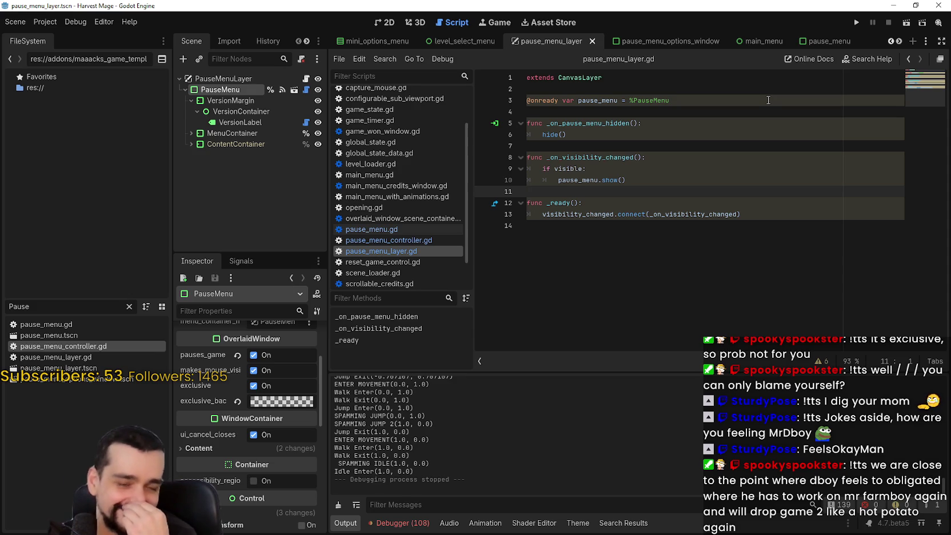
# Move the caret through lines 1, 2 and 11 of the script and reveal more open script tabs
pyautogui.click(631, 207)
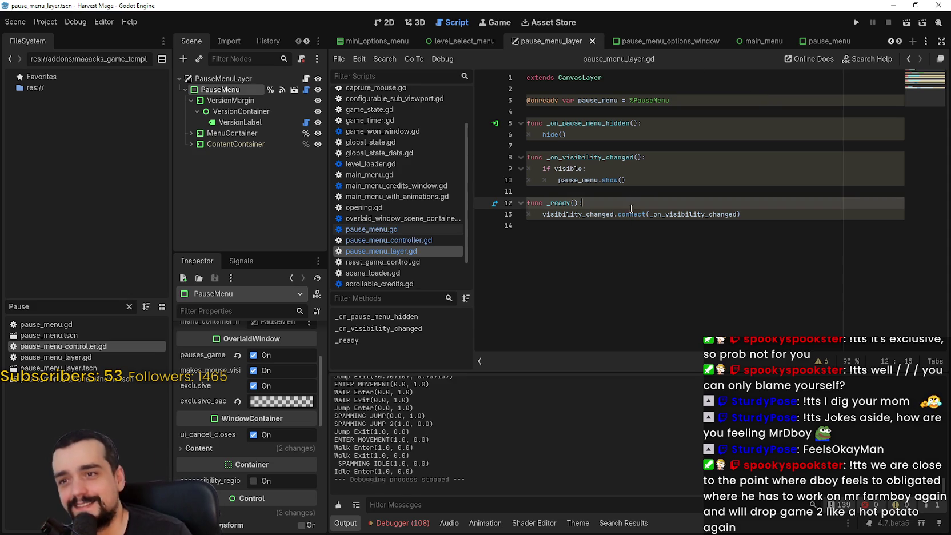
pyautogui.click(628, 193)
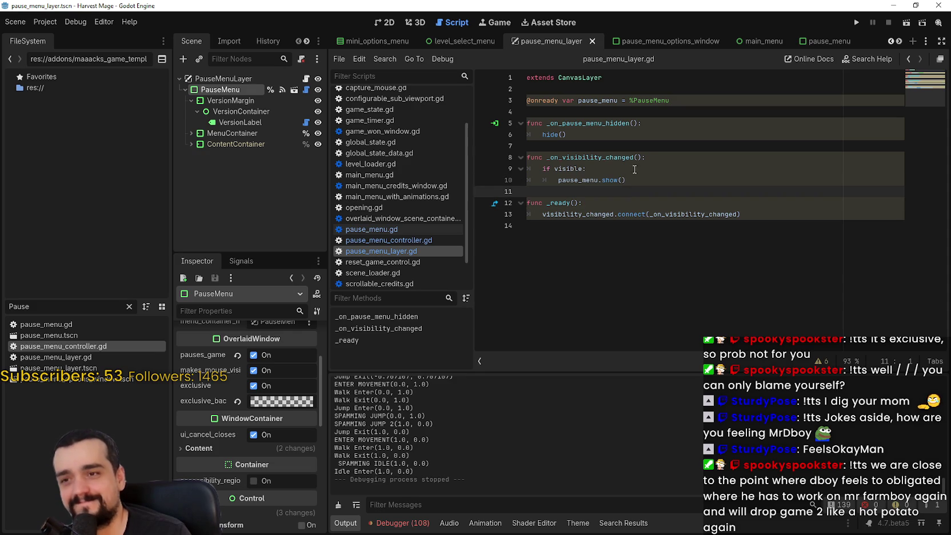
pyautogui.click(664, 81)
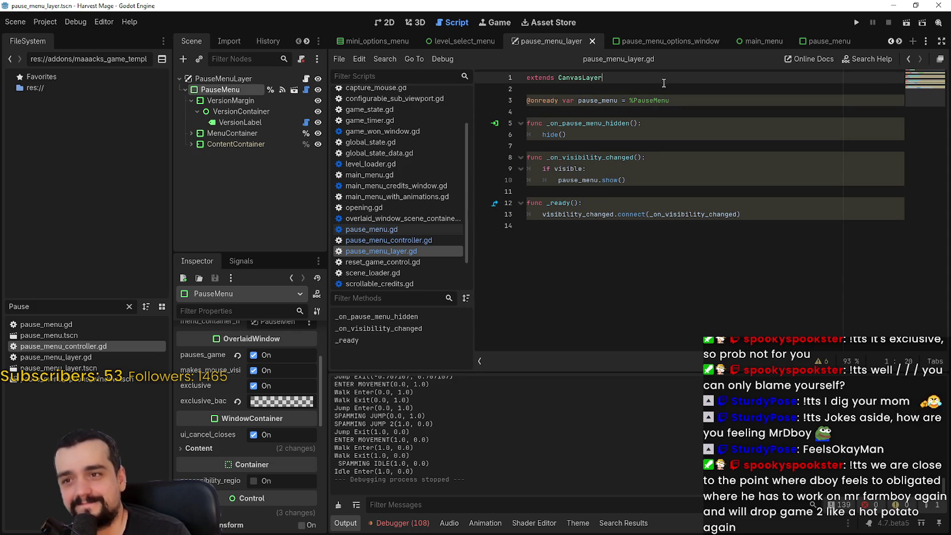
pyautogui.click(659, 88)
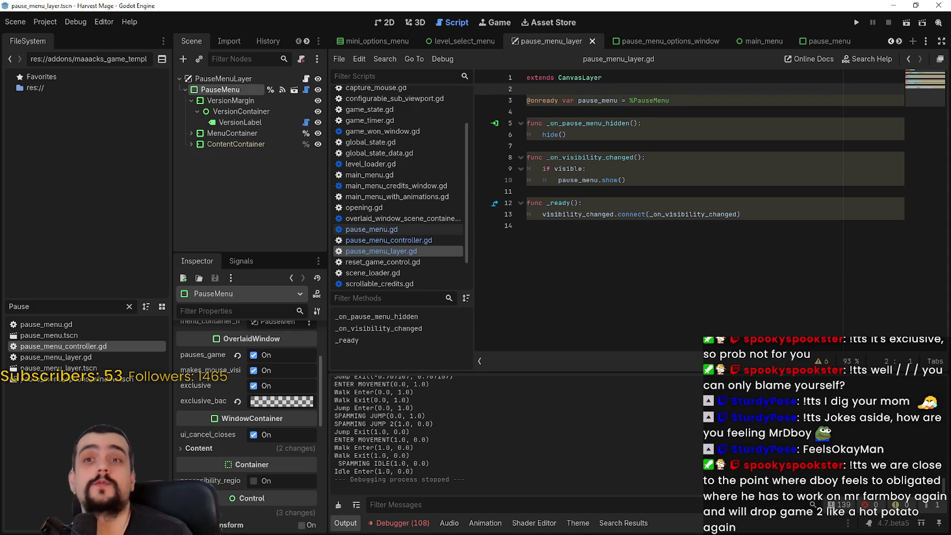
pyautogui.click(898, 41)
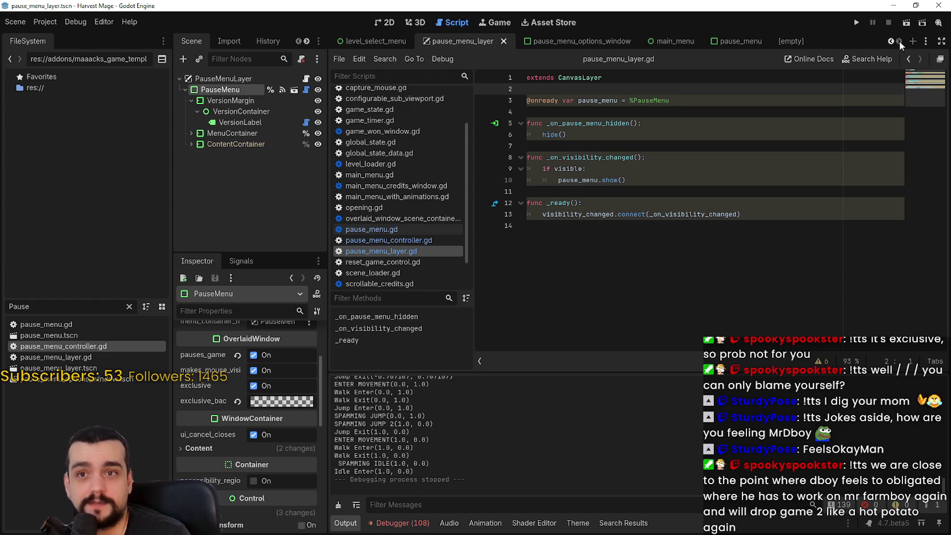
# Show the pause menu in the 2D view, then open the_tower.tscn via the FileSystem search
pyautogui.click(386, 23)
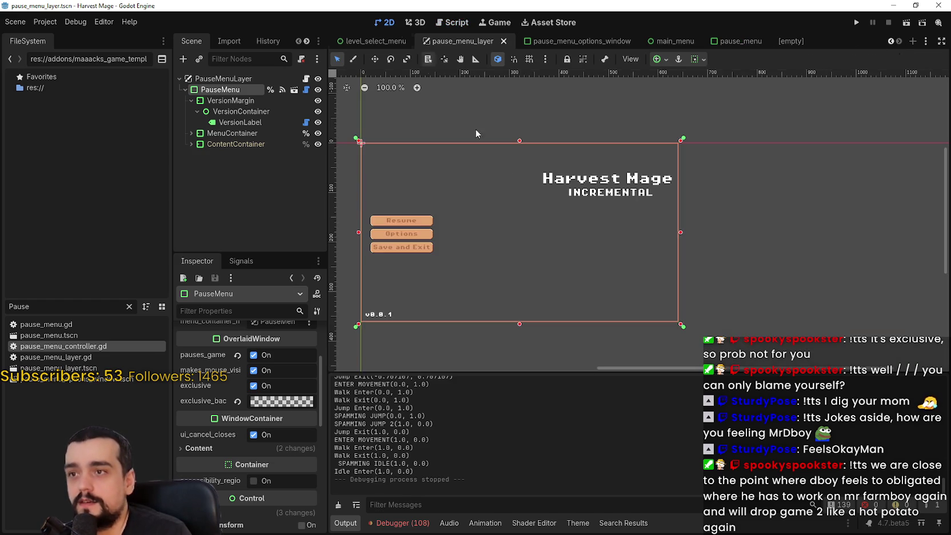
pyautogui.scroll(3, 561, 247)
pyautogui.scroll(-1, 641, 111)
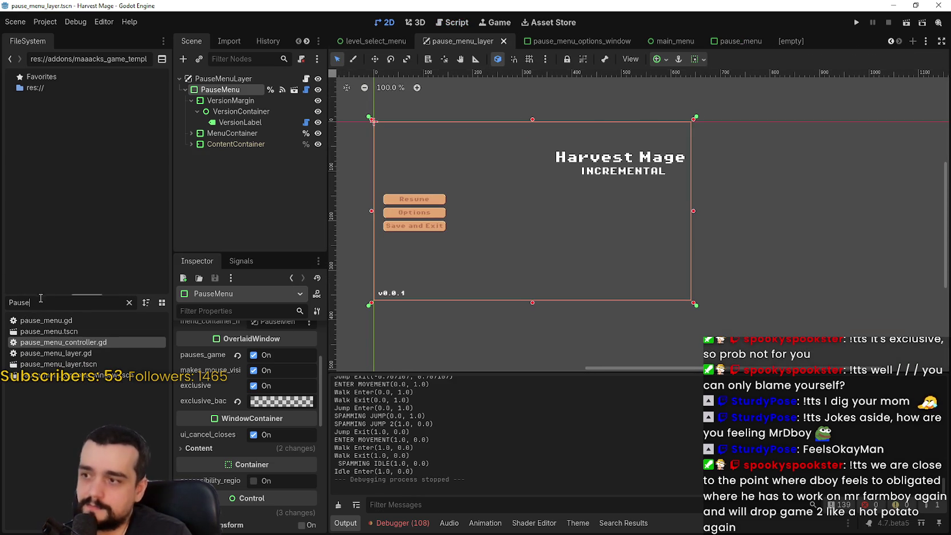
pyautogui.doubleClick(12, 302)
pyautogui.write('the_town')
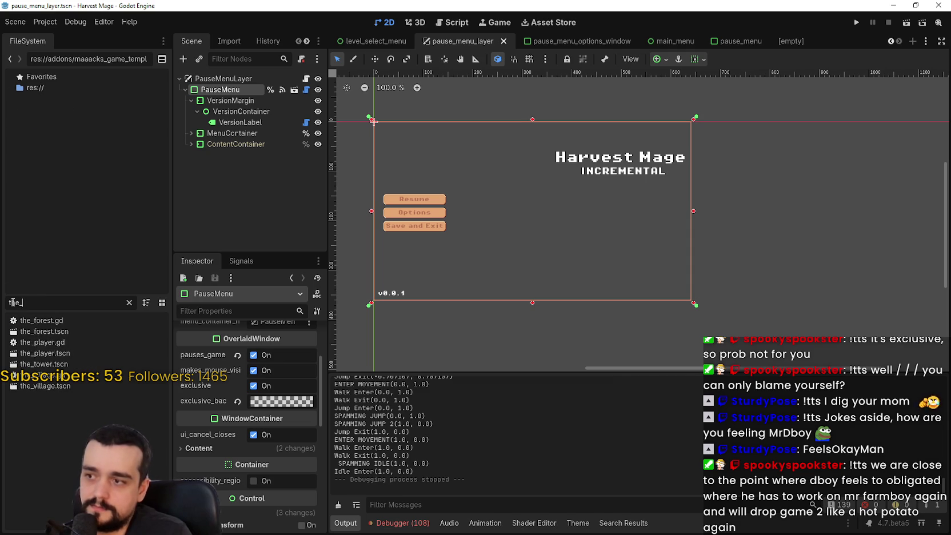
pyautogui.press('BackSpace')
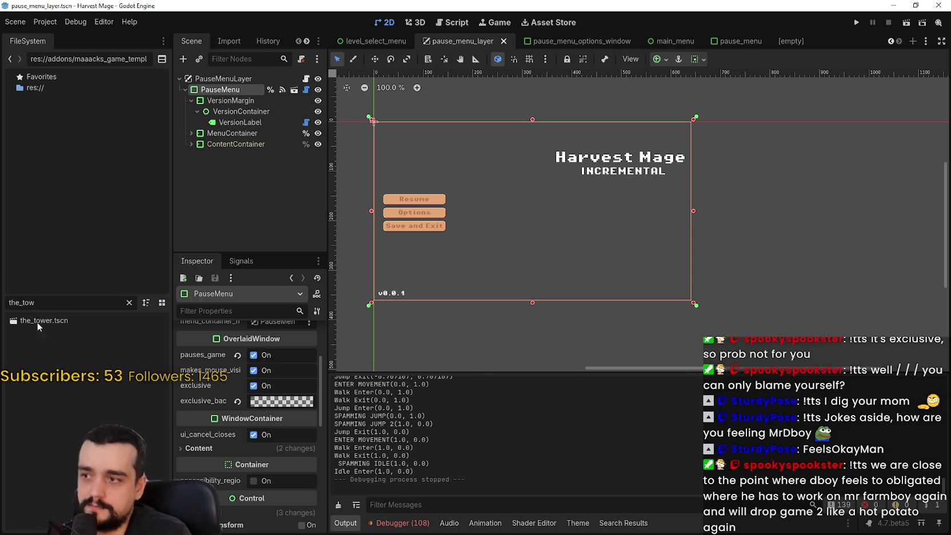
pyautogui.doubleClick(63, 323)
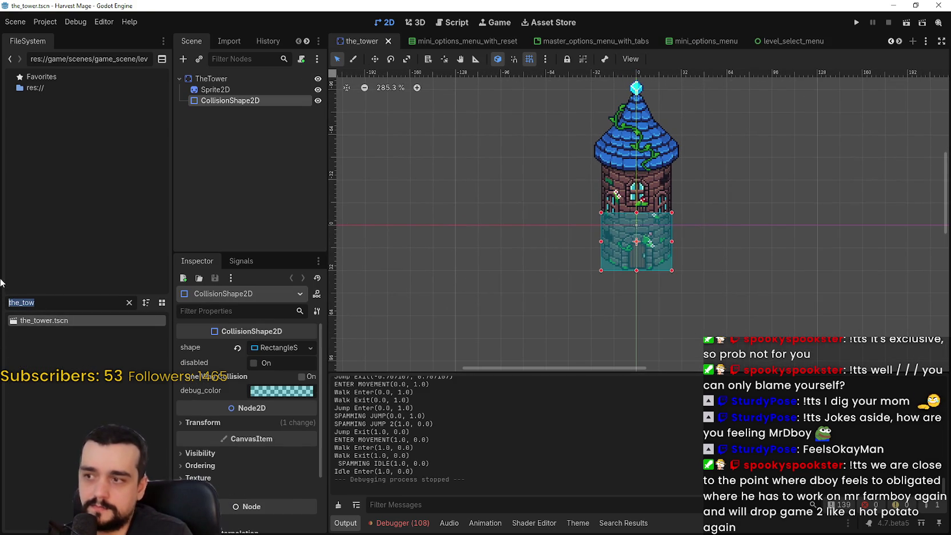
# Search FileSystem for 'villa' and open the_village.tscn
pyautogui.write('town')
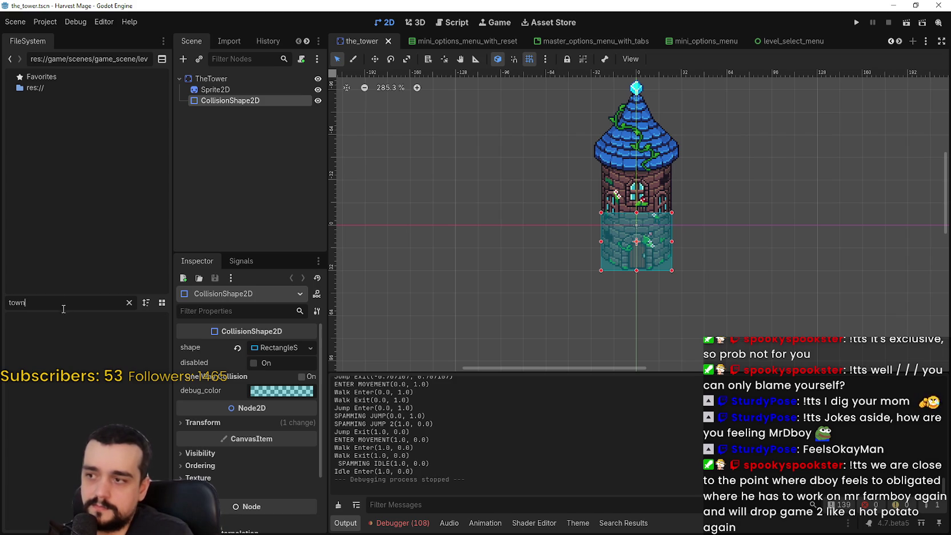
pyautogui.hotkey('ctrl', 'a')
pyautogui.write('villa')
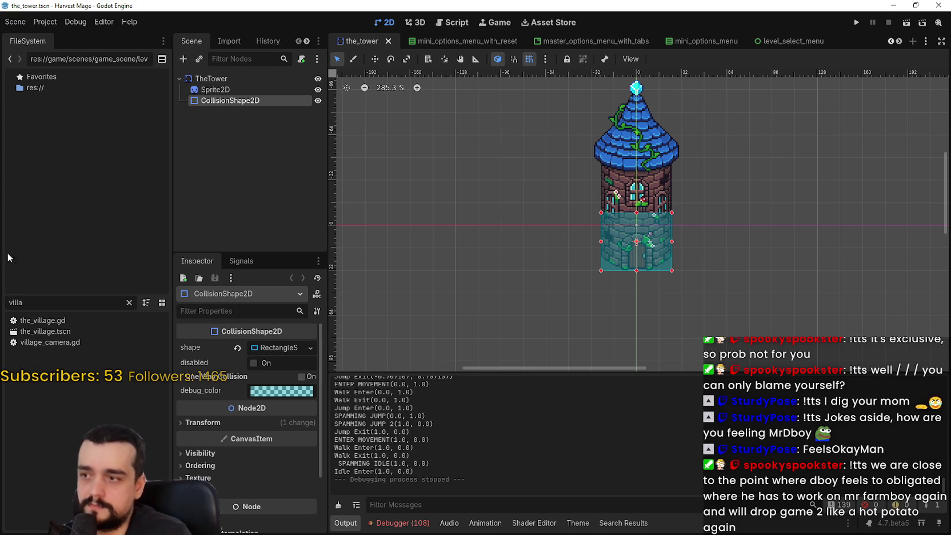
pyautogui.doubleClick(39, 331)
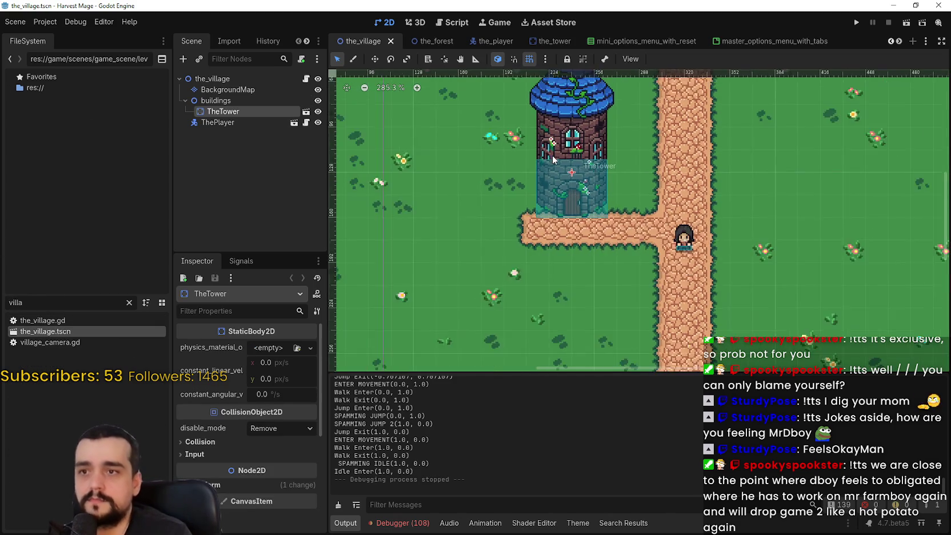
# Duplicate TheTower and rename the copy TheMarket
pyautogui.rightClick(229, 111)
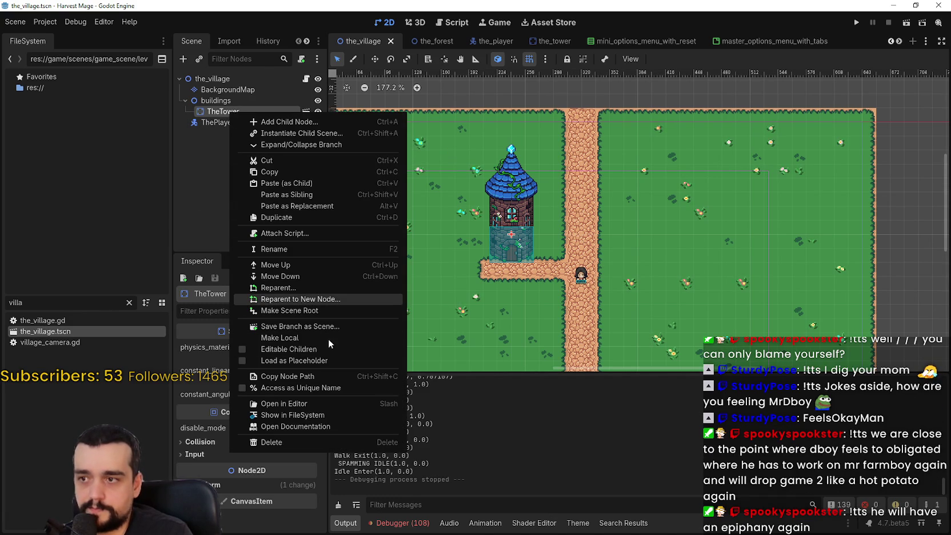
pyautogui.click(297, 217)
pyautogui.click(244, 122)
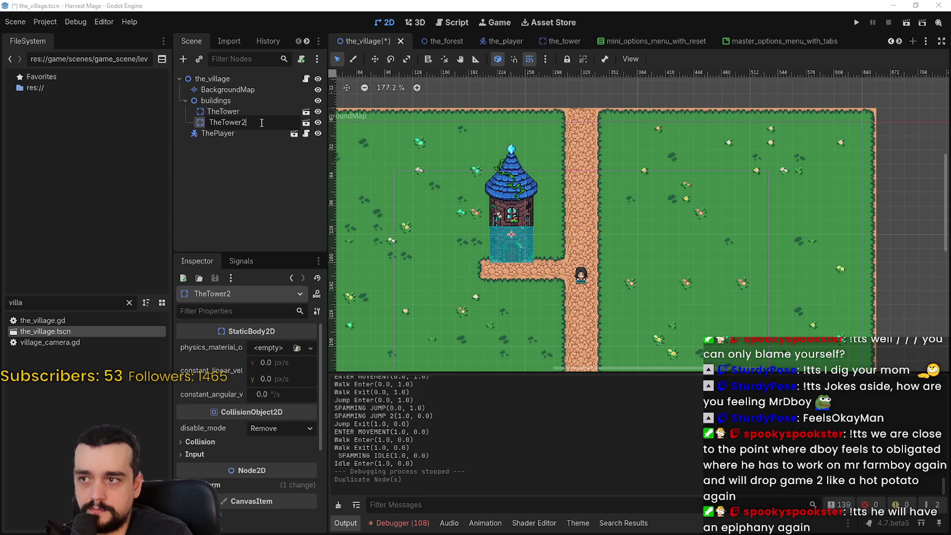
pyautogui.moveTo(246, 122); pyautogui.dragTo(224, 122)
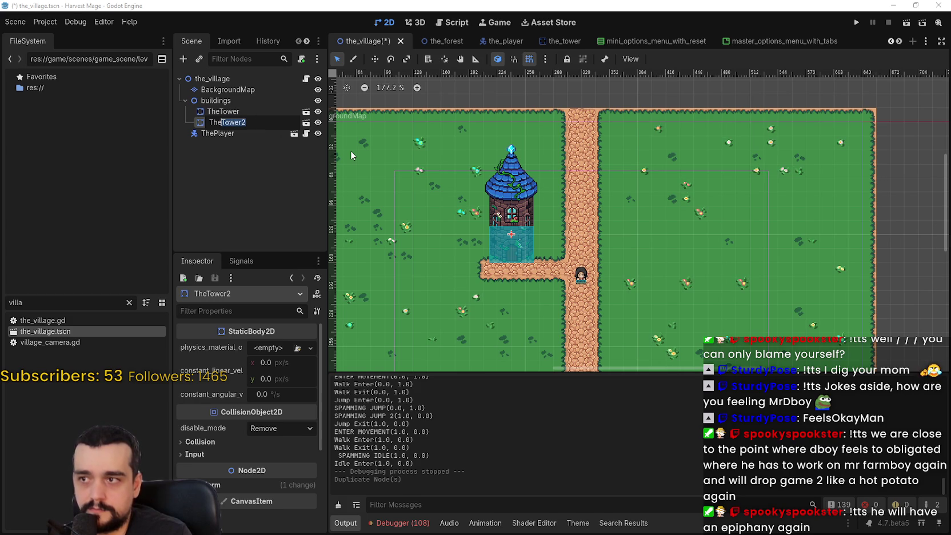
pyautogui.write('Market')
pyautogui.press('Return')
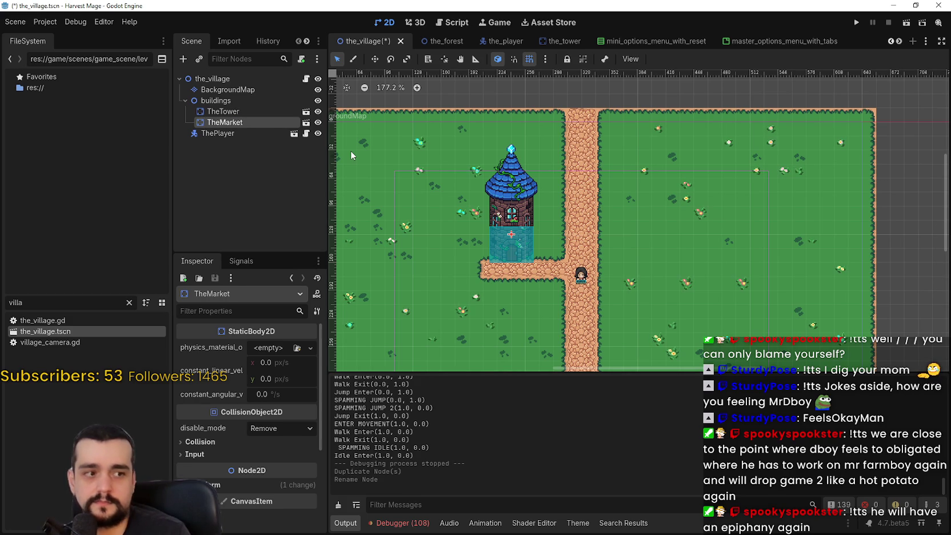
# Make TheMarket local so its Sprite2D and CollisionShape2D become editable
pyautogui.rightClick(282, 122)
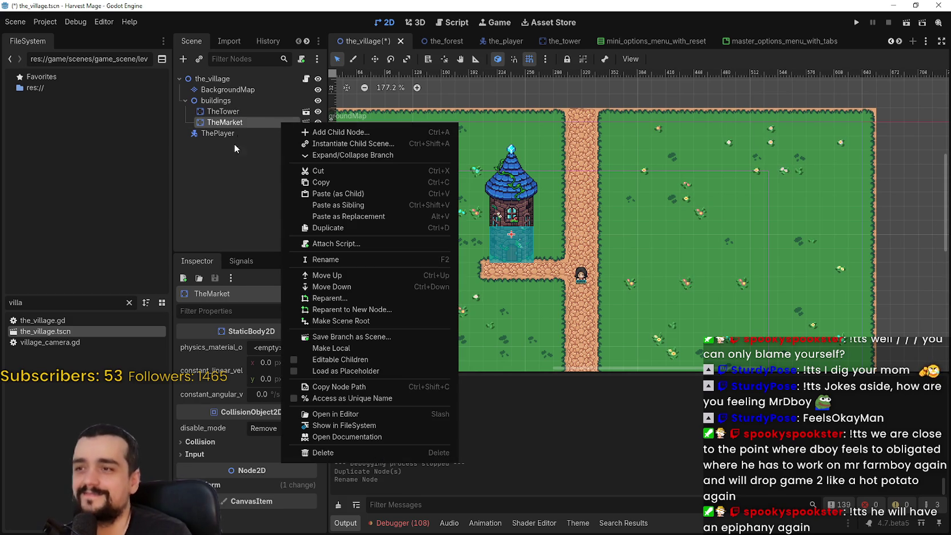
pyautogui.click(365, 372)
pyautogui.rightClick(262, 123)
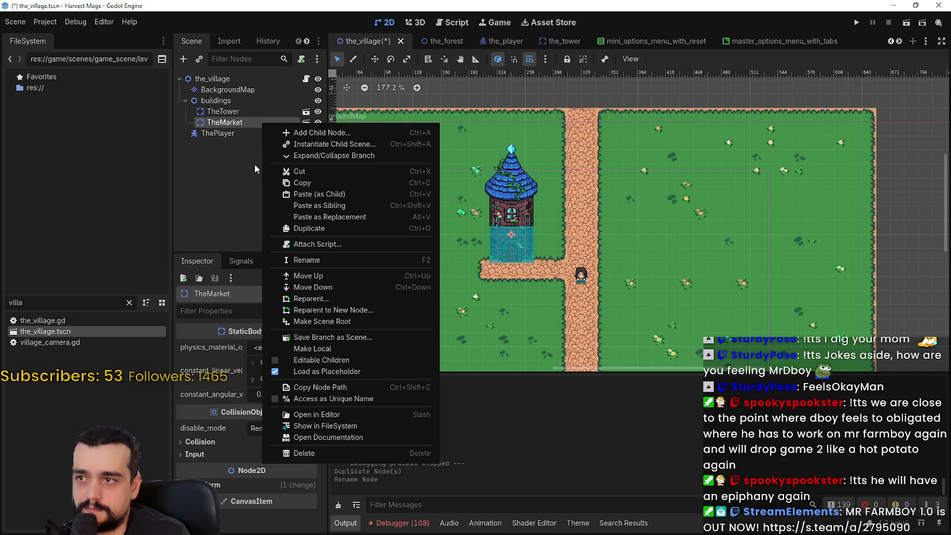
pyautogui.click(360, 372)
pyautogui.rightClick(241, 122)
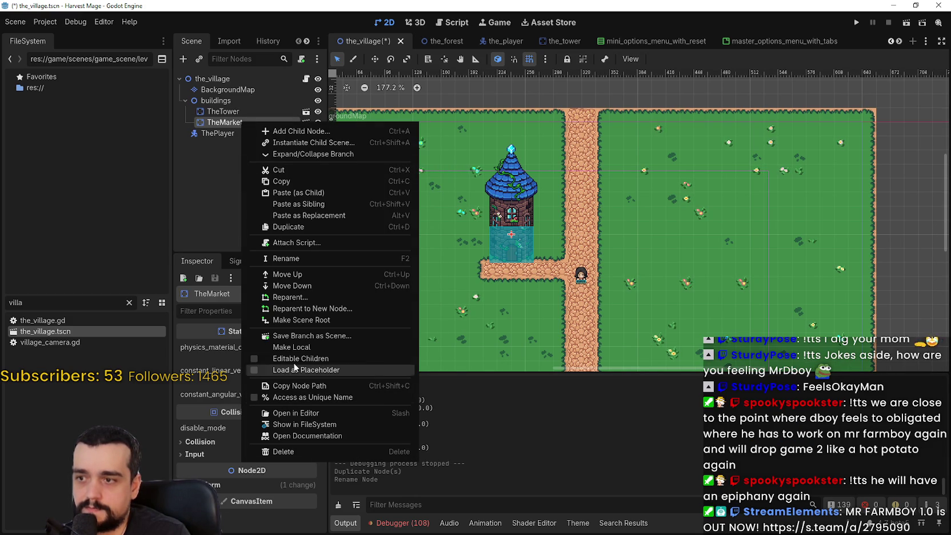
pyautogui.click(298, 346)
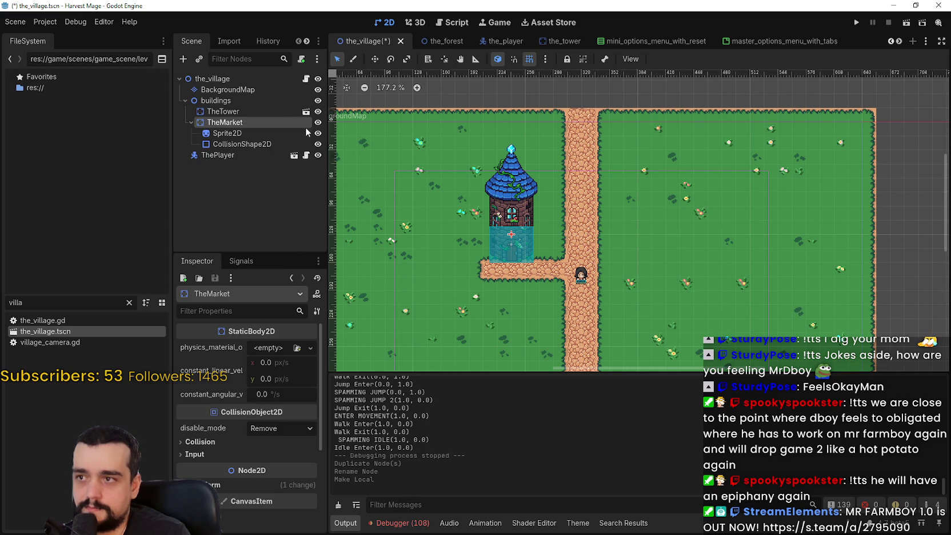
pyautogui.click(251, 131)
pyautogui.click(248, 121)
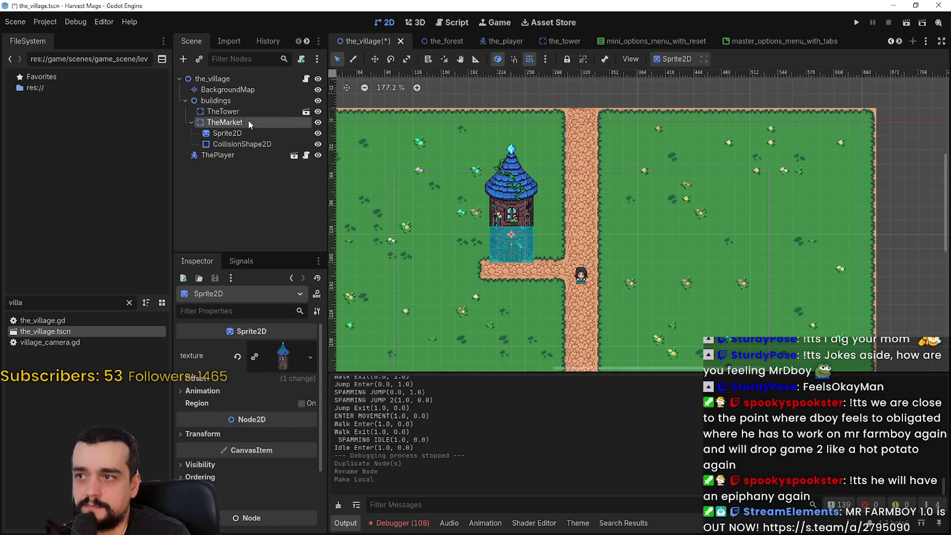
pyautogui.click(375, 59)
# Move TheMarket to the right of the road, across from TheTower
pyautogui.scroll(2, 501, 242)
pyautogui.moveTo(501, 242); pyautogui.dragTo(654, 243)
pyautogui.scroll(4, 741, 237)
pyautogui.scroll(2, 742, 236)
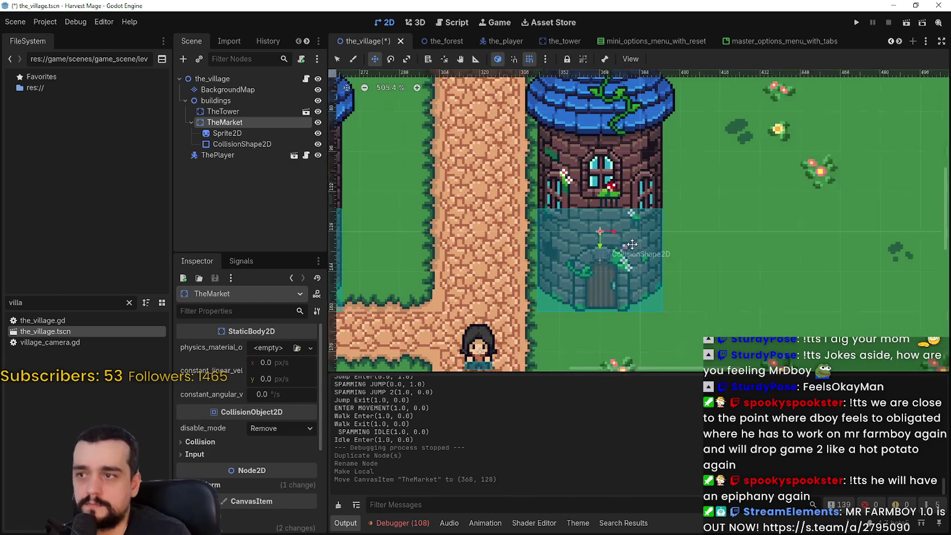
# Open the Region Editor for TheMarket's Sprite2D atlas texture and find the market stalls
pyautogui.click(258, 133)
pyautogui.click(264, 354)
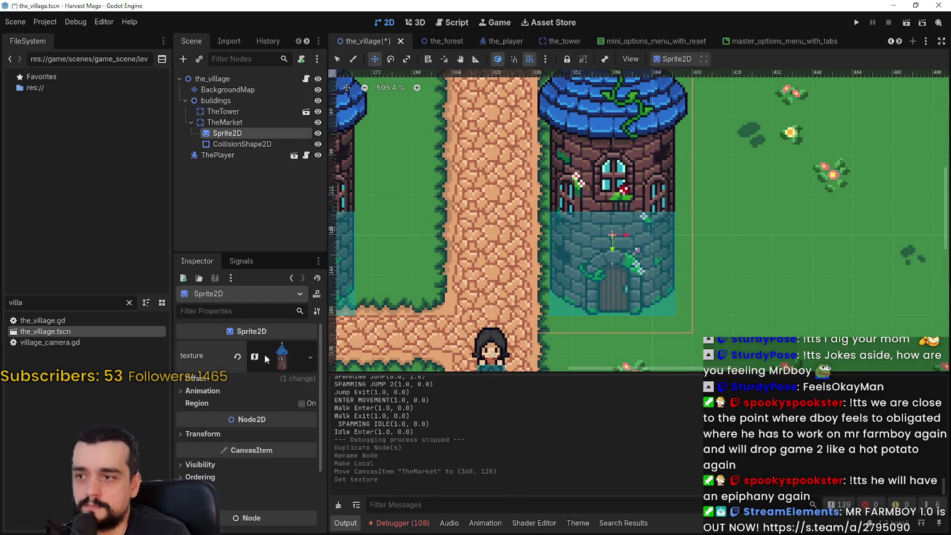
pyautogui.scroll(-3, 235, 448)
pyautogui.click(251, 415)
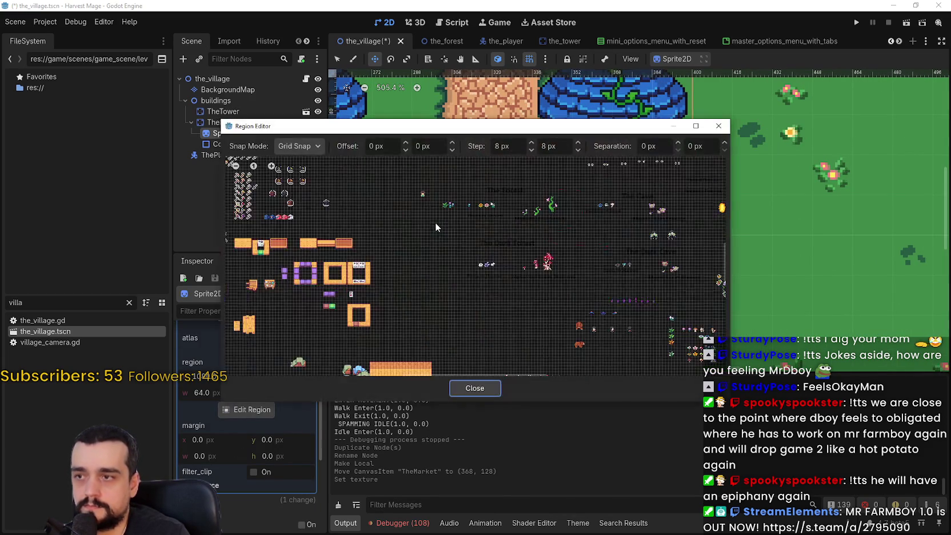
pyautogui.scroll(-3, 434, 222)
pyautogui.scroll(3, 456, 305)
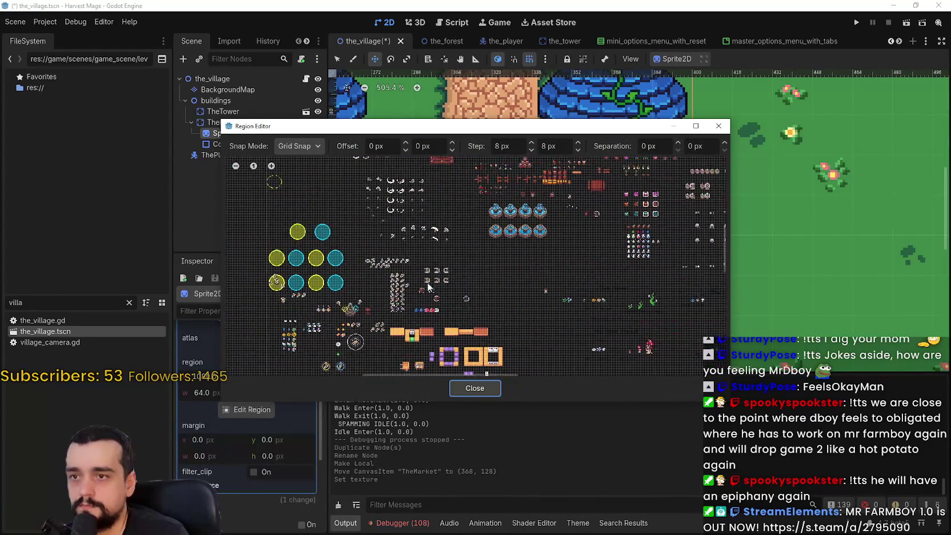
pyautogui.scroll(-5, 410, 355)
pyautogui.scroll(-5, 447, 165)
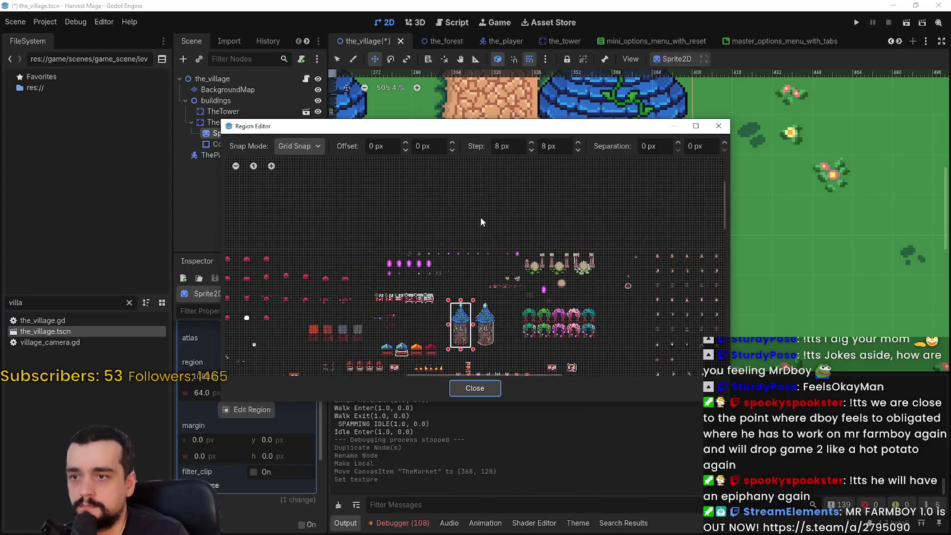
pyautogui.scroll(-10, 505, 324)
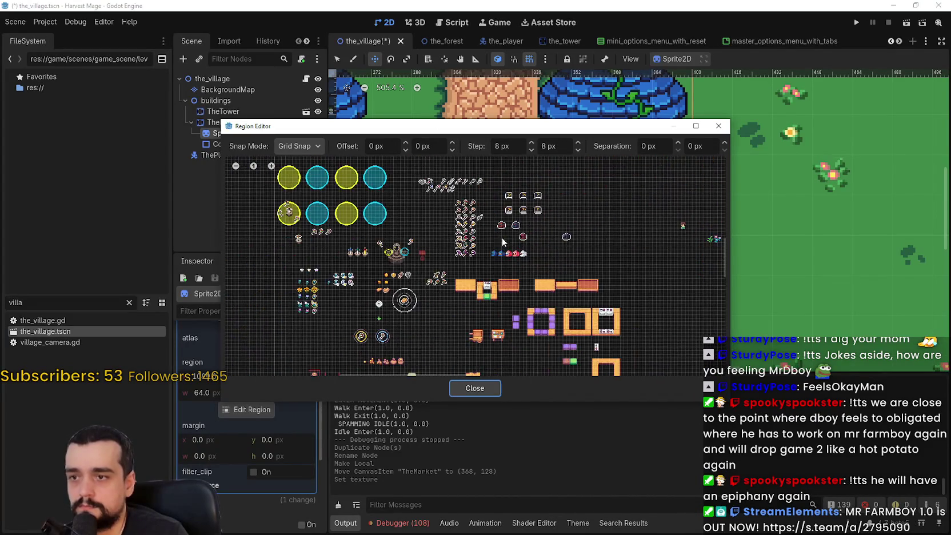
pyautogui.scroll(-10, 402, 270)
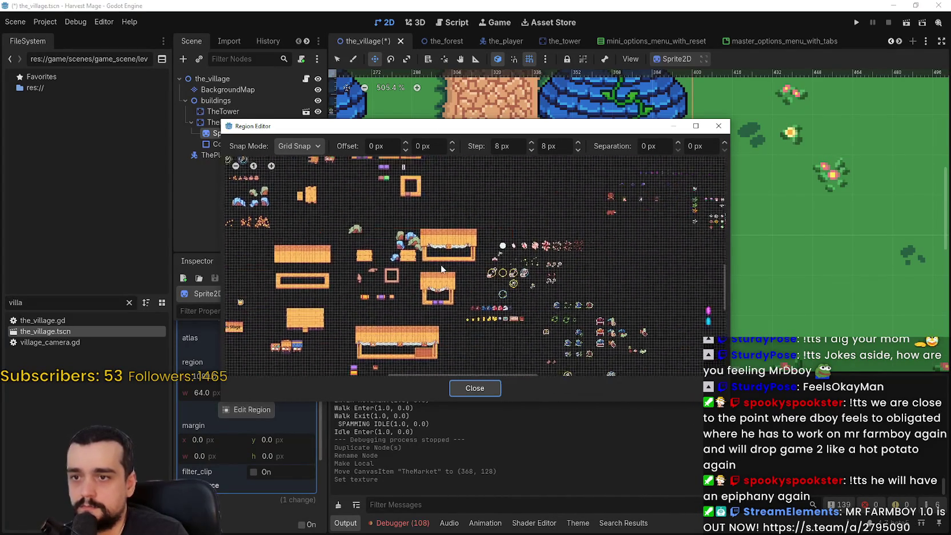
pyautogui.scroll(-5, 449, 290)
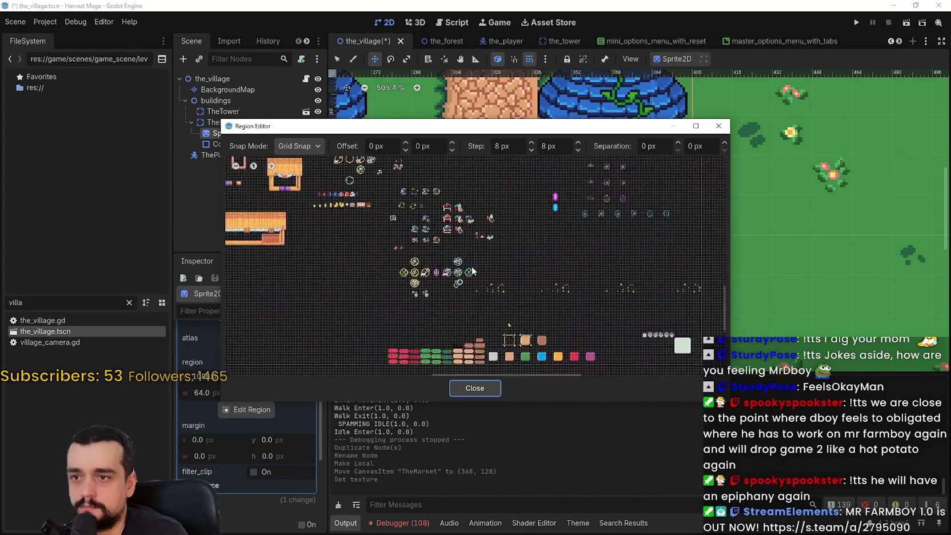
pyautogui.scroll(-5, 694, 352)
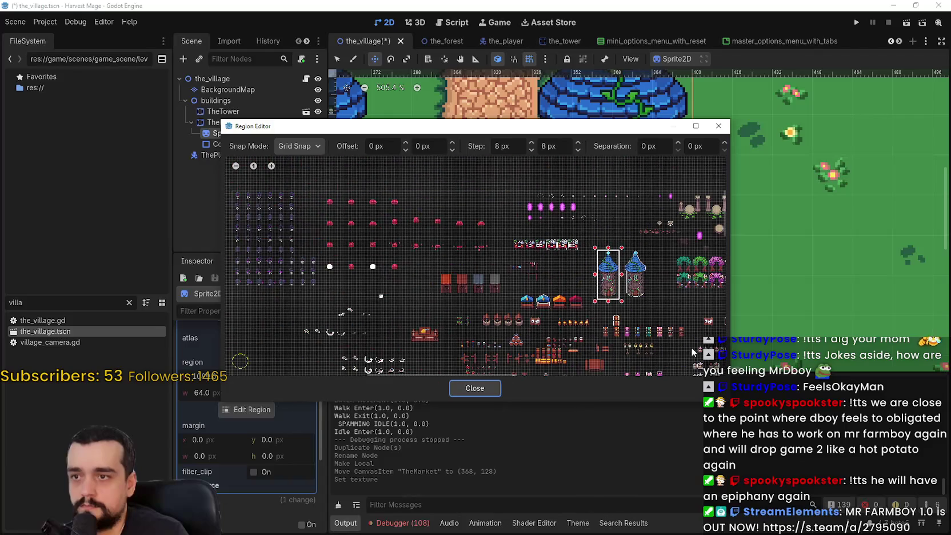
pyautogui.moveTo(522, 294)
pyautogui.mouseDown()
pyautogui.moveTo(479, 332)
pyautogui.moveTo(405, 334)
pyautogui.moveTo(343, 295)
pyautogui.moveTo(375, 224)
pyautogui.mouseUp()
pyautogui.scroll(4, 374, 225)
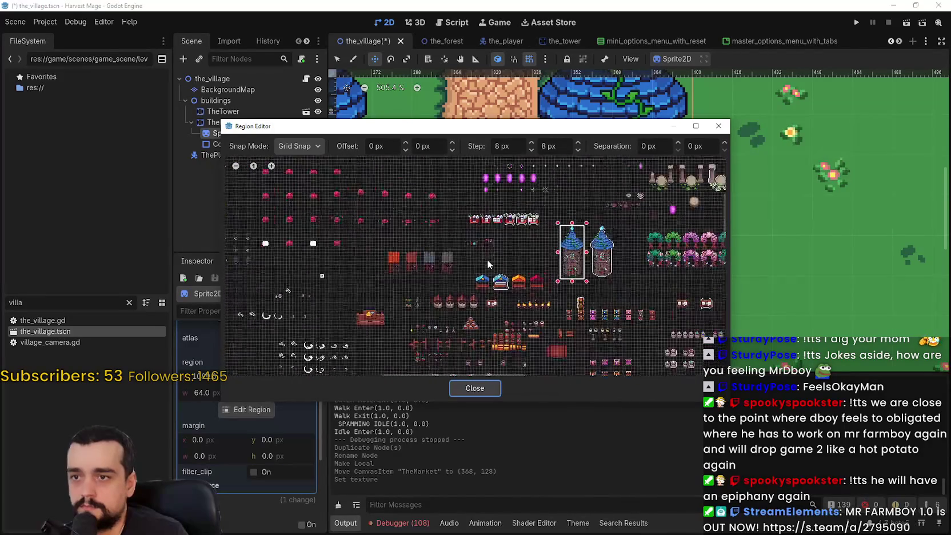
pyautogui.scroll(8, 507, 283)
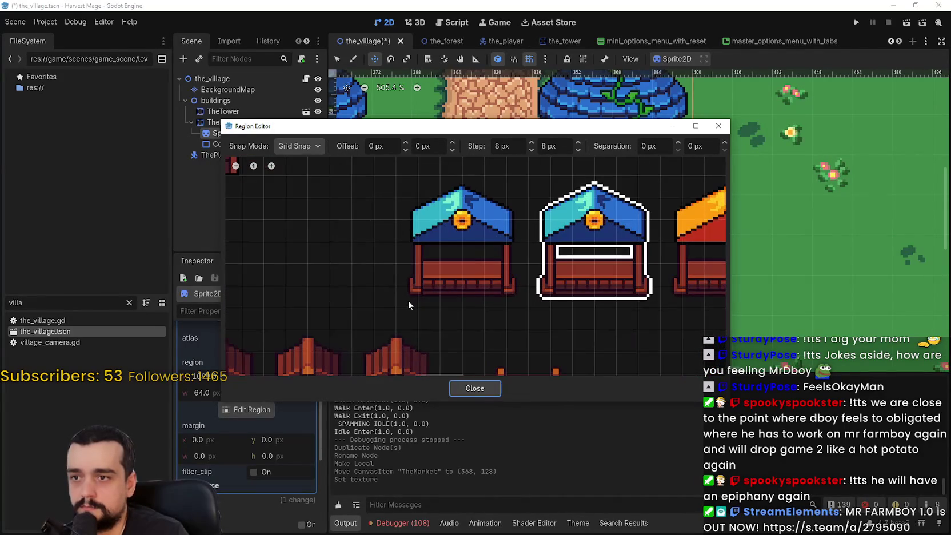
# Outline the left blue market stall as a 48×48 px region and close the editor
pyautogui.click(406, 300)
pyautogui.moveTo(407, 293); pyautogui.dragTo(529, 173)
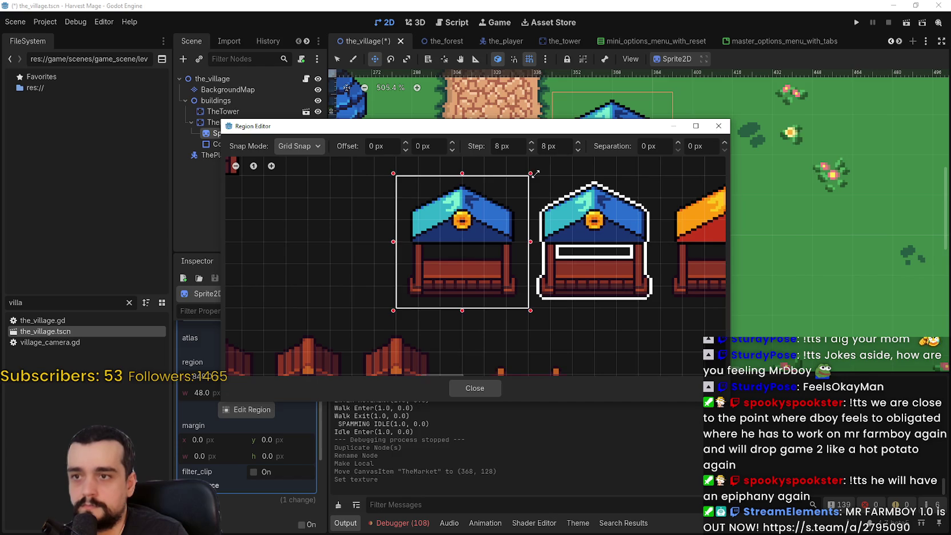
pyautogui.scroll(-1, 565, 261)
pyautogui.scroll(-4, 577, 256)
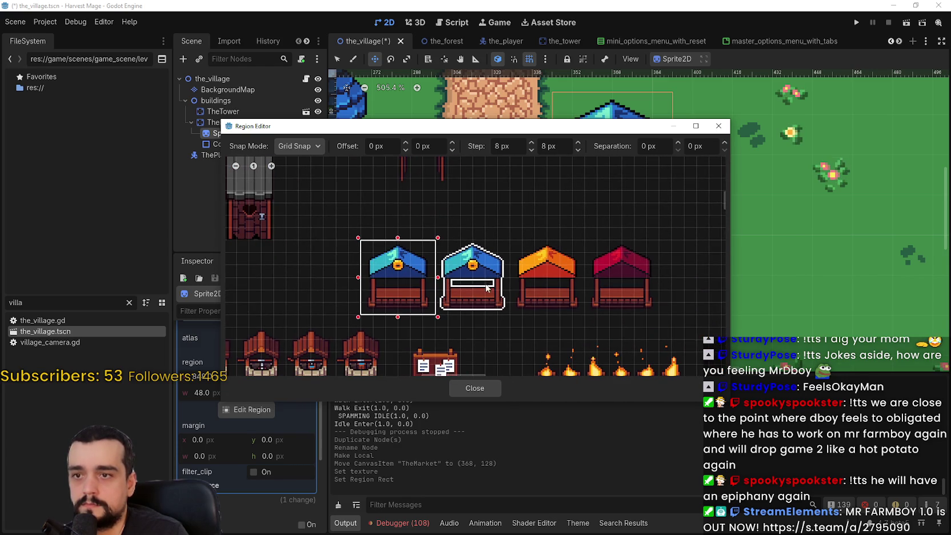
pyautogui.scroll(-6, 450, 336)
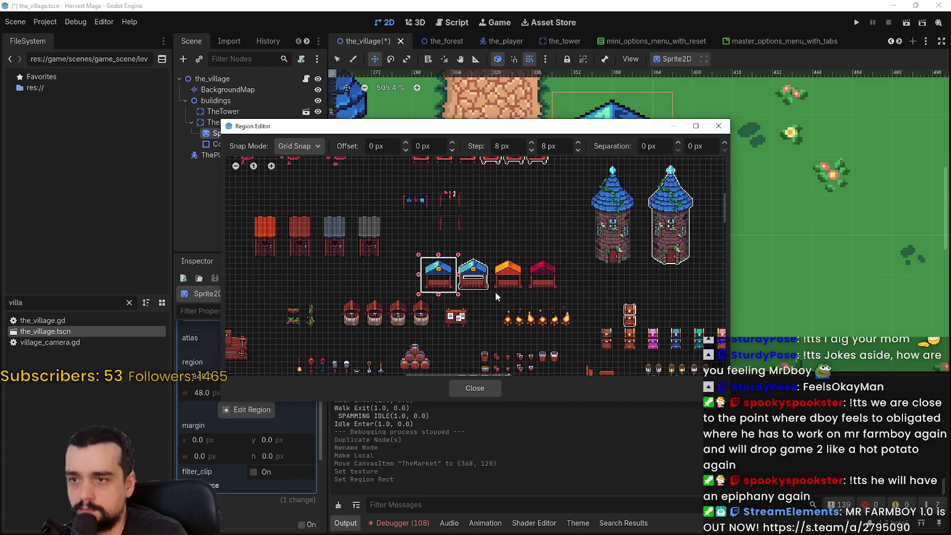
pyautogui.scroll(-10, 492, 318)
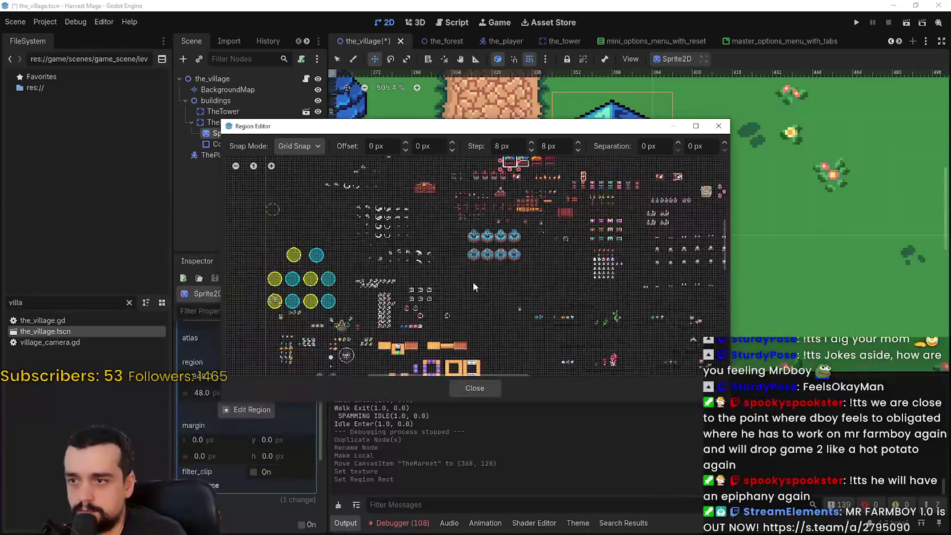
pyautogui.moveTo(495, 220); pyautogui.dragTo(498, 183)
pyautogui.scroll(5, 488, 360)
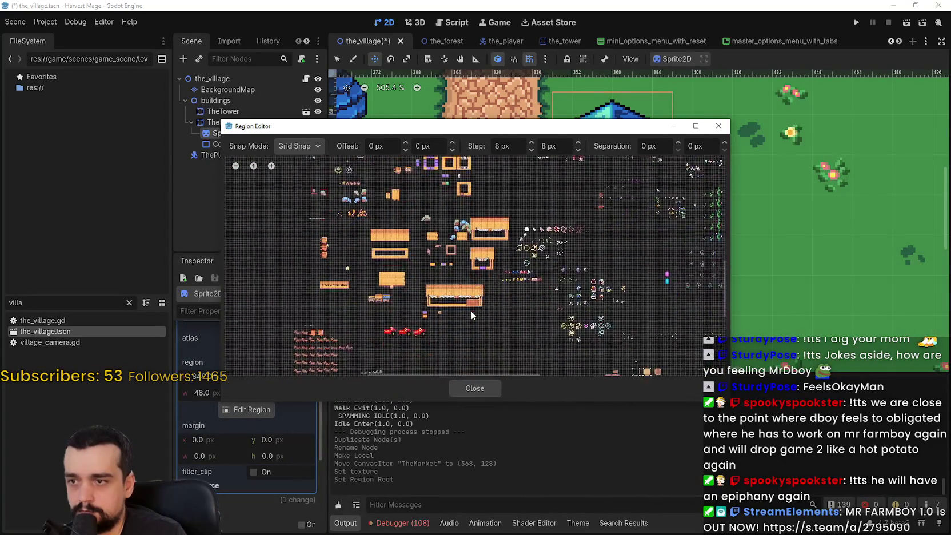
pyautogui.hscroll(5, 442, 254)
pyautogui.scroll(3, 397, 324)
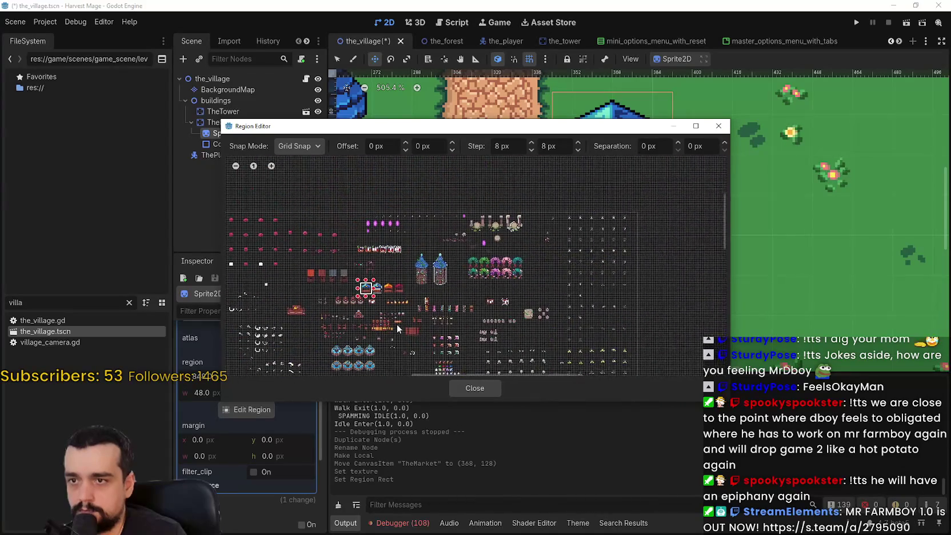
pyautogui.hscroll(-5, 397, 325)
pyautogui.scroll(5, 571, 272)
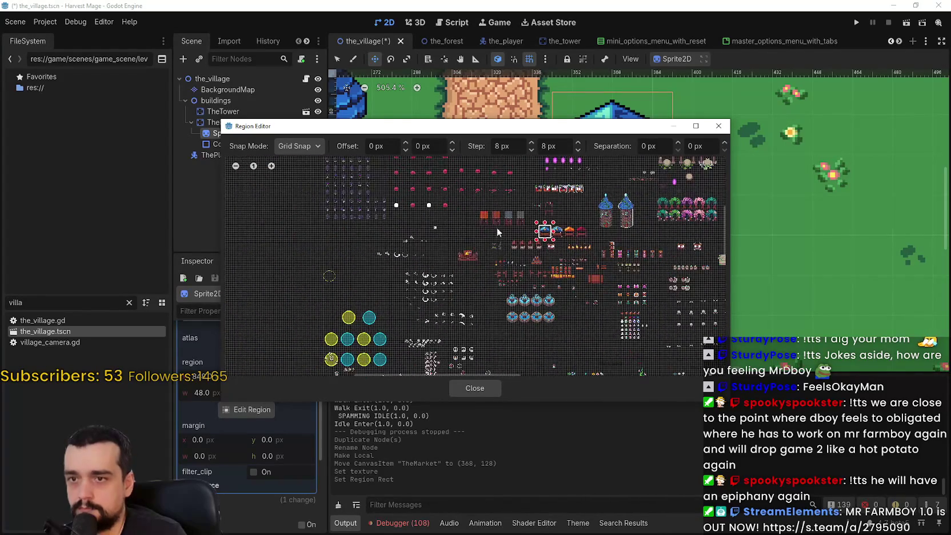
pyautogui.scroll(2, 593, 236)
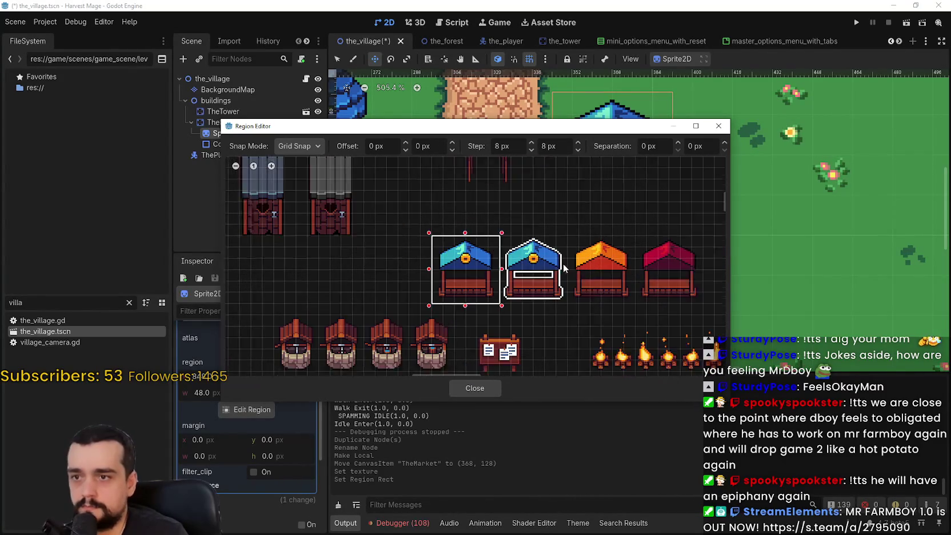
pyautogui.press('Escape')
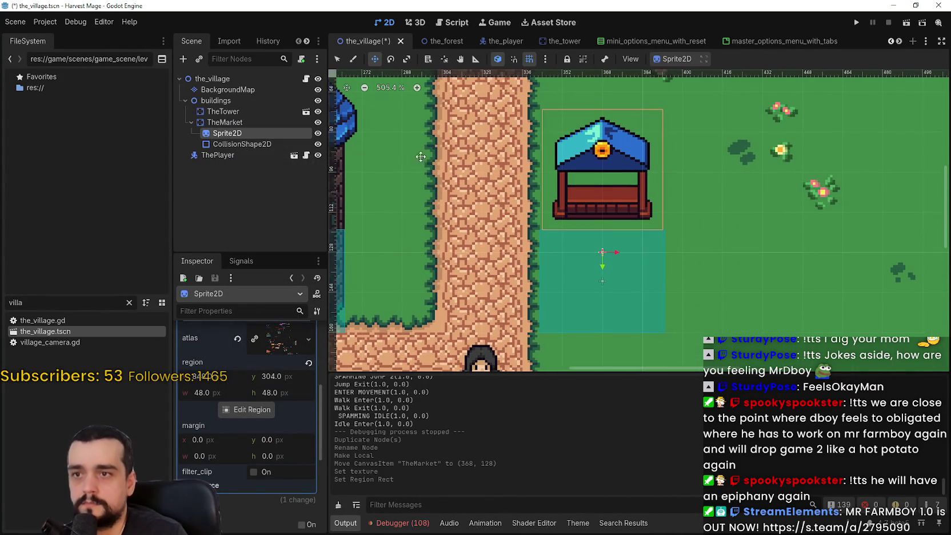
# Inspect TheMarket's collision shape and sprite, then reselect the TheMarket node
pyautogui.click(269, 144)
pyautogui.hotkey('ctrl', '=')
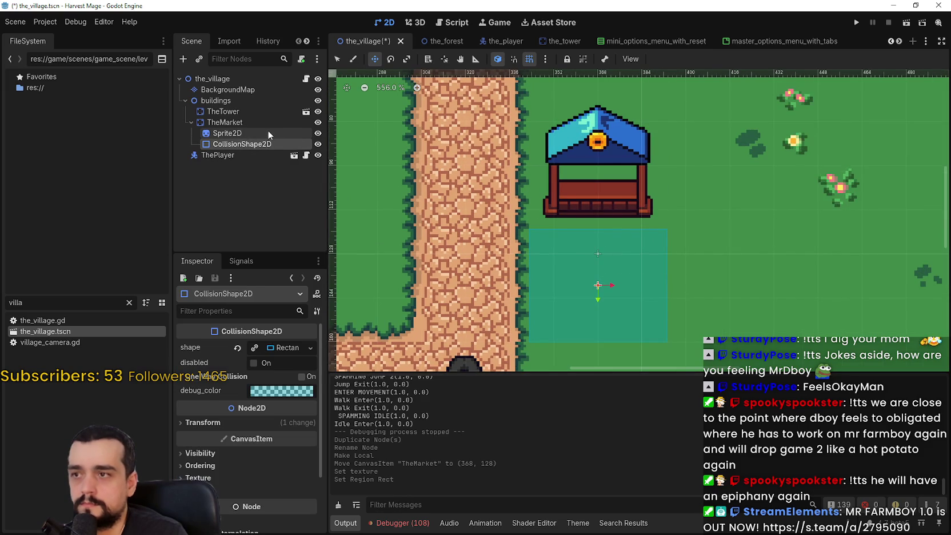
pyautogui.click(269, 133)
pyautogui.scroll(-2, 714, 323)
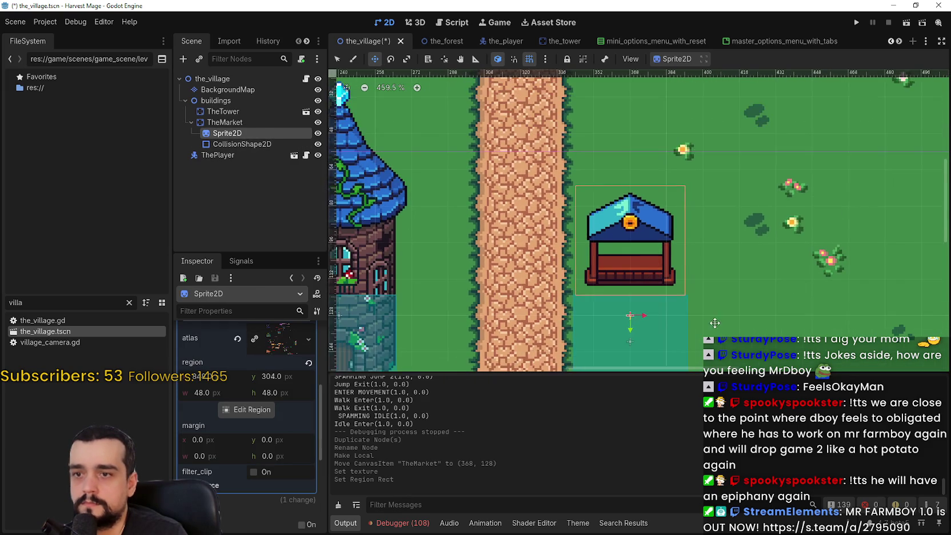
pyautogui.scroll(-3, 671, 273)
pyautogui.scroll(2, 609, 207)
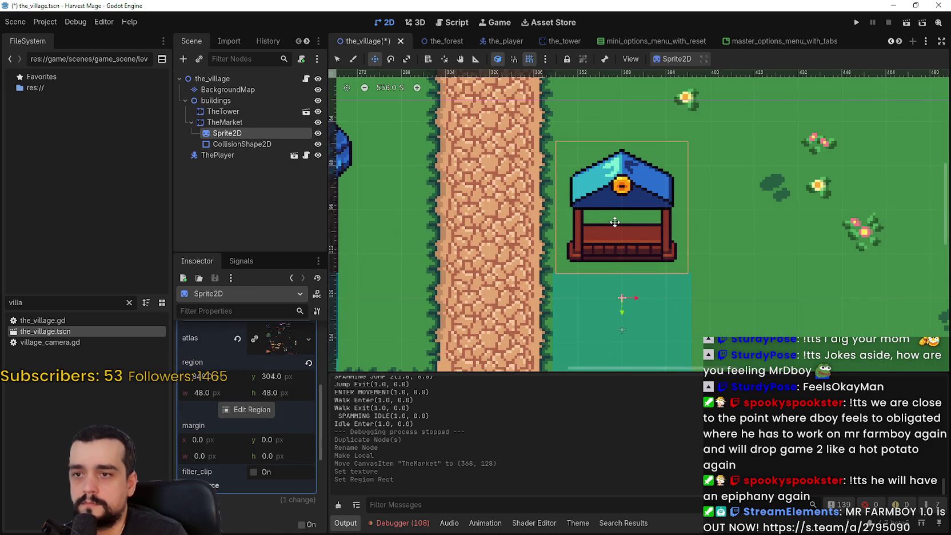
pyautogui.scroll(-1, 616, 225)
pyautogui.scroll(3, 249, 401)
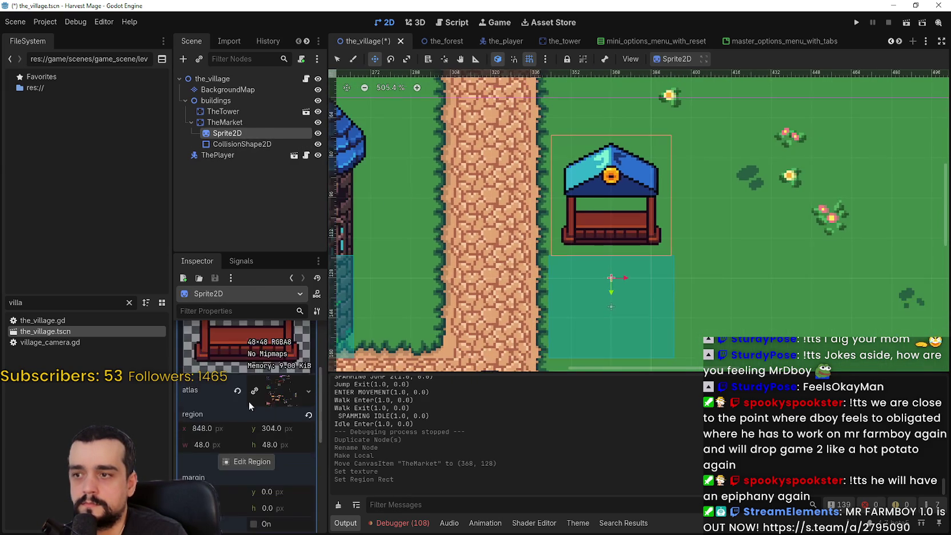
pyautogui.click(282, 371)
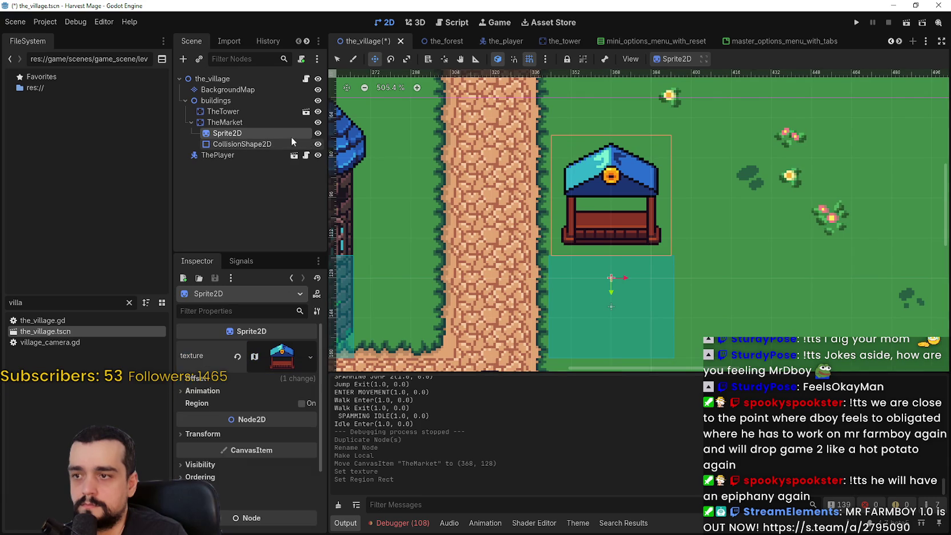
# Save the TheMarket branch as the_market.tscn in the levels folder
pyautogui.rightClick(246, 122)
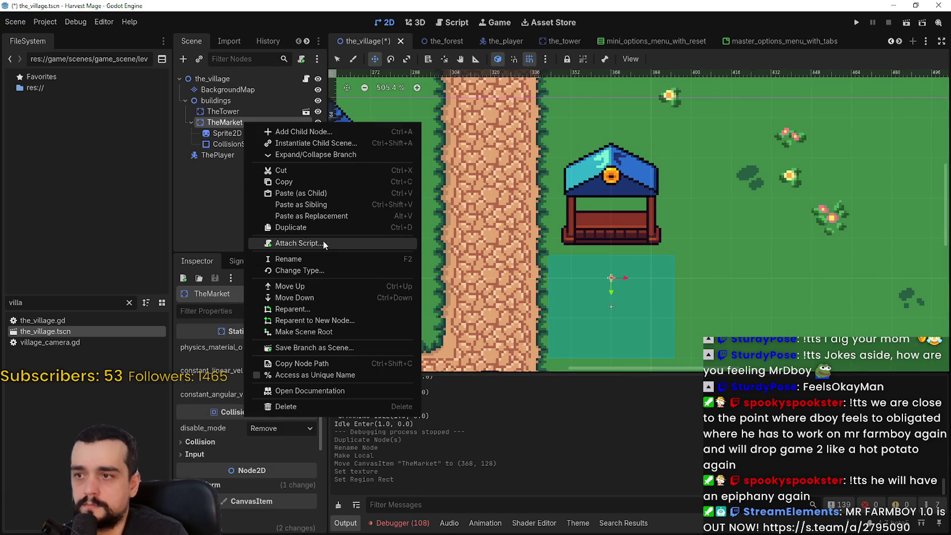
pyautogui.click(334, 348)
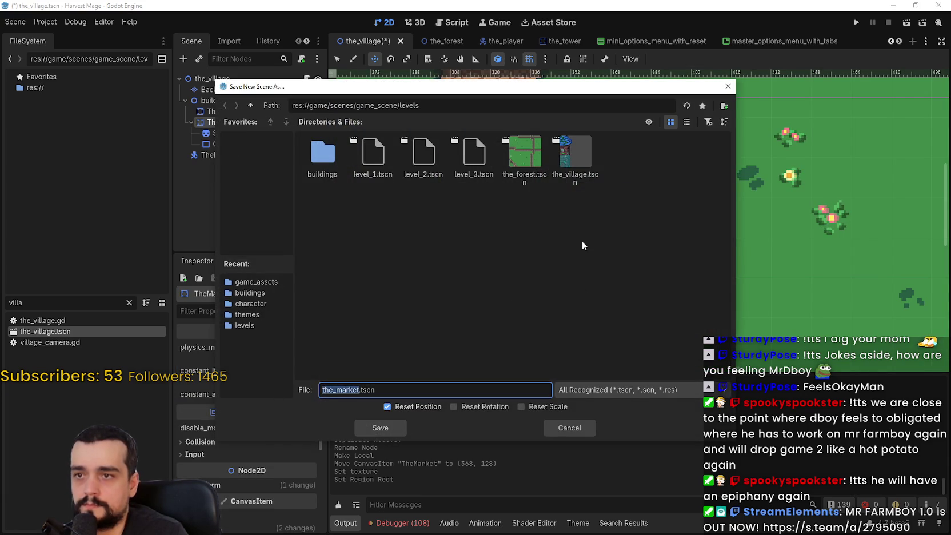
pyautogui.click(686, 121)
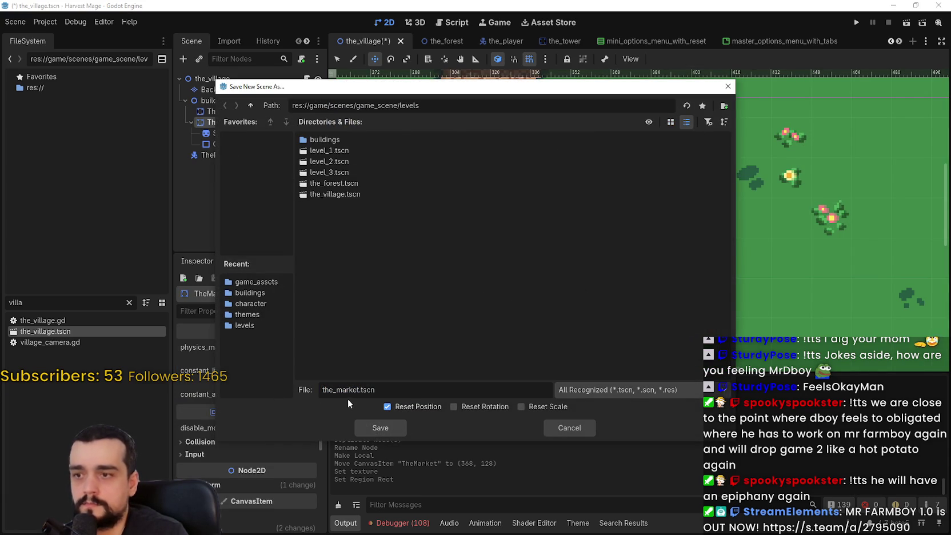
pyautogui.click(384, 428)
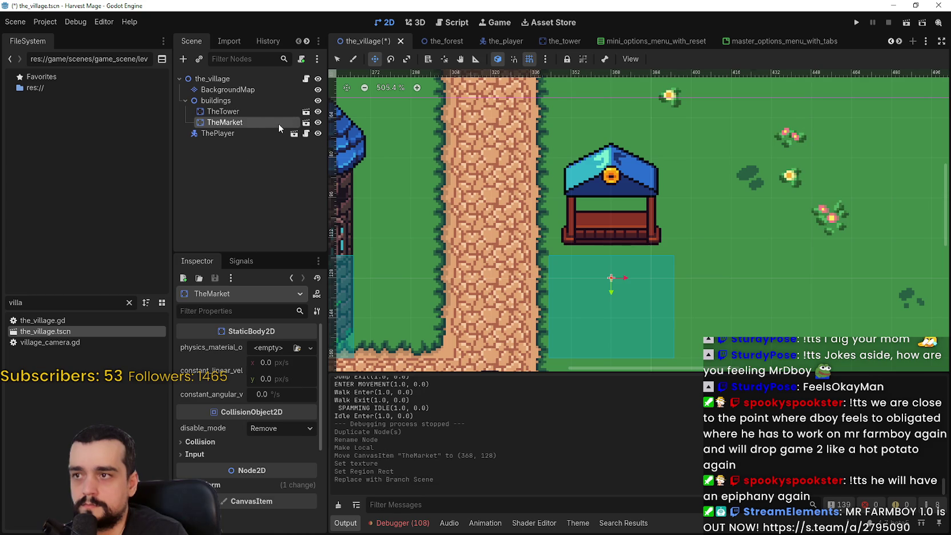
# Open the_market scene and move the stall sprite down to (0, 16) over the collision box
pyautogui.click(307, 122)
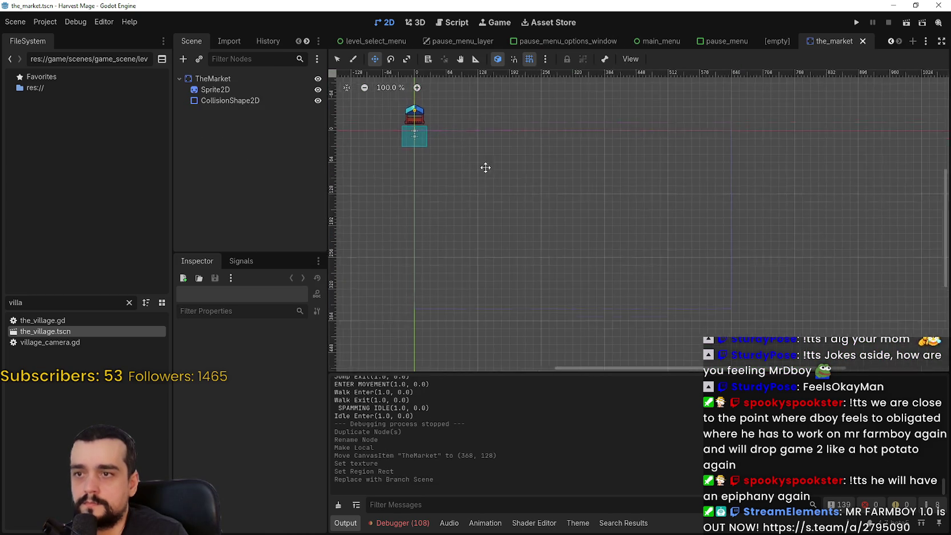
pyautogui.scroll(5, 488, 246)
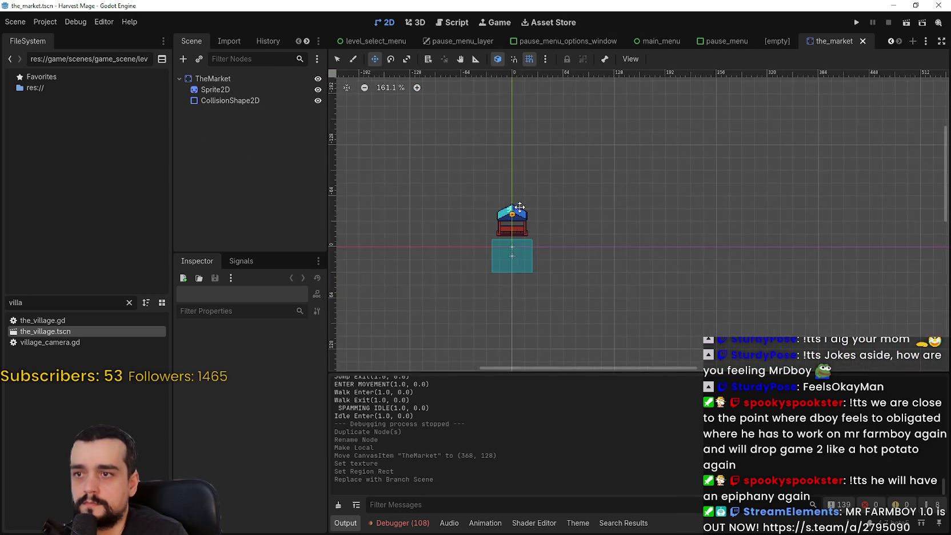
pyautogui.click(241, 90)
pyautogui.scroll(4, 573, 185)
pyautogui.scroll(3, 573, 185)
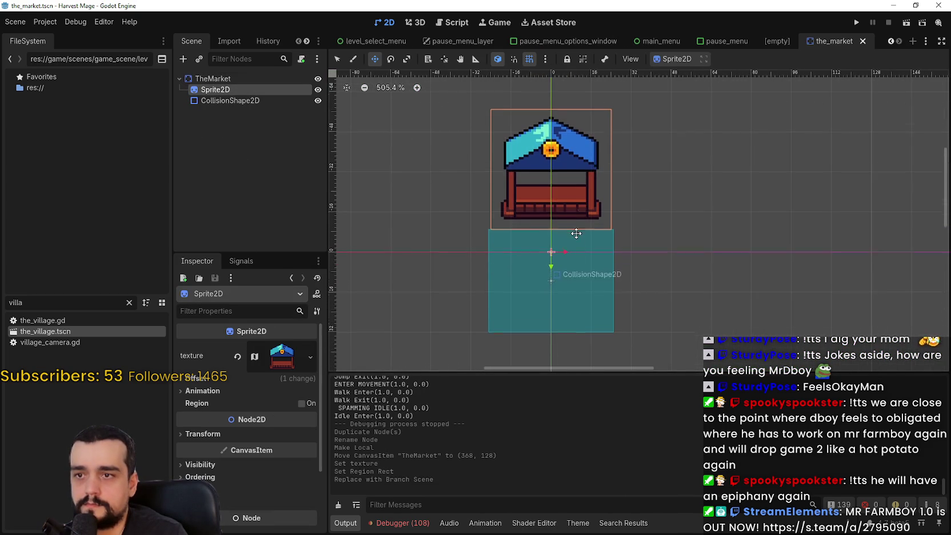
pyautogui.moveTo(574, 185)
pyautogui.mouseDown()
pyautogui.moveTo(556, 140)
pyautogui.moveTo(556, 172)
pyautogui.mouseUp()
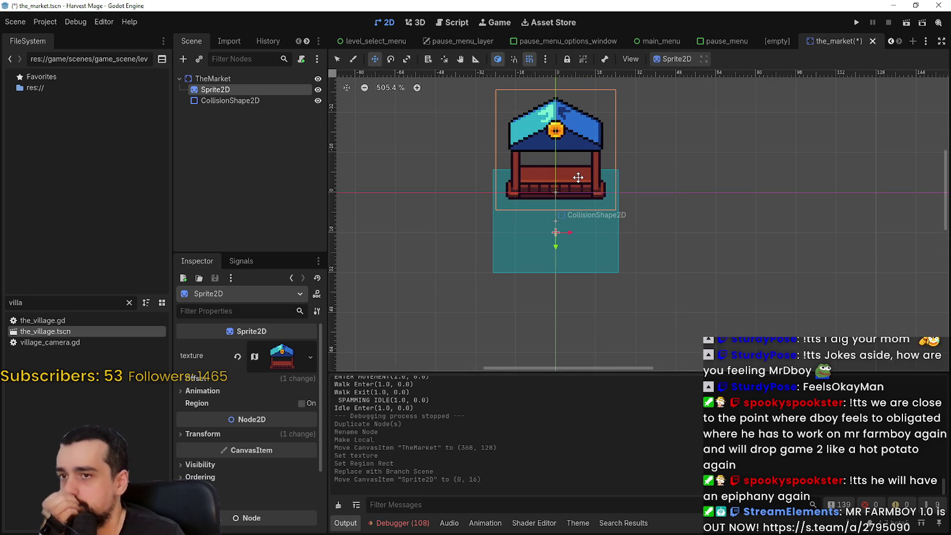
pyautogui.scroll(4, 576, 179)
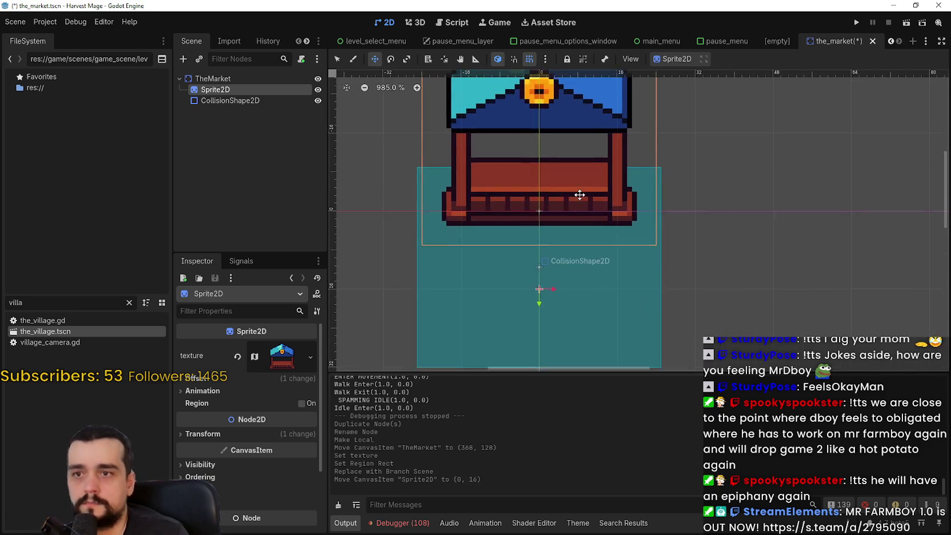
pyautogui.click(249, 102)
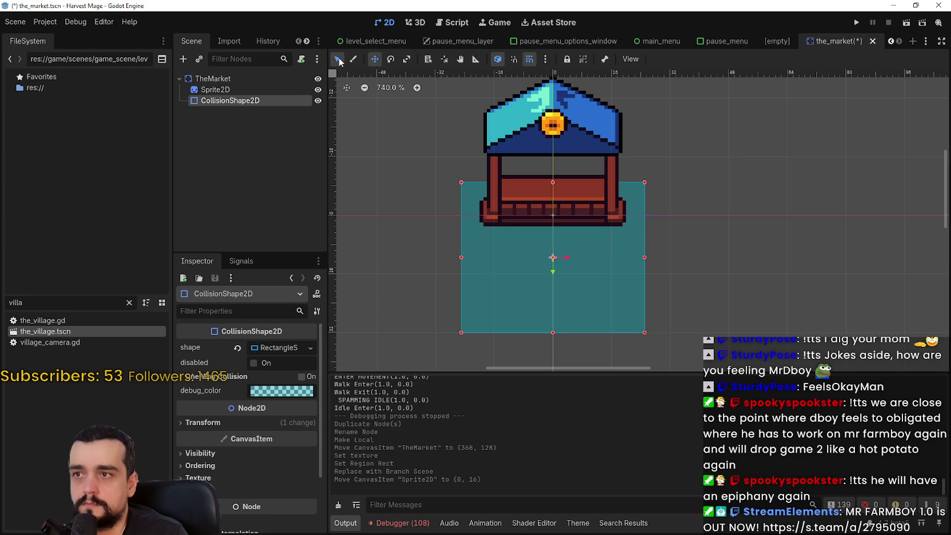
# Fit the collision rectangle to the stall's base, at (0, -1) and narrowed to the building's width
pyautogui.moveTo(554, 337); pyautogui.dragTo(553, 217)
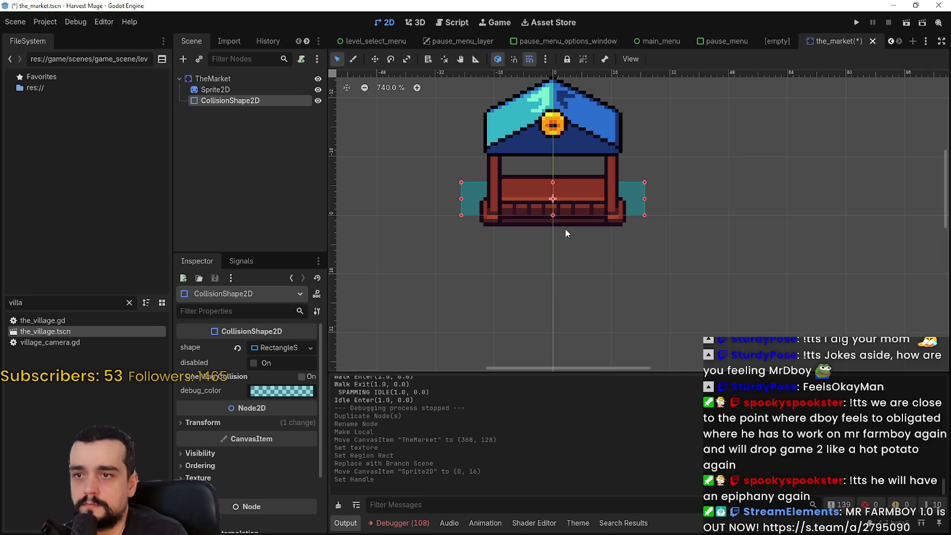
pyautogui.scroll(1, 598, 212)
pyautogui.scroll(1, 663, 212)
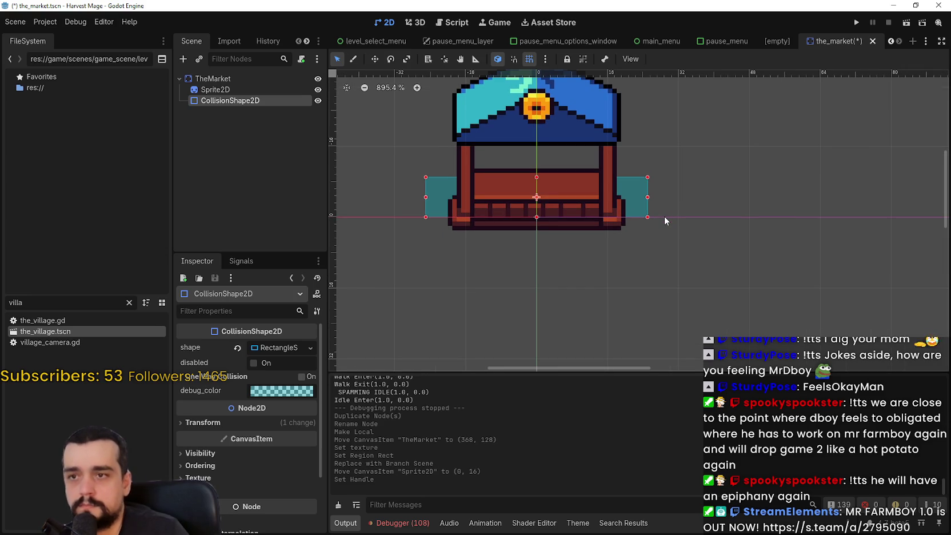
pyautogui.press('Down')
pyautogui.press('Down')
pyautogui.press('Down')
pyautogui.scroll(4, 645, 212)
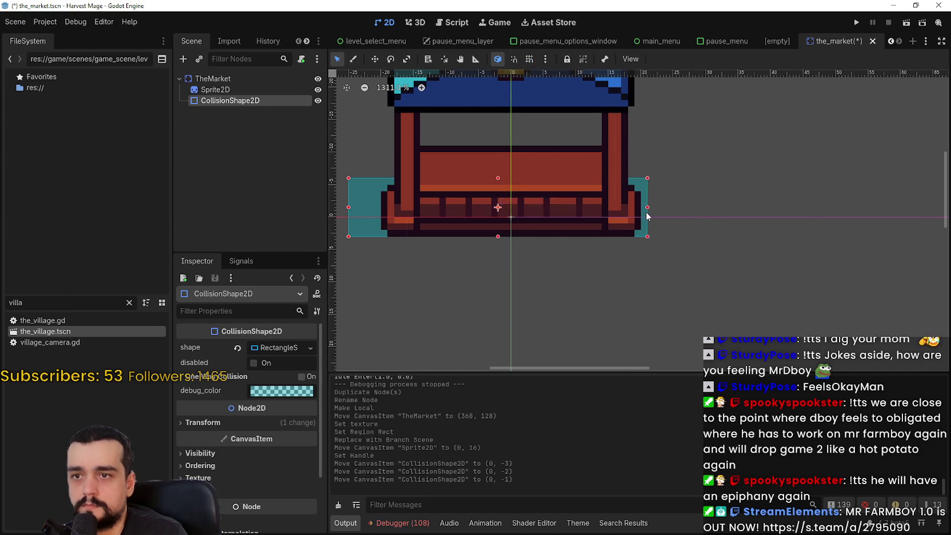
pyautogui.moveTo(646, 213); pyautogui.dragTo(640, 212)
pyautogui.moveTo(396, 215); pyautogui.dragTo(432, 217)
# Save the_market.tscn
pyautogui.scroll(-3, 575, 214)
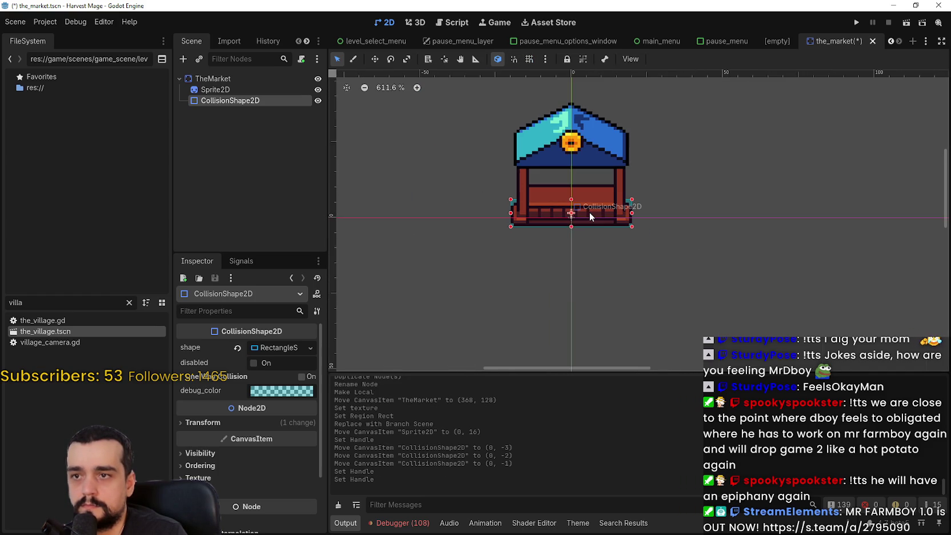
pyautogui.hotkey('ctrl', 's')
pyautogui.scroll(7, 532, 188)
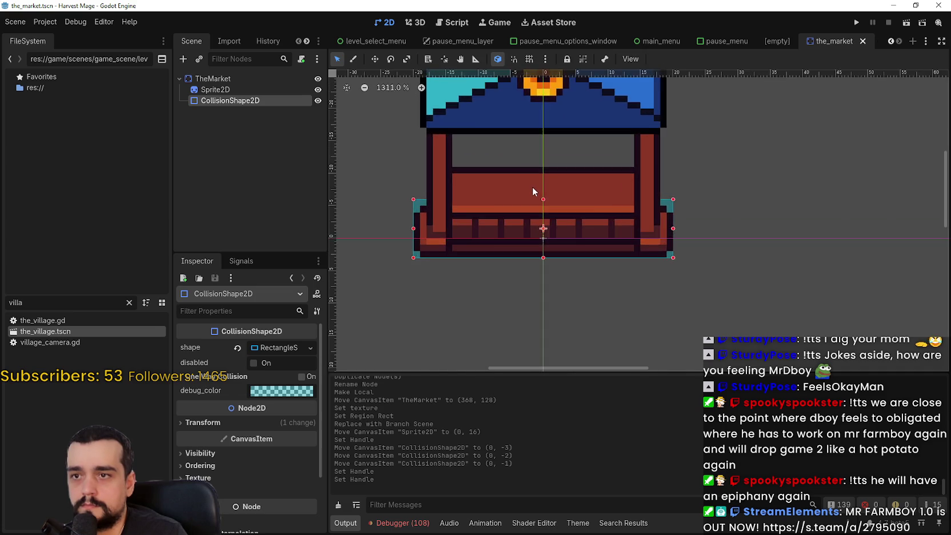
pyautogui.scroll(-6, 543, 190)
pyautogui.scroll(3, 540, 189)
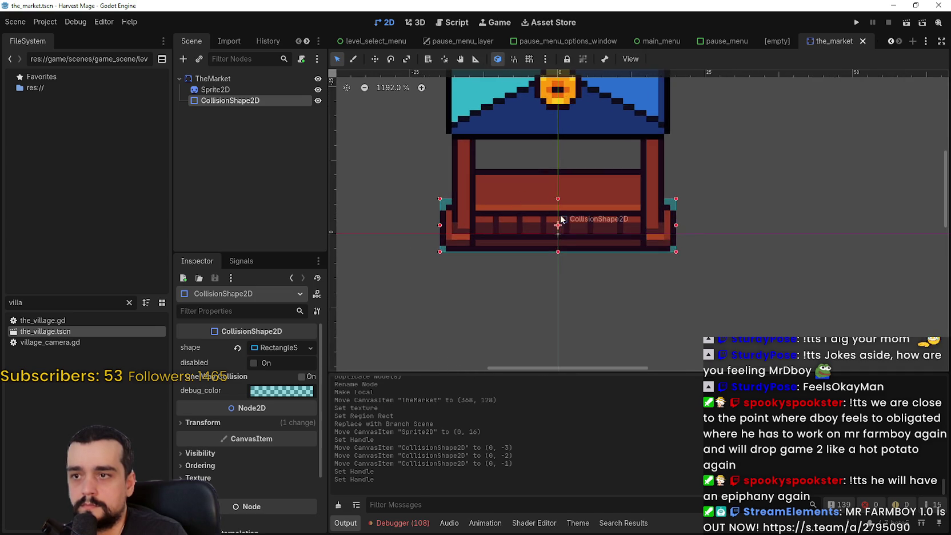
pyautogui.scroll(-5, 554, 200)
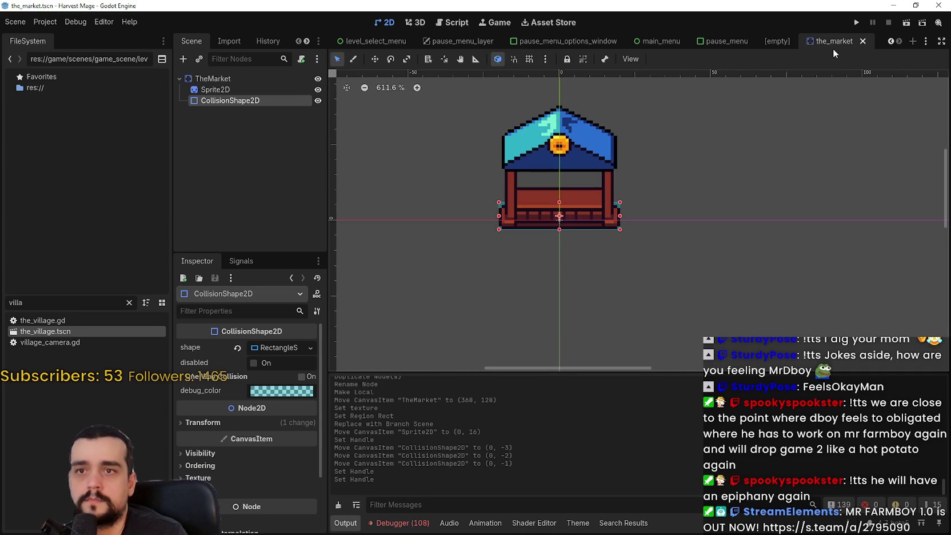
# Reopen the_village.tscn and select its buildings group, which holds only TheTower
pyautogui.doubleClick(53, 337)
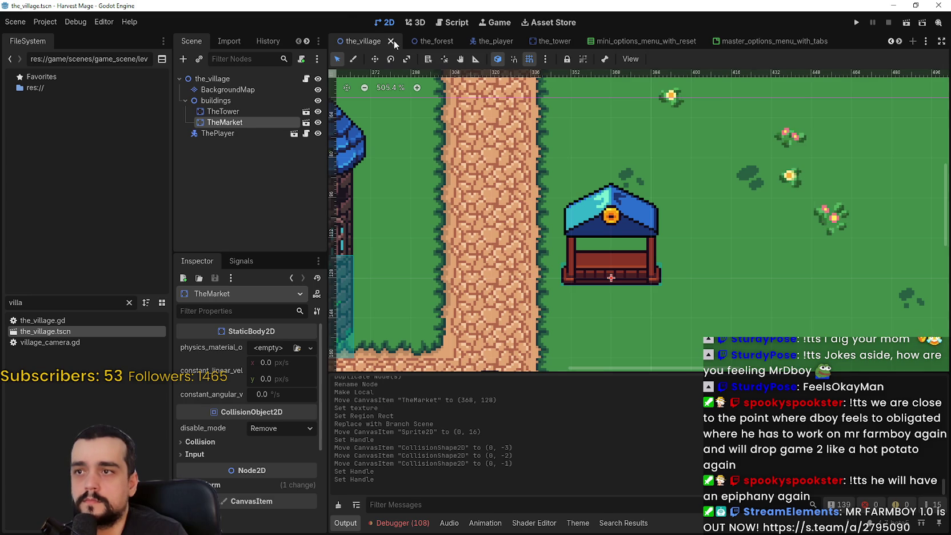
pyautogui.click(391, 42)
pyautogui.doubleClick(43, 331)
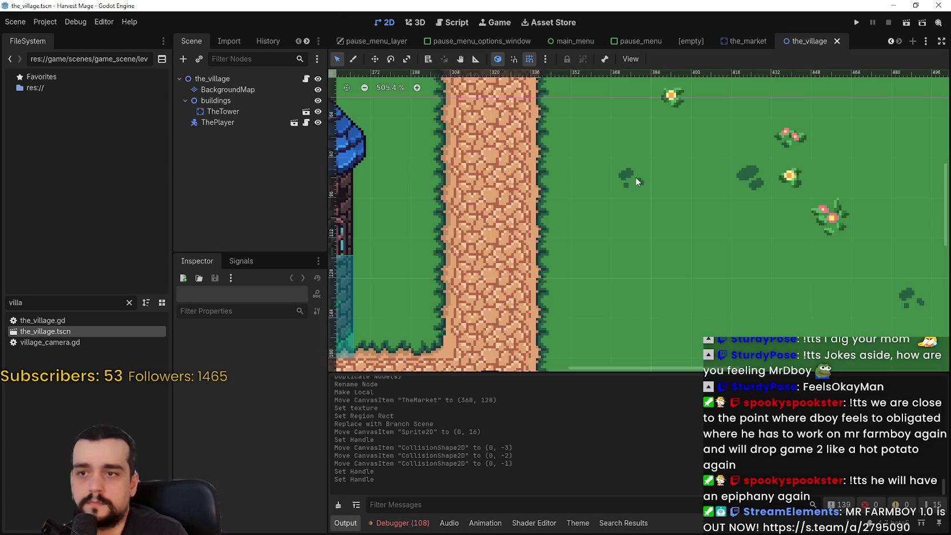
pyautogui.scroll(-10, 638, 182)
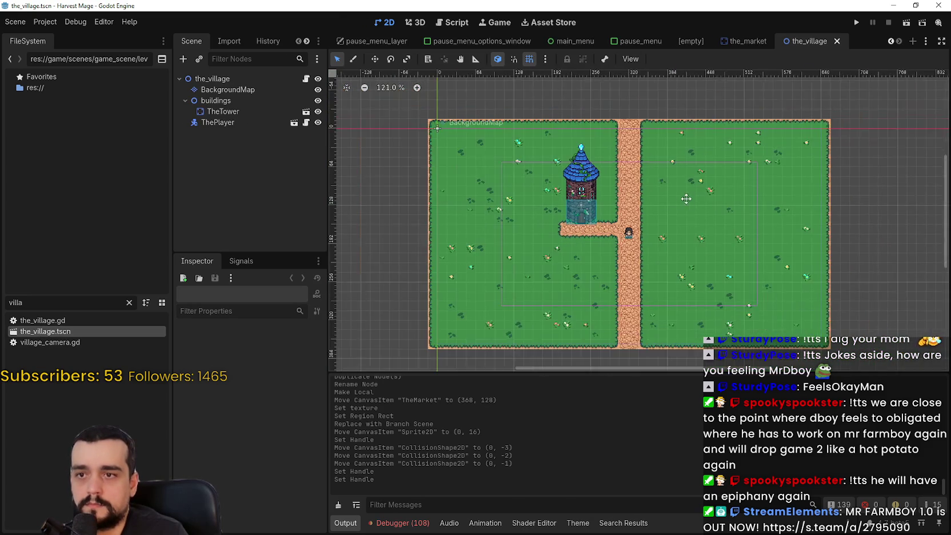
pyautogui.moveTo(685, 199); pyautogui.dragTo(658, 203)
pyautogui.click(256, 109)
pyautogui.click(251, 101)
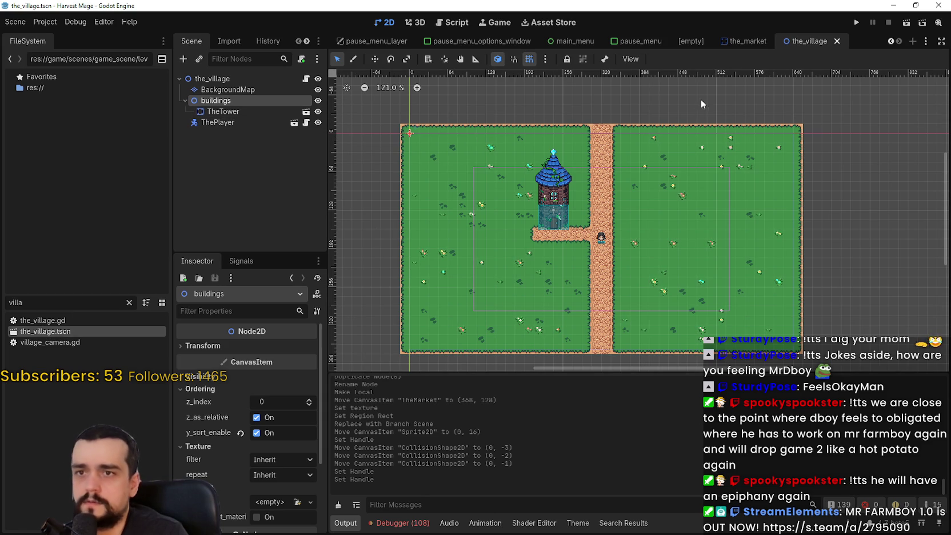
# Save the market scene, then return to the village scene
pyautogui.click(740, 41)
pyautogui.scroll(-1, 661, 165)
pyautogui.hotkey('ctrl', 's')
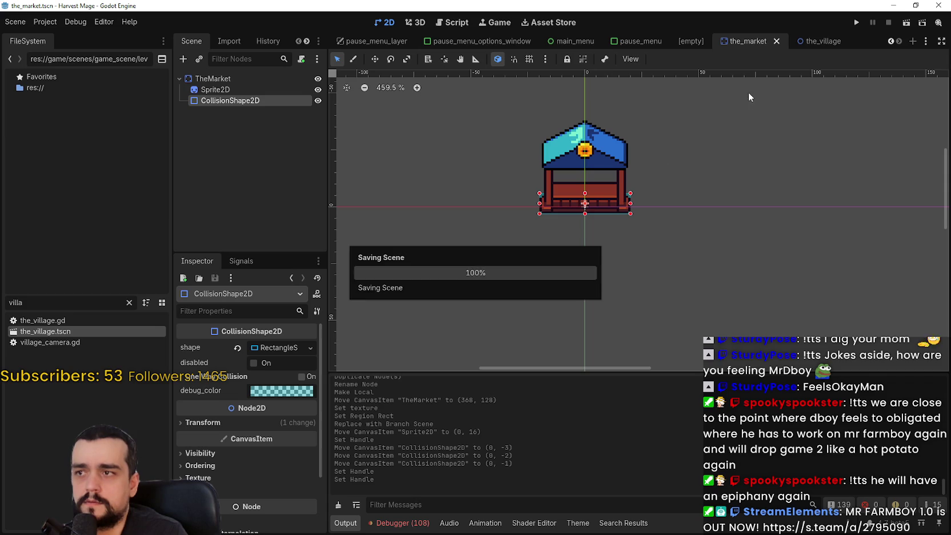
pyautogui.click(818, 41)
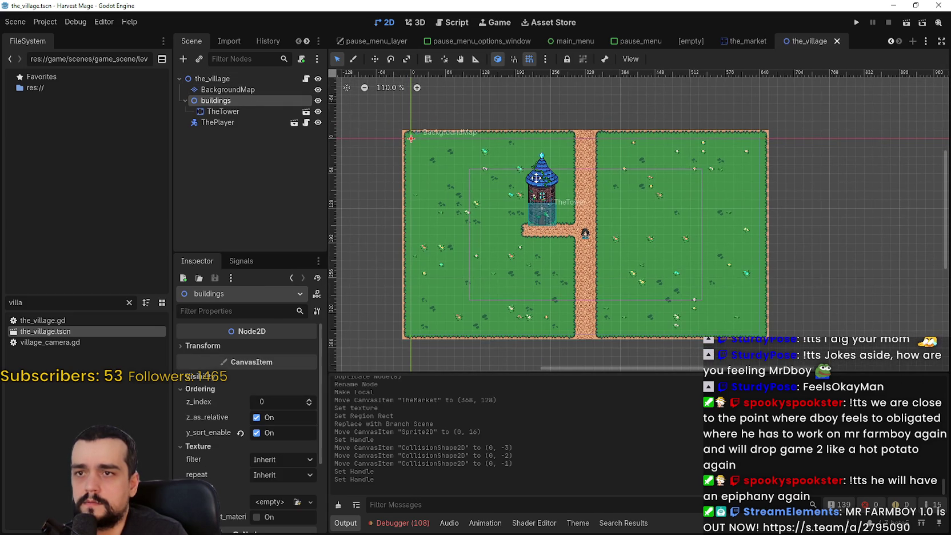
pyautogui.scroll(8, 894, 44)
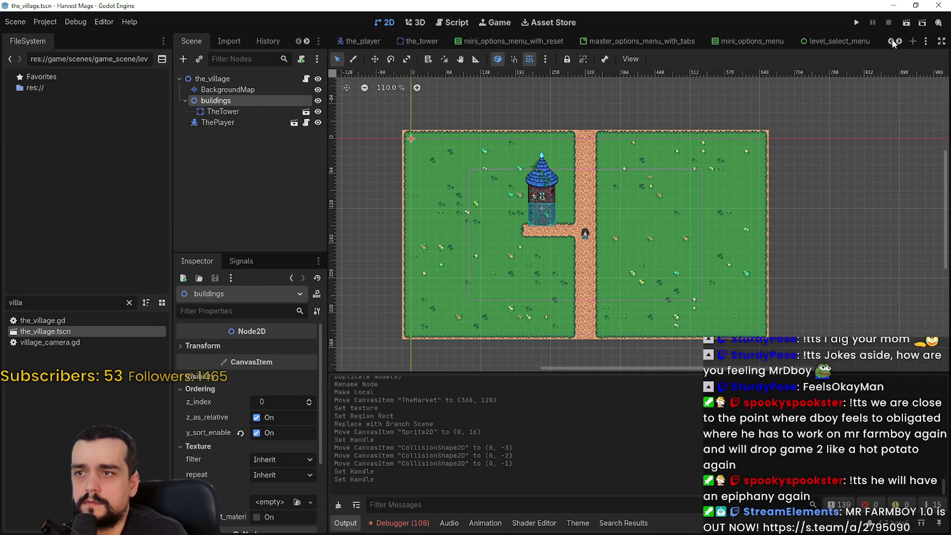
pyautogui.scroll(3, 894, 44)
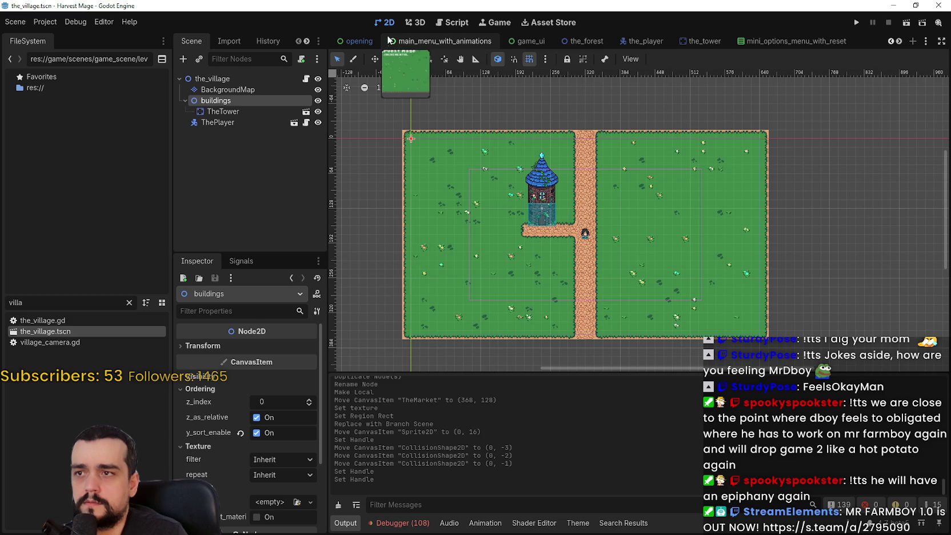
pyautogui.click(706, 41)
pyautogui.click(637, 39)
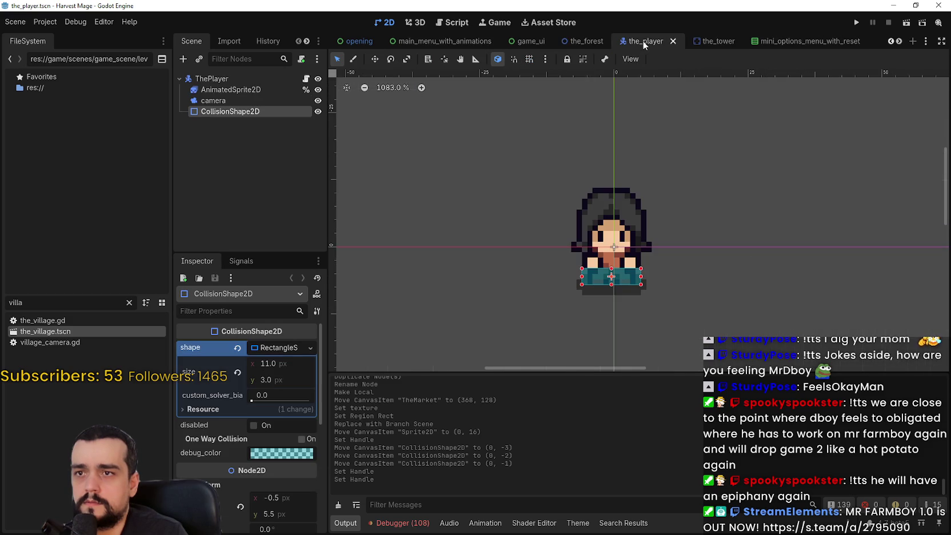
pyautogui.click(589, 41)
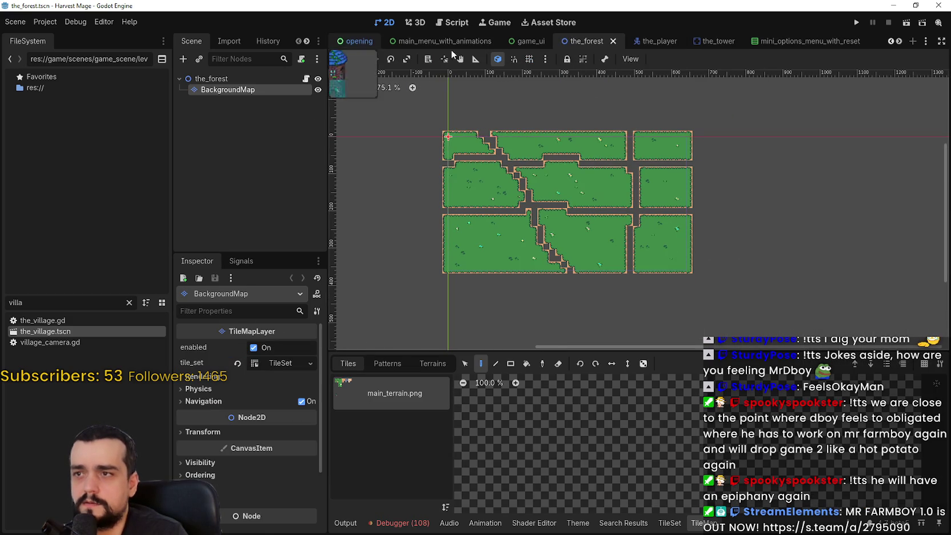
pyautogui.click(891, 42)
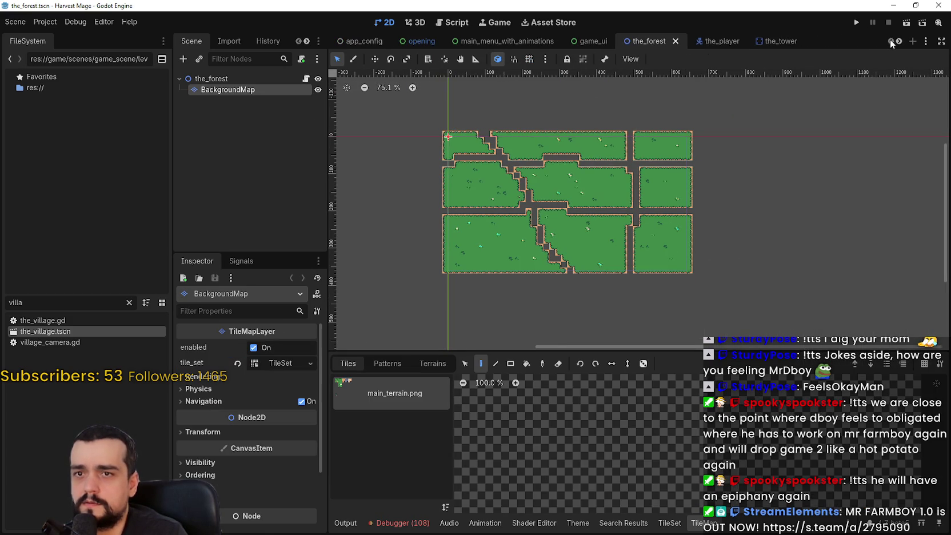
pyautogui.click(426, 41)
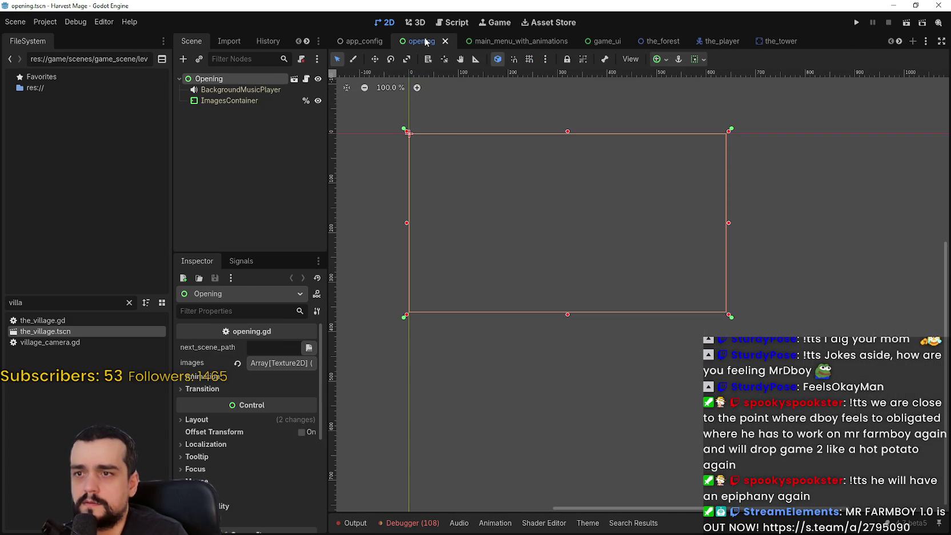
pyautogui.click(899, 41)
pyautogui.click(899, 41)
pyautogui.click(899, 41)
pyautogui.click(899, 41)
pyautogui.click(899, 41)
pyautogui.click(899, 41)
pyautogui.click(899, 42)
pyautogui.click(899, 42)
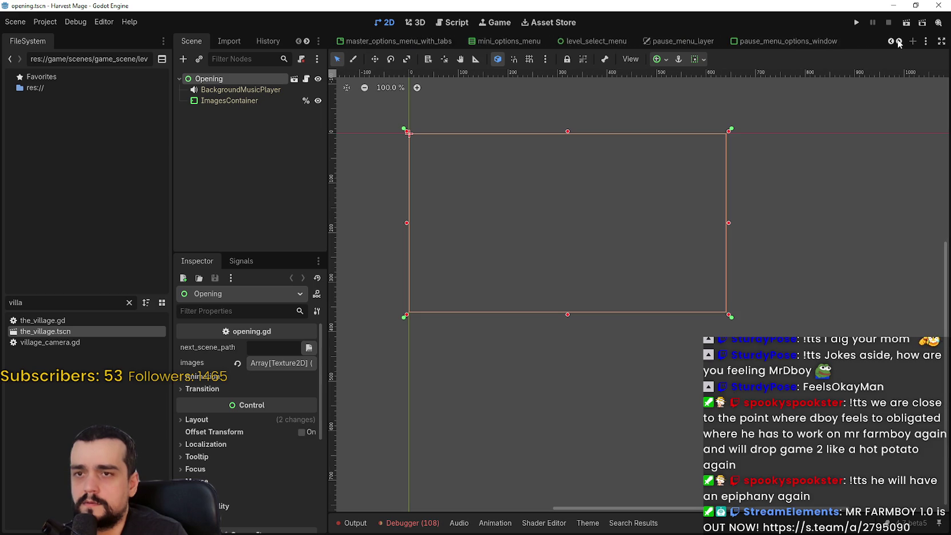
pyautogui.click(899, 41)
pyautogui.click(899, 41)
pyautogui.click(899, 41)
pyautogui.click(749, 39)
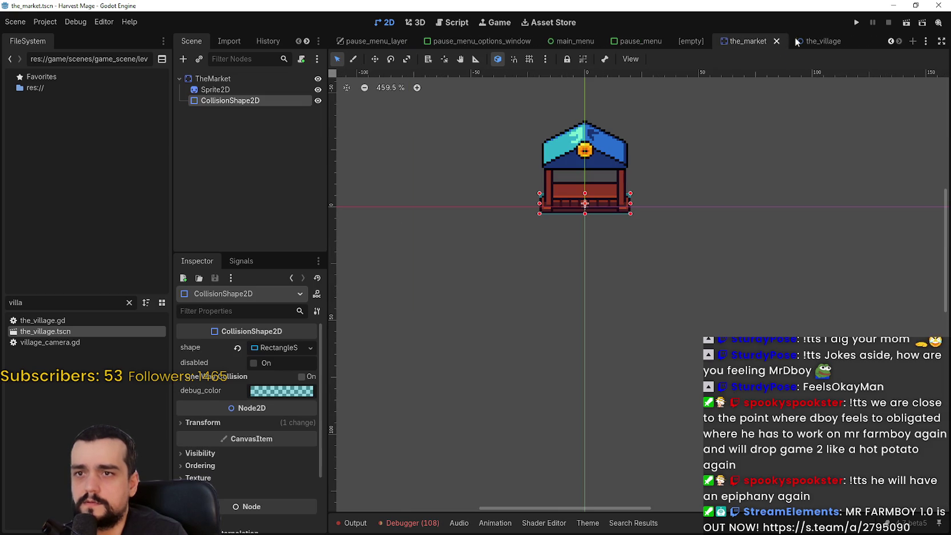
pyautogui.click(804, 39)
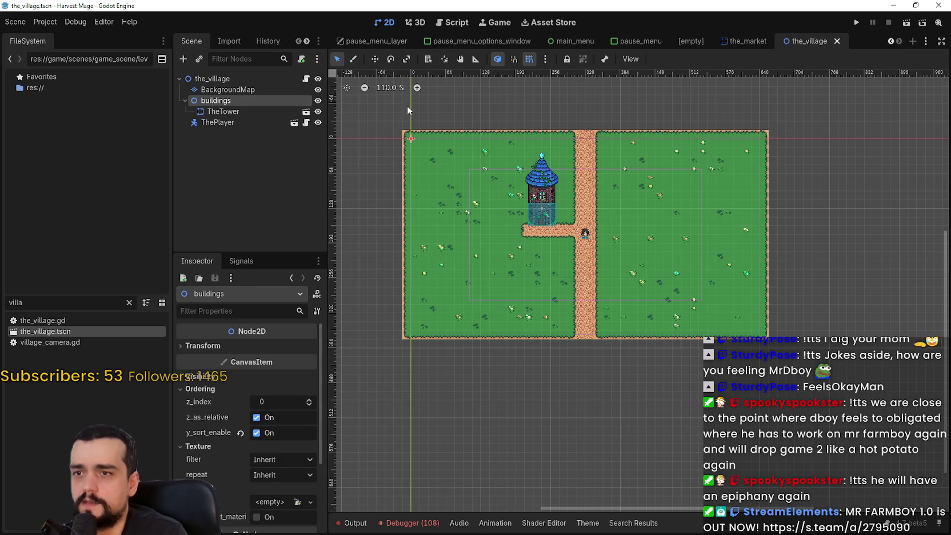
pyautogui.rightClick(191, 111)
pyautogui.click(210, 101)
pyautogui.rightClick(210, 103)
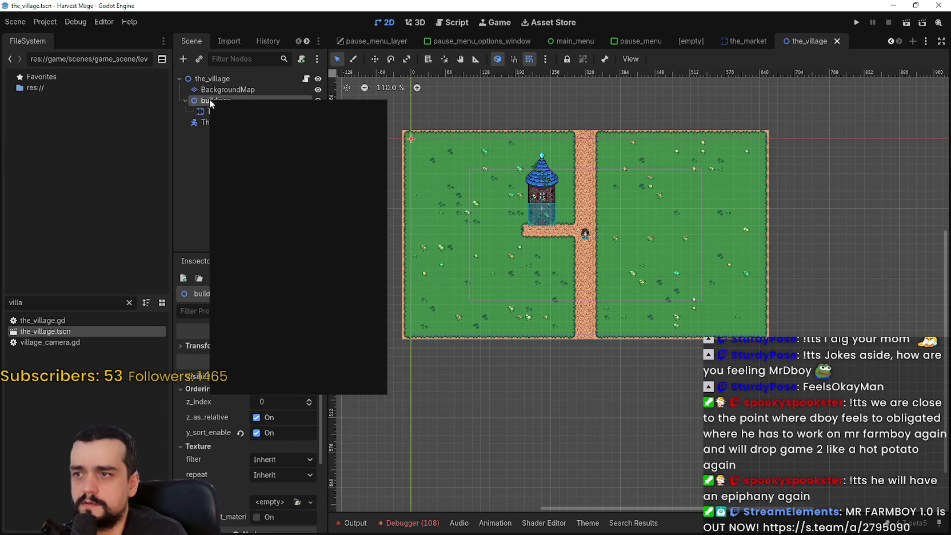
pyautogui.click(366, 118)
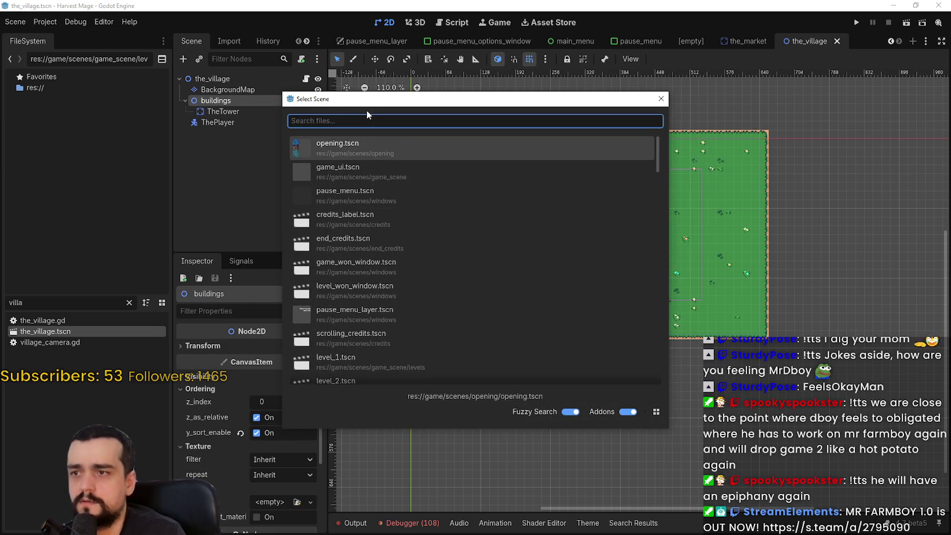
pyautogui.write('the_ma')
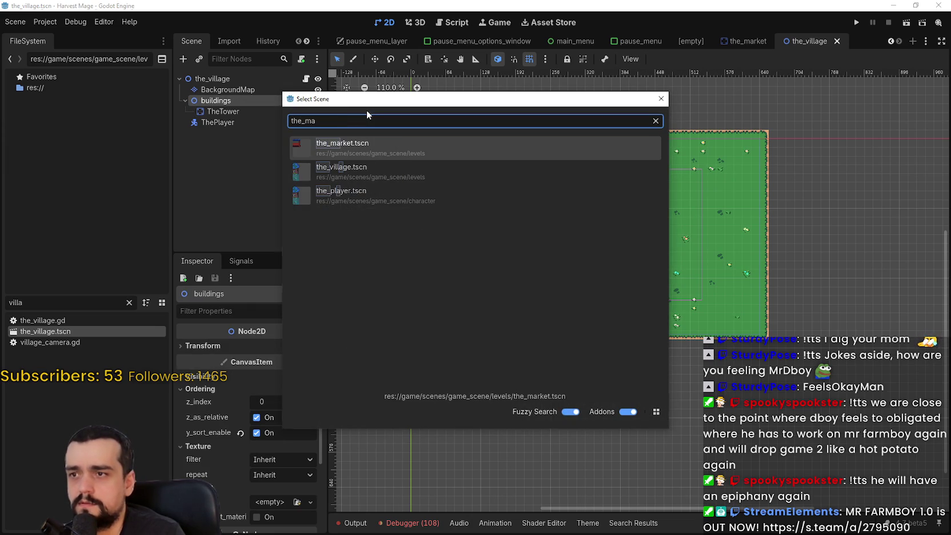
pyautogui.press('Return')
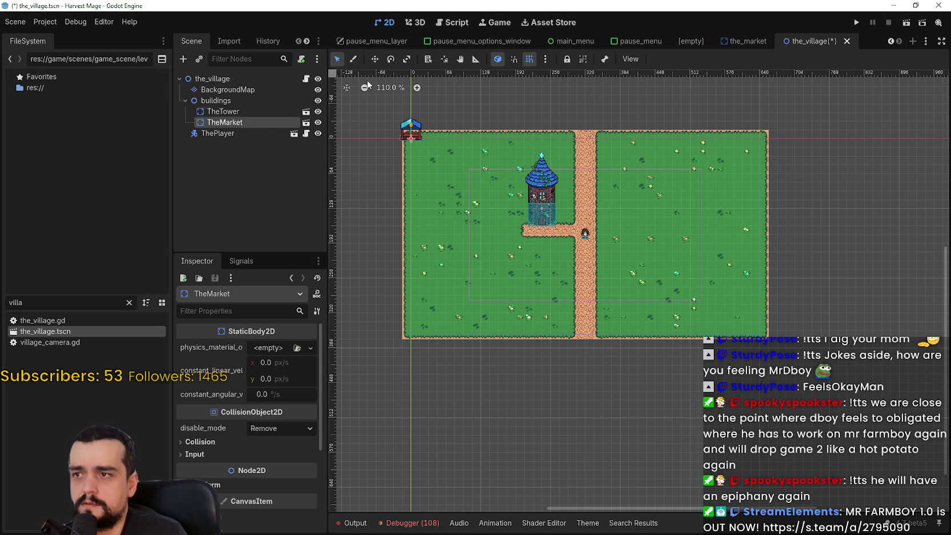
pyautogui.moveTo(413, 158); pyautogui.dragTo(621, 216)
pyautogui.scroll(6, 621, 216)
pyautogui.scroll(6, 619, 199)
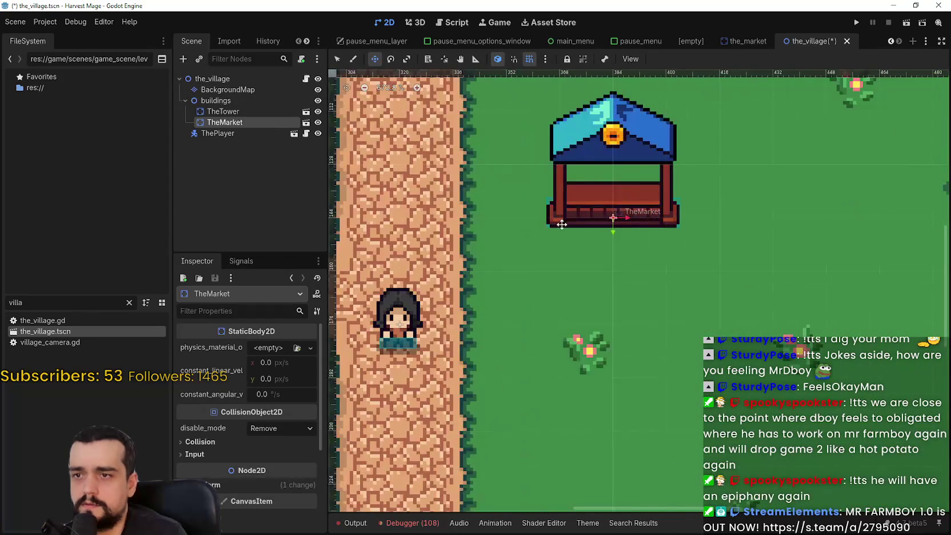
pyautogui.moveTo(561, 224); pyautogui.dragTo(550, 252)
pyautogui.scroll(-5, 550, 251)
pyautogui.hotkey('ctrl', 's')
pyautogui.scroll(5, 571, 247)
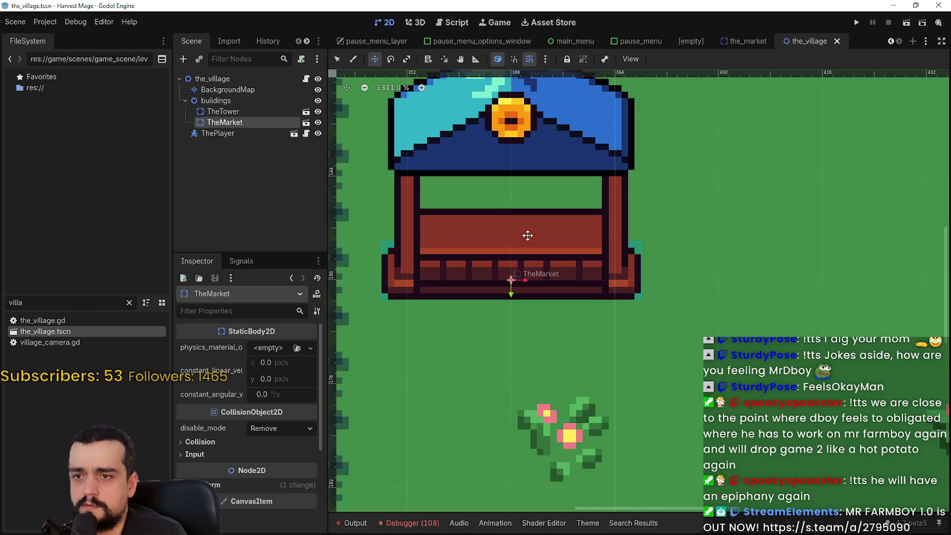
pyautogui.scroll(-6, 528, 235)
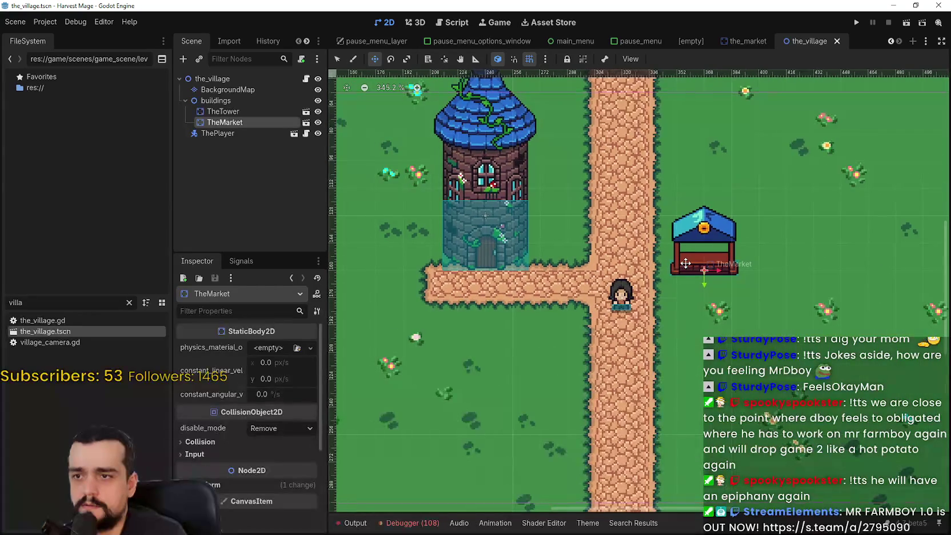
pyautogui.scroll(4, 712, 234)
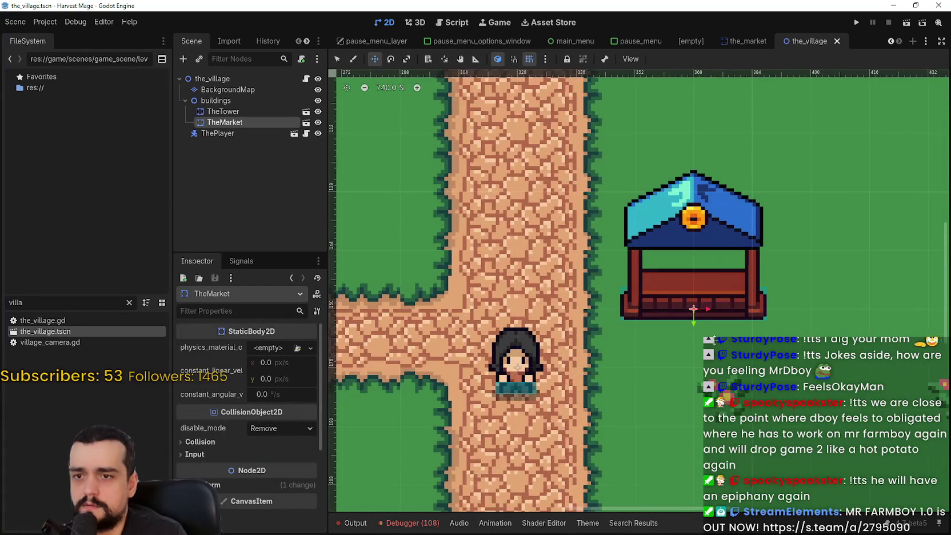
pyautogui.scroll(3, 694, 286)
pyautogui.scroll(-3, 693, 286)
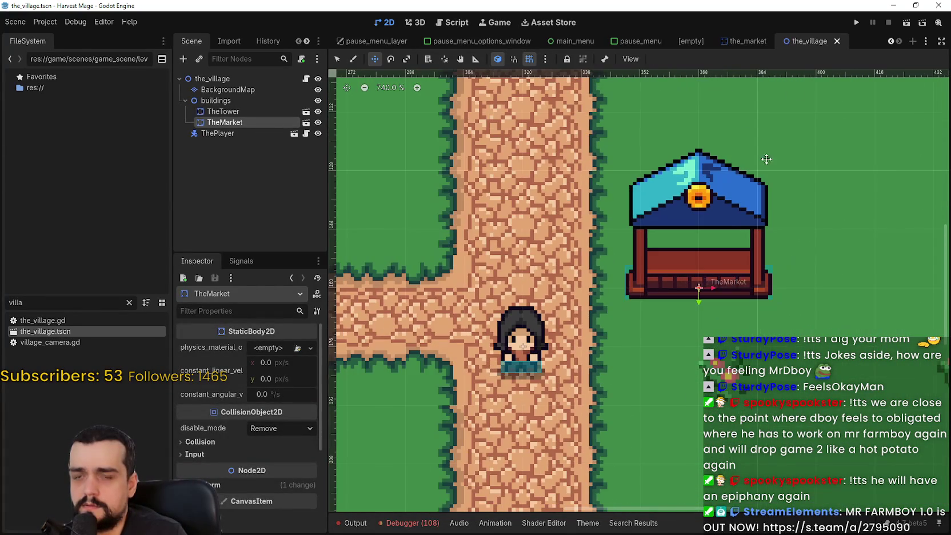
# Run the project, continue the saved game, and walk the character behind the market stall
pyautogui.click(857, 23)
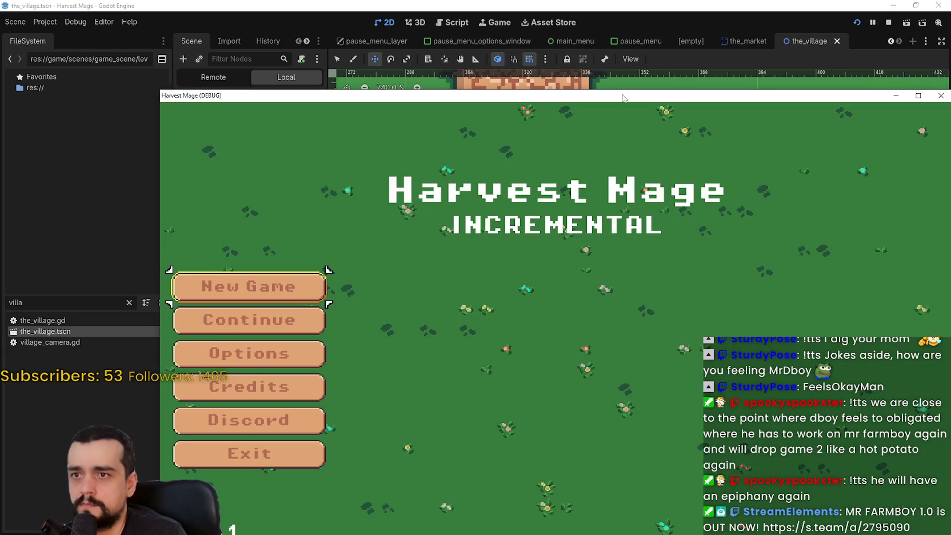
pyautogui.moveTo(623, 98); pyautogui.dragTo(577, 36)
pyautogui.click(240, 257)
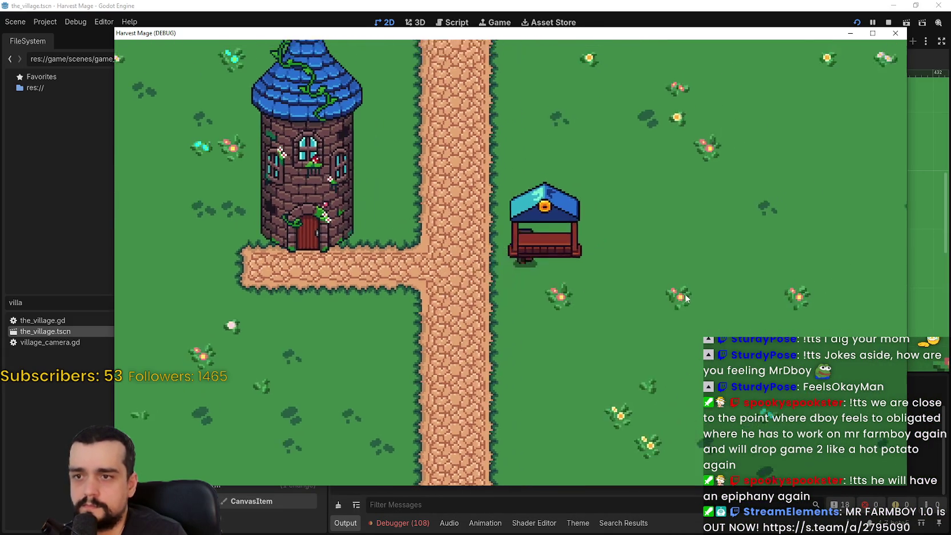
pyautogui.press('w')
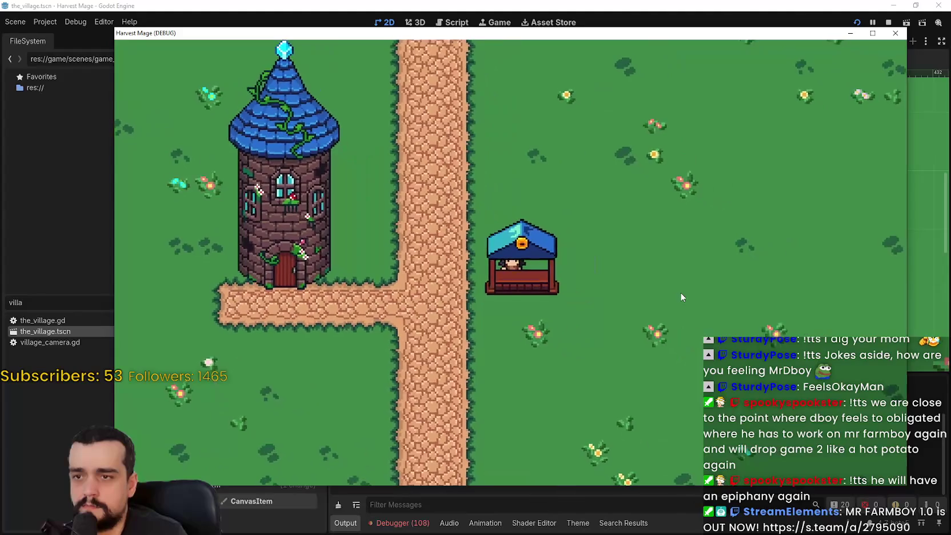
# Stop the running game and open TheMarket's scene for editing
pyautogui.press('F8')
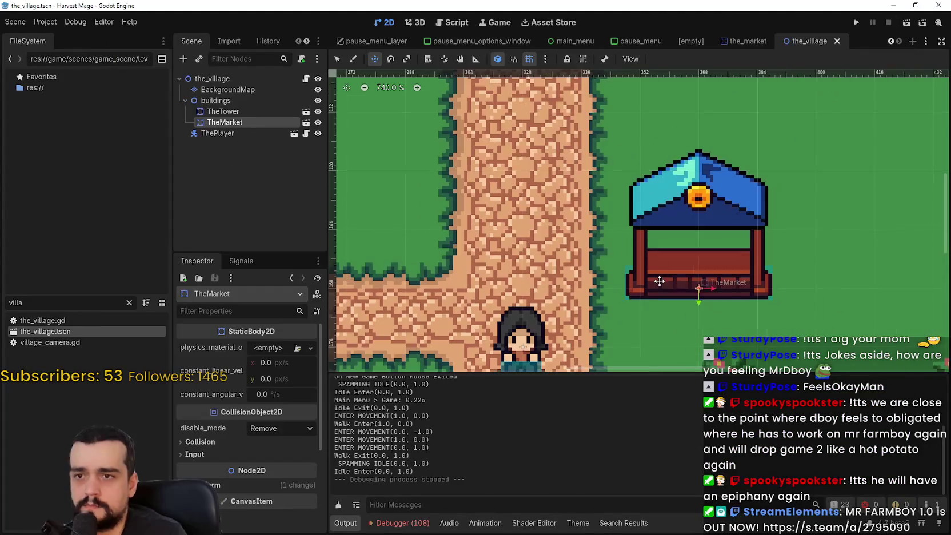
pyautogui.scroll(-3, 659, 281)
pyautogui.hscroll(3, 659, 282)
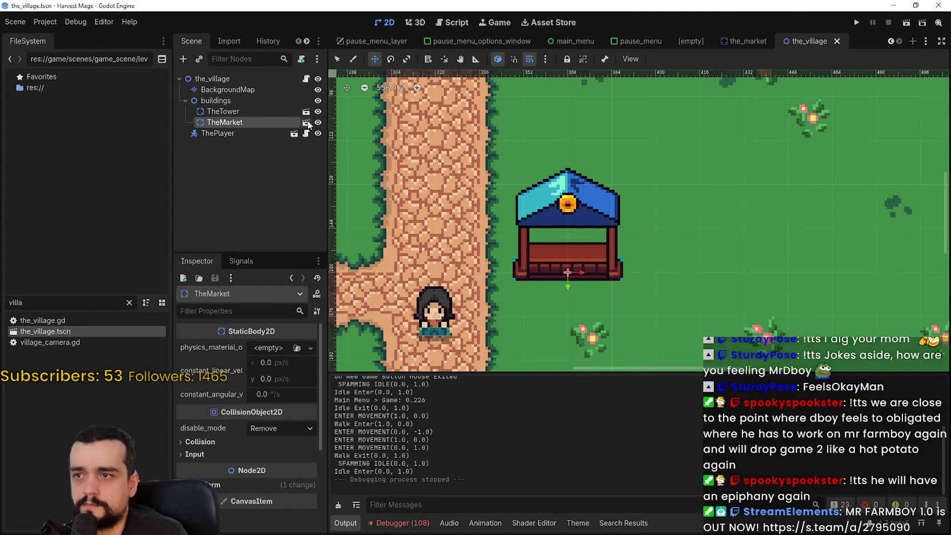
pyautogui.click(306, 123)
pyautogui.scroll(5, 597, 184)
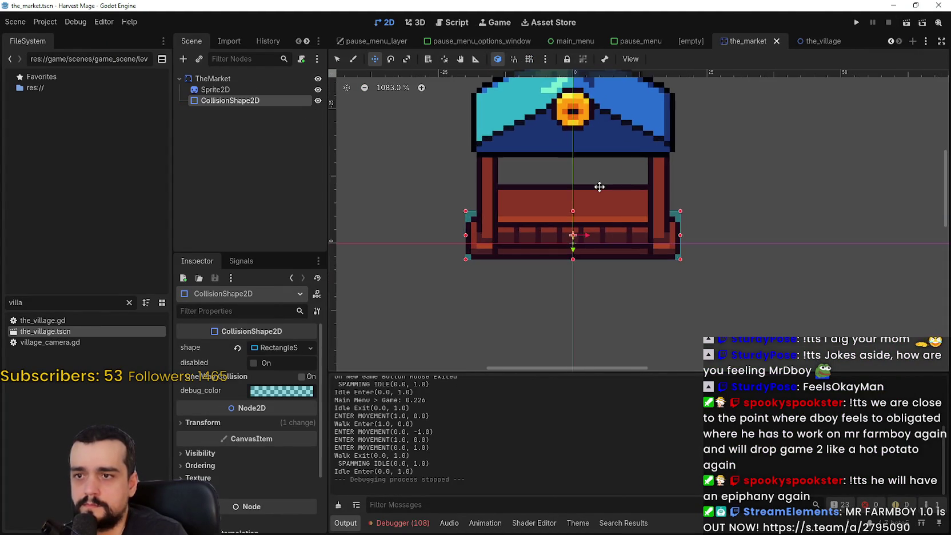
pyautogui.scroll(-2, 597, 186)
# Select the market's Sprite2D and reset its Position back to zero
pyautogui.click(188, 89)
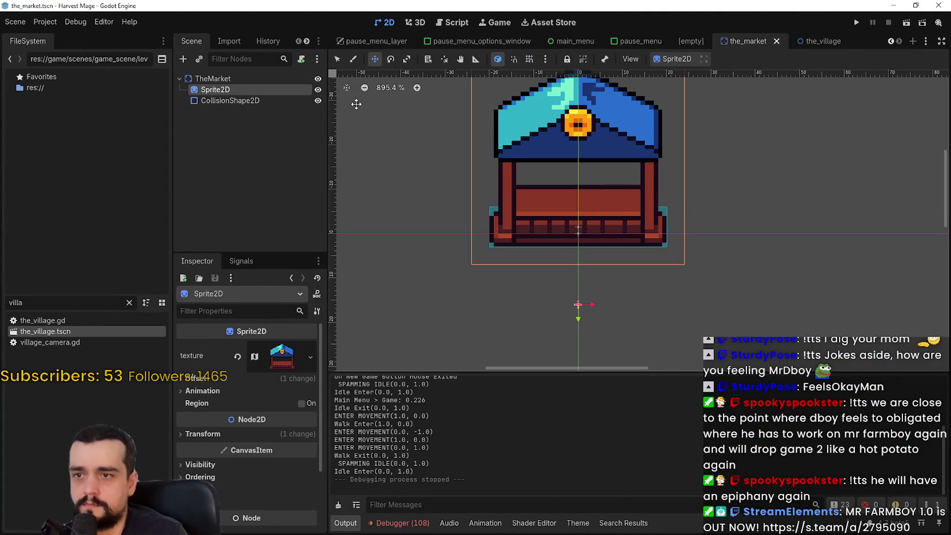
pyautogui.press('Up')
pyautogui.press('Up')
pyautogui.press('Up')
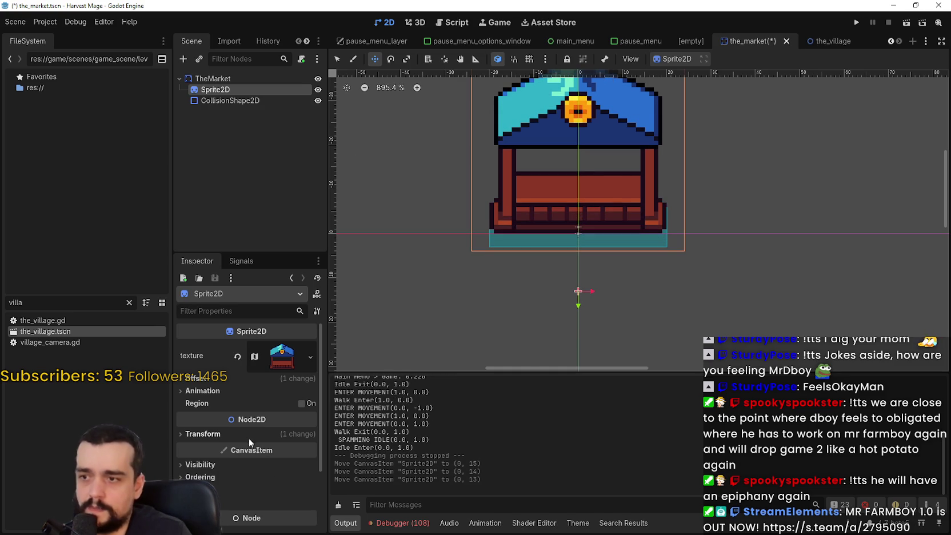
pyautogui.click(229, 434)
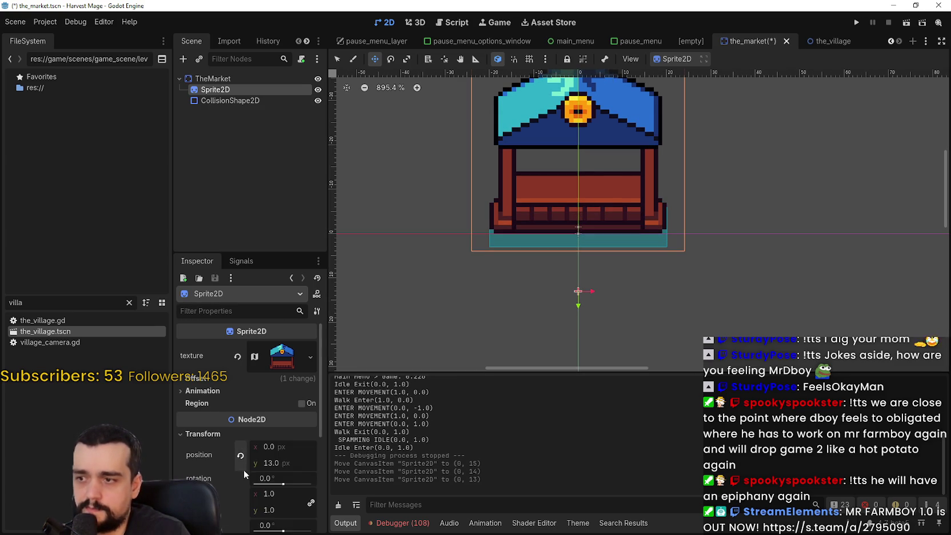
pyautogui.scroll(-2, 251, 432)
pyautogui.click(243, 386)
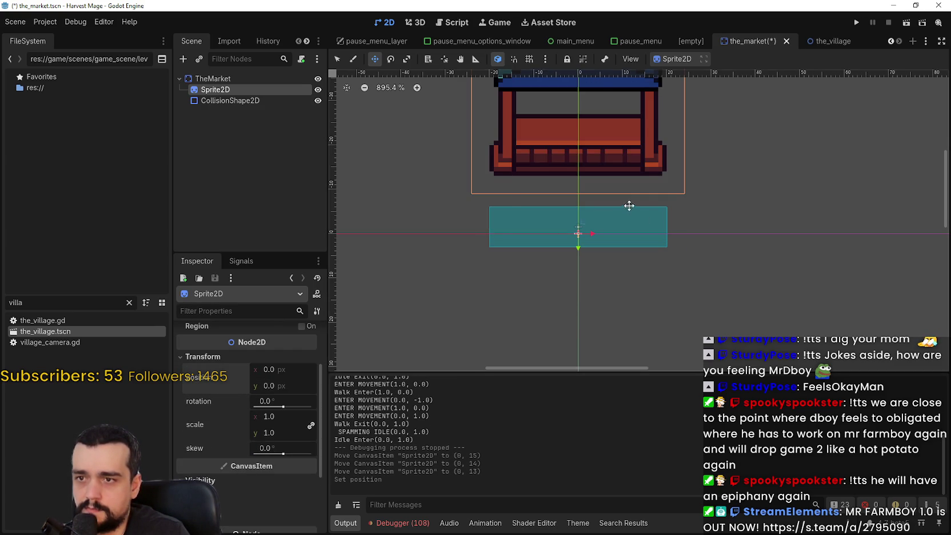
pyautogui.scroll(-3, 629, 206)
pyautogui.scroll(2, 297, 384)
# Reset the sprite's vertical Offset to 0 and save the market scene
pyautogui.click(210, 379)
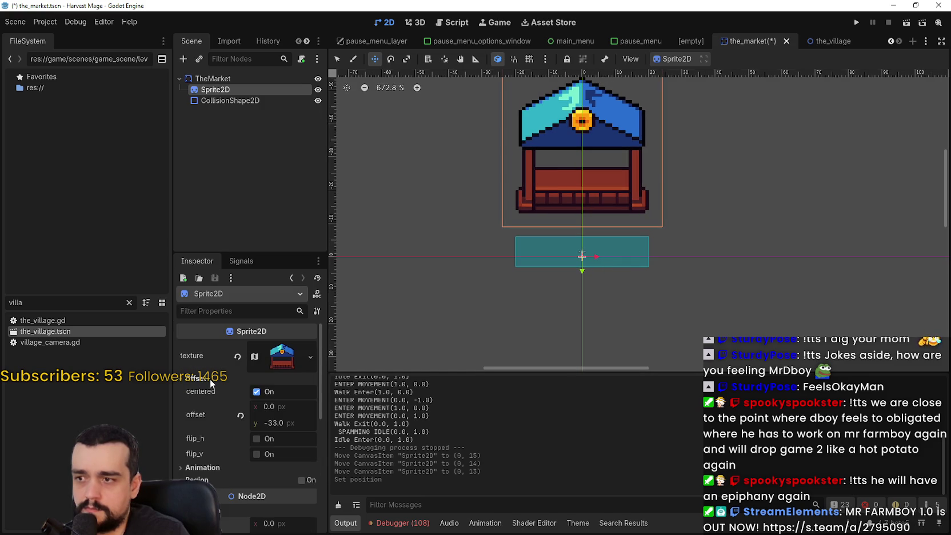
pyautogui.click(239, 415)
pyautogui.scroll(-2, 514, 283)
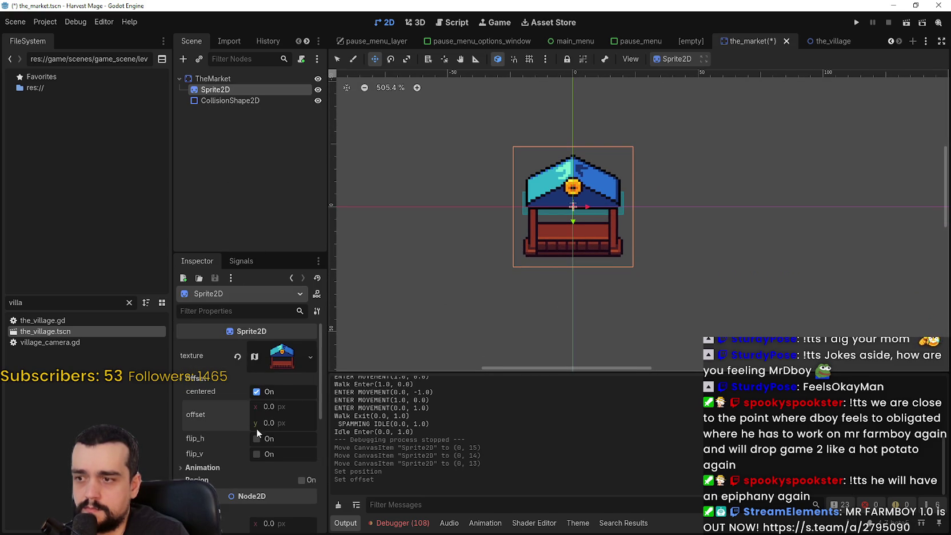
pyautogui.scroll(-1, 256, 433)
pyautogui.scroll(2, 644, 229)
pyautogui.hotkey('ctrl', 's')
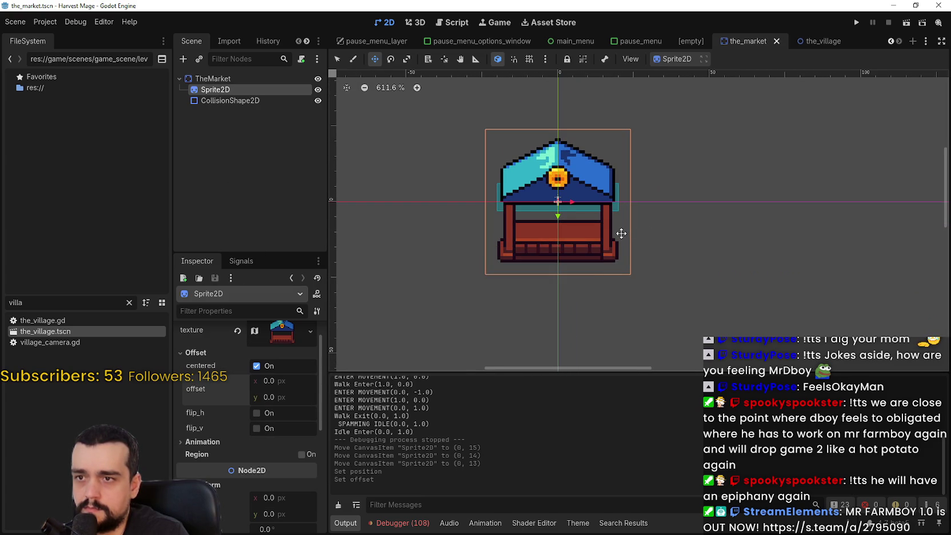
# Set the sprite's Offset y to -20 and save the scene
pyautogui.scroll(1, 622, 233)
pyautogui.scroll(-1, 612, 229)
pyautogui.scroll(1, 597, 227)
pyautogui.scroll(-1, 601, 218)
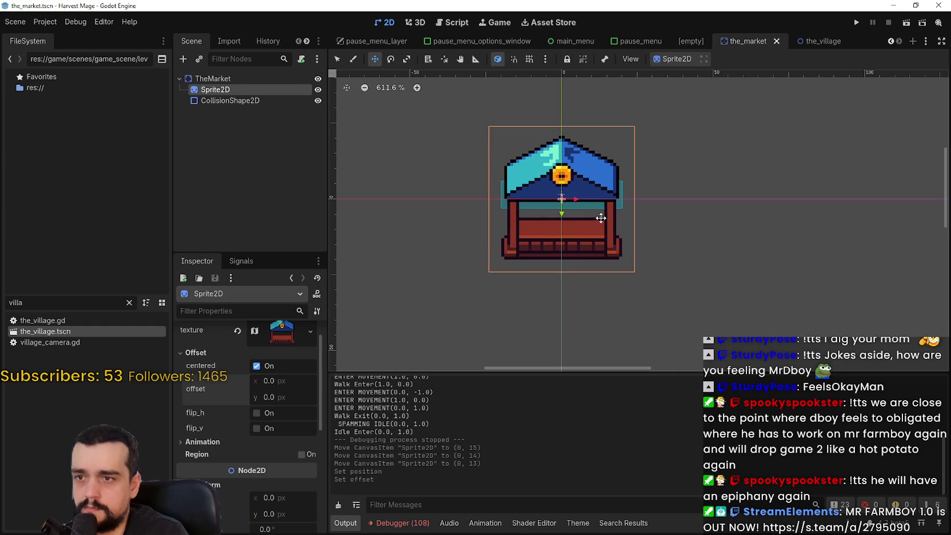
pyautogui.scroll(-1, 276, 454)
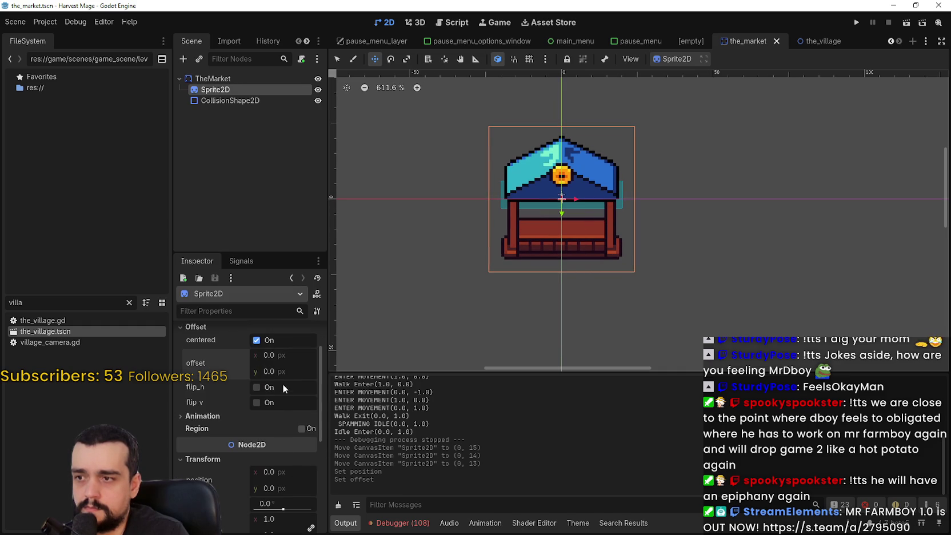
pyautogui.moveTo(274, 375)
pyautogui.mouseDown()
pyautogui.moveTo(243, 375)
pyautogui.moveTo(257, 374)
pyautogui.mouseUp()
pyautogui.moveTo(844, 36)
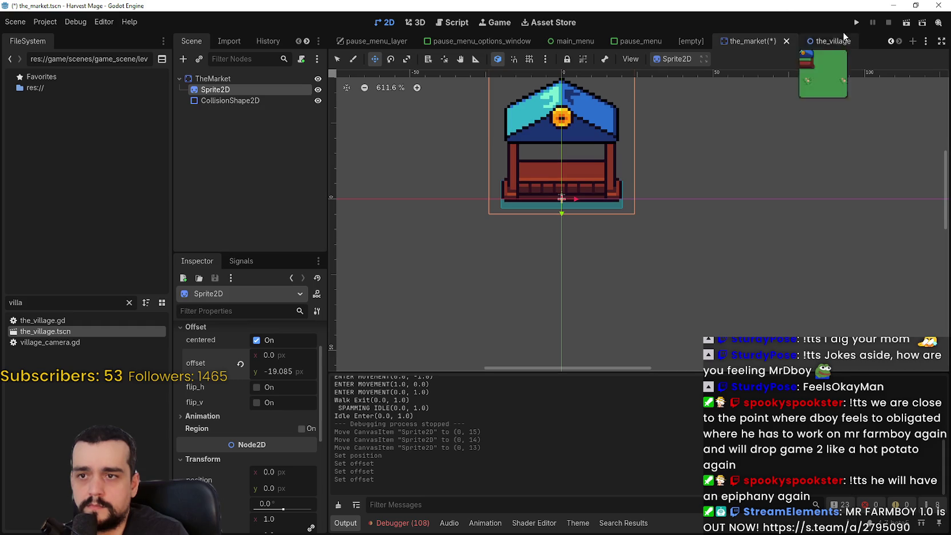
pyautogui.scroll(5, 572, 183)
pyautogui.write('-2')
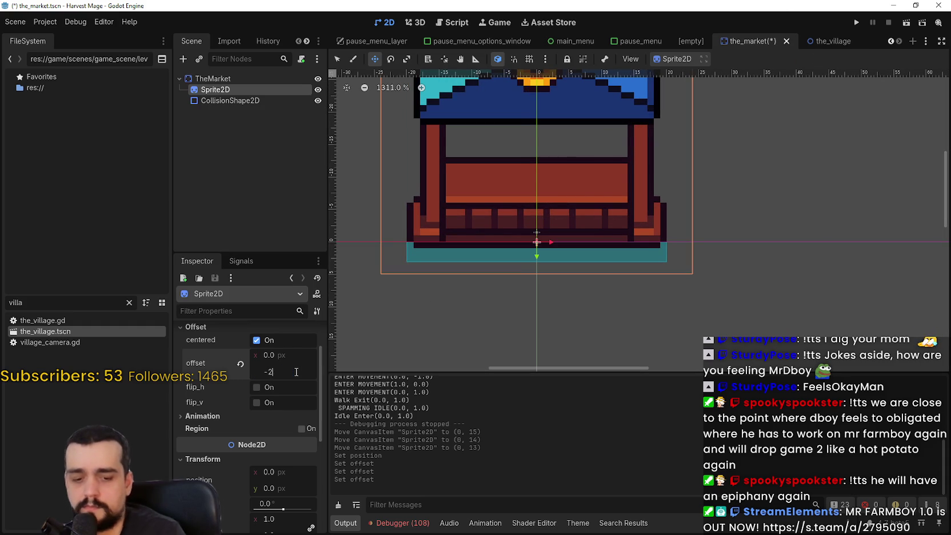
pyautogui.write('0.0')
pyautogui.press('Return')
pyautogui.hotkey('ctrl', 's')
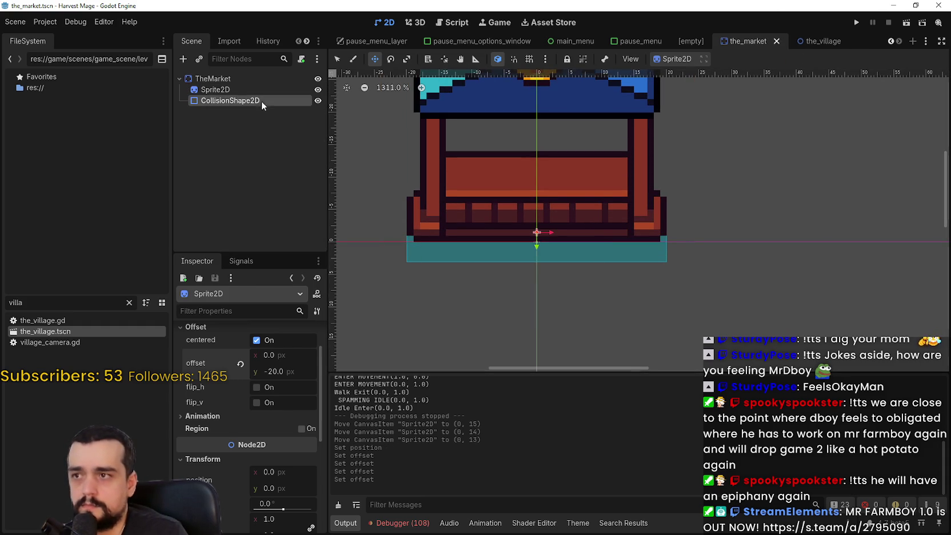
# Move the market's CollisionShape2D up to (0, -4)
pyautogui.click(228, 100)
pyautogui.scroll(3, 485, 234)
pyautogui.press('Up')
pyautogui.press('Up')
pyautogui.press('Up')
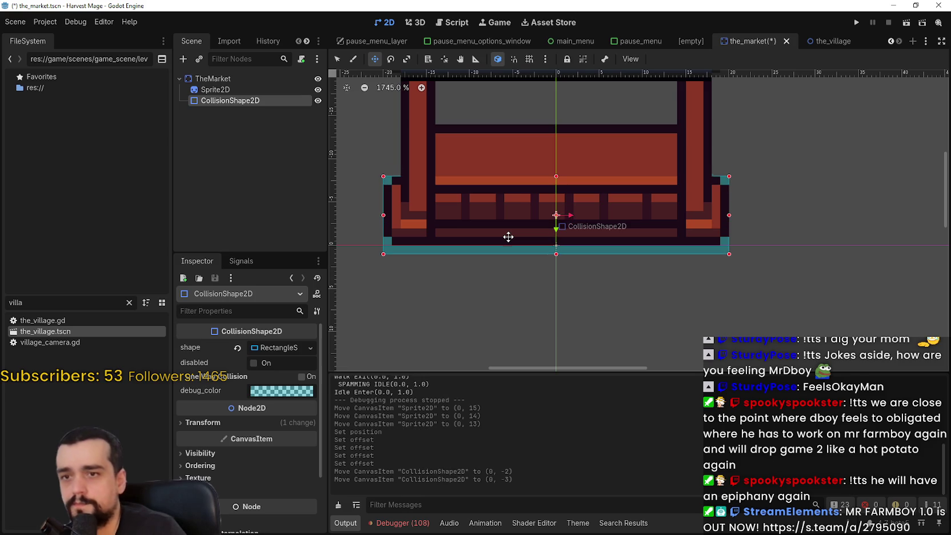
pyautogui.scroll(-4, 553, 217)
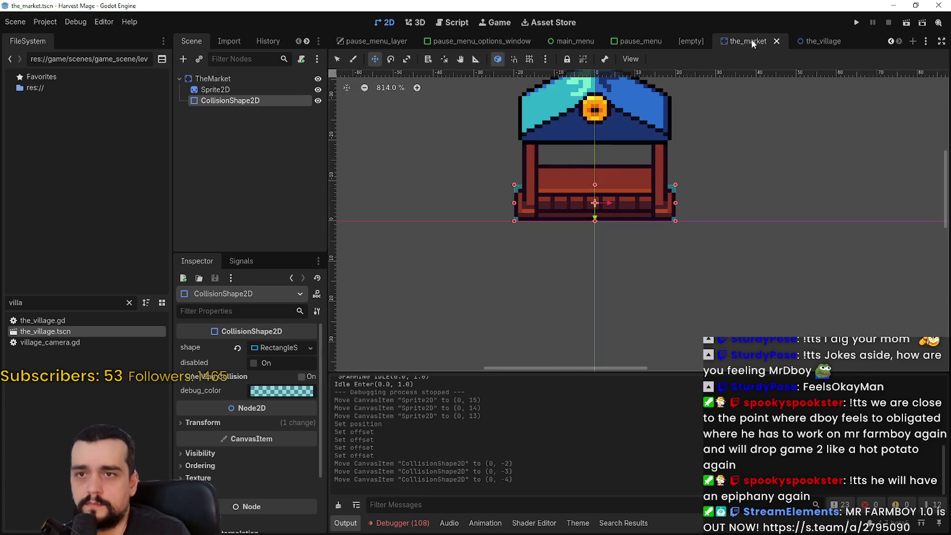
# Save the village scene, run the project and start a New Game
pyautogui.click(813, 41)
pyautogui.scroll(2, 743, 264)
pyautogui.hotkey('ctrl', 's')
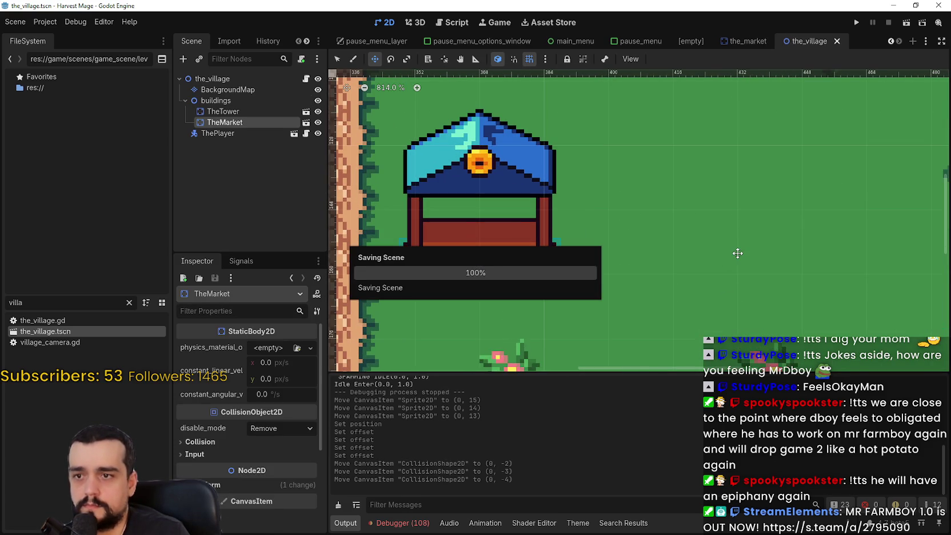
pyautogui.click(857, 24)
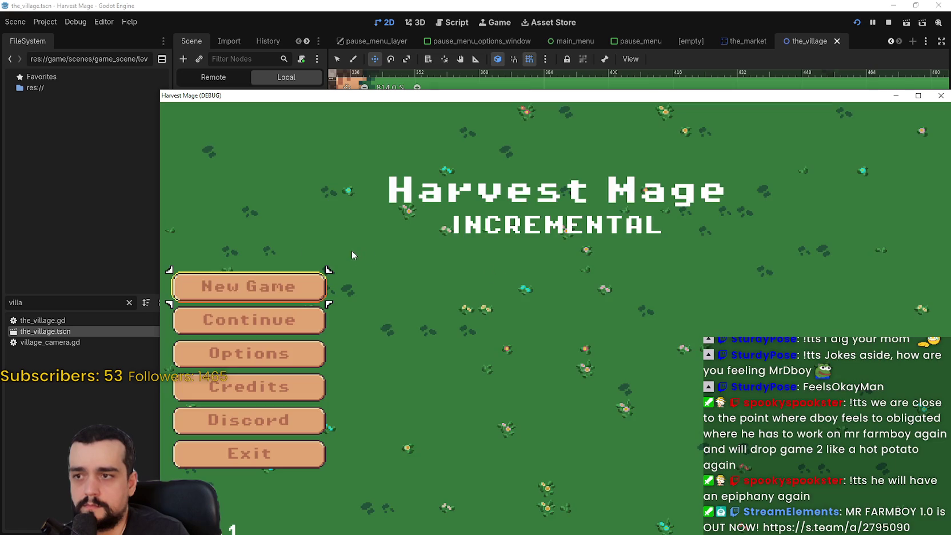
pyautogui.click(229, 286)
pyautogui.click(228, 286)
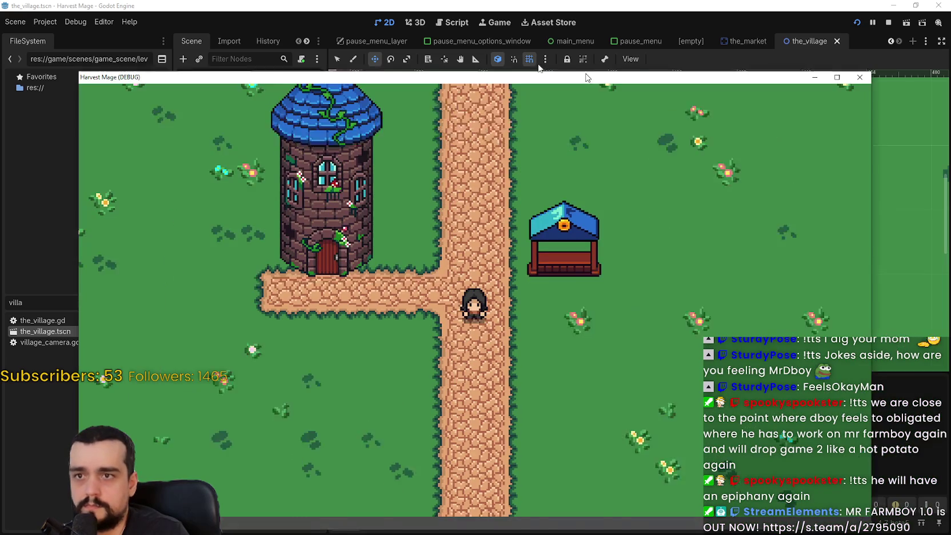
# Maximize the game window, walk the character around the market stall, then close the game
pyautogui.press('a')
pyautogui.doubleClick(587, 78)
pyautogui.press('d')
pyautogui.press('w')
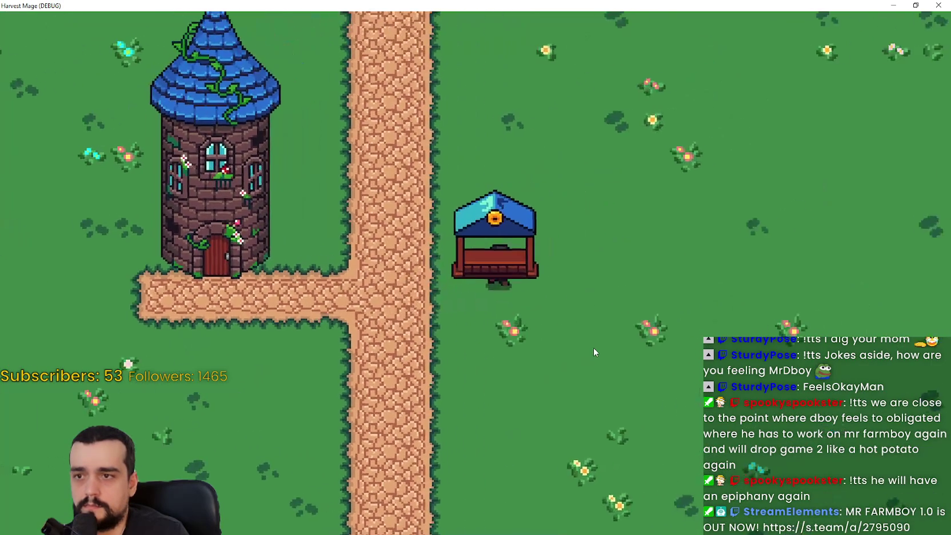
pyautogui.press('a')
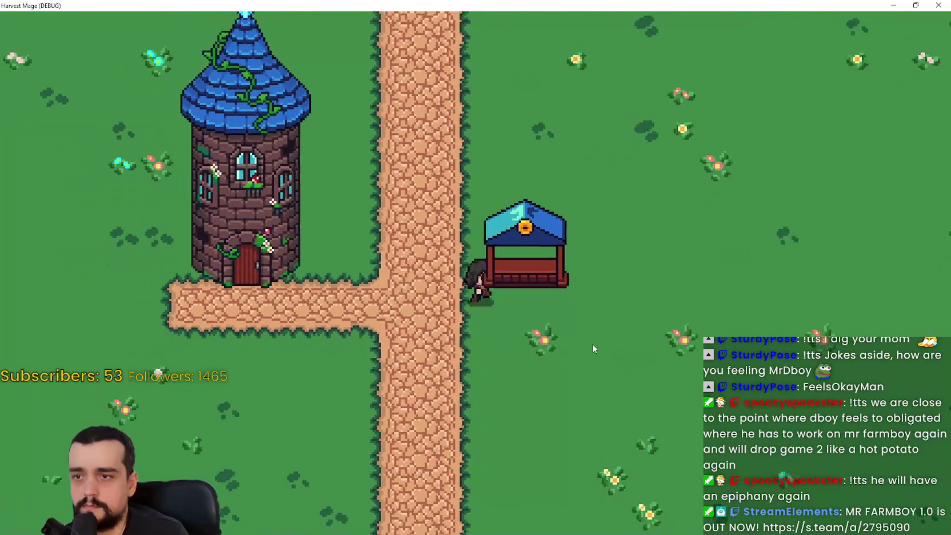
pyautogui.press('w')
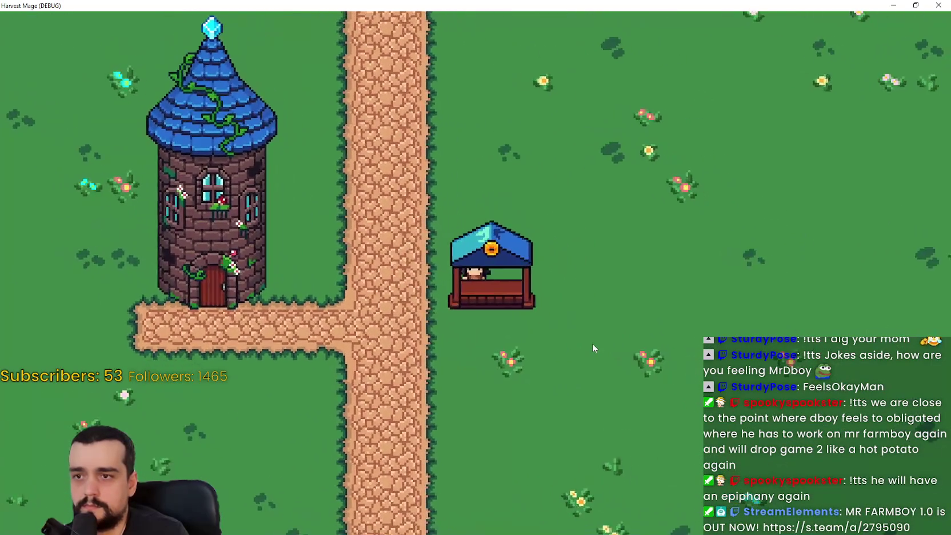
pyautogui.press('s')
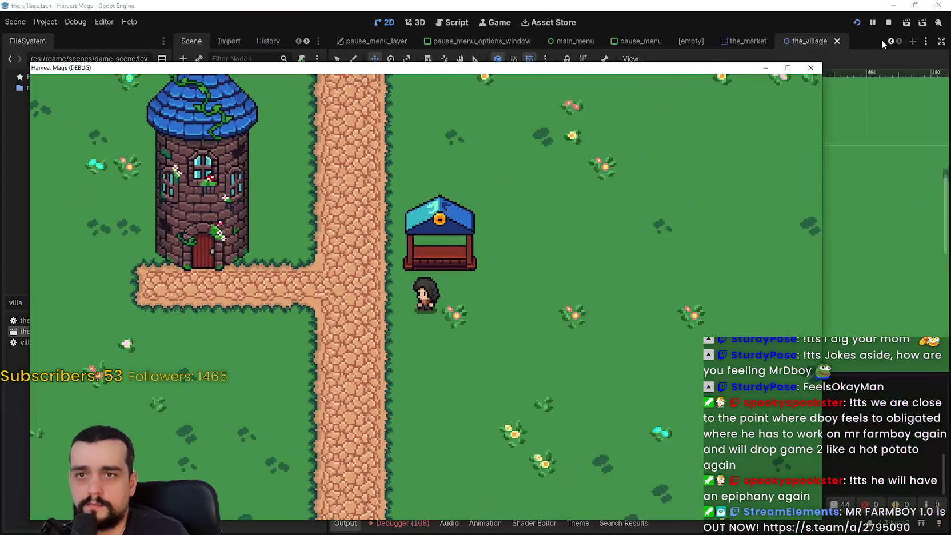
pyautogui.click(887, 24)
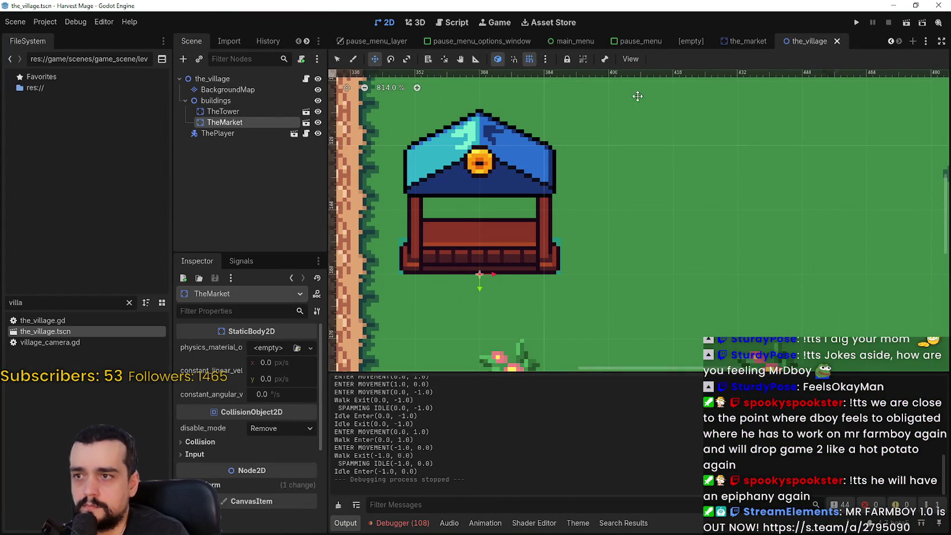
# Switch to the market scene and expand the collision shape's Transform properties
pyautogui.click(749, 40)
pyautogui.scroll(2, 510, 289)
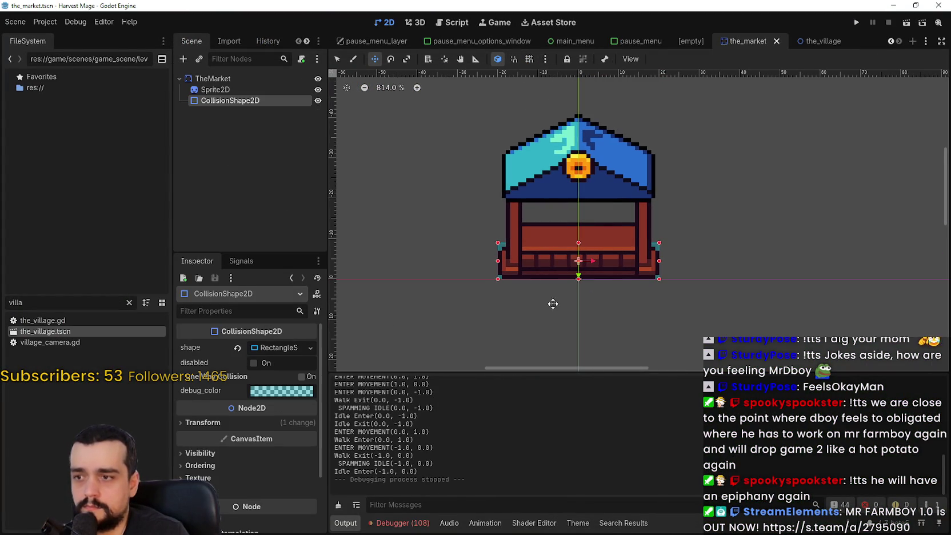
pyautogui.click(258, 422)
pyautogui.scroll(-2, 259, 457)
pyautogui.scroll(2, 592, 221)
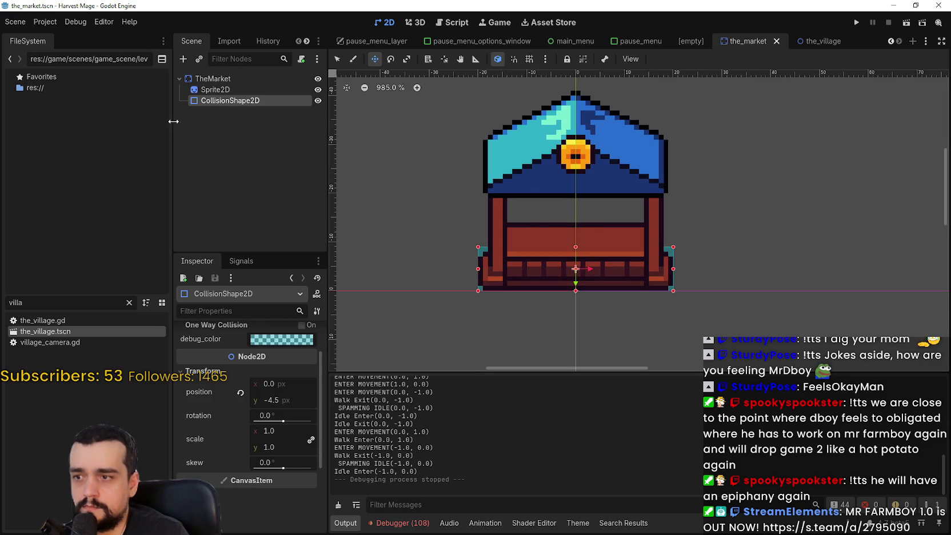
# Select the market sprite and set its Position y to -12
pyautogui.click(237, 92)
pyautogui.scroll(-5, 446, 252)
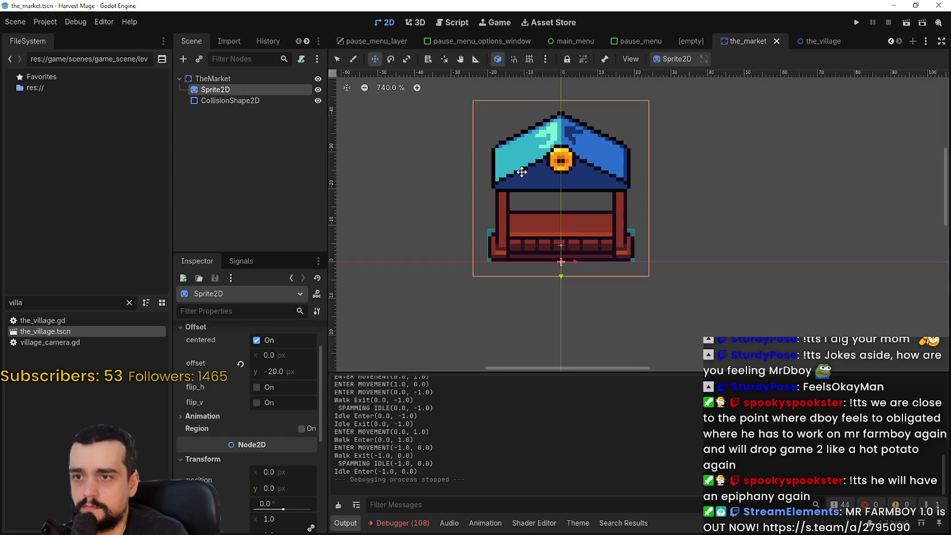
pyautogui.scroll(-1, 275, 487)
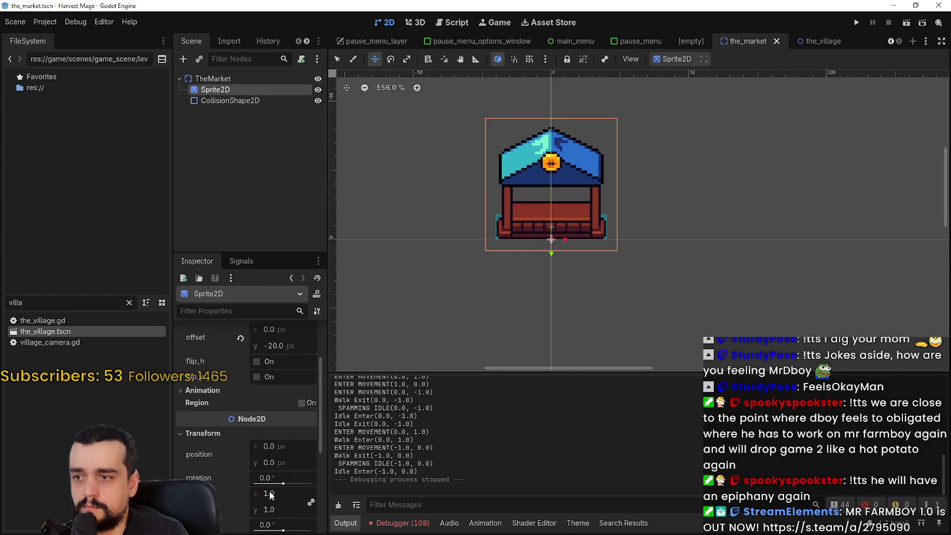
pyautogui.moveTo(273, 469)
pyautogui.mouseDown()
pyautogui.moveTo(292, 468)
pyautogui.moveTo(279, 466)
pyautogui.mouseUp()
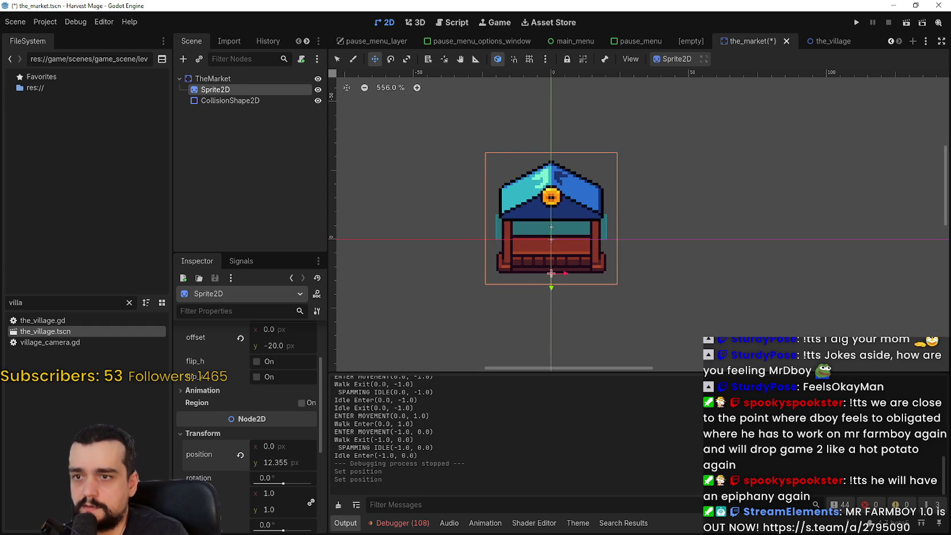
pyautogui.moveTo(277, 351); pyautogui.dragTo(311, 337)
pyautogui.moveTo(291, 465); pyautogui.dragTo(265, 465)
pyautogui.scroll(4, 471, 288)
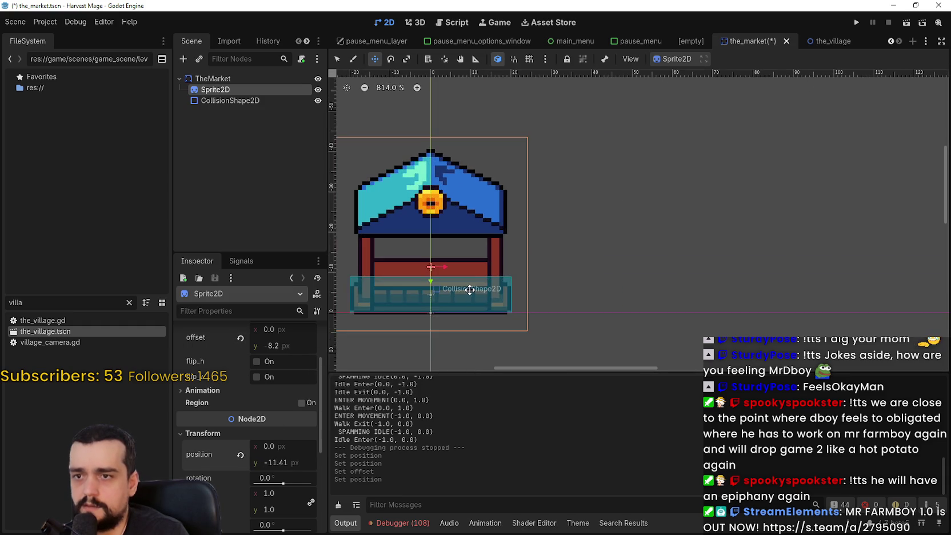
pyautogui.moveTo(289, 463); pyautogui.dragTo(286, 463)
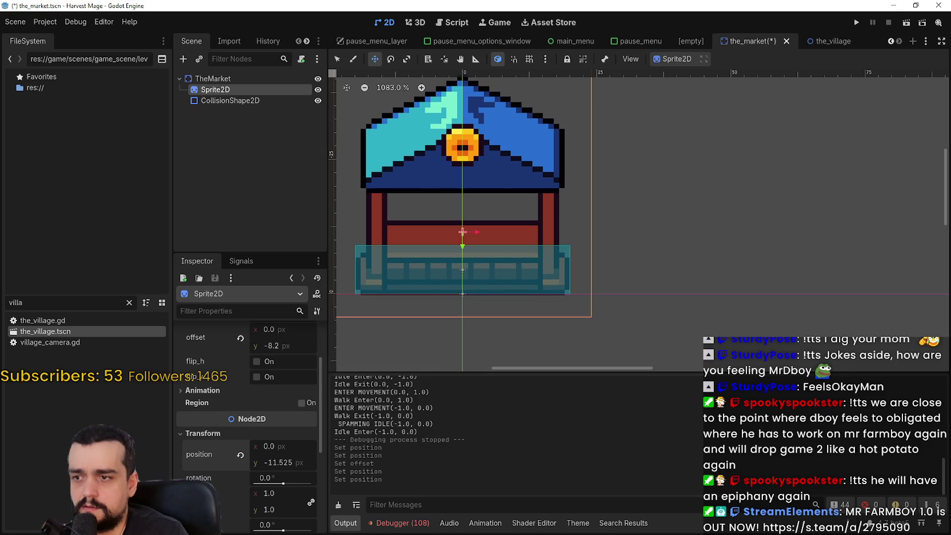
pyautogui.write('-12')
pyautogui.press('Return')
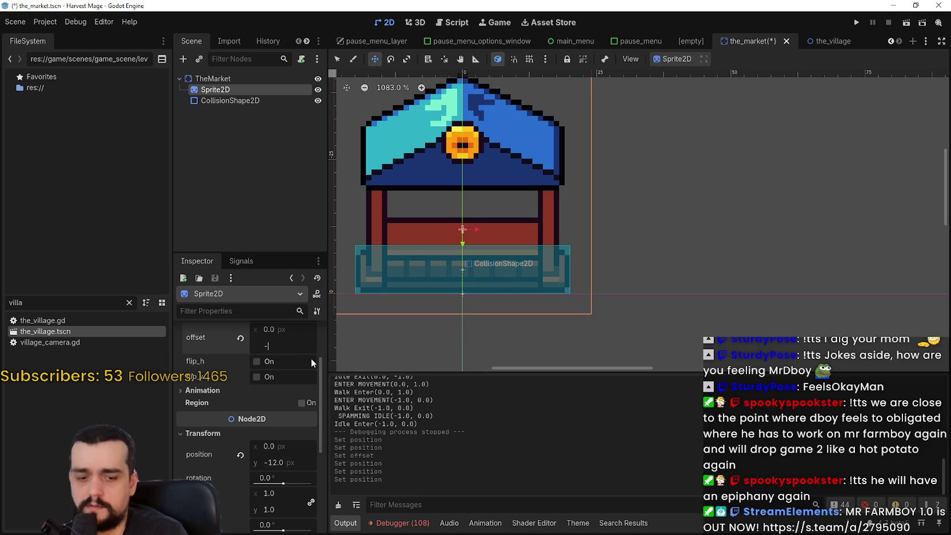
# Set the sprite's Offset y to -8, save the market scene, and launch the game
pyautogui.write('-8')
pyautogui.press('Return')
pyautogui.hotkey('ctrl', 's')
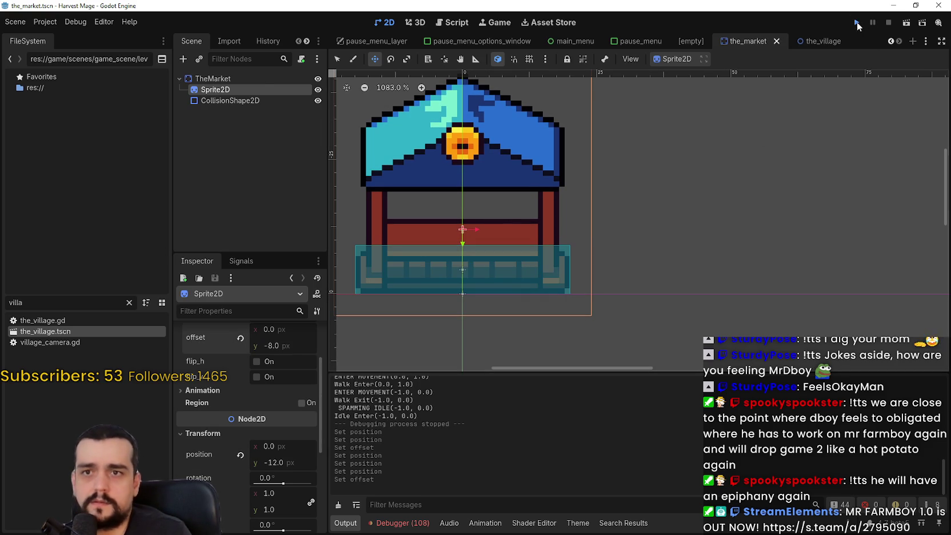
pyautogui.press('F5')
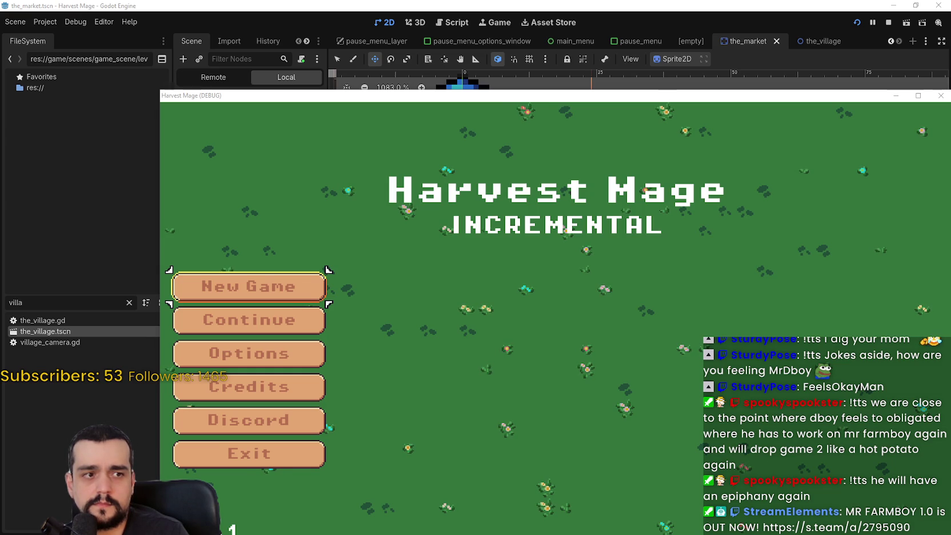
pyautogui.press('Down')
pyautogui.press('Up')
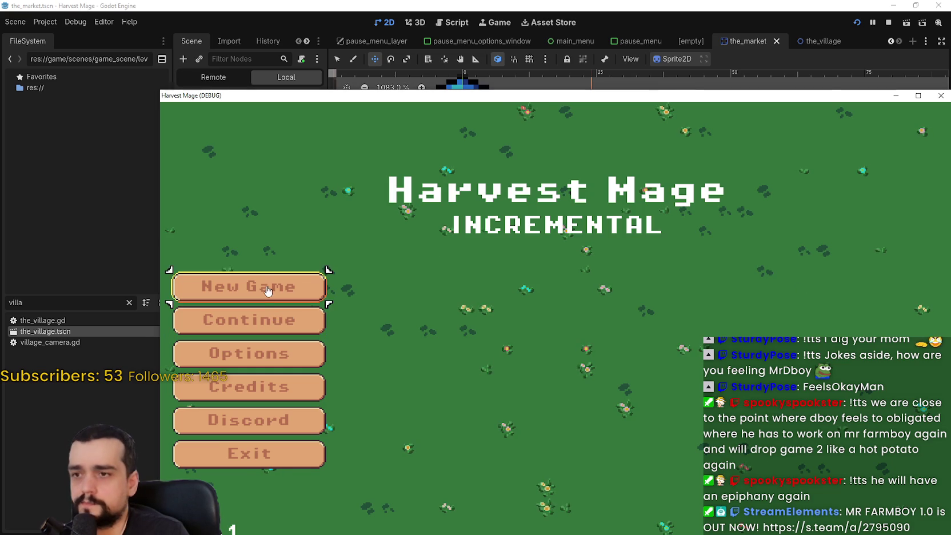
pyautogui.press('Return')
pyautogui.moveTo(789, 99); pyautogui.dragTo(687, 41)
pyautogui.press('Right')
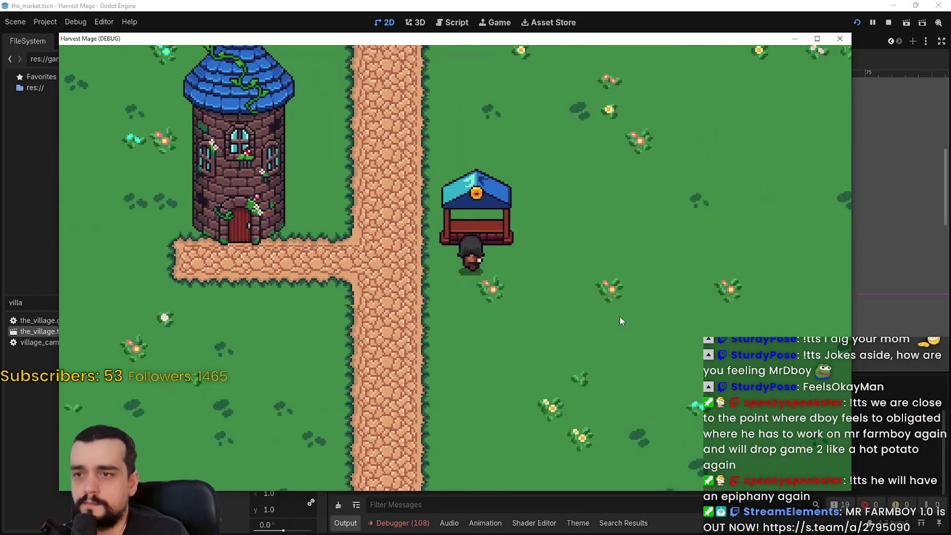
pyautogui.press('Up')
pyautogui.press('Left')
pyautogui.press('Down')
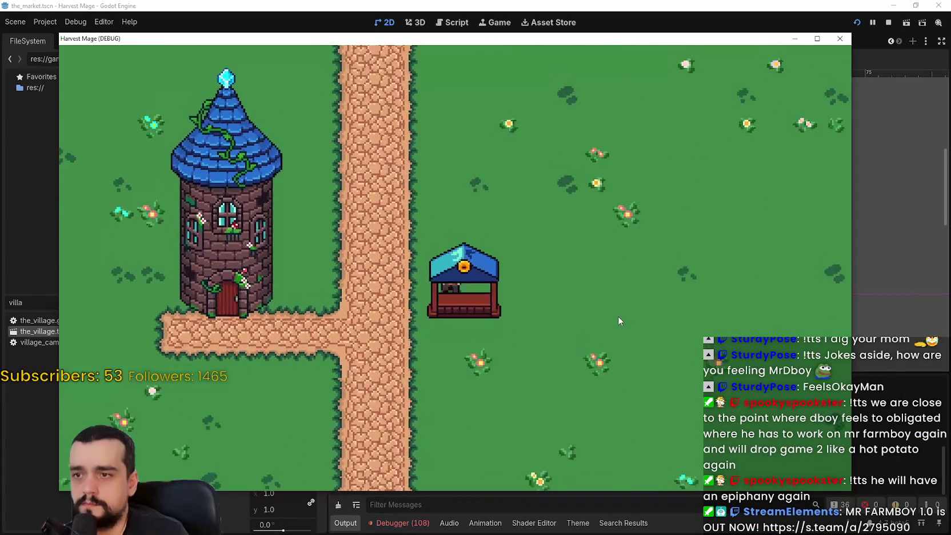
pyautogui.click(817, 38)
pyautogui.press('Left')
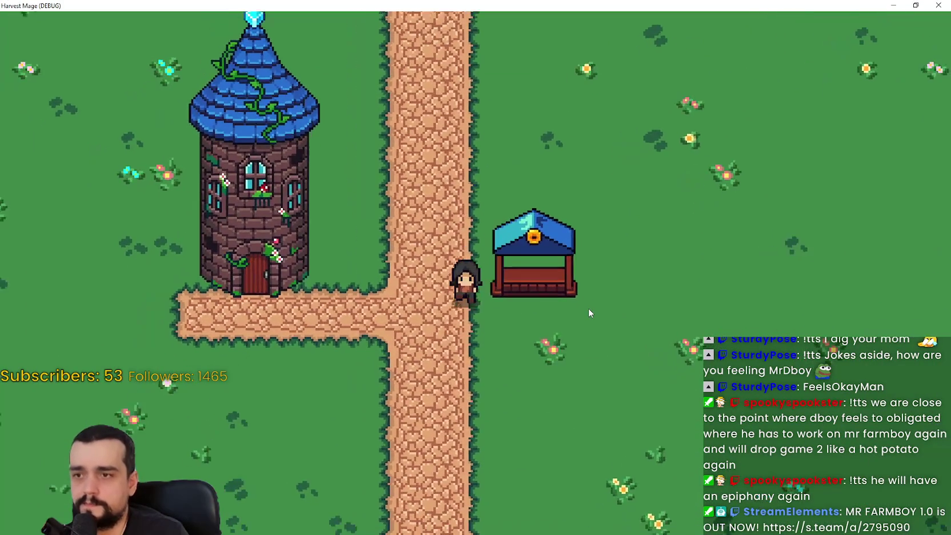
pyautogui.press('Right')
pyautogui.press('Left')
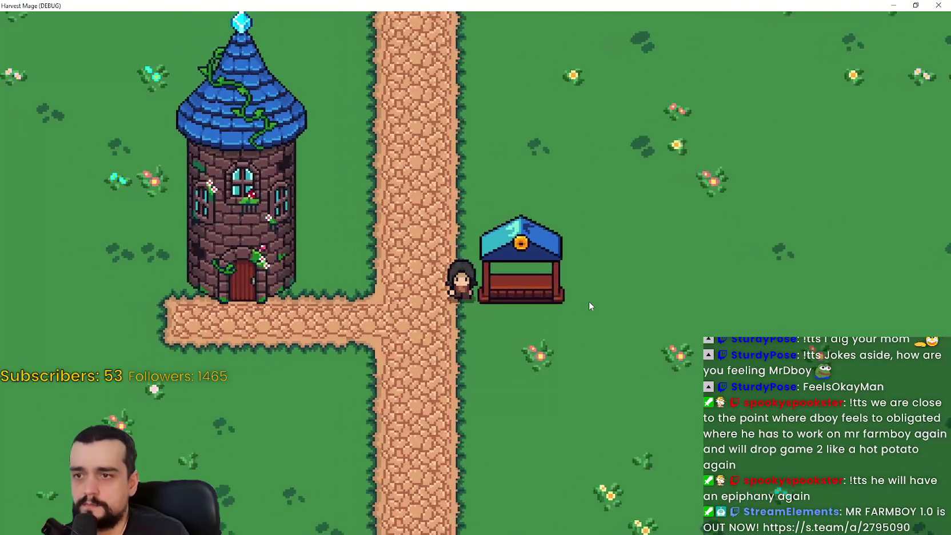
pyautogui.press('Down')
pyautogui.click(916, 5)
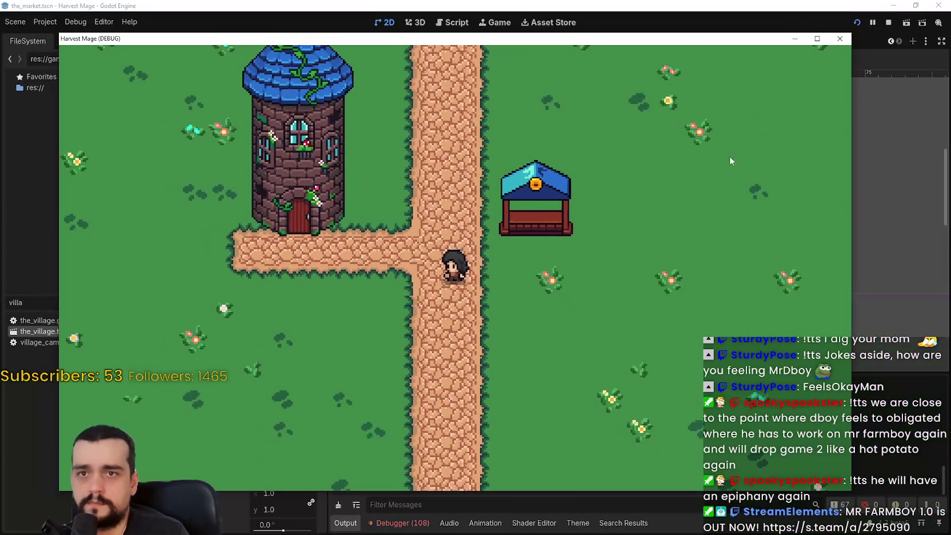
pyautogui.click(842, 39)
pyautogui.hotkey('ctrl', 's')
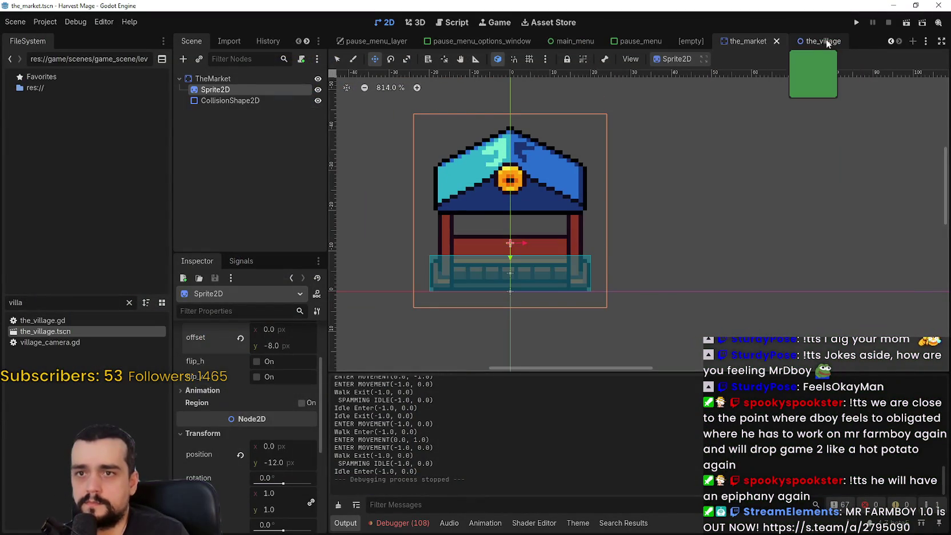
# Switch to the village scene and save it
pyautogui.click(814, 42)
pyautogui.scroll(-2, 572, 208)
pyautogui.hotkey('ctrl', 's')
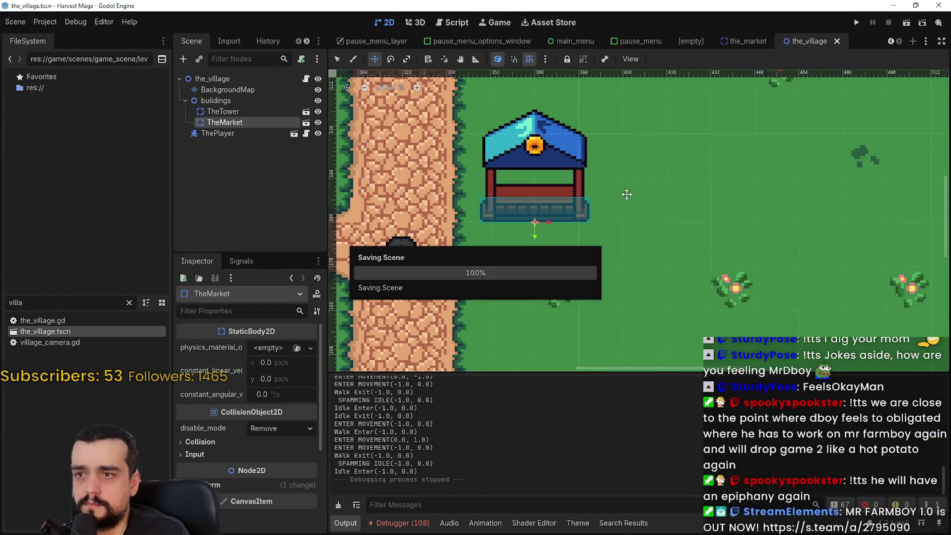
pyautogui.scroll(-3, 619, 192)
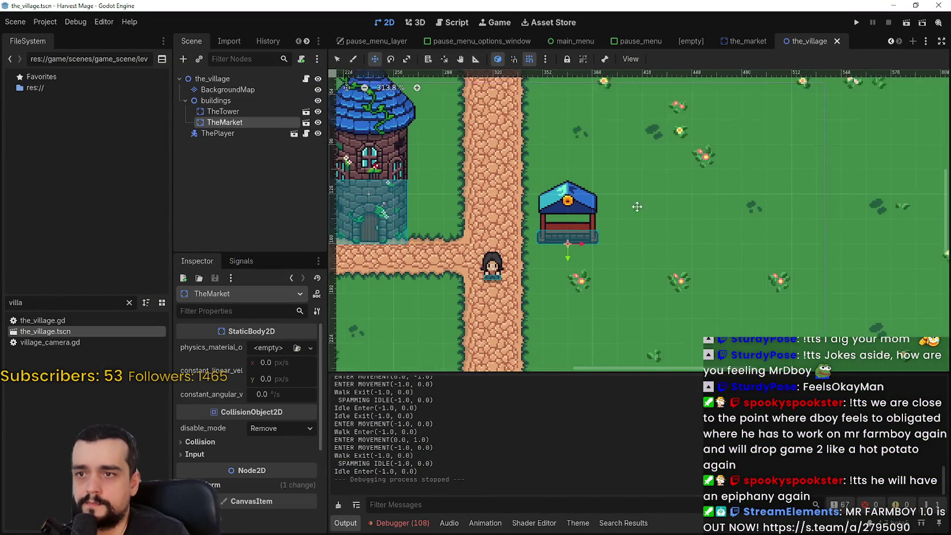
pyautogui.scroll(1, 626, 209)
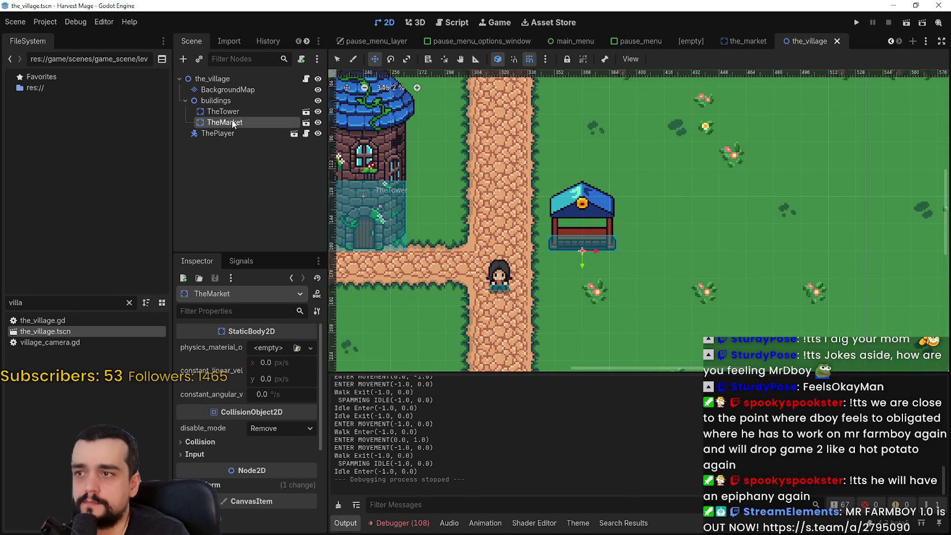
pyautogui.scroll(1, 574, 216)
pyautogui.hscroll(3, 575, 216)
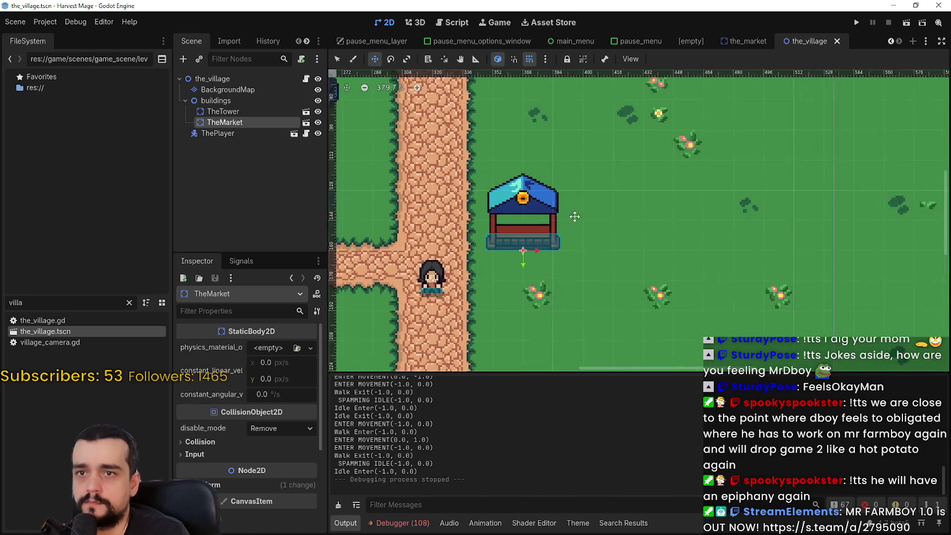
pyautogui.hscroll(-2, 574, 217)
# Duplicate TheMarket and place TheMarket2 at (432, 160), right of the original
pyautogui.hotkey('ctrl', 'd')
pyautogui.scroll(1, 546, 239)
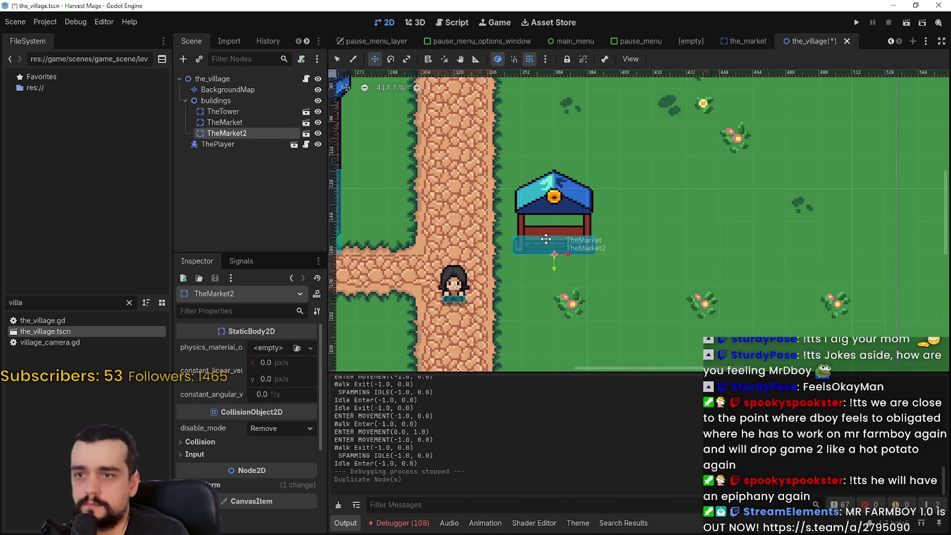
pyautogui.moveTo(545, 239)
pyautogui.mouseDown()
pyautogui.moveTo(684, 265)
pyautogui.moveTo(681, 240)
pyautogui.mouseUp()
pyautogui.scroll(-1, 617, 201)
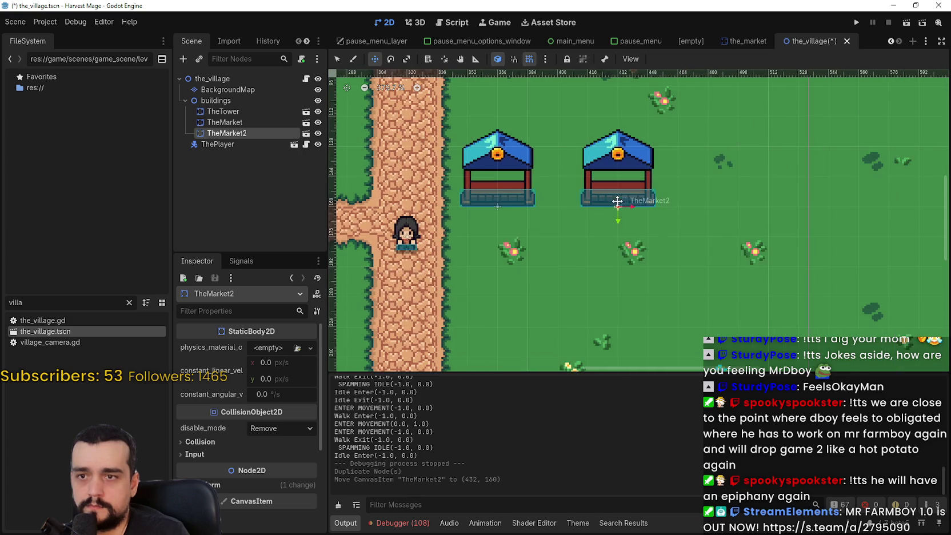
# Duplicate the second stall and drag TheMarket3 roughly into place
pyautogui.hotkey('ctrl', 'd')
pyautogui.moveTo(604, 191)
pyautogui.mouseDown()
pyautogui.moveTo(673, 294)
pyautogui.moveTo(672, 254)
pyautogui.moveTo(697, 240)
pyautogui.mouseUp()
pyautogui.moveTo(624, 263)
pyautogui.mouseDown()
pyautogui.moveTo(564, 277)
pyautogui.moveTo(745, 185)
pyautogui.moveTo(676, 201)
pyautogui.mouseUp()
pyautogui.scroll(-3, 641, 233)
pyautogui.scroll(4, 663, 201)
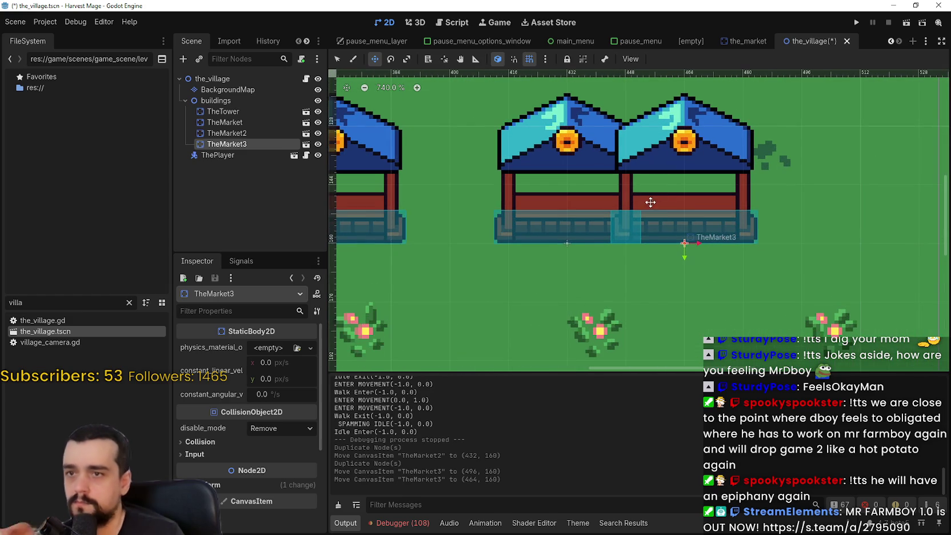
pyautogui.scroll(-2, 650, 201)
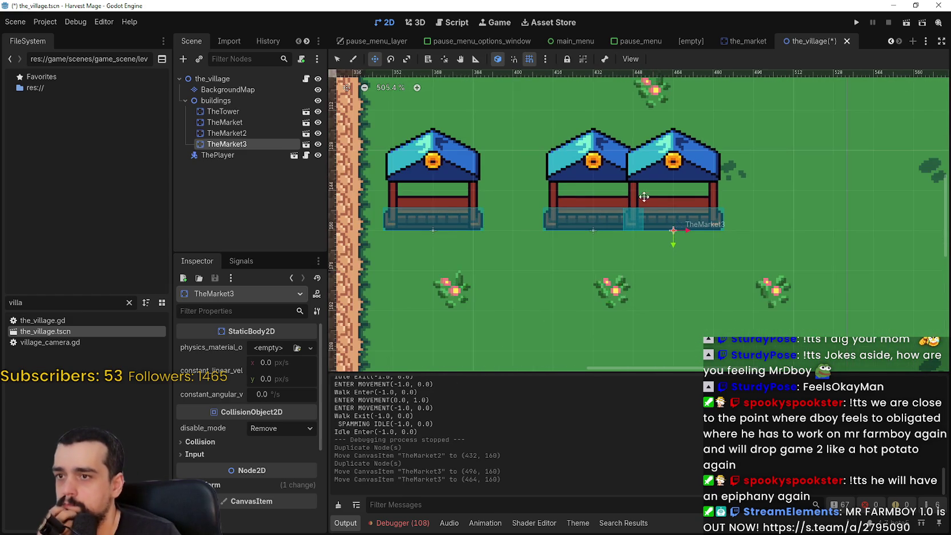
pyautogui.scroll(-3, 644, 197)
# Nudge TheMarket3 right to (496, 160), clear of the second stall
pyautogui.moveTo(644, 197); pyautogui.dragTo(675, 200)
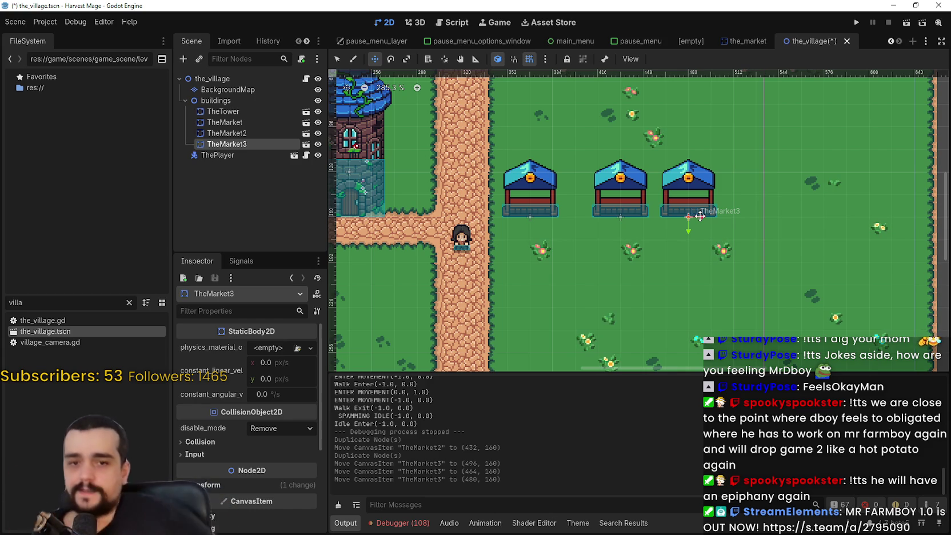
pyautogui.scroll(2, 628, 217)
pyautogui.scroll(-1, 629, 216)
pyautogui.scroll(5, 629, 217)
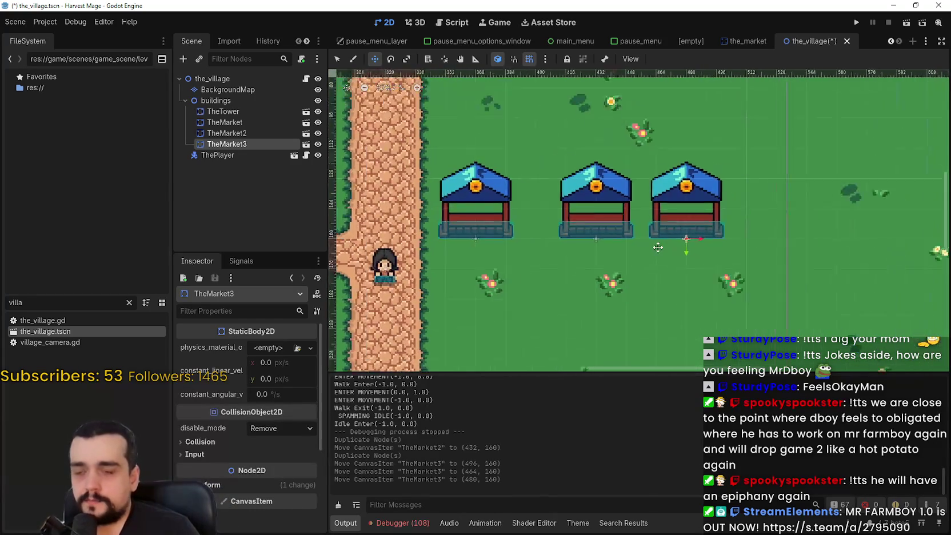
pyautogui.moveTo(700, 219); pyautogui.dragTo(709, 222)
pyautogui.scroll(-6, 706, 220)
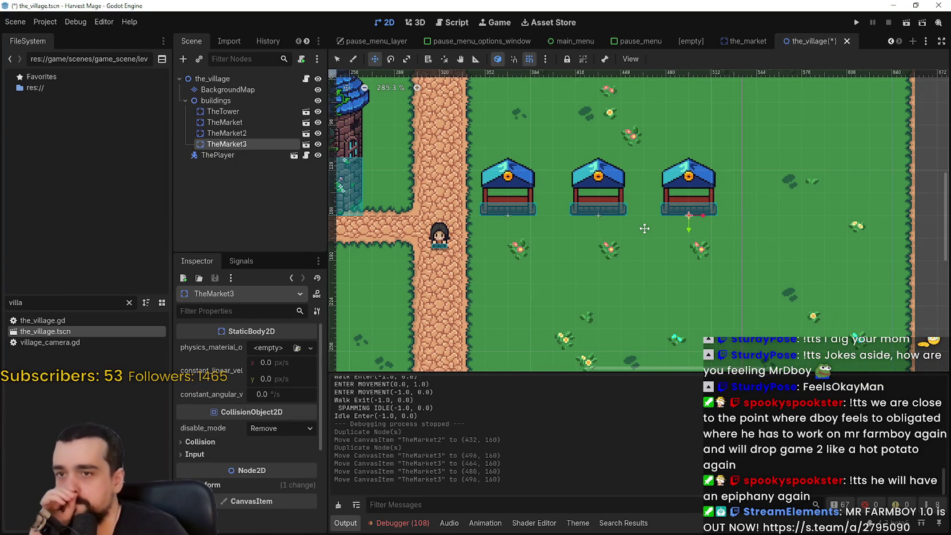
pyautogui.scroll(-4, 644, 228)
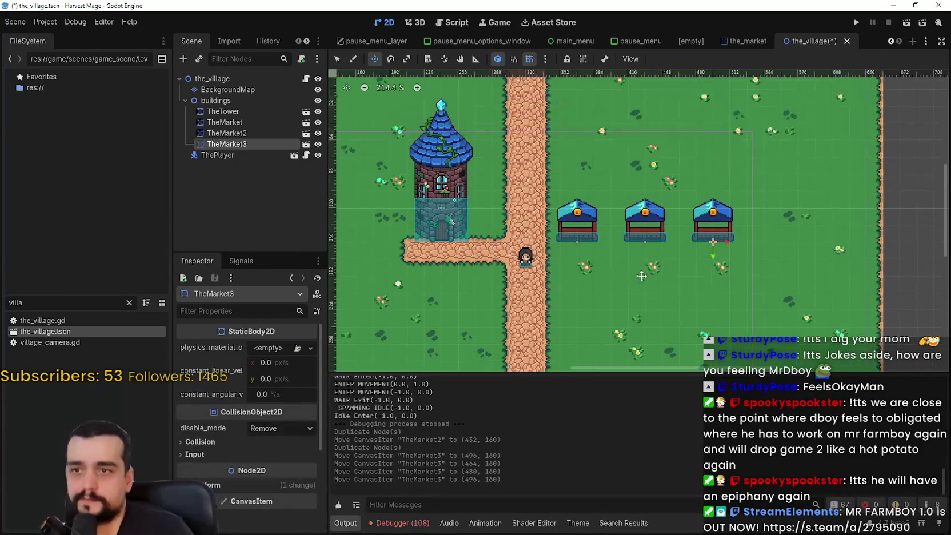
pyautogui.scroll(-1, 614, 256)
pyautogui.scroll(-2, 620, 255)
pyautogui.hscroll(-2, 620, 255)
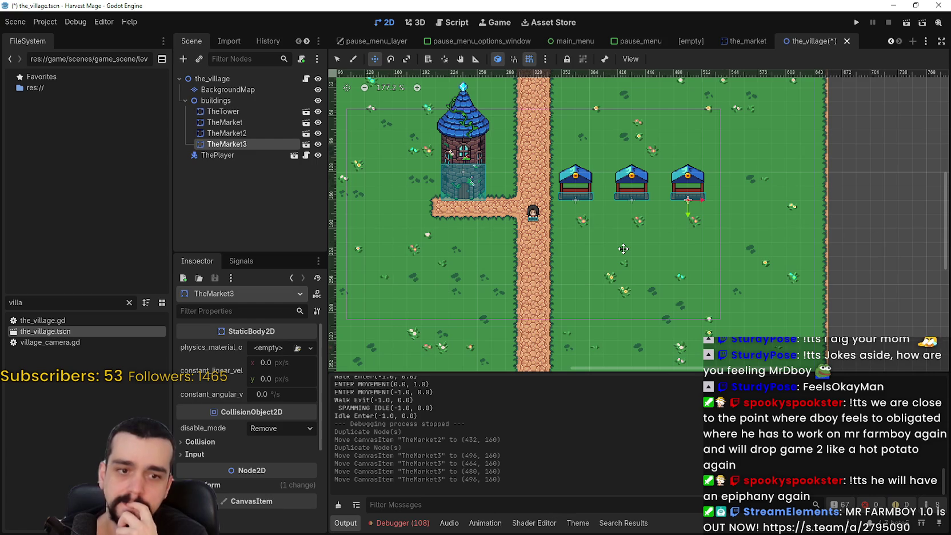
pyautogui.scroll(5, 677, 202)
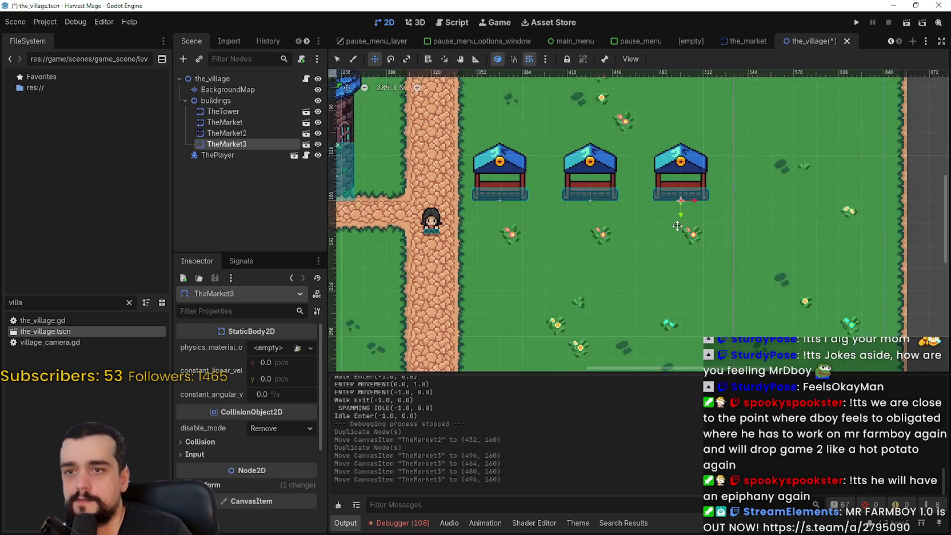
# Duplicate the third stall and drop TheMarket4 at the end of the row
pyautogui.hotkey('ctrl', 'd')
pyautogui.moveTo(618, 201)
pyautogui.mouseDown()
pyautogui.moveTo(734, 188)
pyautogui.moveTo(690, 186)
pyautogui.mouseUp()
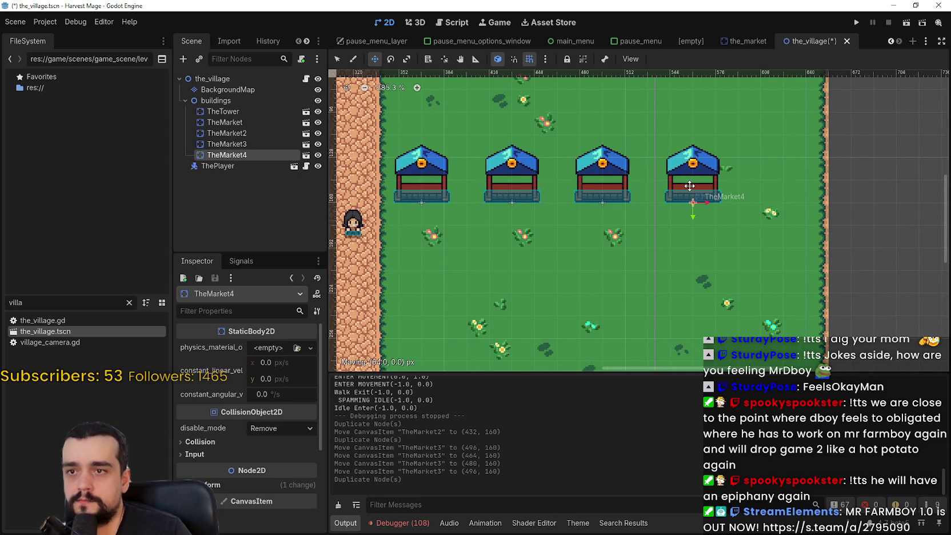
pyautogui.moveTo(690, 186); pyautogui.dragTo(690, 185)
pyautogui.scroll(-4, 548, 268)
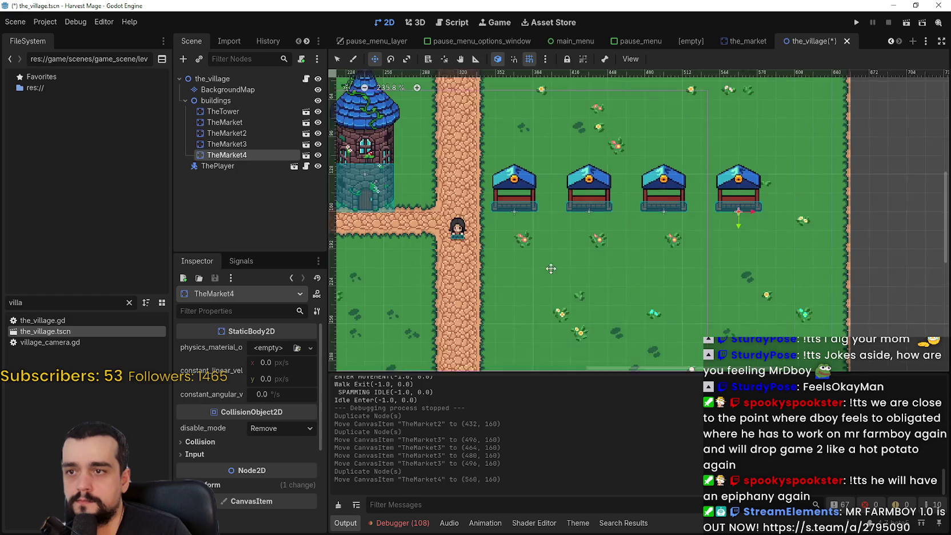
pyautogui.scroll(-2, 581, 262)
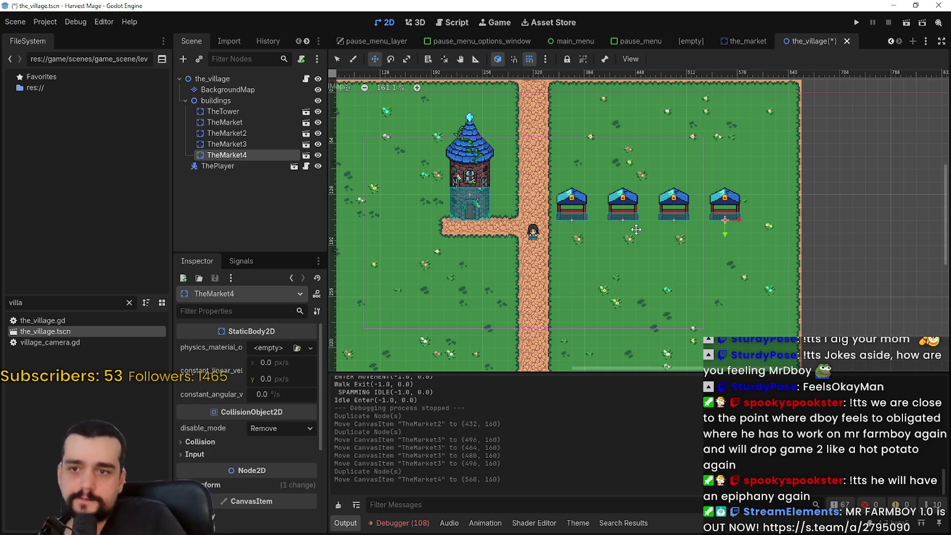
# Enlarge the scene view by dragging the splitter down, then save the village scene
pyautogui.scroll(4, 628, 234)
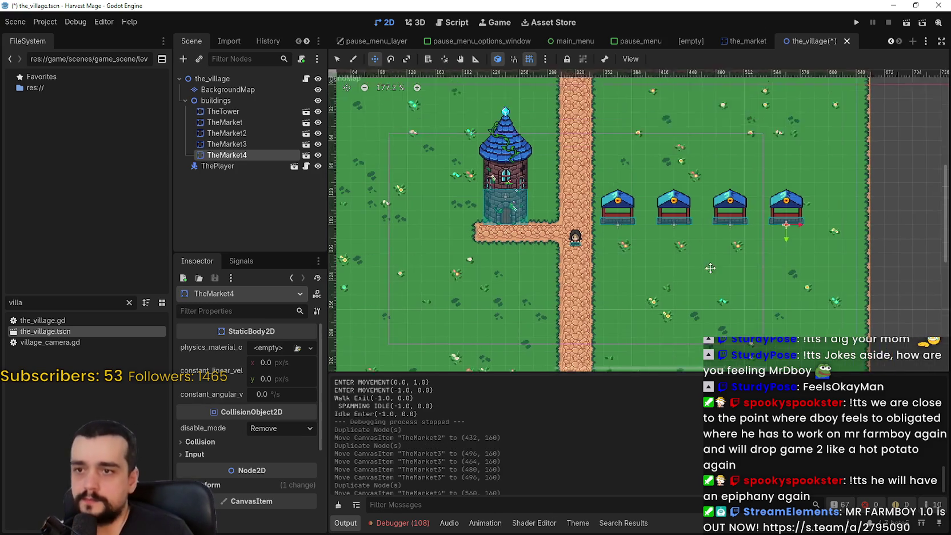
pyautogui.scroll(2, 597, 250)
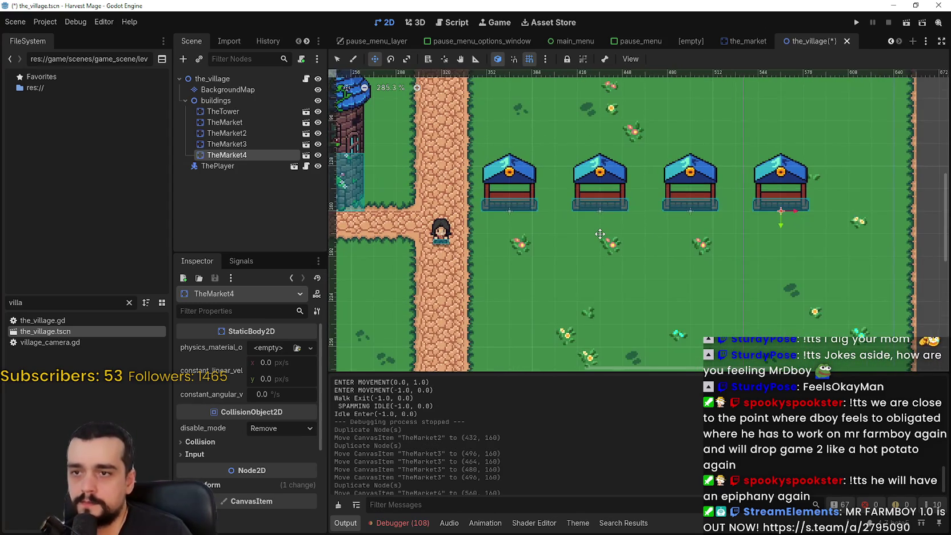
pyautogui.scroll(1, 586, 248)
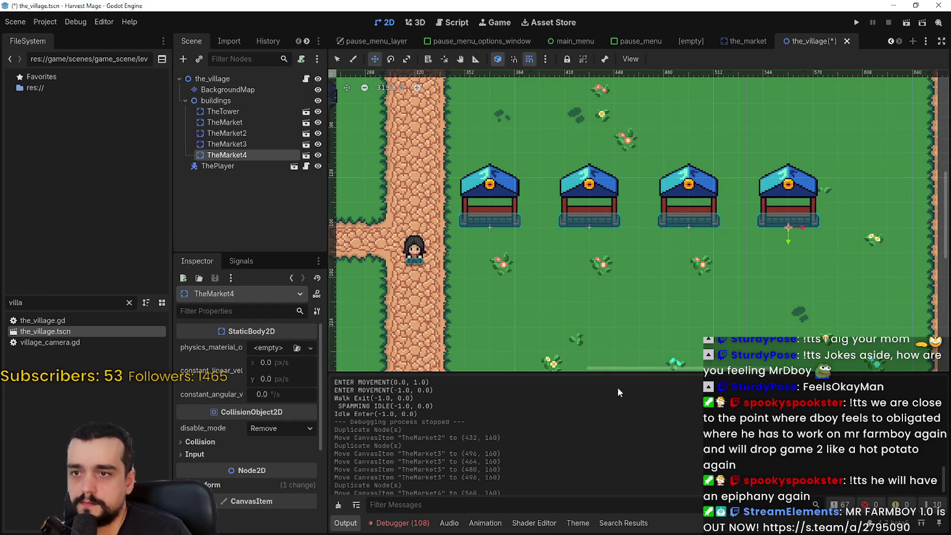
pyautogui.moveTo(603, 371); pyautogui.dragTo(601, 440)
pyautogui.scroll(-4, 580, 303)
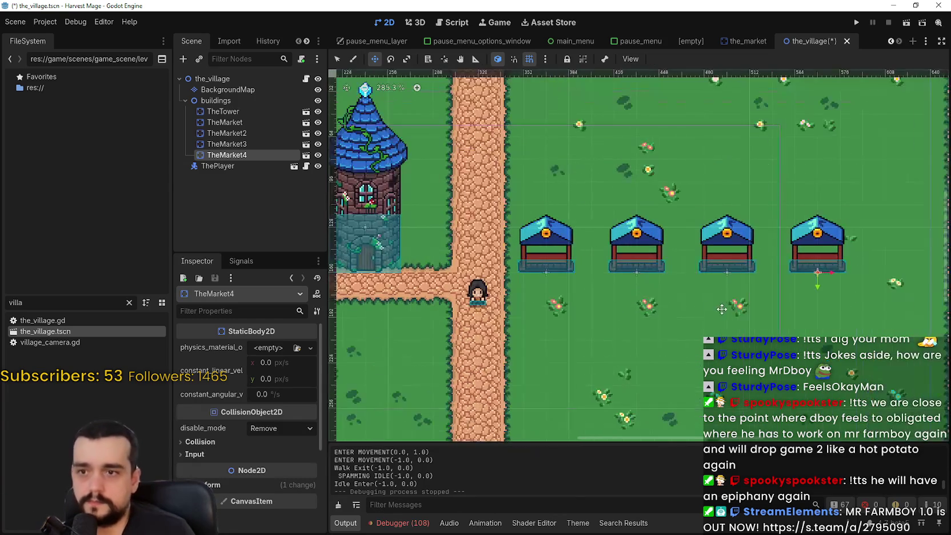
pyautogui.scroll(1, 702, 303)
pyautogui.hotkey('ctrl', 's')
# Select the BackgroundMap layer and pick the road terrain in the TileMap Terrains panel
pyautogui.press('q')
pyautogui.click(702, 303)
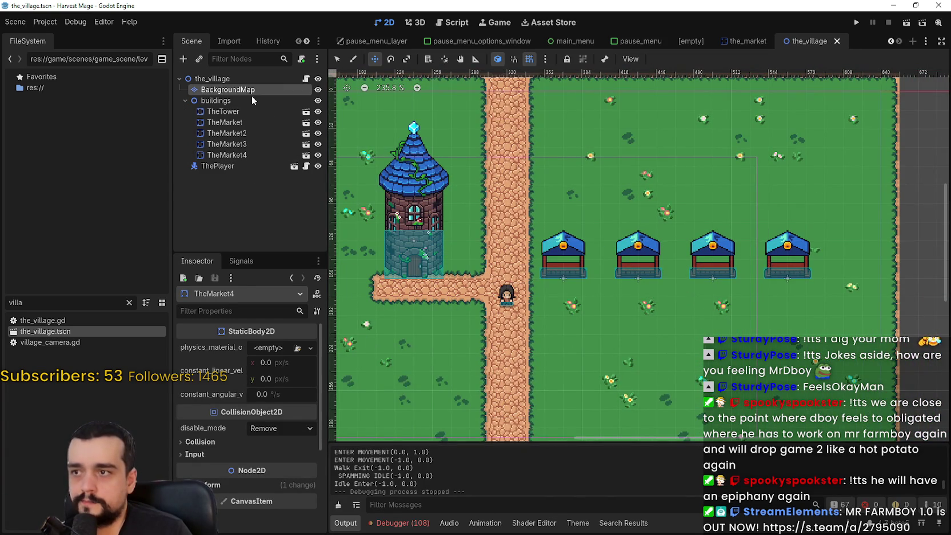
pyautogui.click(687, 525)
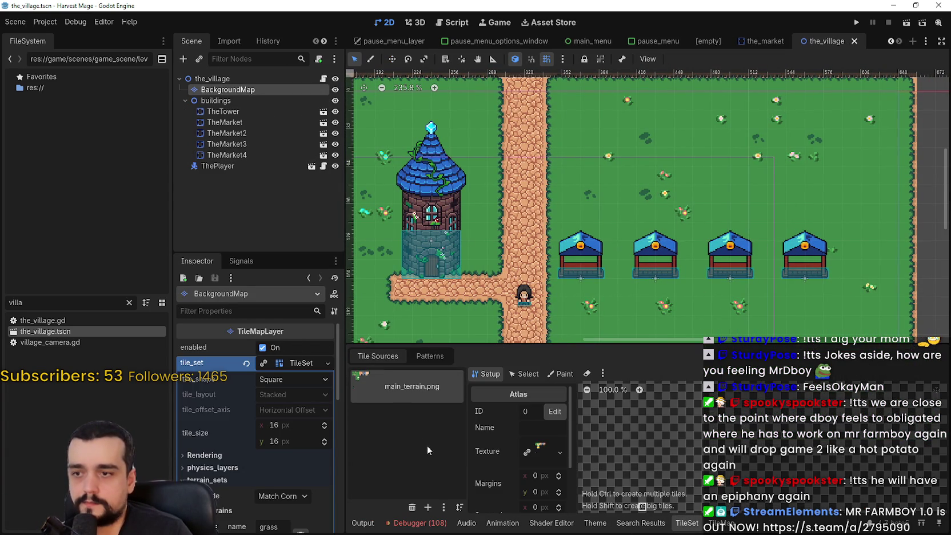
pyautogui.click(438, 358)
pyautogui.click(378, 356)
pyautogui.click(595, 522)
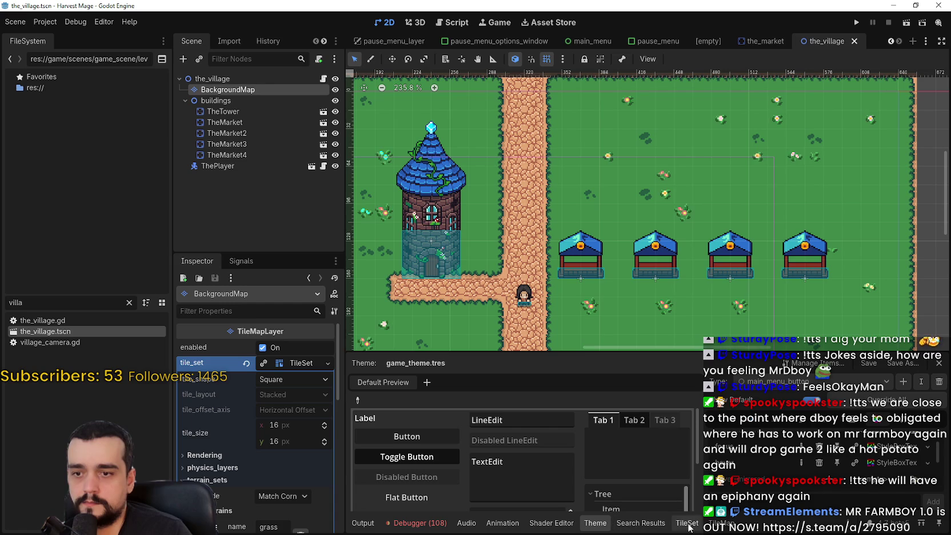
pyautogui.click(720, 523)
pyautogui.click(450, 364)
pyautogui.click(393, 394)
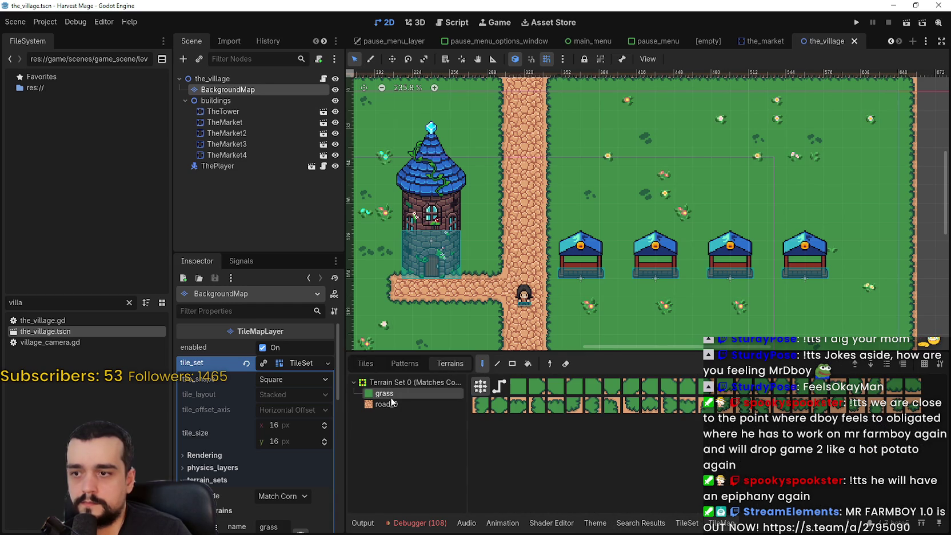
pyautogui.click(391, 404)
# Paint a road in front of the market stalls, patch its bulge with grass, and save
pyautogui.moveTo(572, 288)
pyautogui.mouseDown()
pyautogui.moveTo(551, 292)
pyautogui.moveTo(811, 296)
pyautogui.mouseUp()
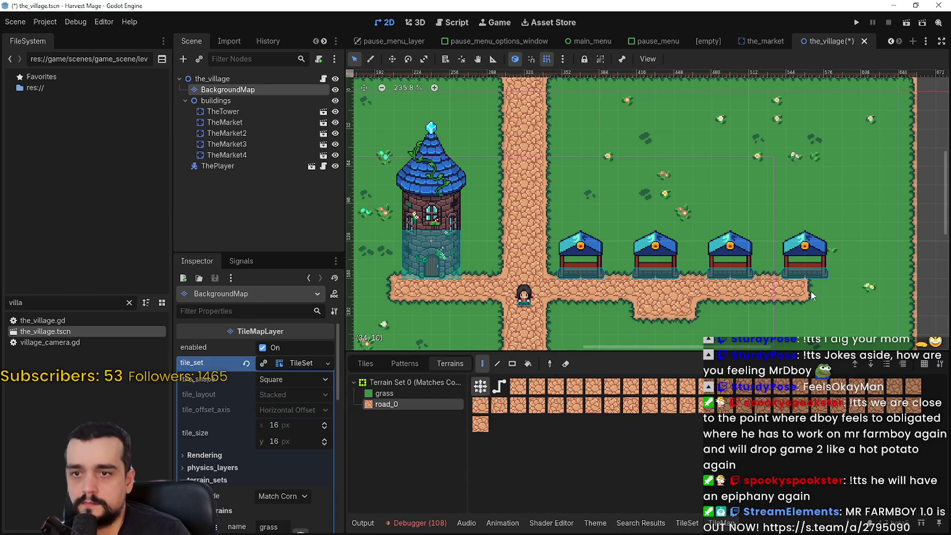
pyautogui.click(421, 394)
pyautogui.moveTo(691, 323); pyautogui.dragTo(631, 309)
pyautogui.scroll(-1, 626, 311)
pyautogui.hotkey('ctrl', 's')
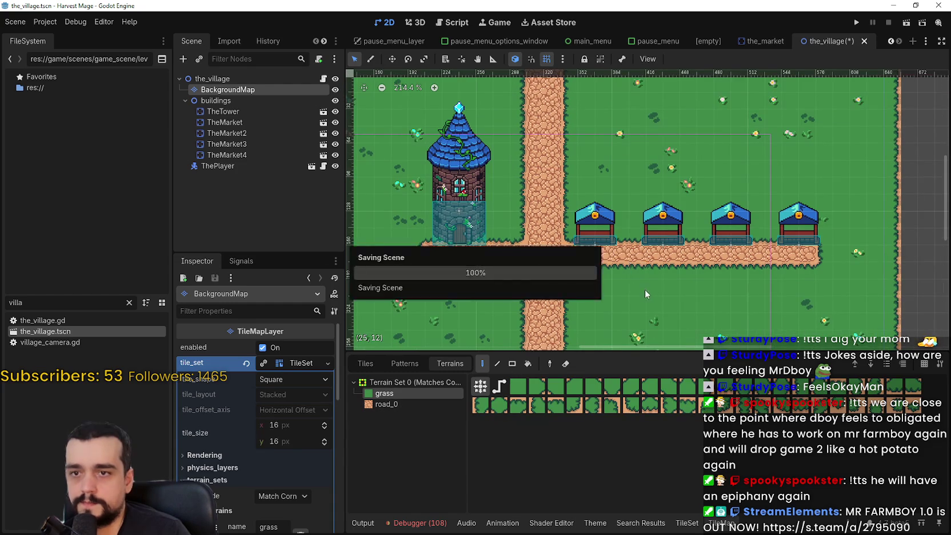
pyautogui.scroll(-2, 525, 164)
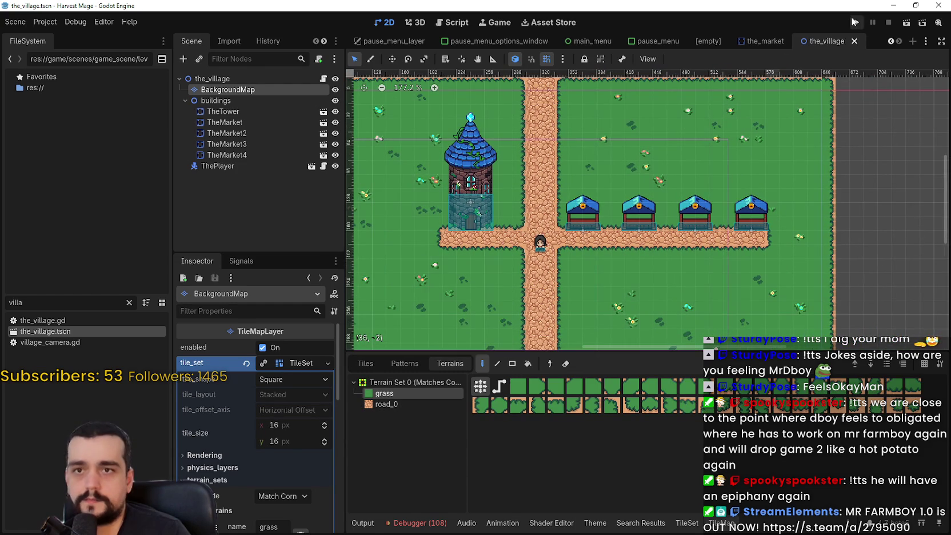
pyautogui.click(856, 22)
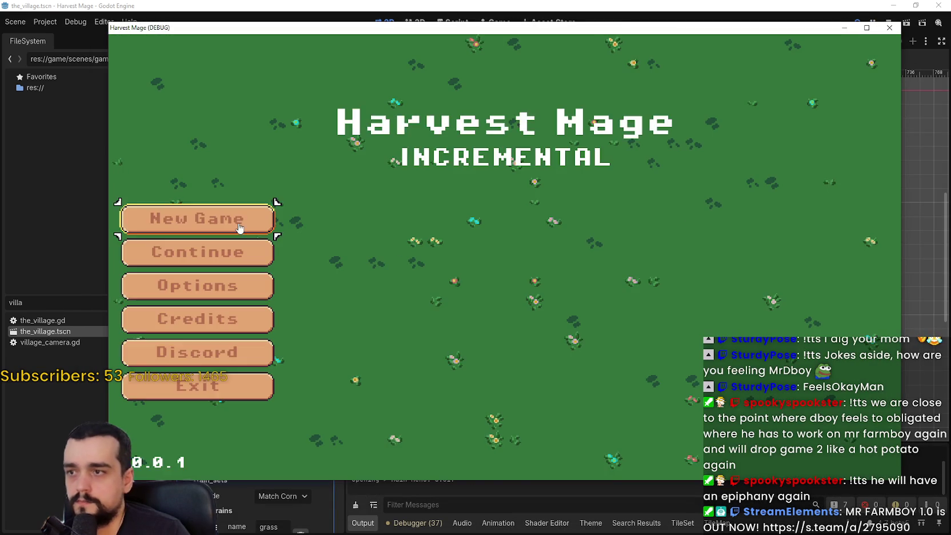
pyautogui.click(244, 227)
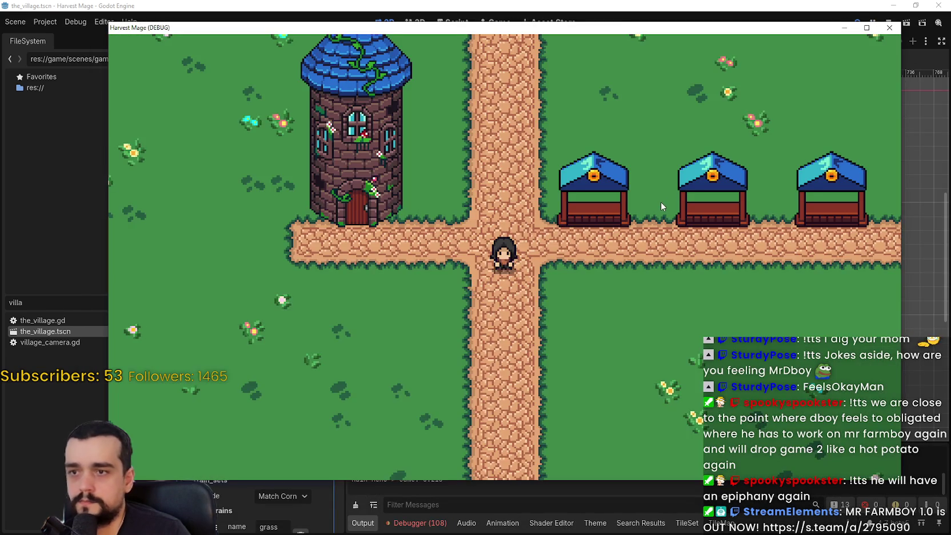
pyautogui.press('d')
pyautogui.press('s')
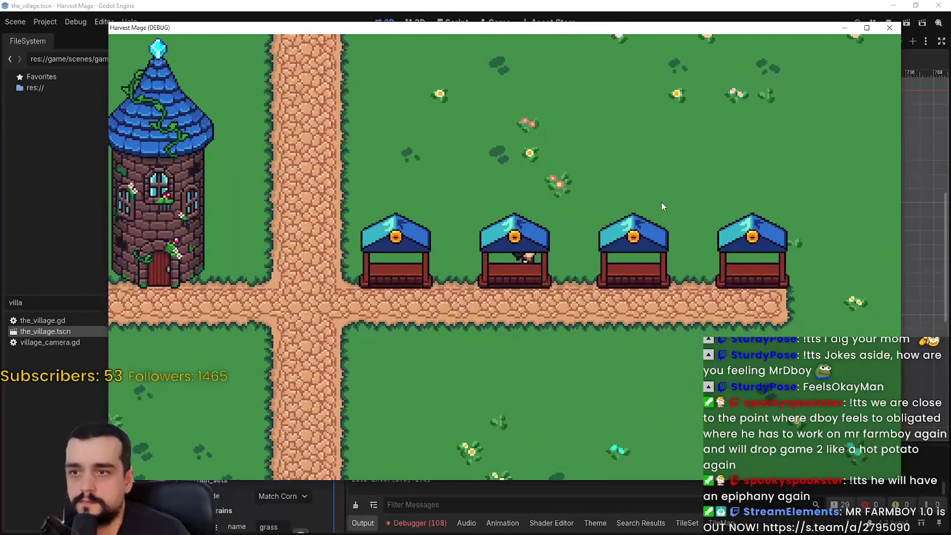
pyautogui.press('F8')
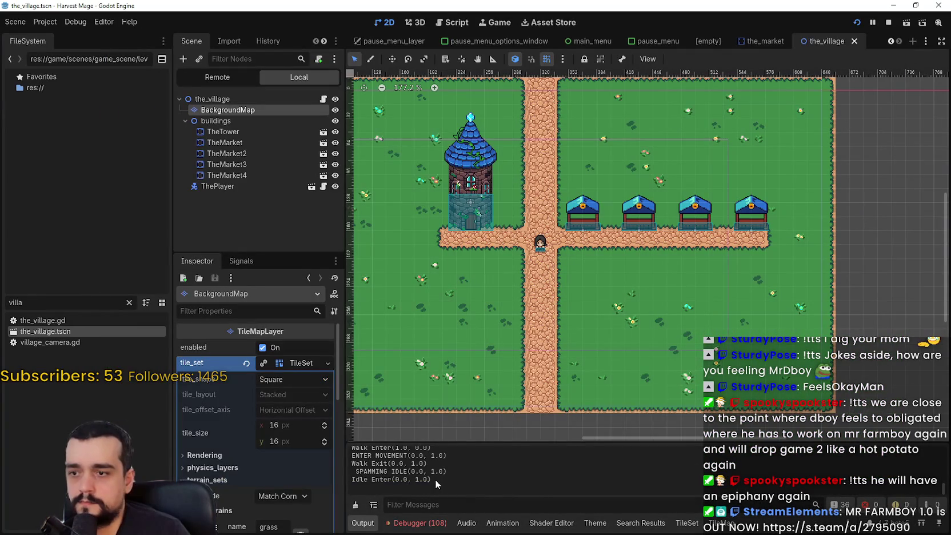
pyautogui.scroll(10, 436, 478)
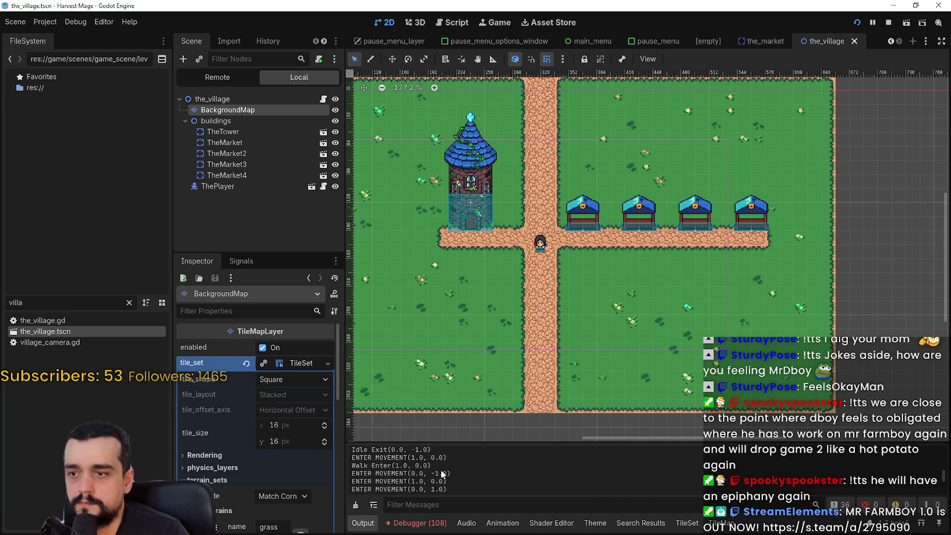
pyautogui.scroll(15, 441, 470)
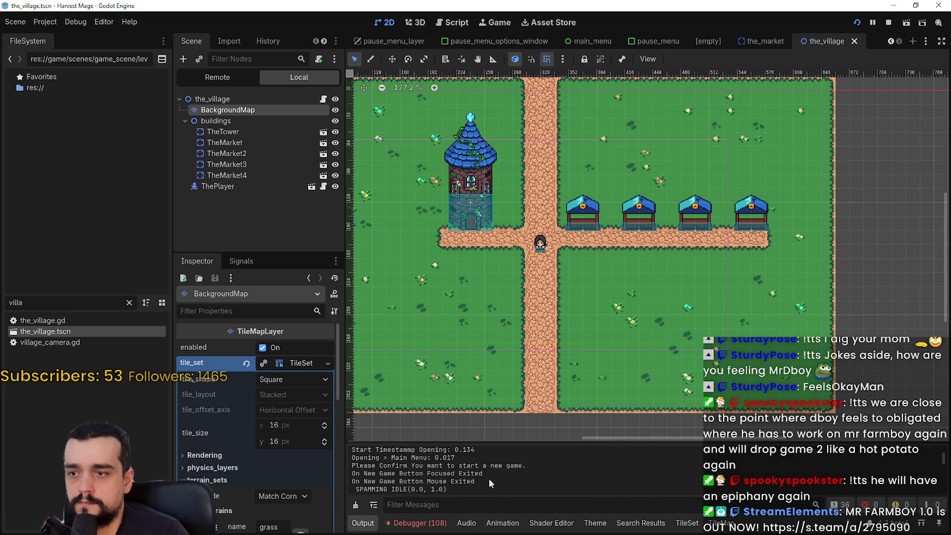
pyautogui.scroll(2, 503, 479)
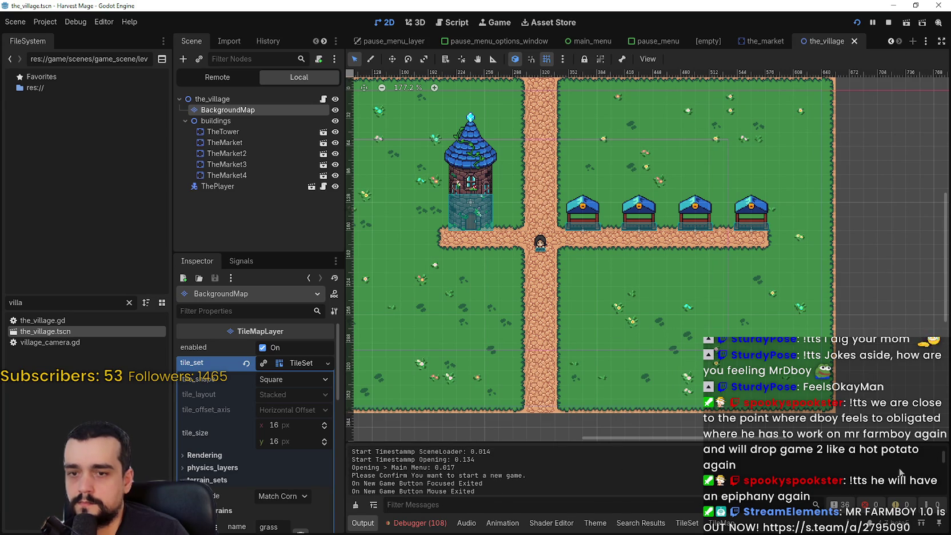
pyautogui.press('F6')
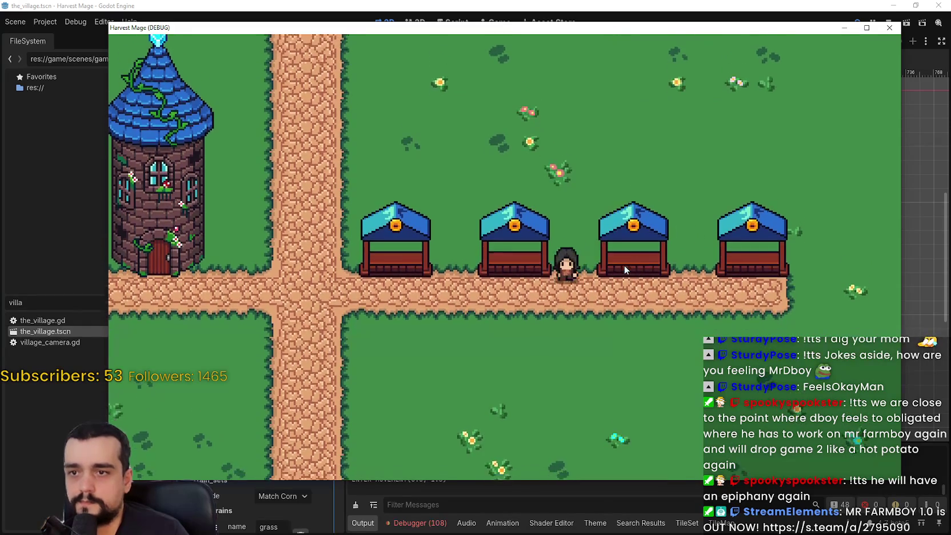
pyautogui.press('F8')
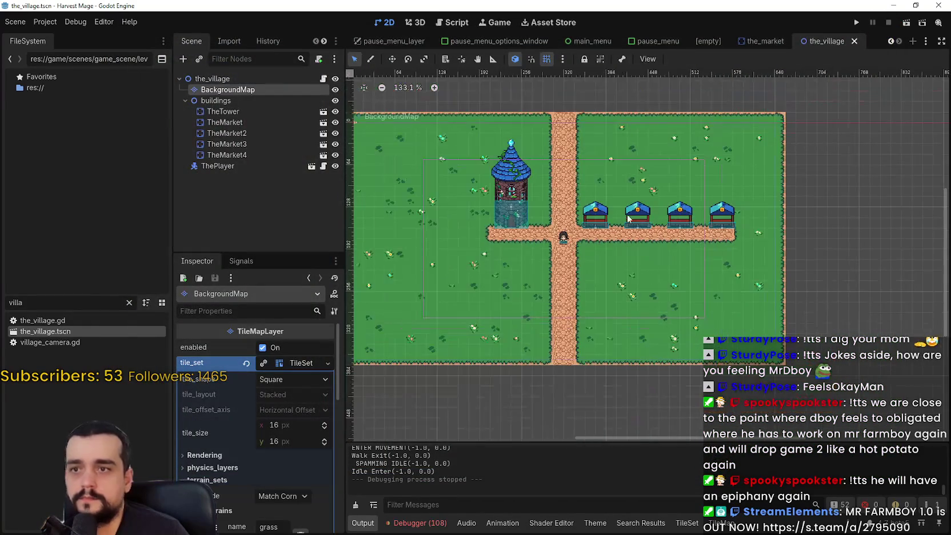
# Duplicate TheMarket as TheMarket5 and make it a local, editable copy
pyautogui.click(226, 122)
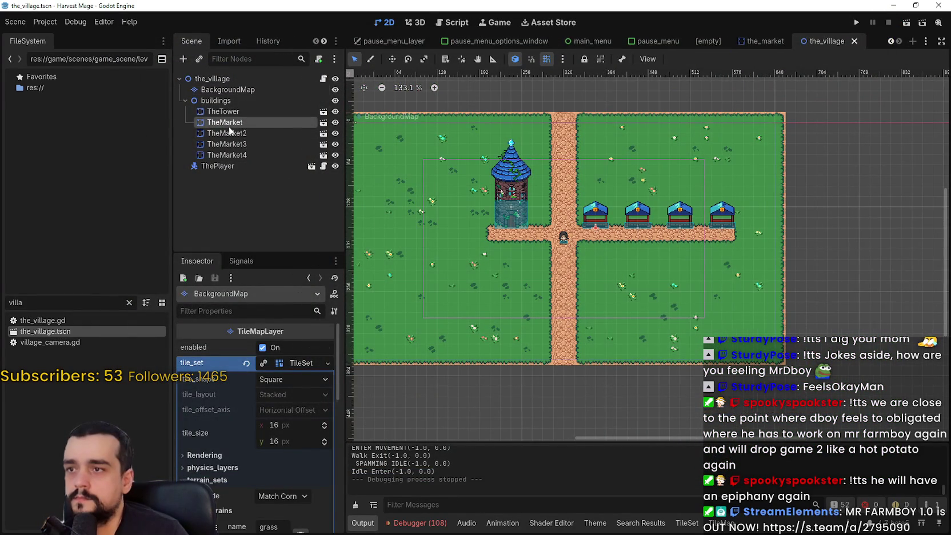
pyautogui.rightClick(229, 123)
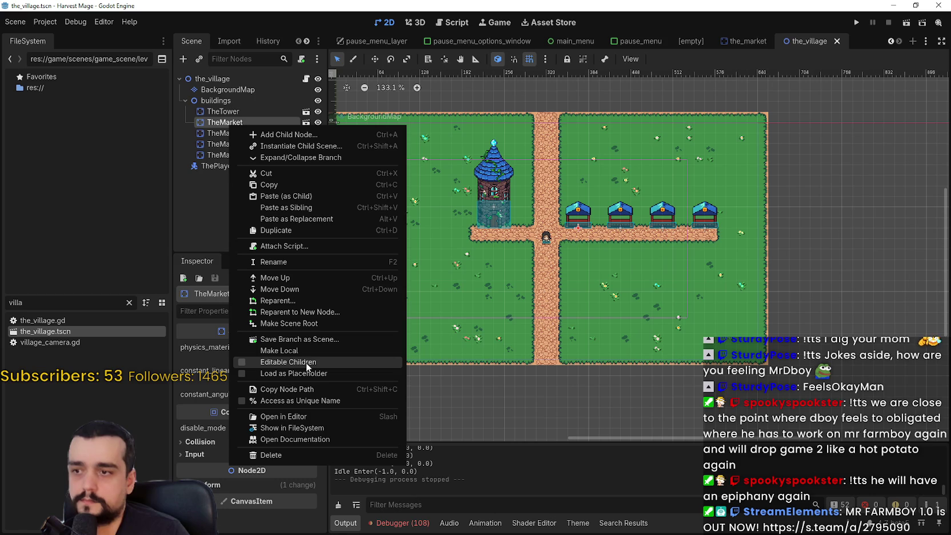
pyautogui.click(203, 271)
pyautogui.doubleClick(242, 122)
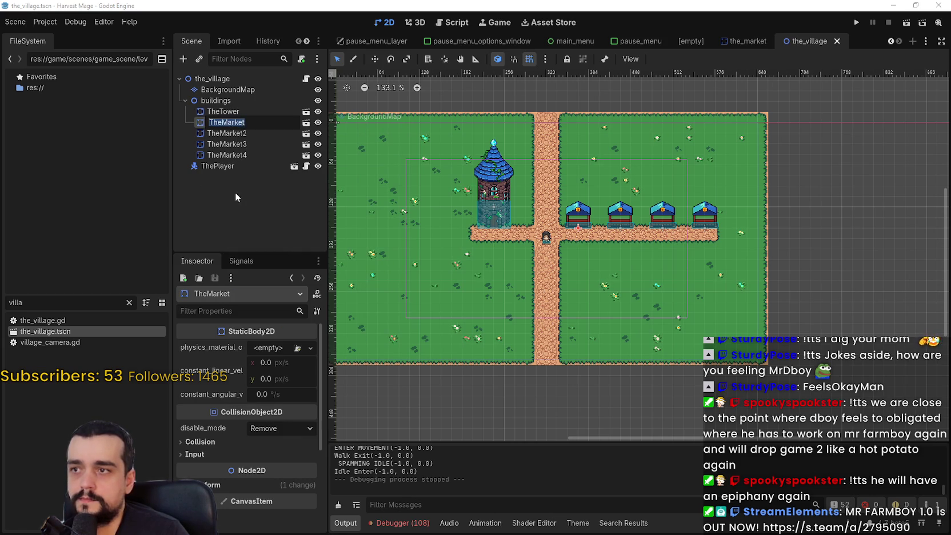
pyautogui.click(244, 125)
pyautogui.hotkey('ctrl', 'd')
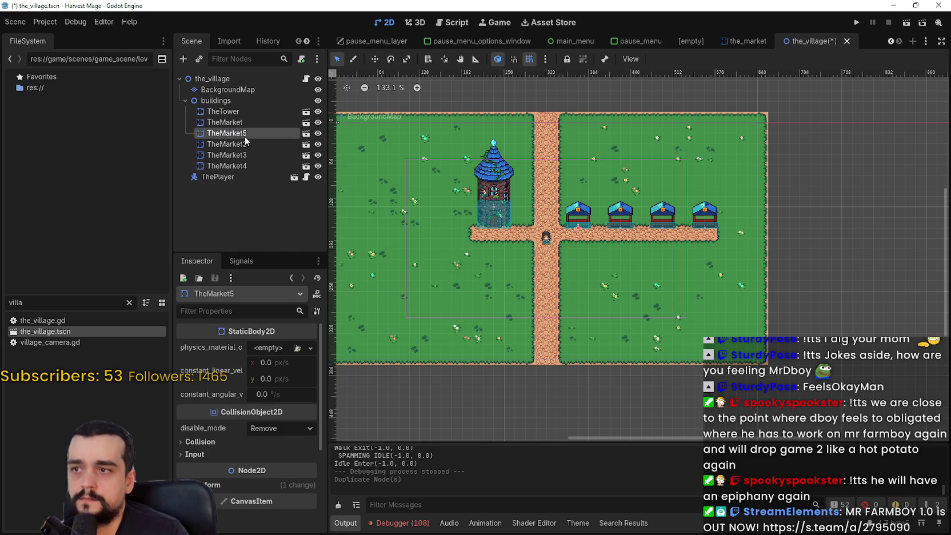
pyautogui.click(245, 137)
pyautogui.press('Escape')
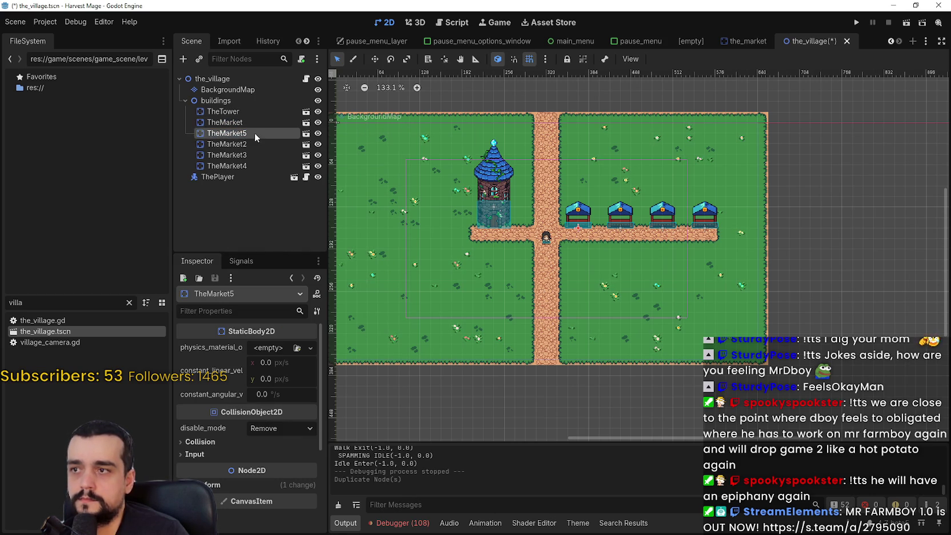
pyautogui.rightClick(253, 135)
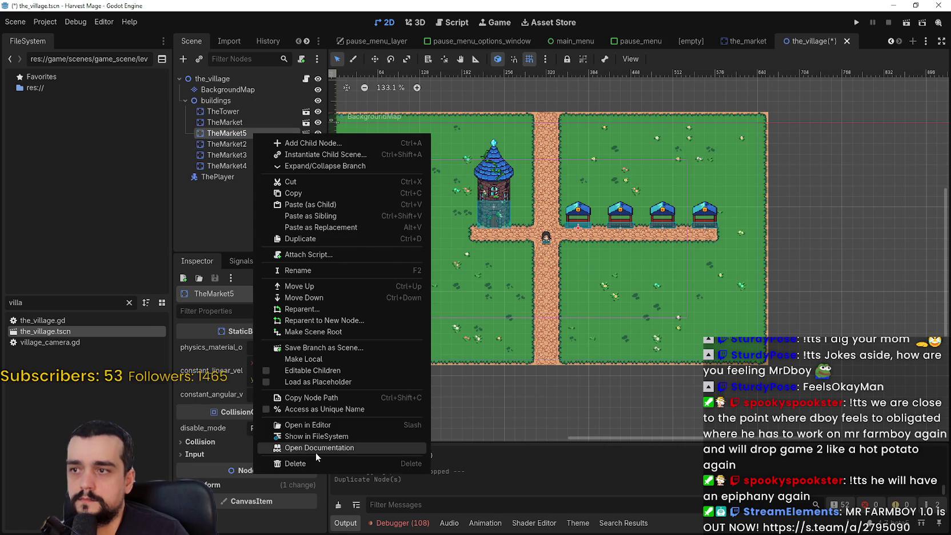
pyautogui.click(329, 360)
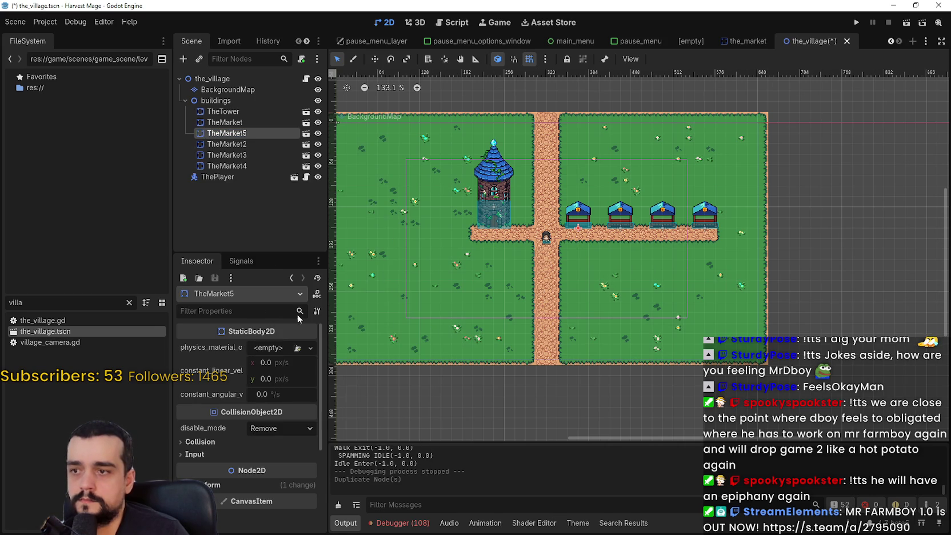
# Rename TheMarket5 to ThePortalRuins
pyautogui.rightClick(245, 136)
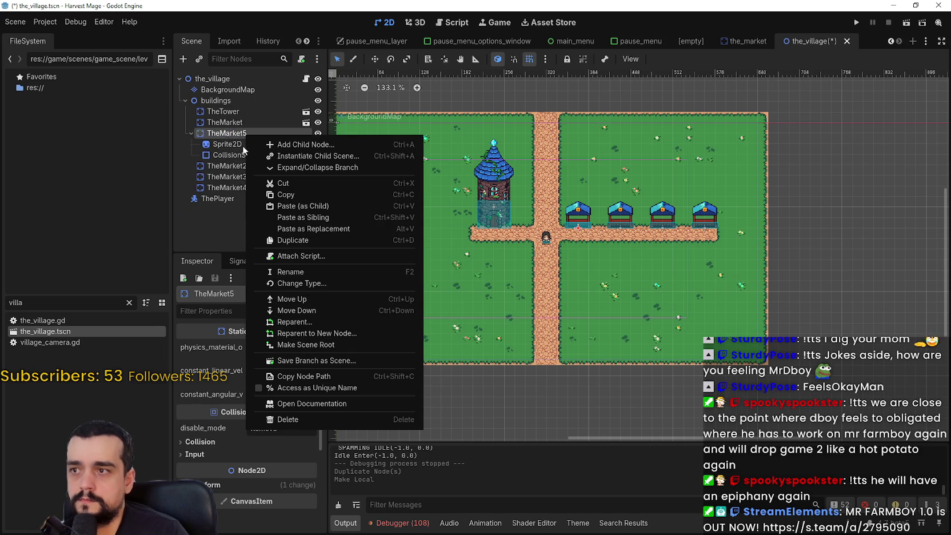
pyautogui.click(318, 272)
pyautogui.write('ThePortal')
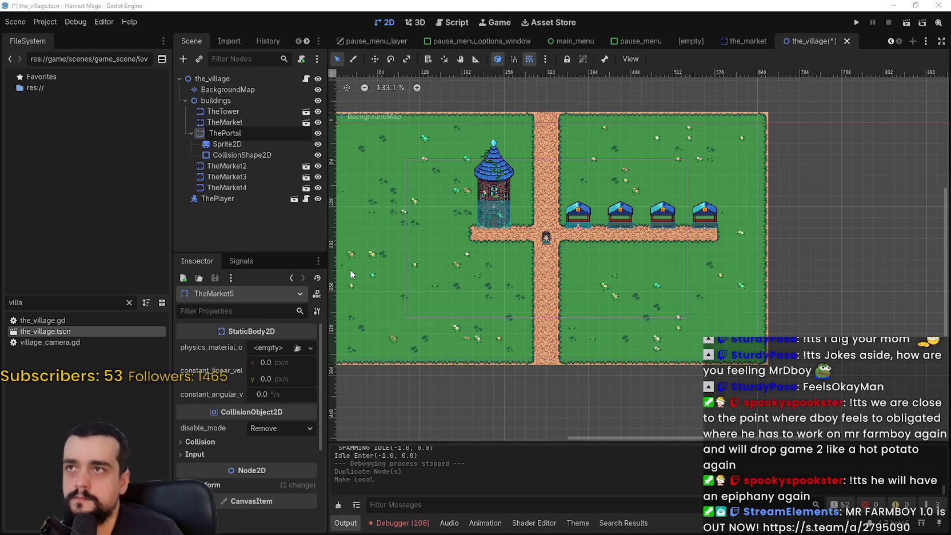
pyautogui.write('ns')
pyautogui.press('Return')
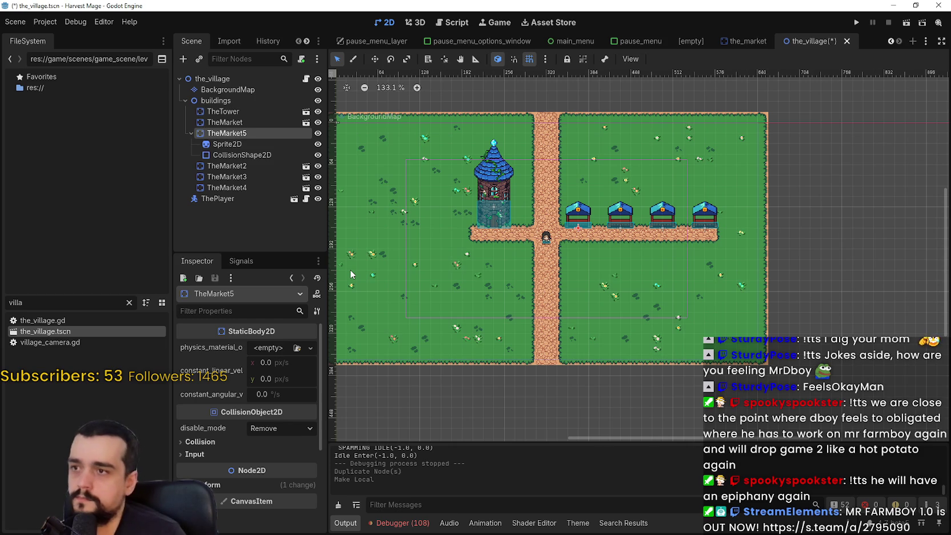
# Save the ThePortalRuins branch as the_portal_ruins.tscn and save the village scene
pyautogui.scroll(2, 521, 236)
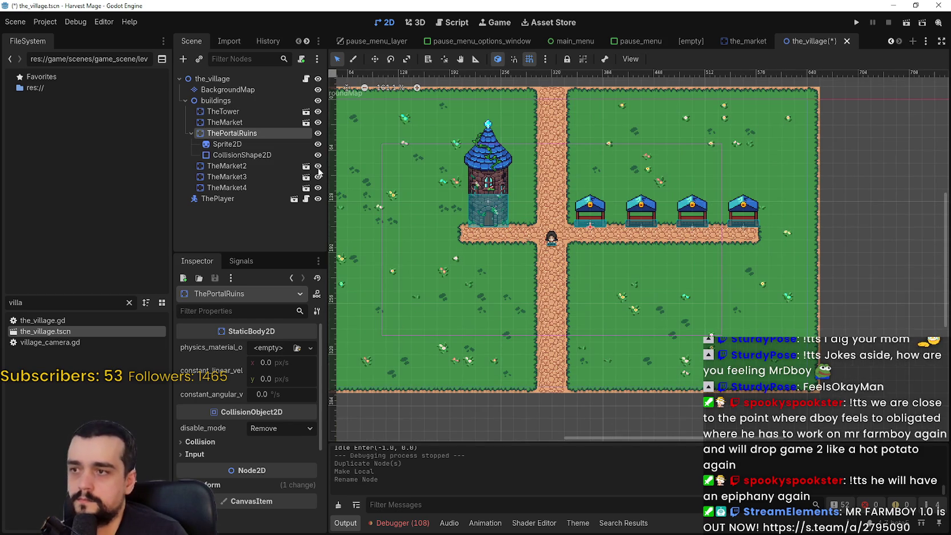
pyautogui.rightClick(232, 134)
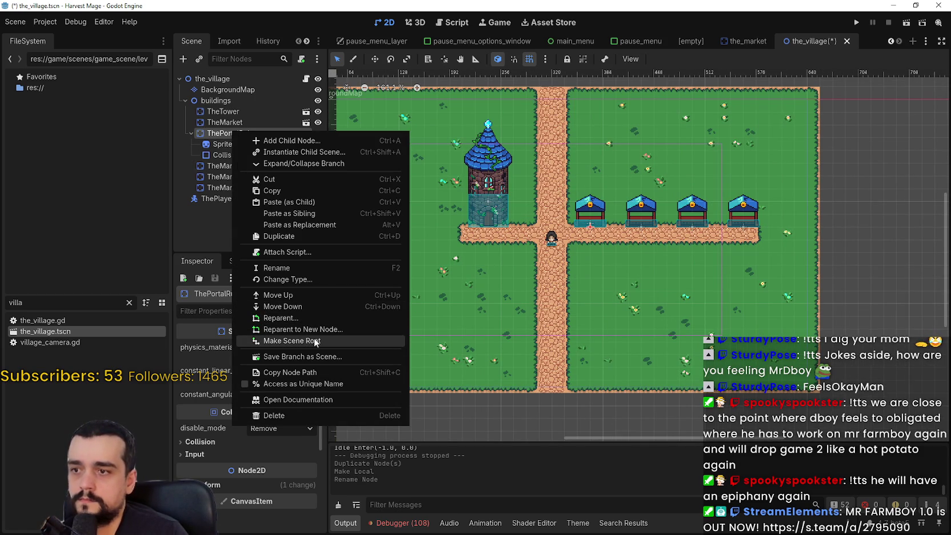
pyautogui.click(319, 357)
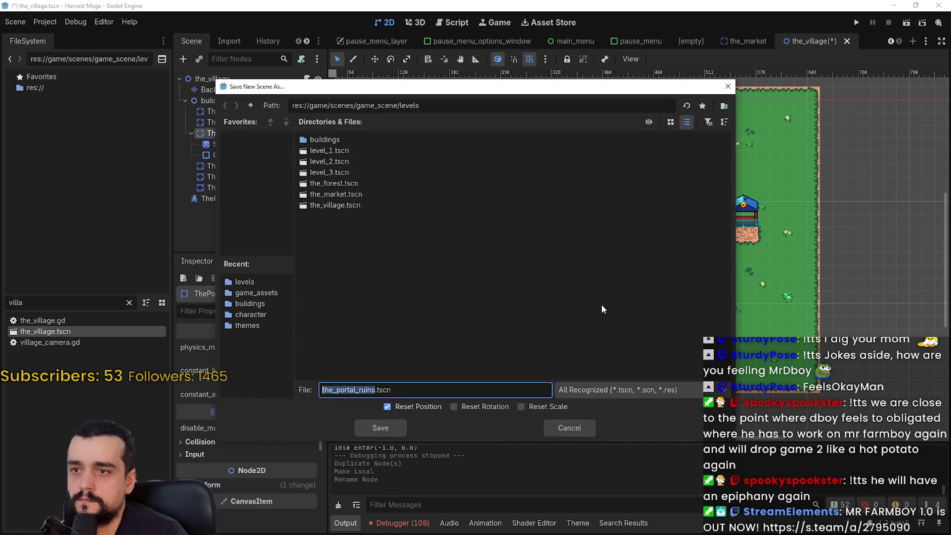
pyautogui.click(375, 428)
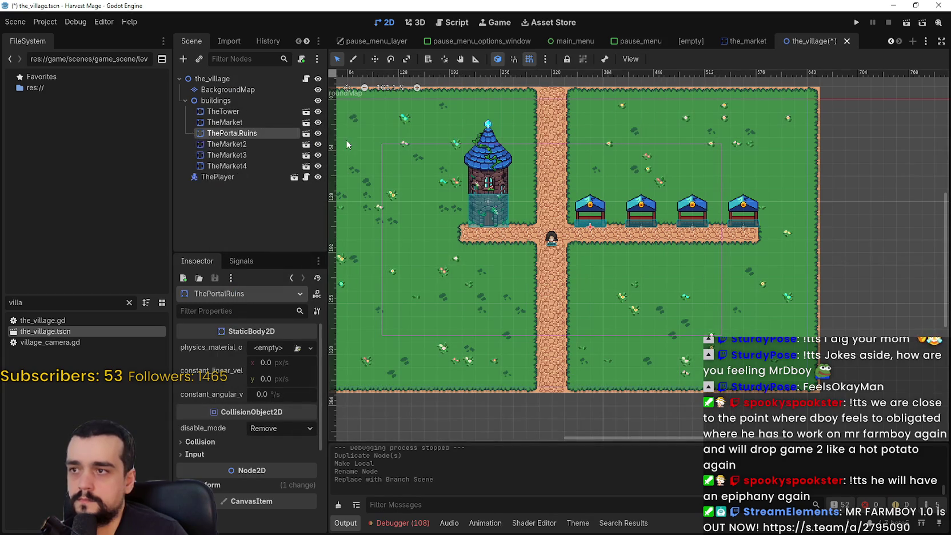
pyautogui.hotkey('ctrl', 's')
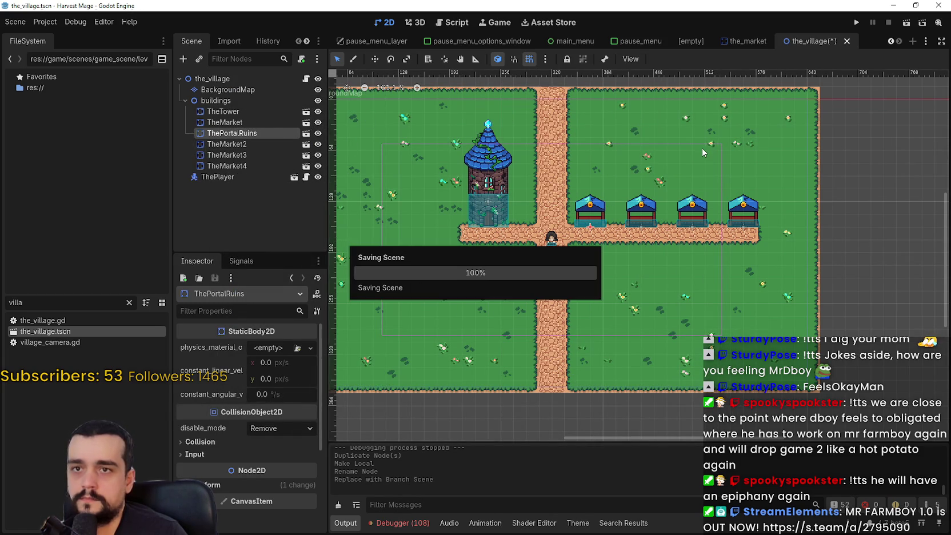
# Open the portal ruins scene, then close the village scene tab
pyautogui.click(307, 133)
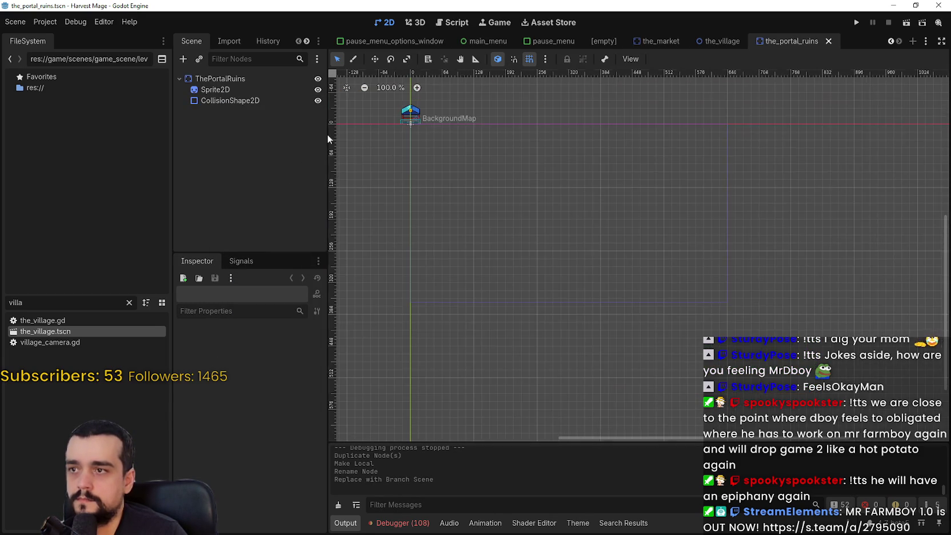
pyautogui.click(733, 42)
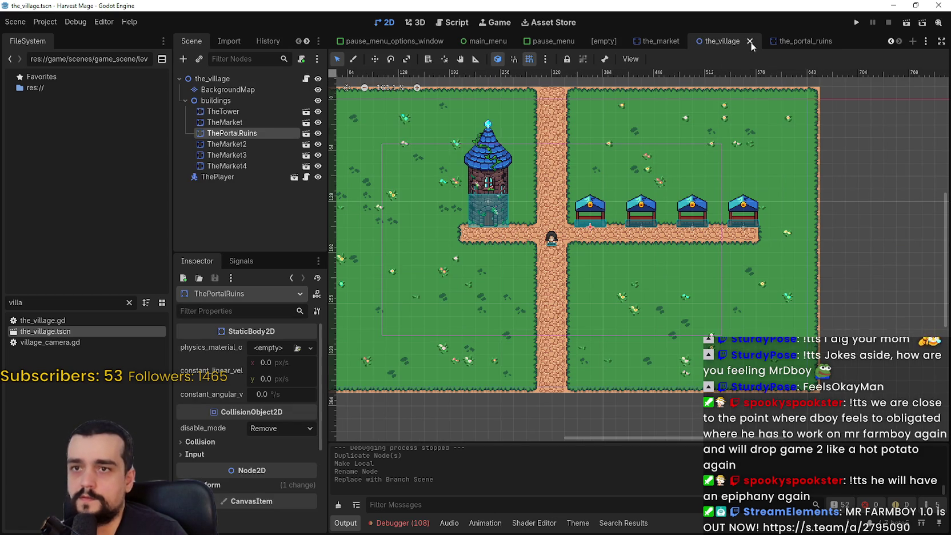
pyautogui.click(750, 41)
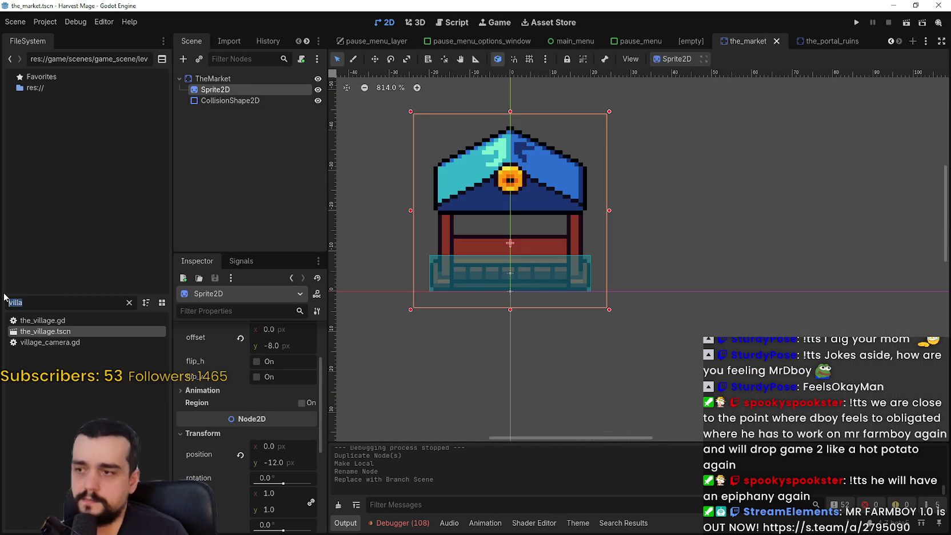
# Reopen the_village.tscn via the 'the_vi' file filter and open the portal ruins scene
pyautogui.press('BackSpace')
pyautogui.write('the_vi')
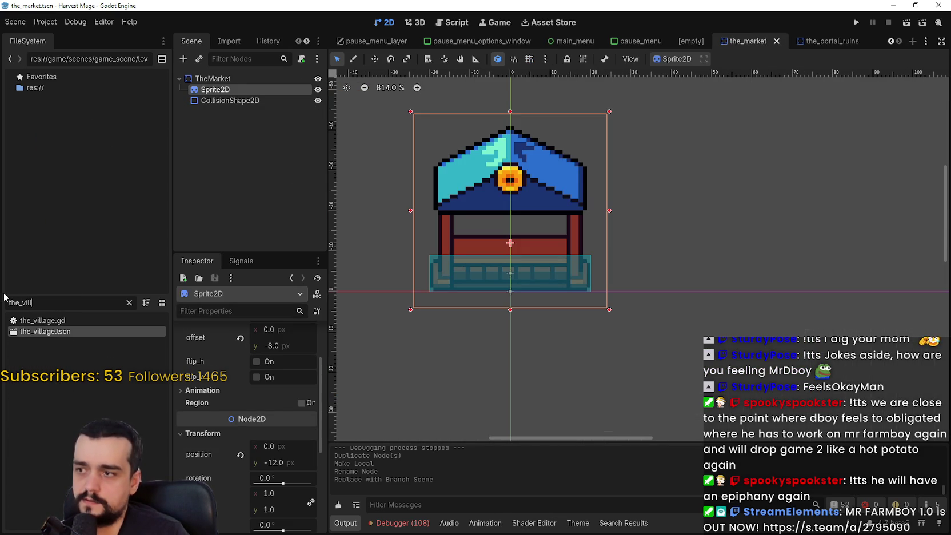
pyautogui.doubleClick(61, 334)
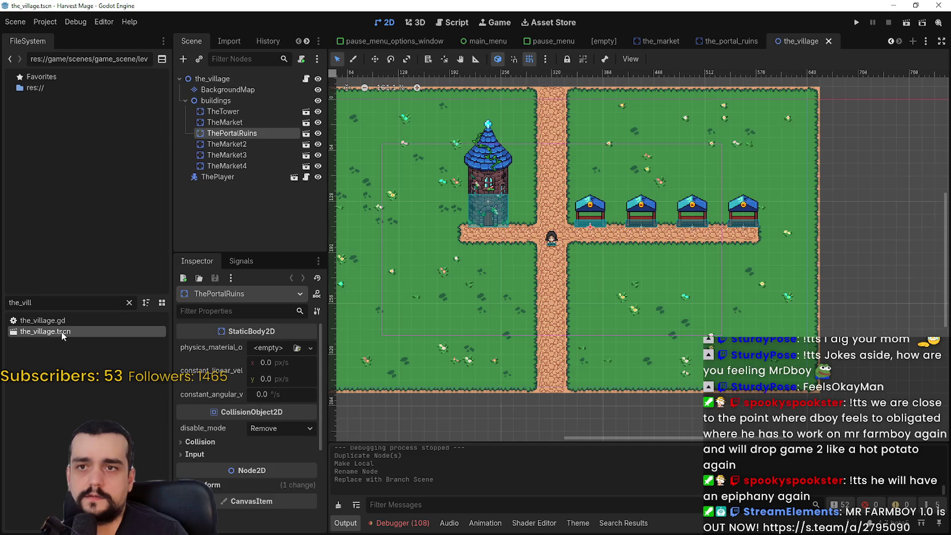
pyautogui.click(306, 134)
pyautogui.scroll(10, 512, 238)
# Open the texture region editor for the portal ruins Sprite2D
pyautogui.click(216, 90)
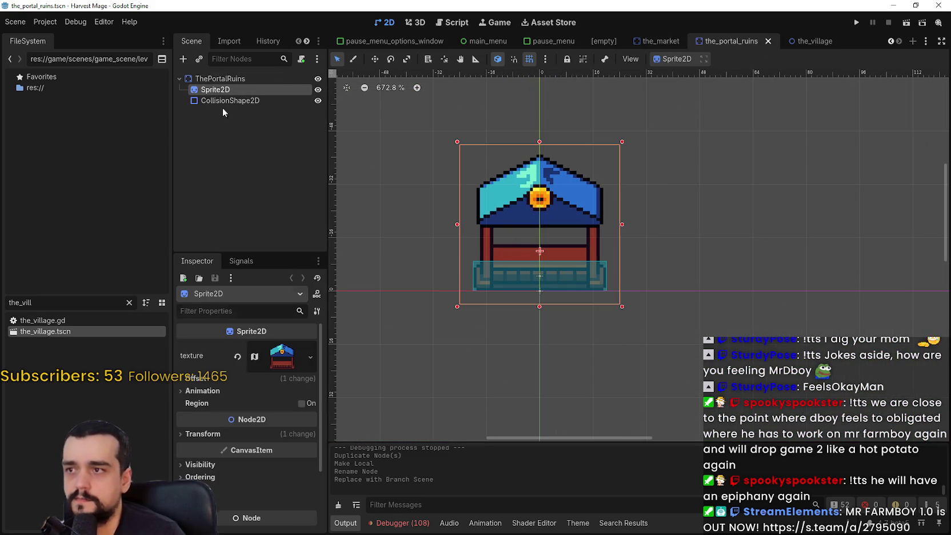
pyautogui.click(282, 355)
pyautogui.click(247, 461)
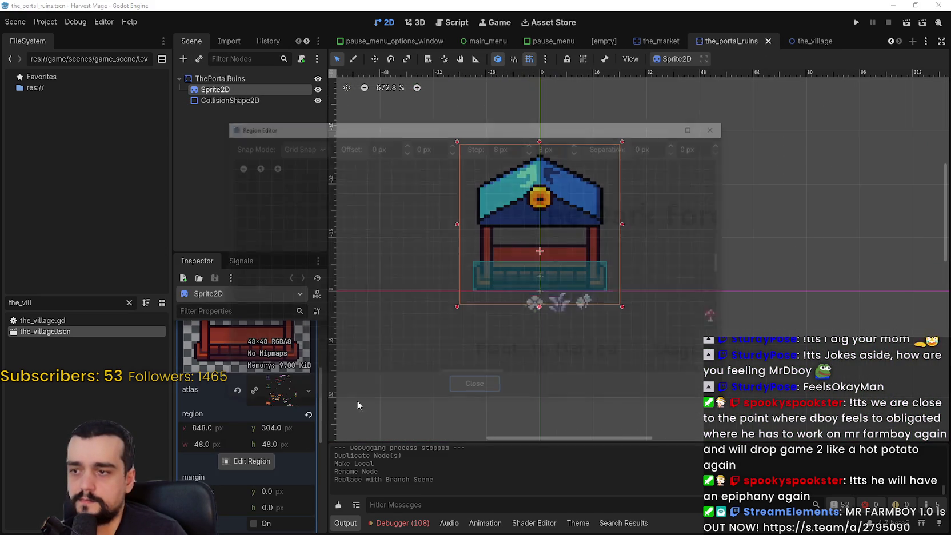
pyautogui.scroll(-6, 424, 287)
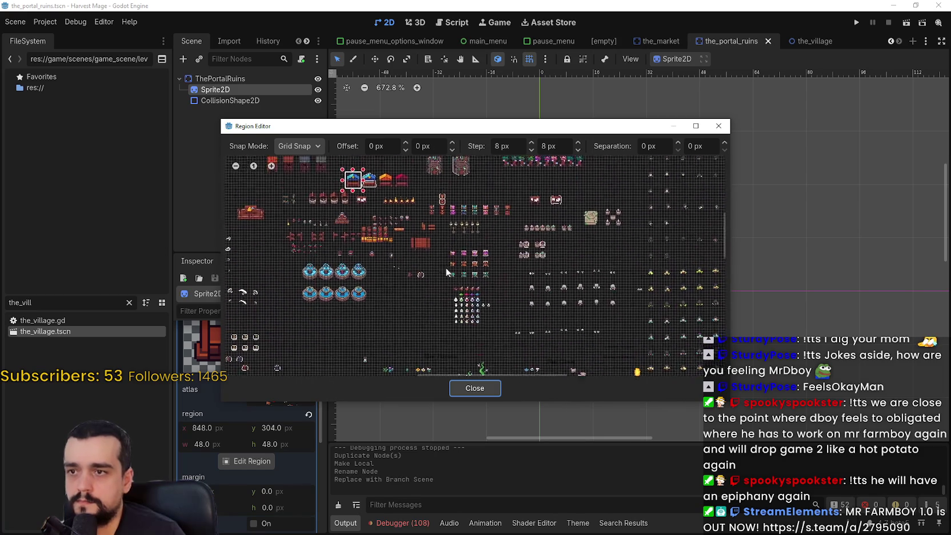
pyautogui.scroll(4, 486, 275)
pyautogui.scroll(6, 424, 283)
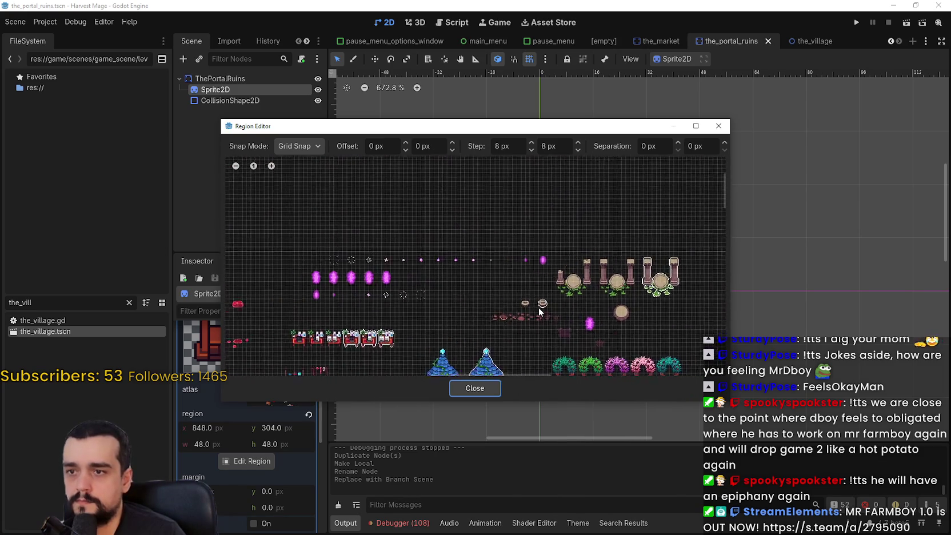
pyautogui.scroll(4, 389, 332)
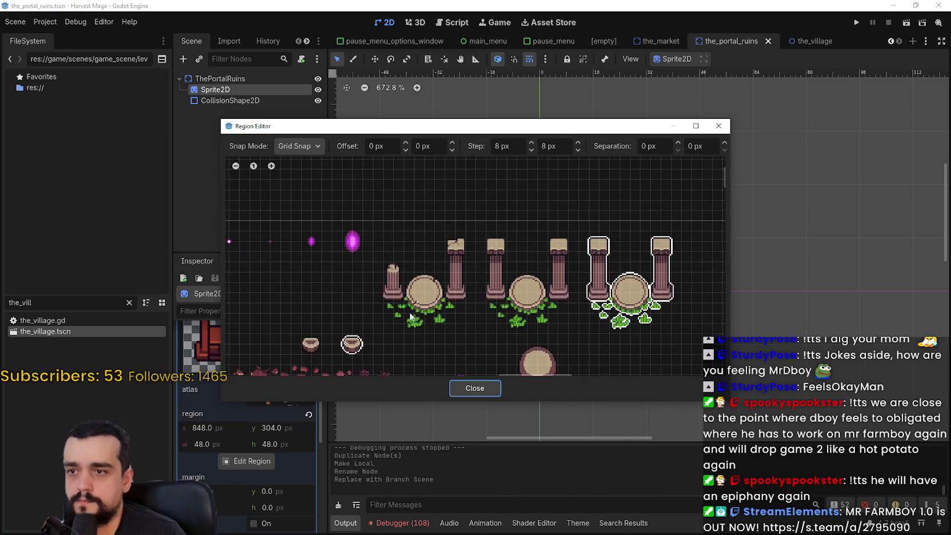
pyautogui.scroll(1, 366, 297)
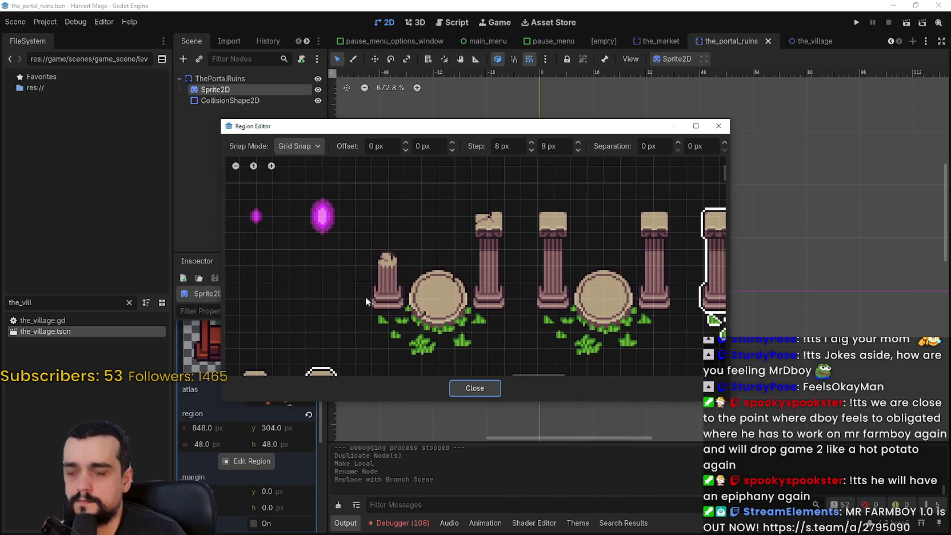
pyautogui.scroll(-1, 371, 333)
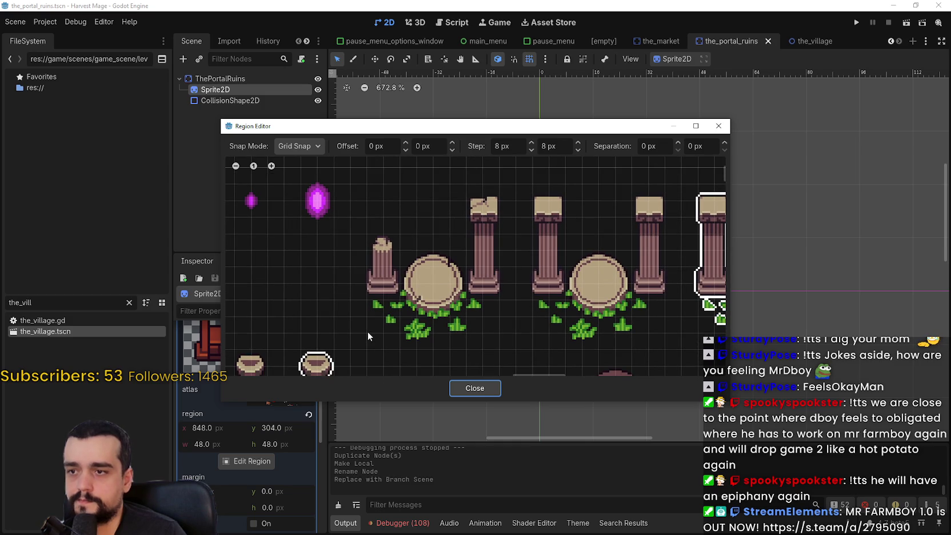
# Set the sprite region to the 64×80 pillars-and-stone-circle block and save the scene
pyautogui.moveTo(366, 346)
pyautogui.mouseDown()
pyautogui.moveTo(499, 217)
pyautogui.moveTo(496, 189)
pyautogui.mouseUp()
pyautogui.scroll(1, 422, 329)
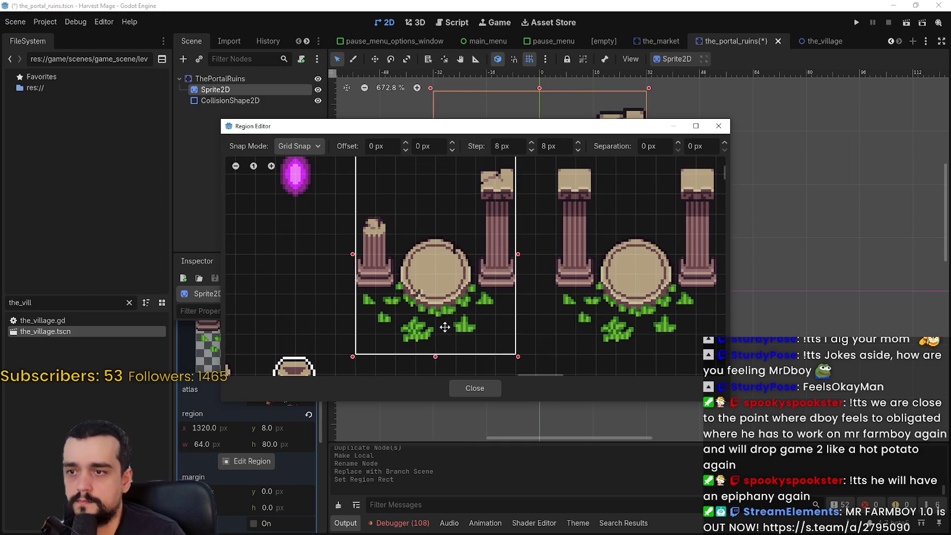
pyautogui.scroll(-2, 409, 277)
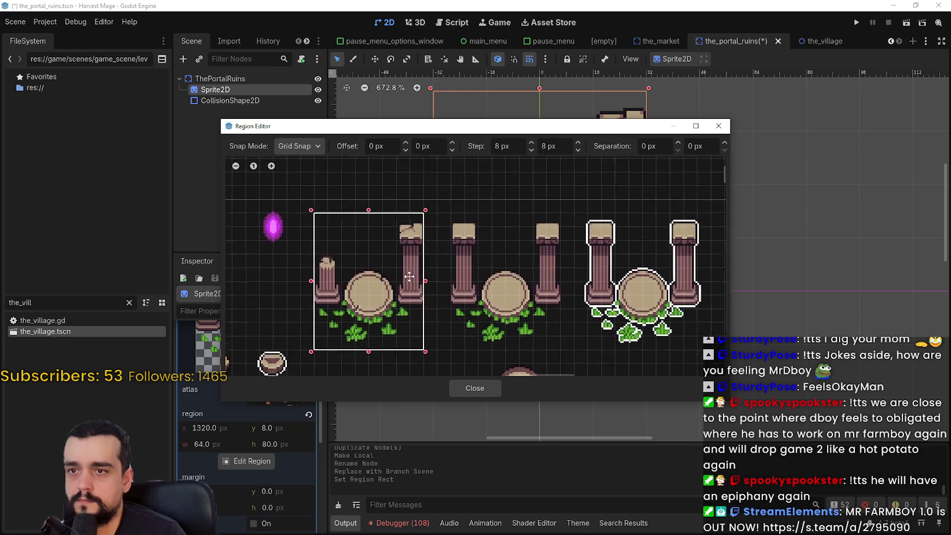
pyautogui.moveTo(409, 276); pyautogui.dragTo(396, 271)
pyautogui.click(459, 387)
pyautogui.hotkey('ctrl', 's')
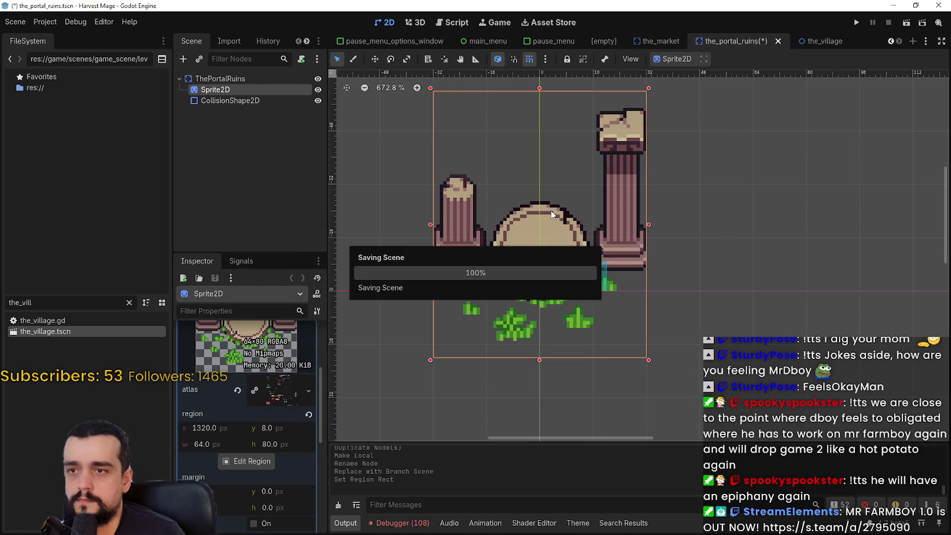
pyautogui.click(228, 100)
pyautogui.scroll(-2, 526, 257)
# Shrink the collision rectangle from the right so it covers the stone circle's lower-left base
pyautogui.scroll(4, 566, 269)
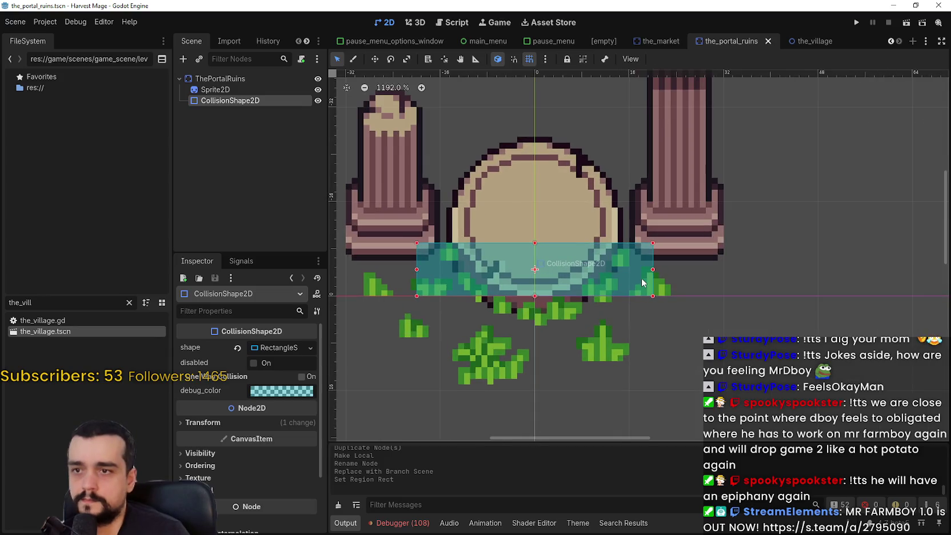
pyautogui.scroll(-1, 595, 276)
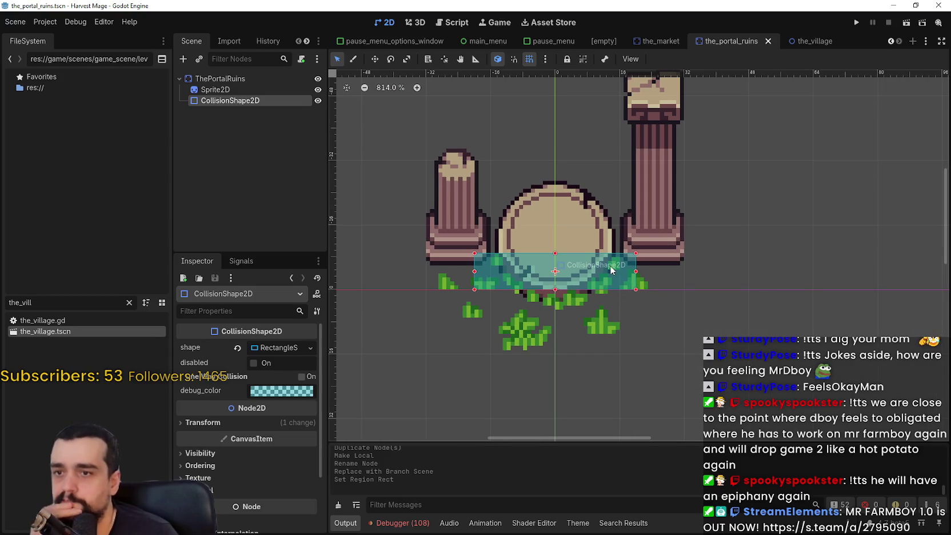
pyautogui.moveTo(630, 273)
pyautogui.mouseDown()
pyautogui.moveTo(504, 282)
pyautogui.moveTo(535, 274)
pyautogui.mouseUp()
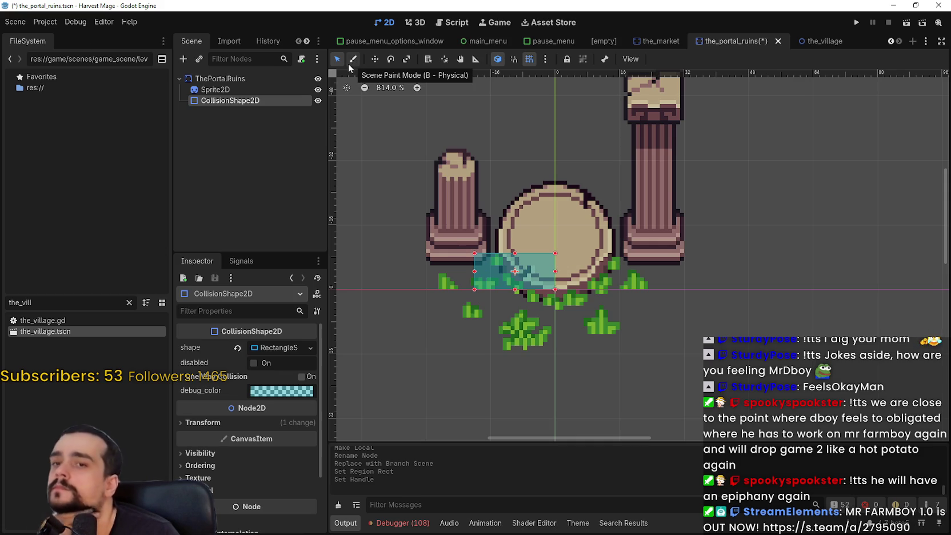
pyautogui.scroll(-4, 667, 180)
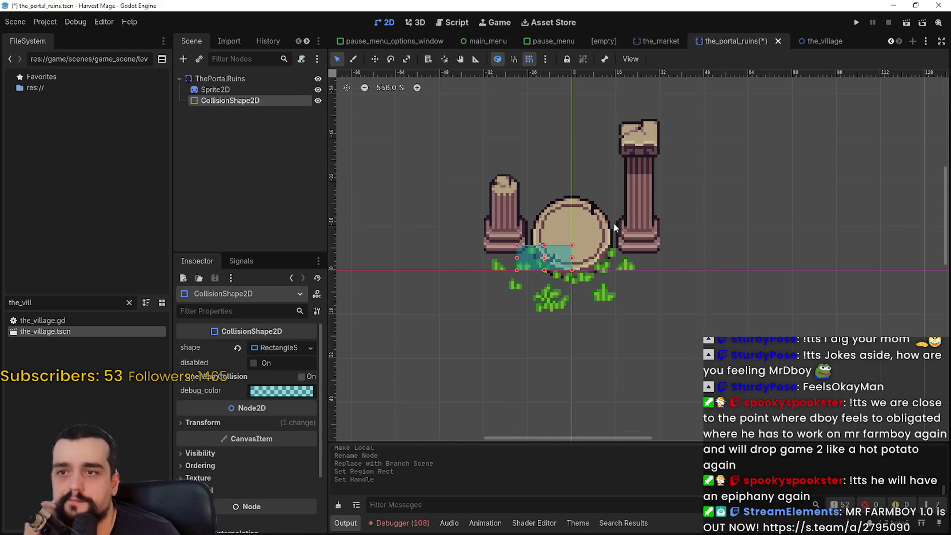
# Rename the ruins sprite to Pillars, duplicate it as Circle, and save the scene
pyautogui.click(223, 90)
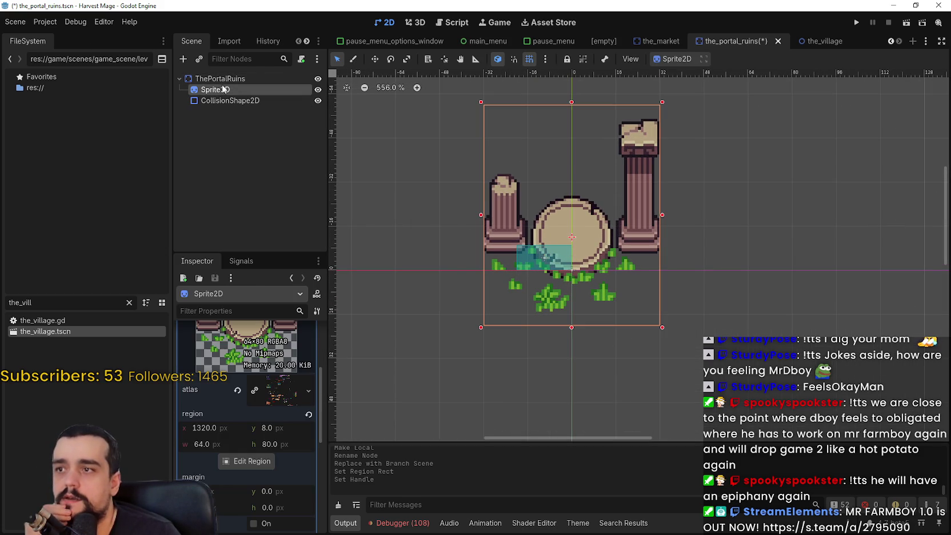
pyautogui.scroll(5, 283, 361)
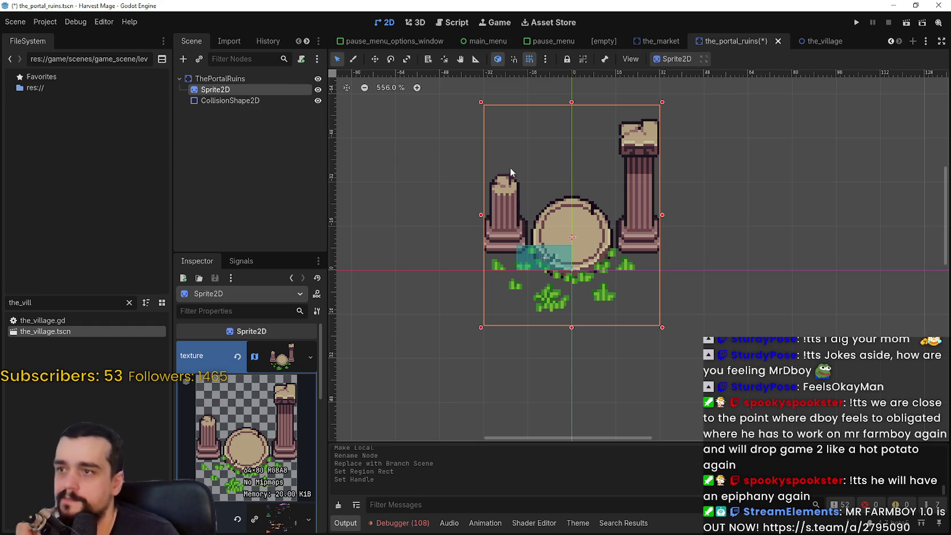
pyautogui.doubleClick(229, 91)
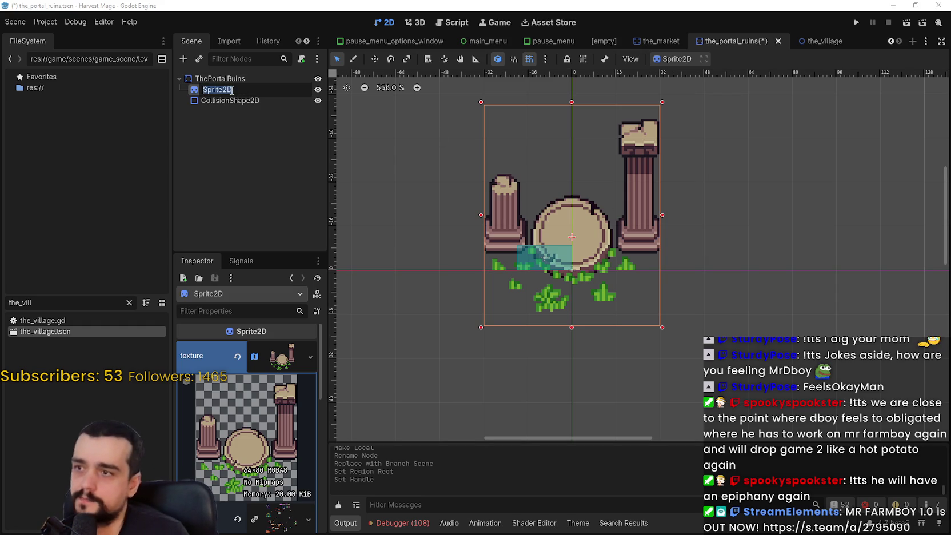
pyautogui.write('Pillars')
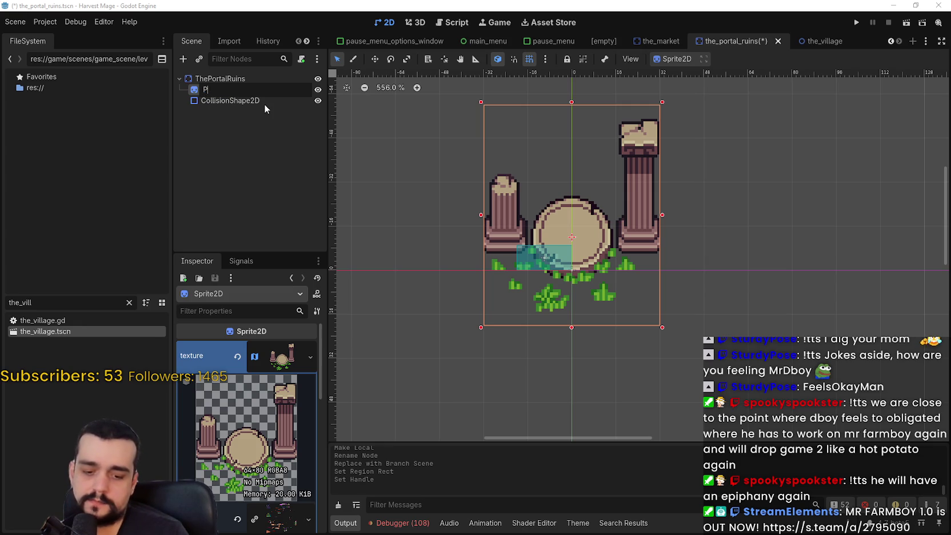
pyautogui.press('Return')
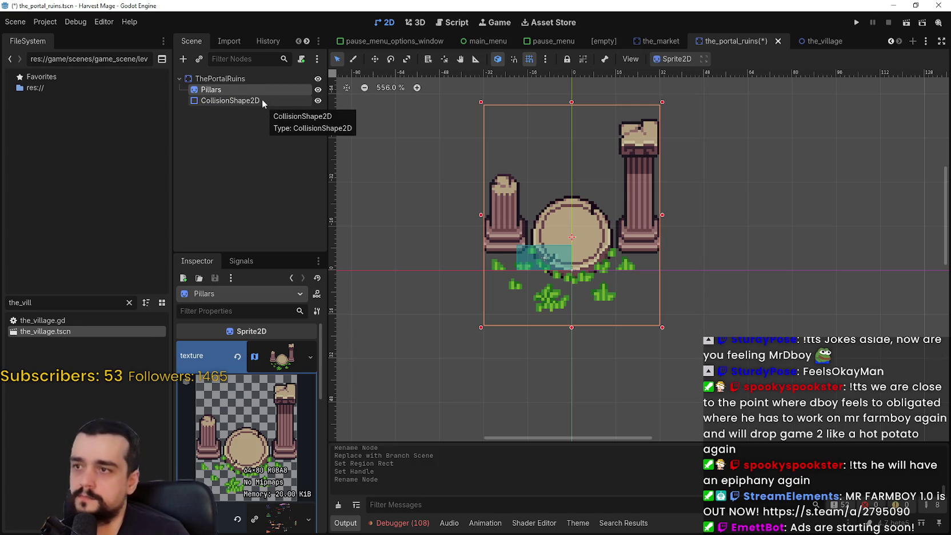
pyautogui.hotkey('ctrl', 'd')
pyautogui.doubleClick(258, 104)
pyautogui.write('Circ')
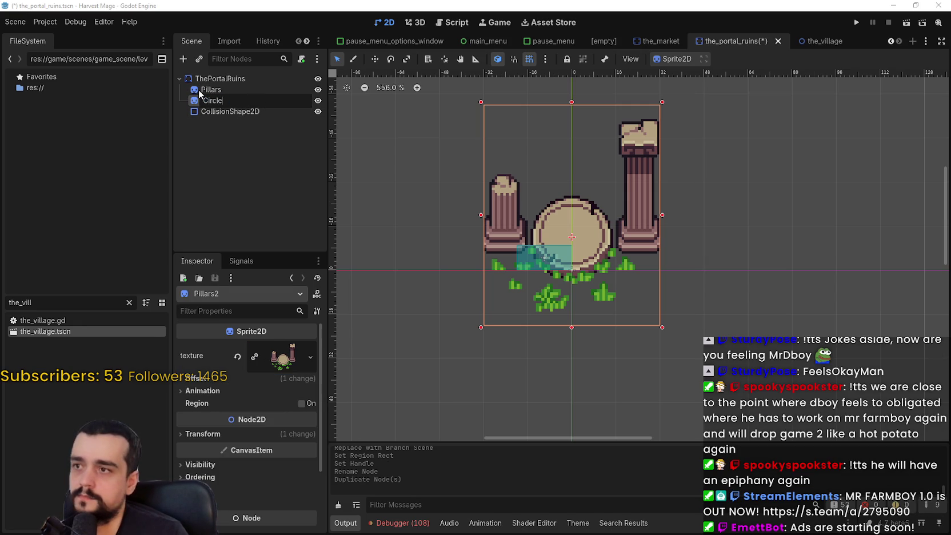
pyautogui.write('le')
pyautogui.press('Return')
pyautogui.hotkey('ctrl', 's')
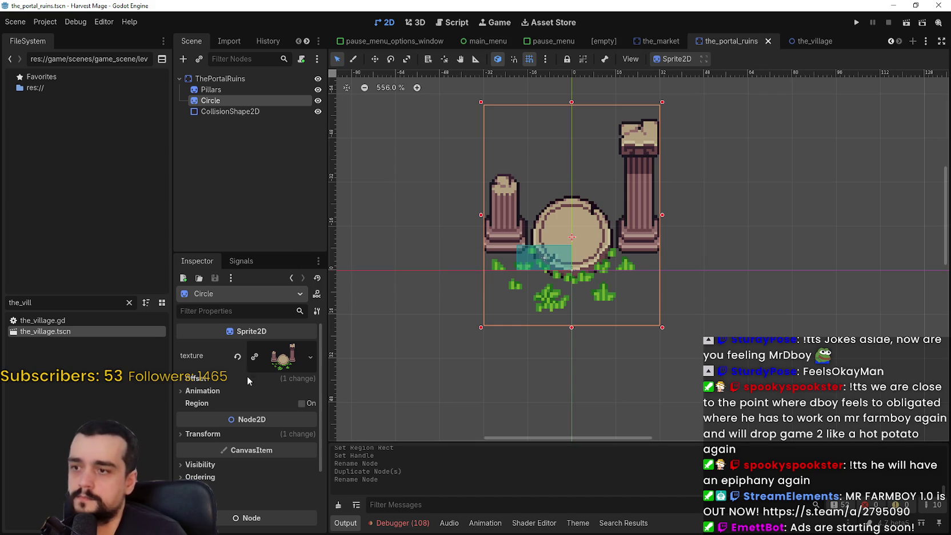
# Filter the FileSystem for 'atlas' and bring up main_atlas.png's context menu
pyautogui.rightClick(282, 373)
pyautogui.click(26, 352)
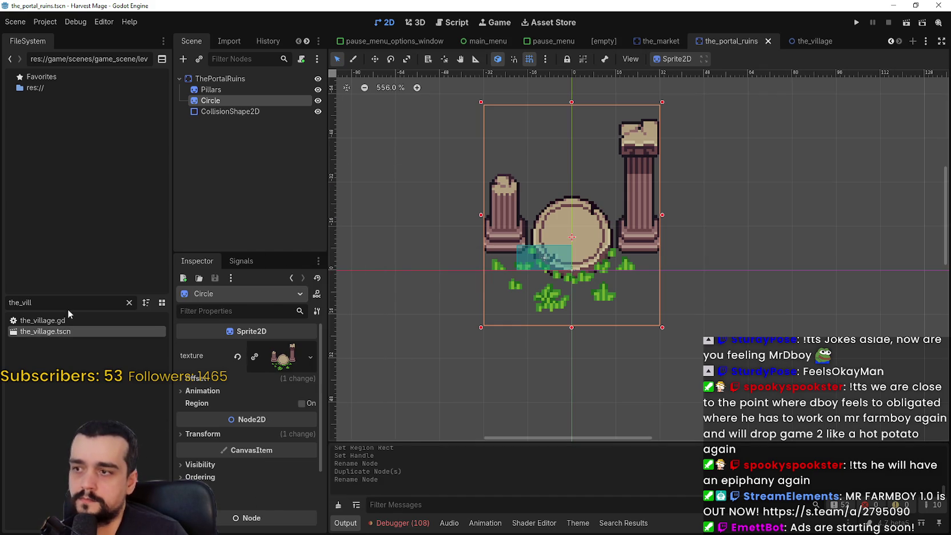
pyautogui.press('BackSpace')
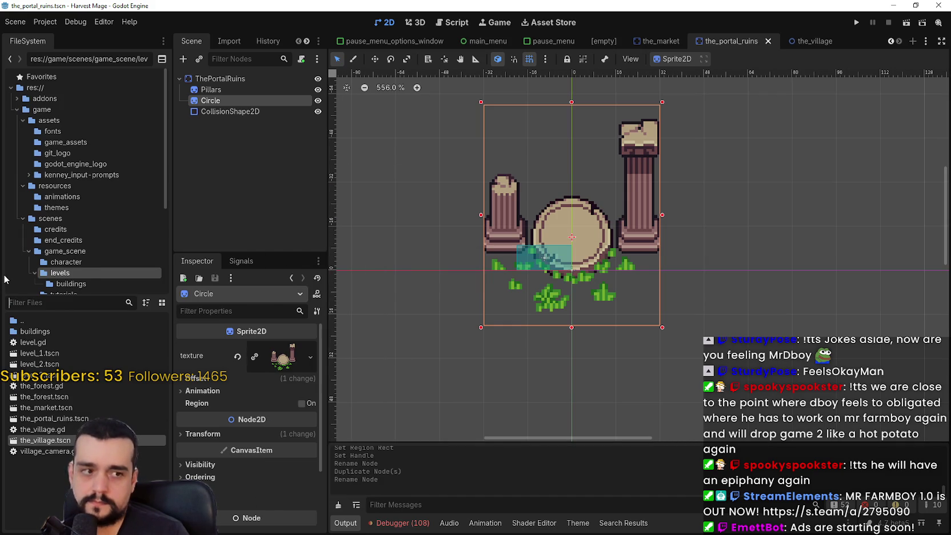
pyautogui.write('atlas')
pyautogui.rightClick(67, 318)
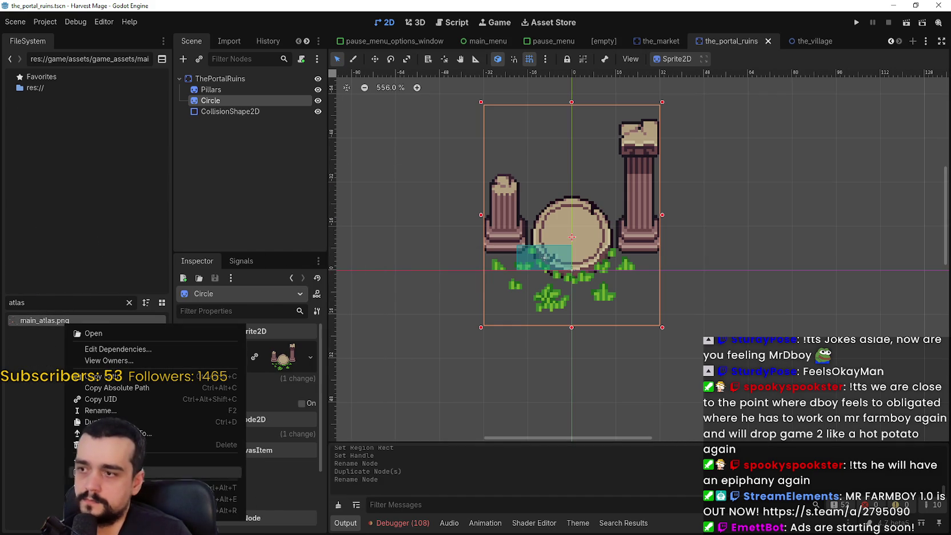
# Open main_atlas.png in Aseprite and select the pillar-and-table sprite row
pyautogui.press('Escape')
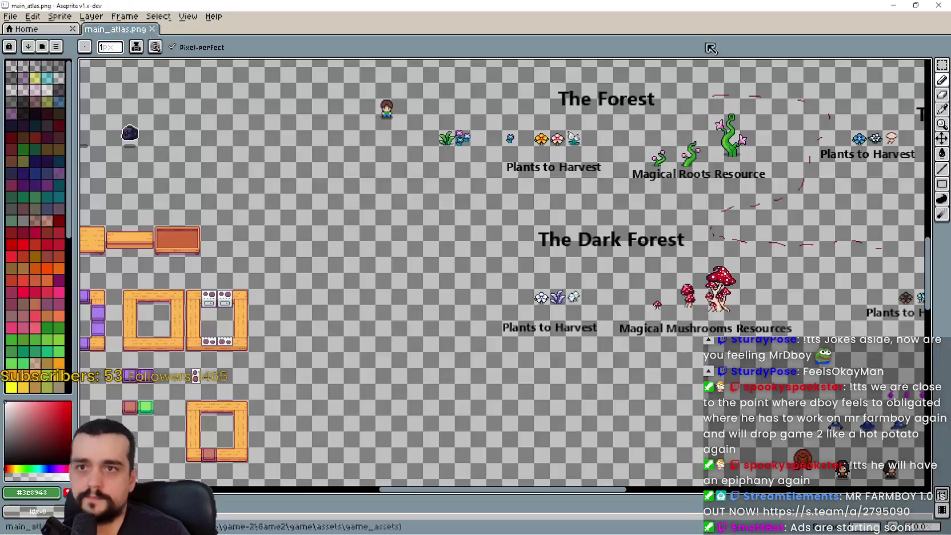
pyautogui.scroll(-5, 434, 315)
pyautogui.scroll(2, 435, 315)
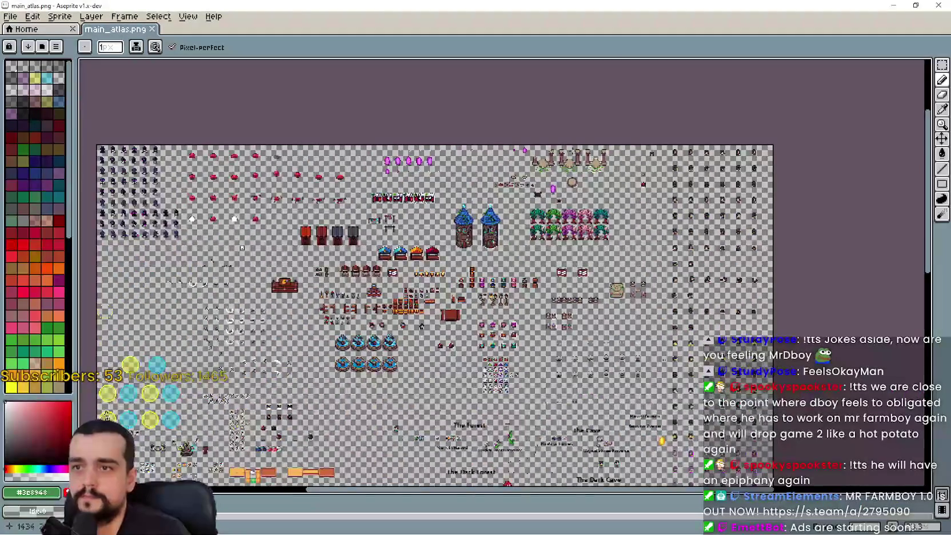
pyautogui.scroll(5, 611, 242)
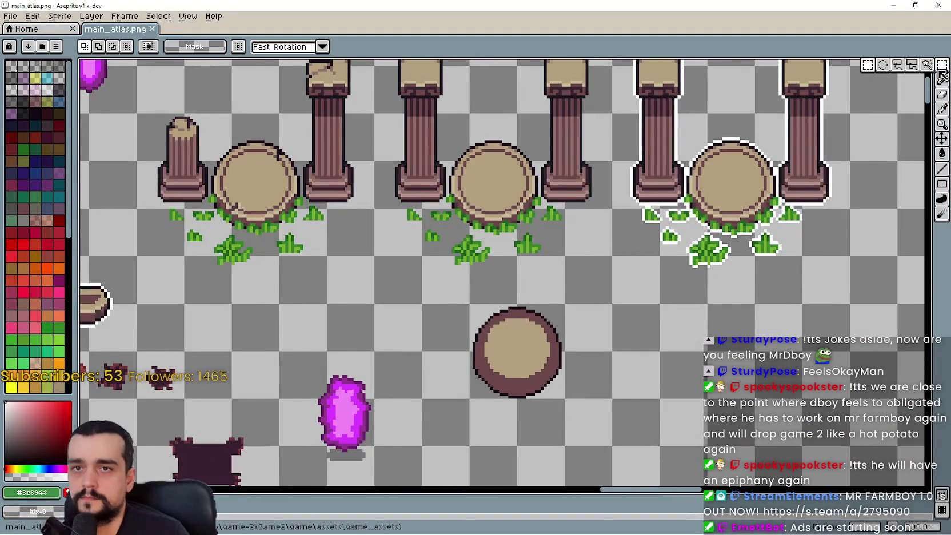
pyautogui.moveTo(252, 199)
pyautogui.mouseDown()
pyautogui.moveTo(335, 249)
pyautogui.moveTo(380, 228)
pyautogui.mouseUp()
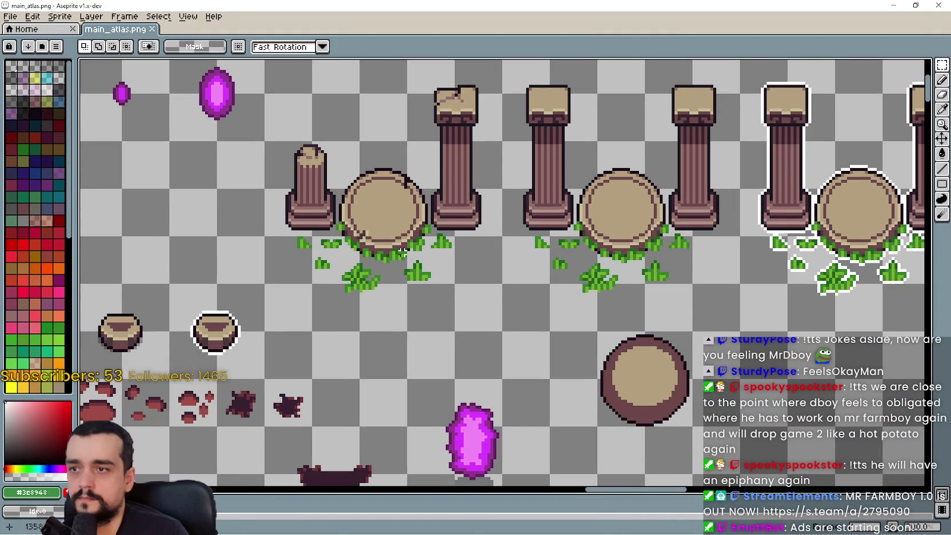
pyautogui.scroll(-1, 383, 257)
pyautogui.scroll(1, 368, 273)
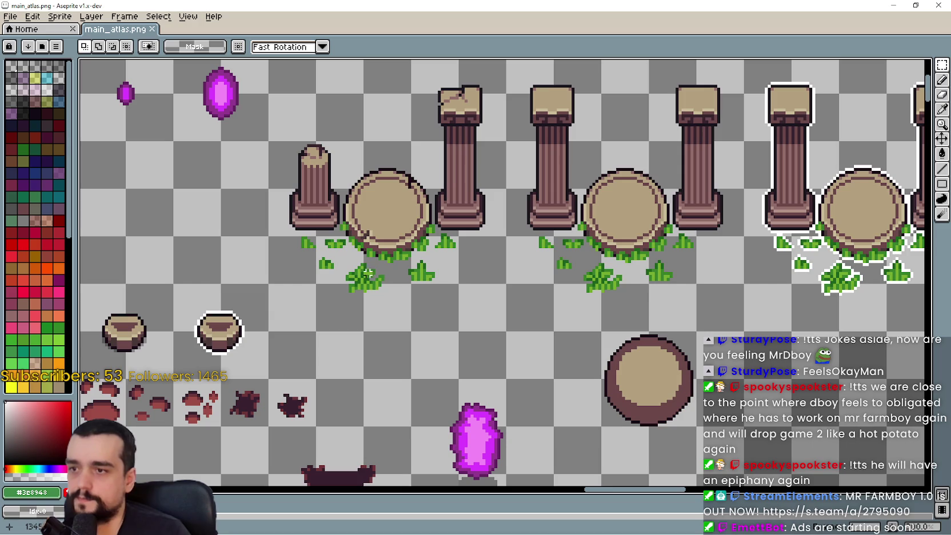
pyautogui.moveTo(270, 329)
pyautogui.mouseDown()
pyautogui.moveTo(361, 284)
pyautogui.moveTo(666, 224)
pyautogui.moveTo(677, 190)
pyautogui.mouseUp()
pyautogui.scroll(-3, 457, 263)
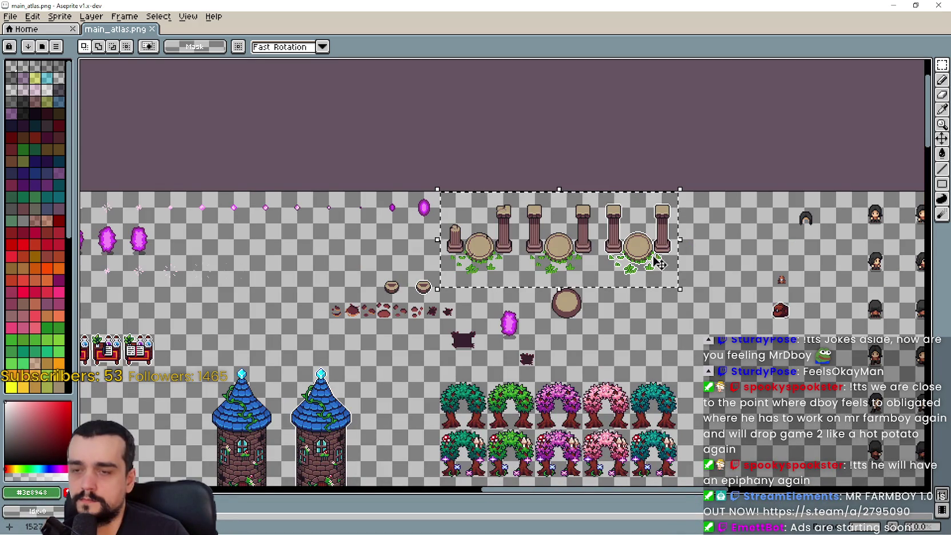
pyautogui.moveTo(431, 297)
pyautogui.mouseDown()
pyautogui.moveTo(437, 198)
pyautogui.moveTo(351, 127)
pyautogui.moveTo(224, 53)
pyautogui.mouseUp()
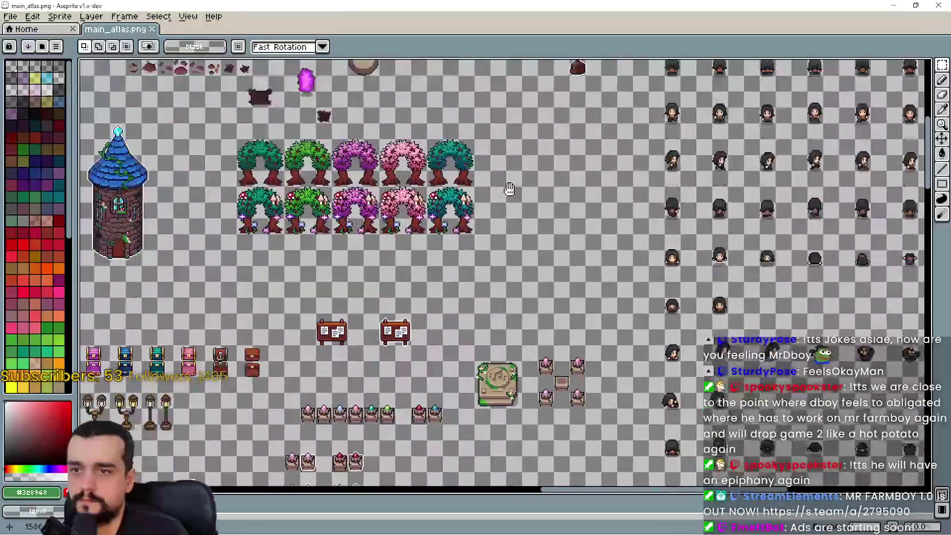
# Paste a copy of the row as a 240×96 block at (672, 1824)
pyautogui.scroll(-3, 429, 296)
pyautogui.scroll(6, 429, 296)
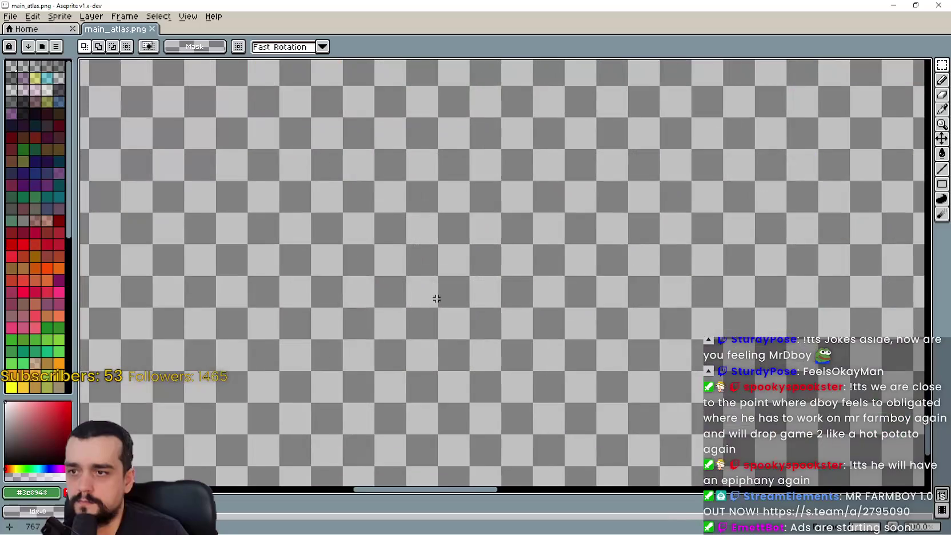
pyautogui.hotkey('ctrl', 'v')
pyautogui.moveTo(503, 297)
pyautogui.mouseDown()
pyautogui.moveTo(505, 310)
pyautogui.moveTo(509, 254)
pyautogui.mouseUp()
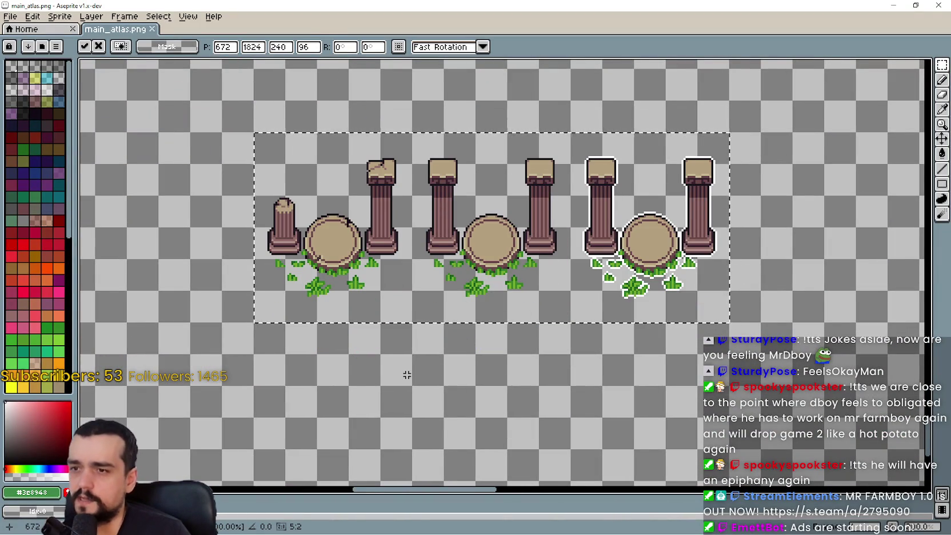
# Commit the pasted row and select the small pillar top with the table's upper half
pyautogui.press('Return')
pyautogui.scroll(1, 306, 255)
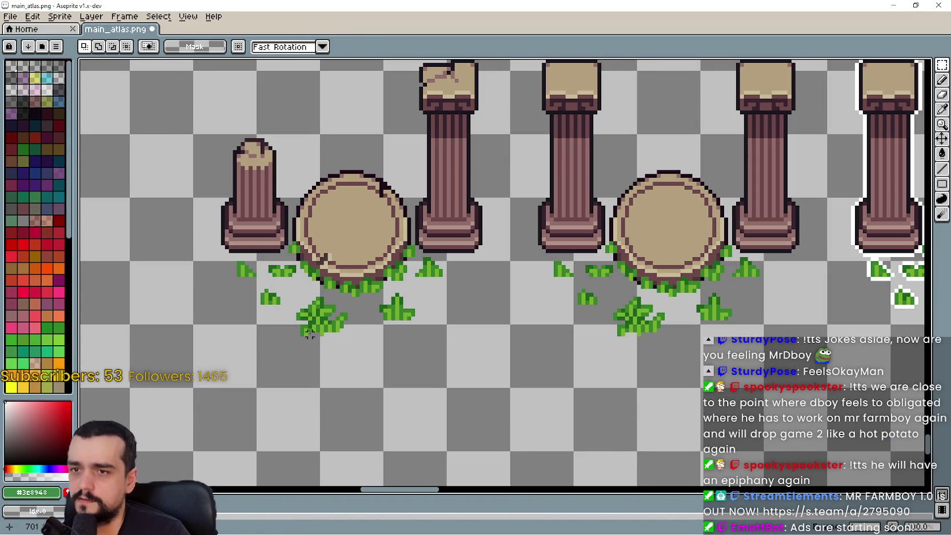
pyautogui.moveTo(250, 176)
pyautogui.mouseDown()
pyautogui.moveTo(280, 137)
pyautogui.moveTo(464, 112)
pyautogui.mouseUp()
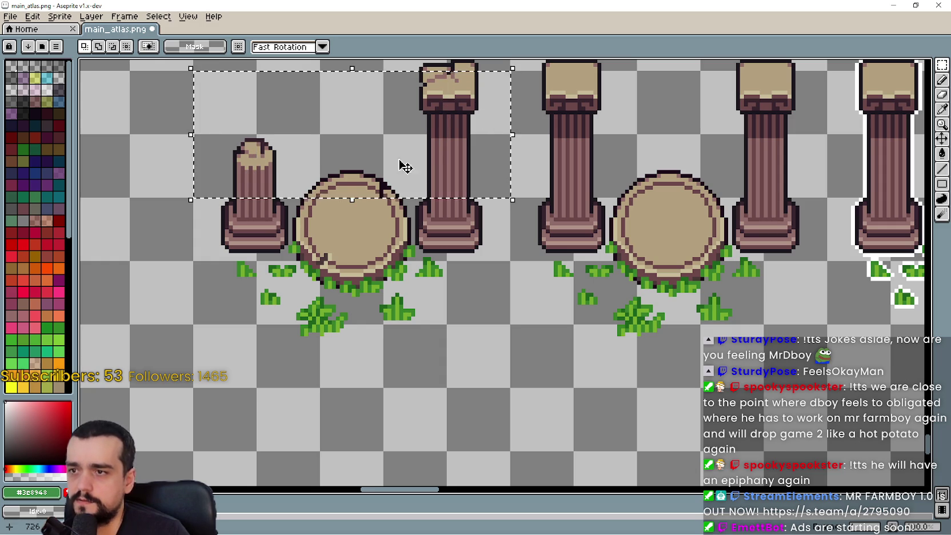
pyautogui.scroll(1, 357, 229)
pyautogui.moveTo(522, 91)
pyautogui.mouseDown()
pyautogui.moveTo(329, 190)
pyautogui.moveTo(232, 190)
pyautogui.mouseUp()
# Try rectangular marquee selections around and above the round table top
pyautogui.click(428, 279)
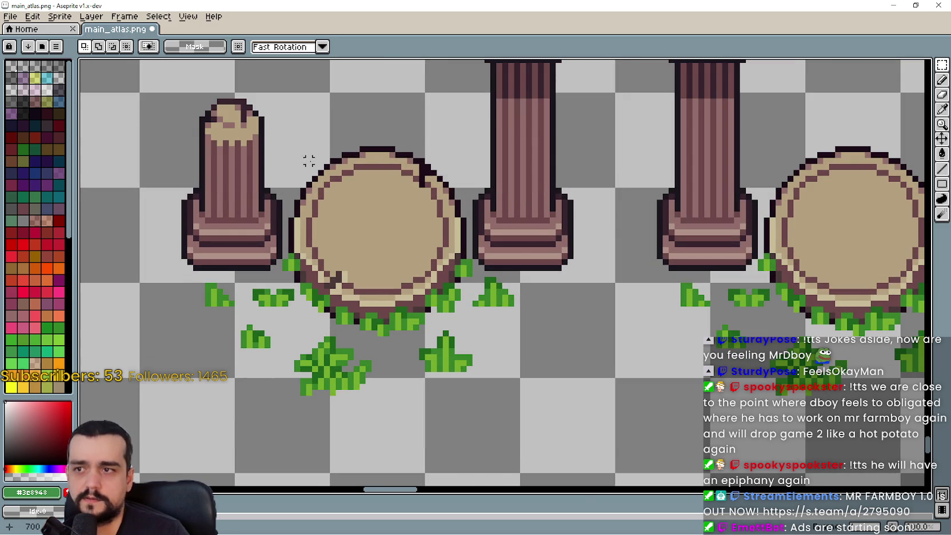
pyautogui.moveTo(393, 155)
pyautogui.mouseDown()
pyautogui.moveTo(338, 124)
pyautogui.moveTo(460, 161)
pyautogui.moveTo(399, 162)
pyautogui.mouseUp()
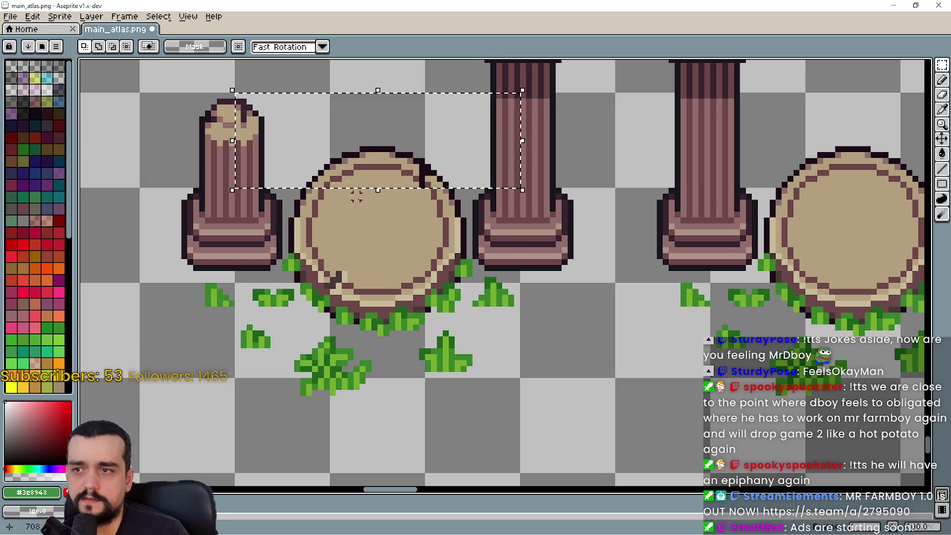
pyautogui.click(329, 181)
pyautogui.moveTo(303, 167)
pyautogui.mouseDown()
pyautogui.moveTo(414, 133)
pyautogui.moveTo(478, 145)
pyautogui.mouseUp()
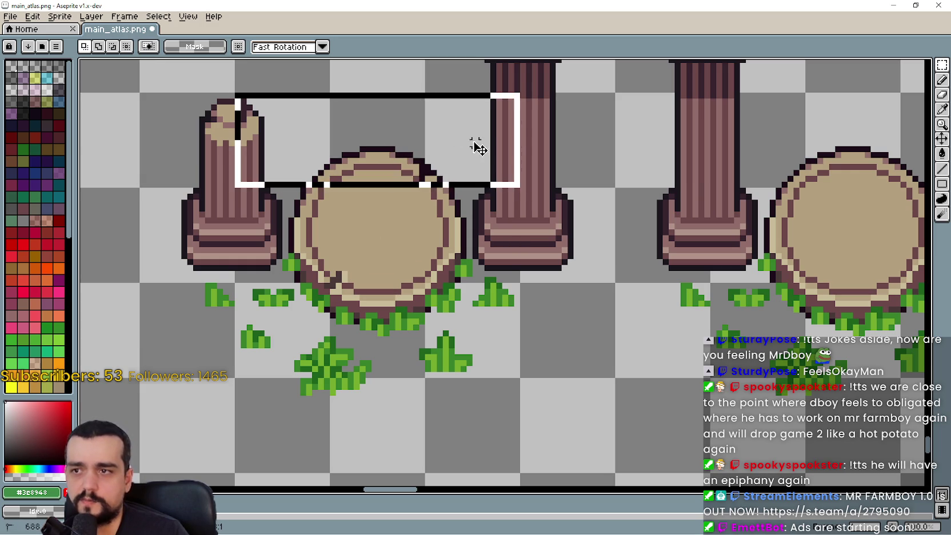
pyautogui.click(407, 290)
pyautogui.moveTo(309, 113)
pyautogui.mouseDown()
pyautogui.moveTo(452, 170)
pyautogui.moveTo(457, 184)
pyautogui.mouseUp()
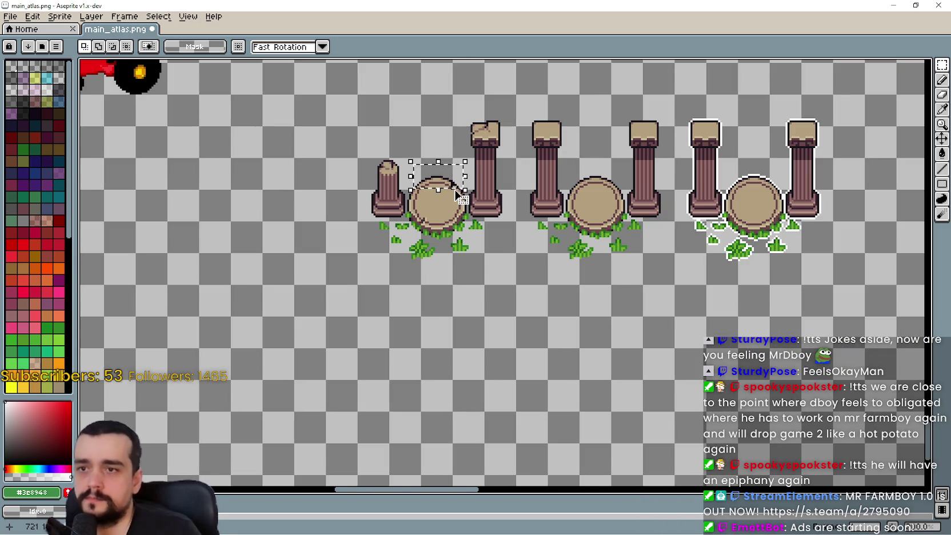
# Duplicate the whole pillar-and-table row down to (672, 1920) and commit it
pyautogui.scroll(1, 463, 189)
pyautogui.scroll(-3, 552, 294)
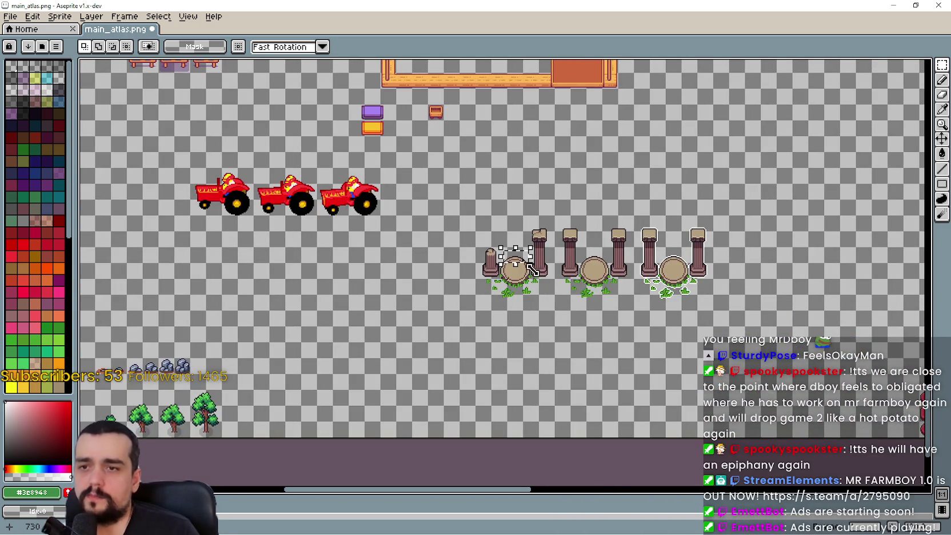
pyautogui.scroll(-2, 566, 288)
pyautogui.scroll(2, 574, 253)
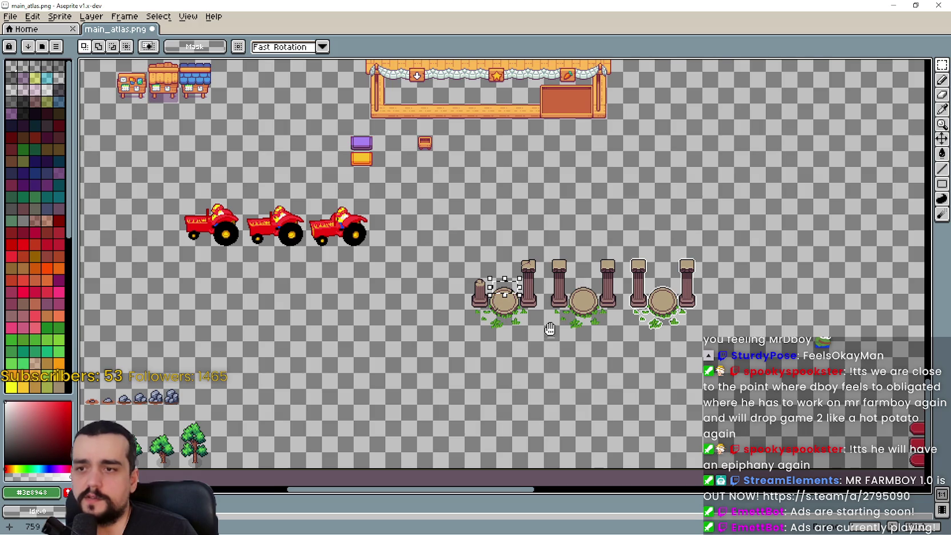
pyautogui.scroll(2, 492, 308)
pyautogui.moveTo(426, 320); pyautogui.dragTo(897, 149)
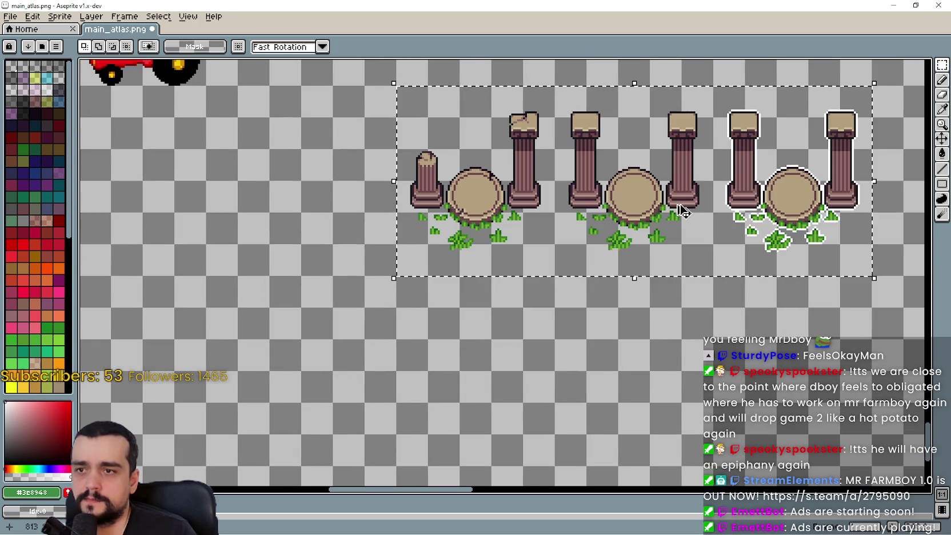
pyautogui.moveTo(682, 210)
pyautogui.mouseDown()
pyautogui.moveTo(680, 395)
pyautogui.moveTo(676, 348)
pyautogui.moveTo(679, 377)
pyautogui.mouseUp()
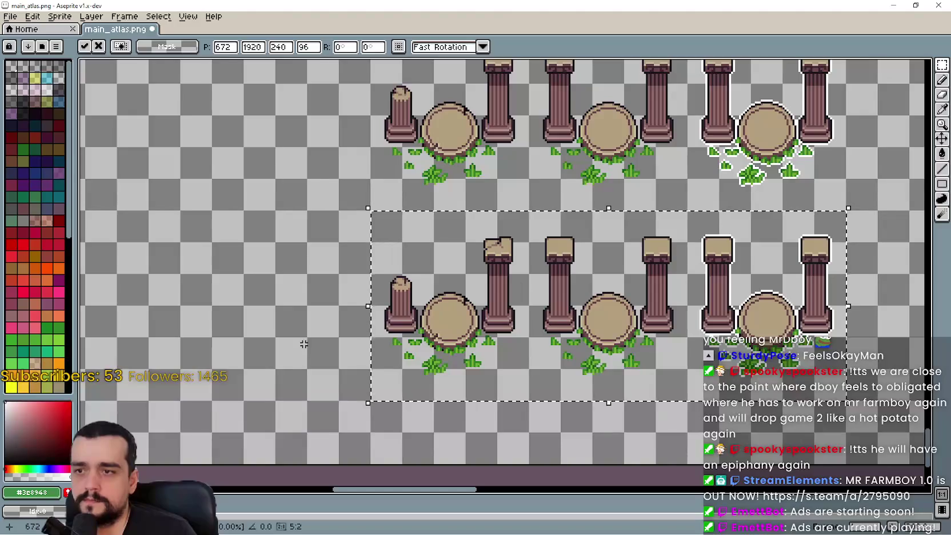
pyautogui.press('Return')
# Select the left round table and its grass in the atlas
pyautogui.scroll(2, 495, 363)
pyautogui.scroll(-1, 495, 364)
pyautogui.moveTo(350, 184)
pyautogui.mouseDown()
pyautogui.moveTo(472, 395)
pyautogui.moveTo(455, 374)
pyautogui.mouseUp()
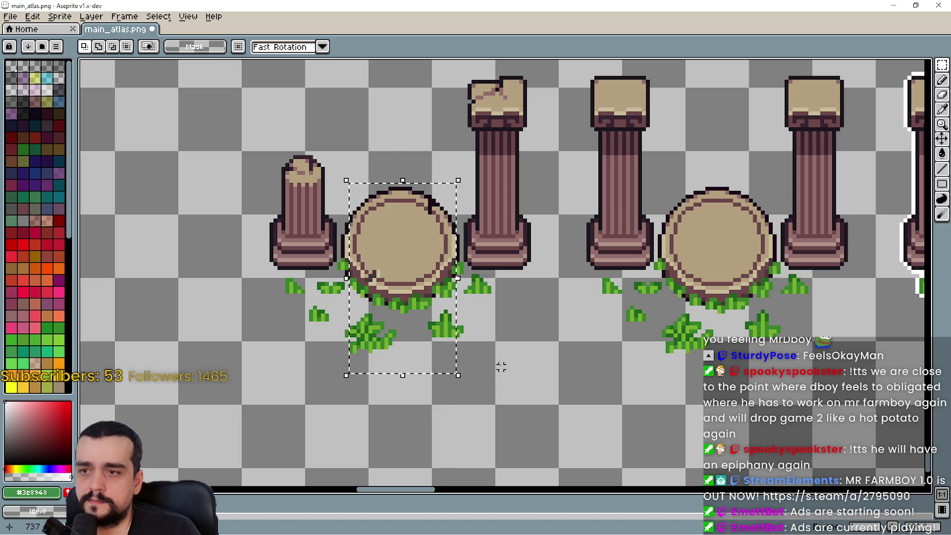
pyautogui.scroll(-2, 503, 355)
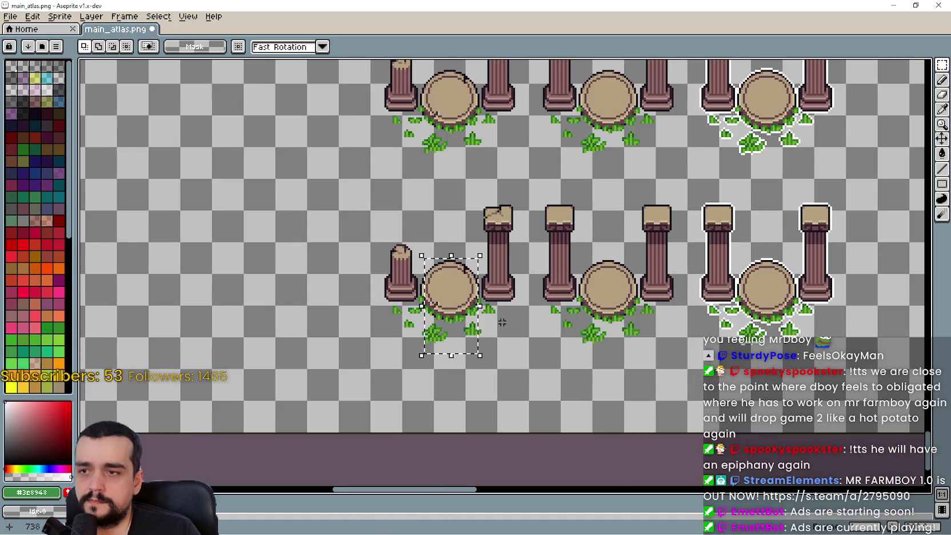
pyautogui.moveTo(506, 347); pyautogui.dragTo(506, 348)
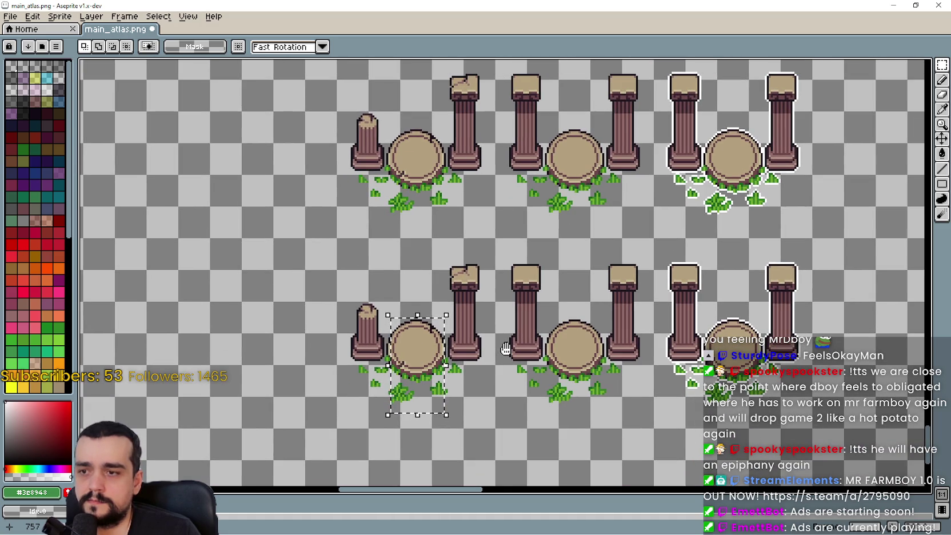
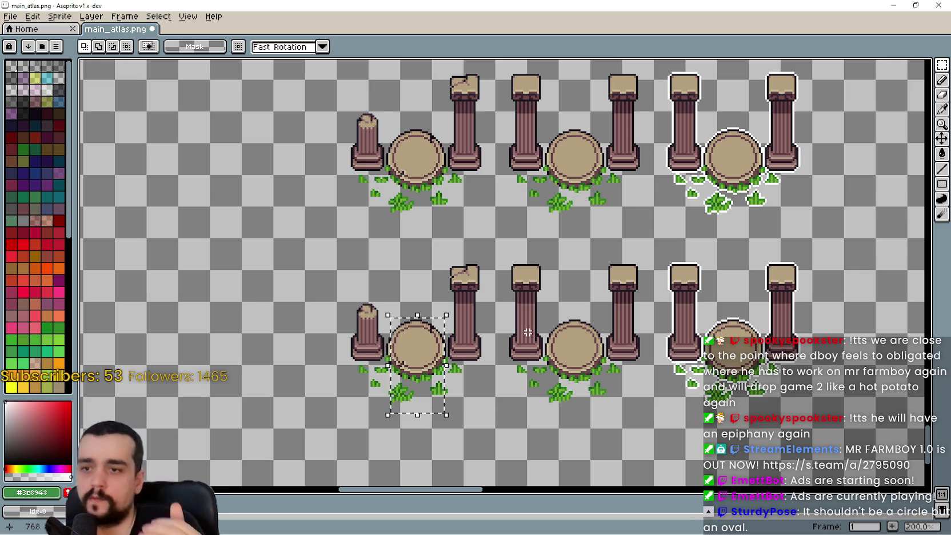
# Try marquee selections over the atlas's pillar and stone rows, then clear the selection
pyautogui.scroll(1, 527, 332)
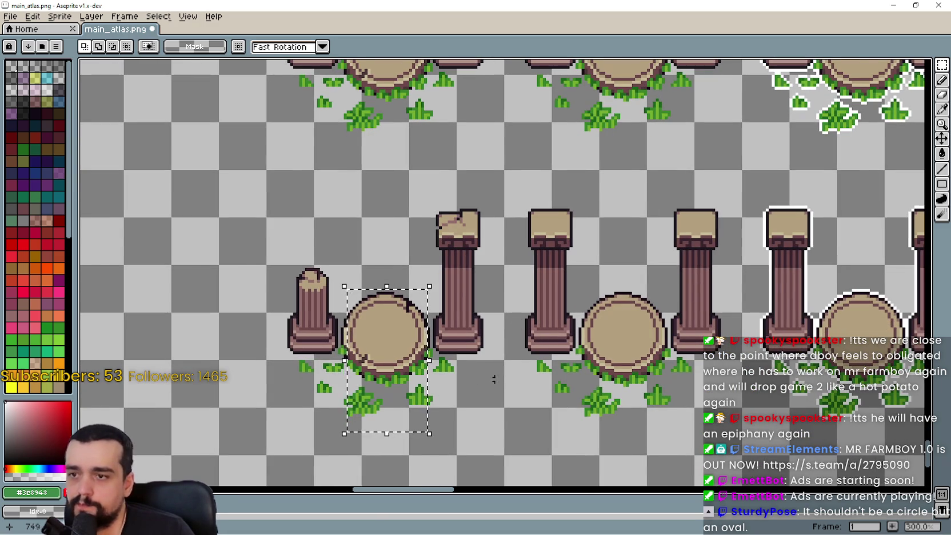
pyautogui.scroll(-2, 508, 335)
pyautogui.scroll(2, 531, 343)
pyautogui.scroll(-2, 579, 307)
pyautogui.scroll(1, 579, 307)
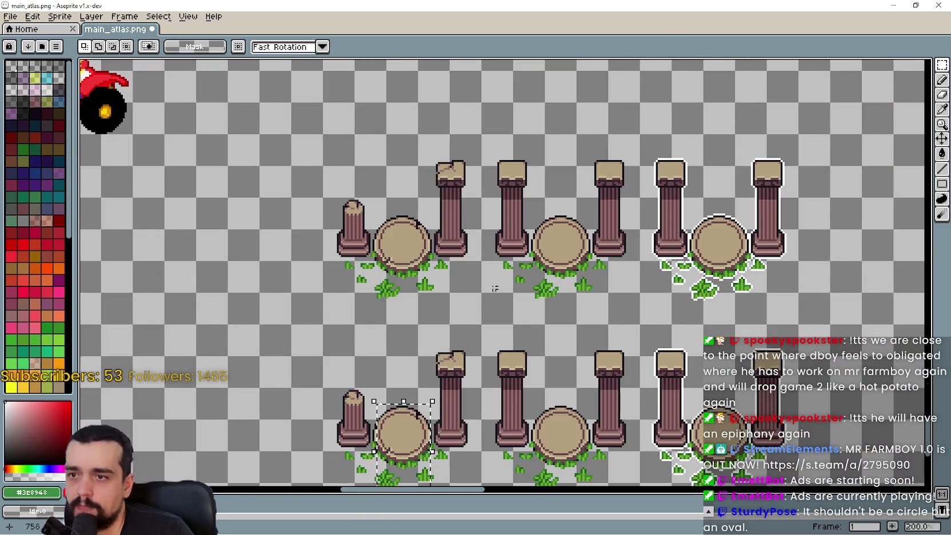
pyautogui.moveTo(323, 291)
pyautogui.mouseDown()
pyautogui.moveTo(354, 261)
pyautogui.moveTo(828, 168)
pyautogui.moveTo(829, 136)
pyautogui.mouseUp()
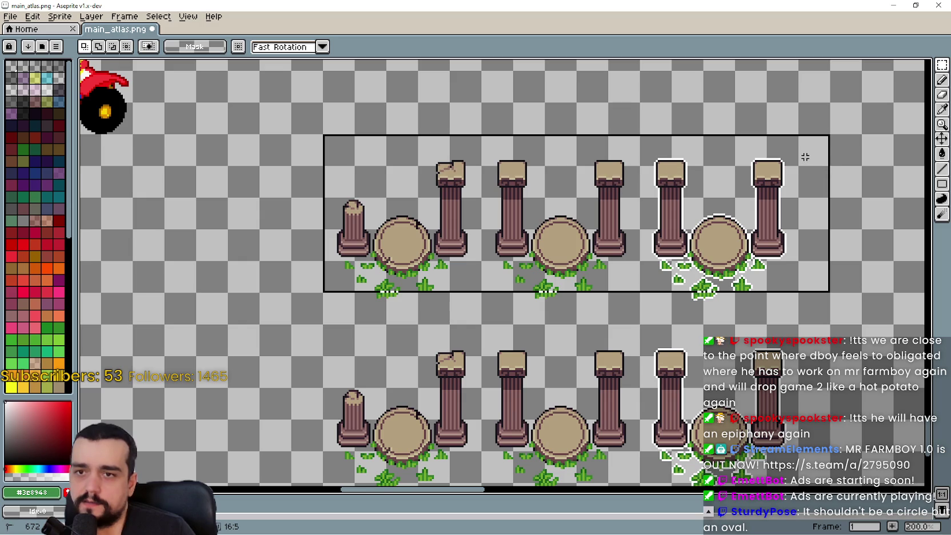
pyautogui.scroll(-3, 583, 293)
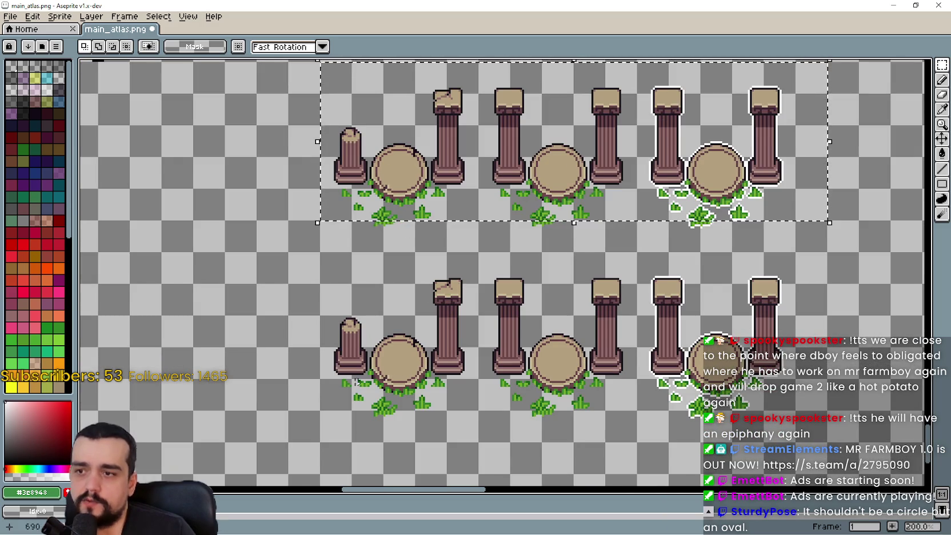
pyautogui.moveTo(321, 409)
pyautogui.mouseDown()
pyautogui.moveTo(392, 356)
pyautogui.moveTo(798, 250)
pyautogui.mouseUp()
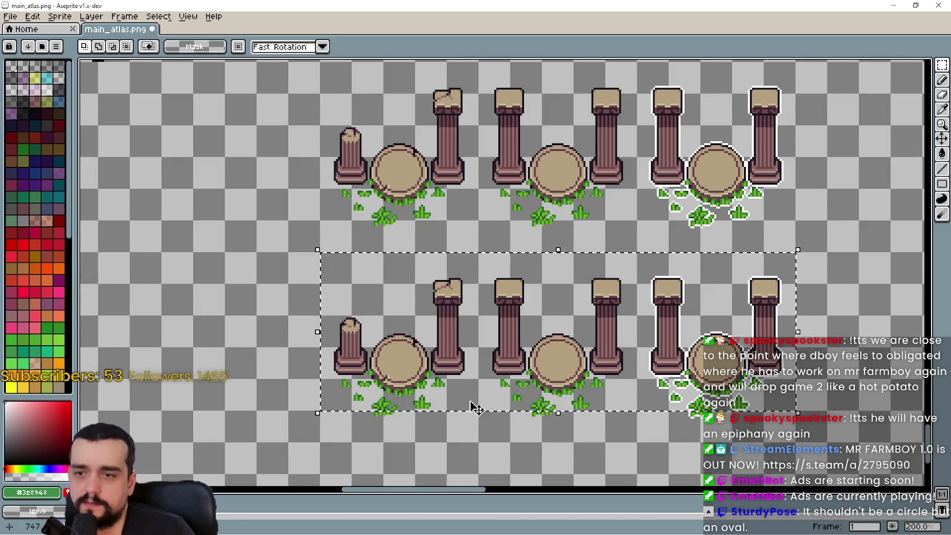
pyautogui.scroll(1, 386, 351)
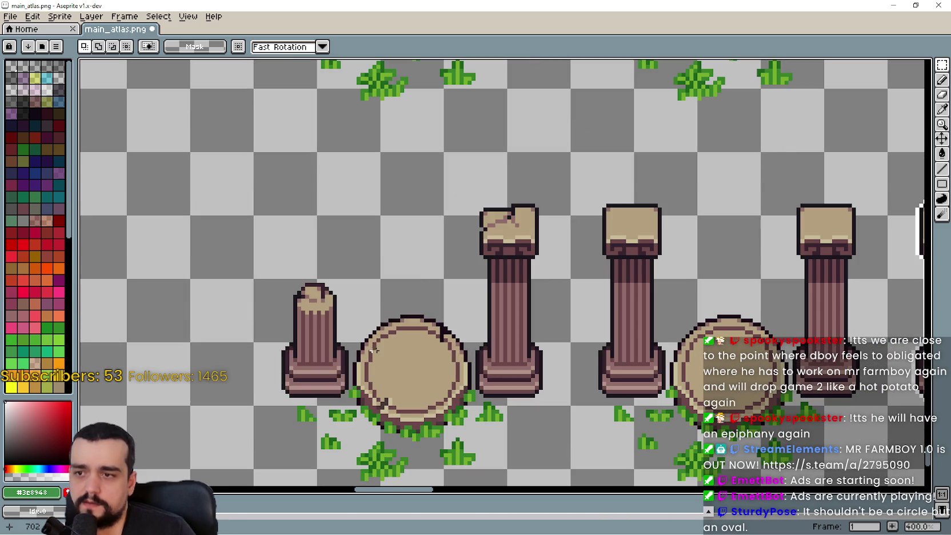
pyautogui.moveTo(317, 278); pyautogui.dragTo(441, 334)
pyautogui.click(465, 319)
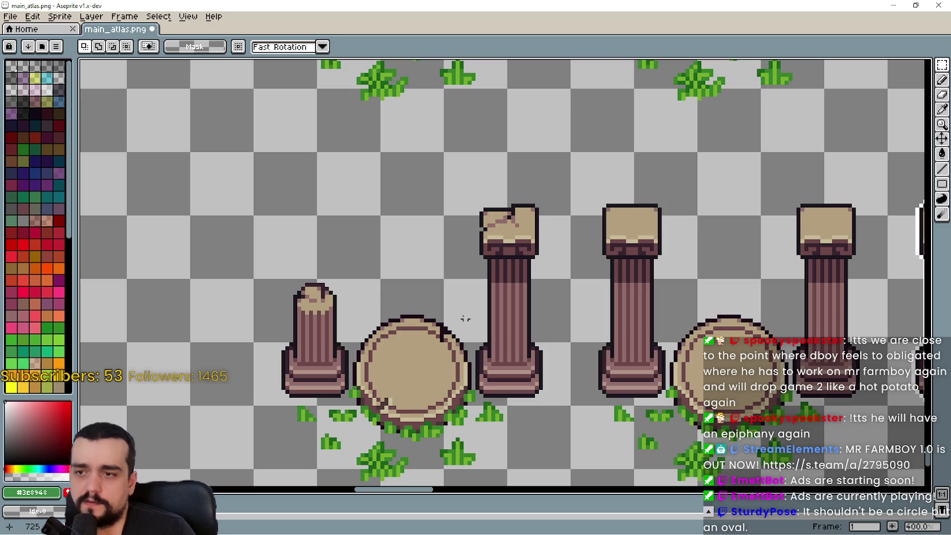
# Erase the top halves of the left, middle and right round stones
pyautogui.scroll(1, 488, 280)
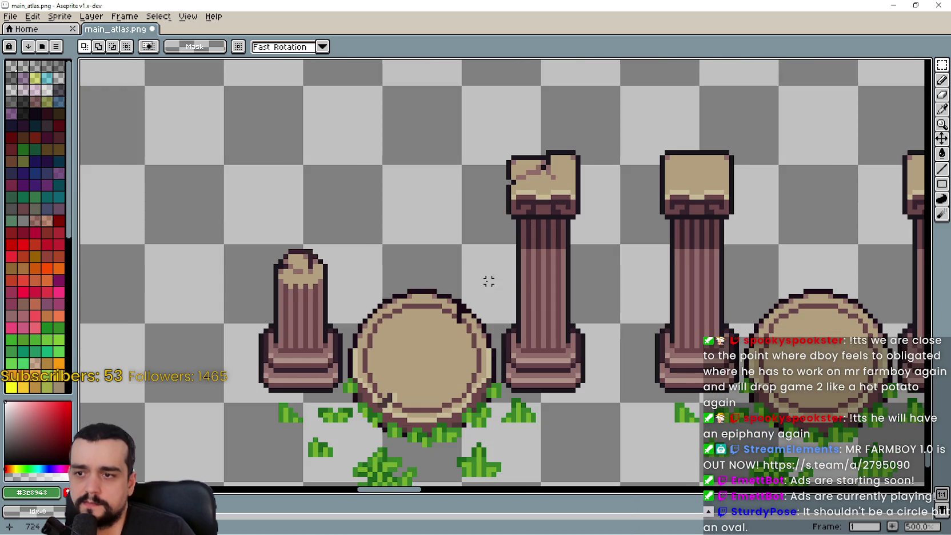
pyautogui.moveTo(489, 252)
pyautogui.mouseDown()
pyautogui.moveTo(355, 309)
pyautogui.moveTo(347, 329)
pyautogui.mouseUp()
pyautogui.scroll(2, 482, 338)
pyautogui.press('Delete')
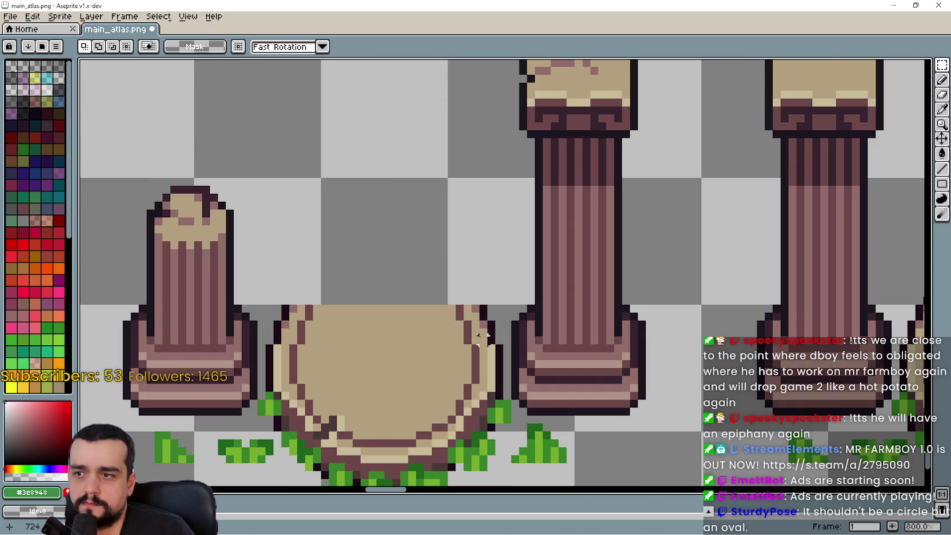
pyautogui.scroll(-3, 490, 280)
pyautogui.moveTo(506, 224)
pyautogui.mouseDown()
pyautogui.moveTo(538, 292)
pyautogui.moveTo(617, 295)
pyautogui.mouseUp()
pyautogui.press('Delete')
pyautogui.moveTo(720, 277); pyautogui.dragTo(486, 266)
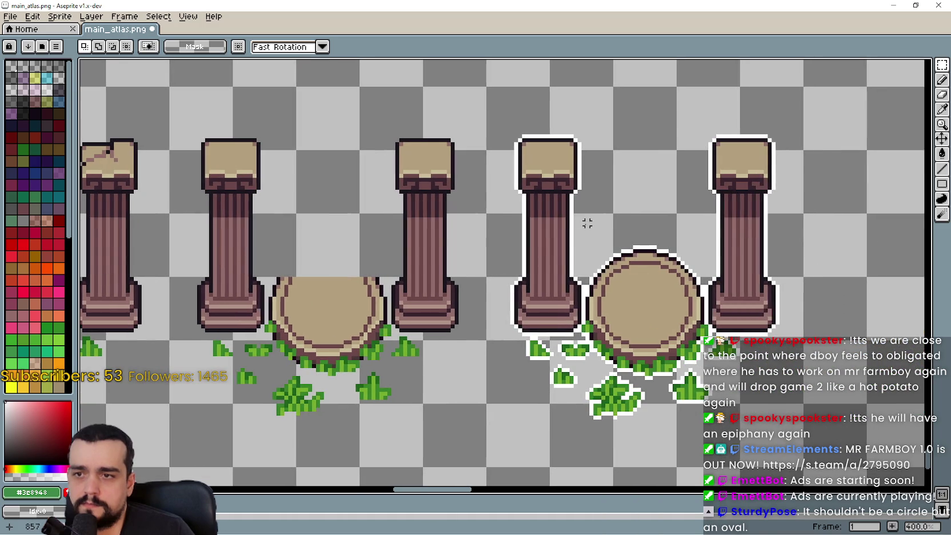
pyautogui.moveTo(586, 221); pyautogui.dragTo(698, 284)
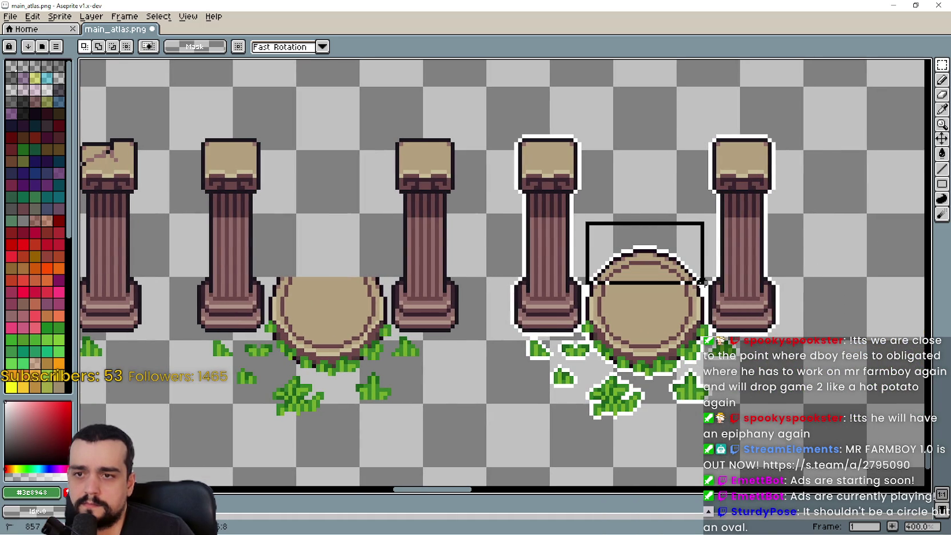
pyautogui.press('Delete')
# Save main_atlas.png and return to the Godot project
pyautogui.scroll(2, 641, 274)
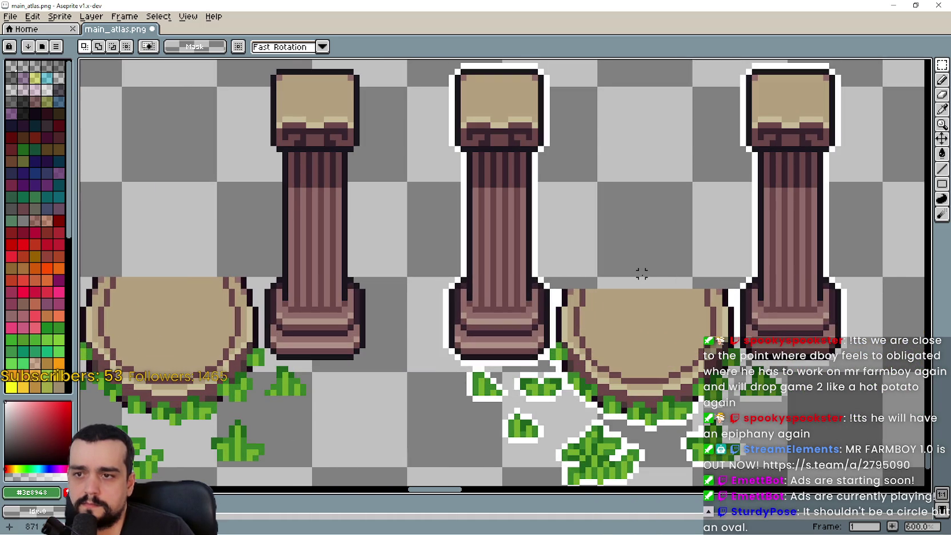
pyautogui.scroll(-1, 640, 272)
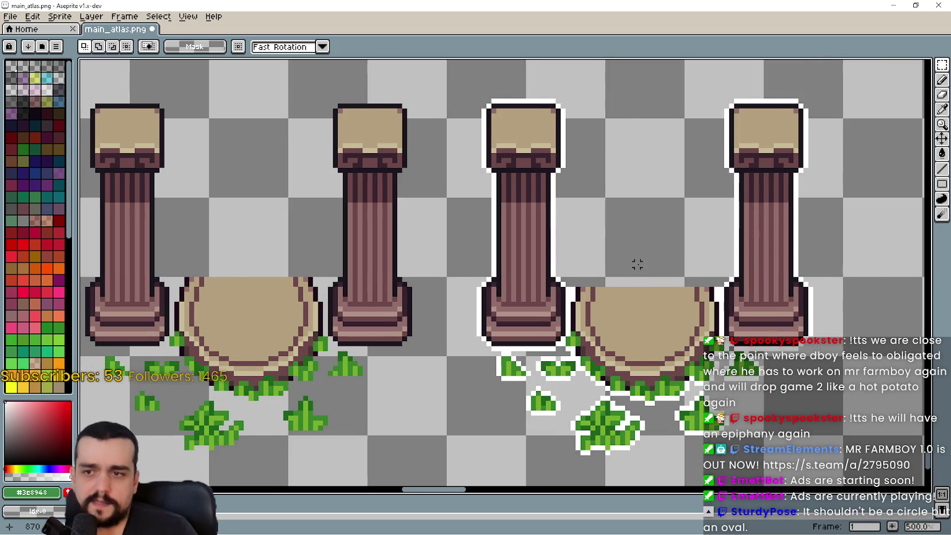
pyautogui.scroll(-2, 635, 263)
pyautogui.hotkey('ctrl', 's')
pyautogui.scroll(-2, 635, 254)
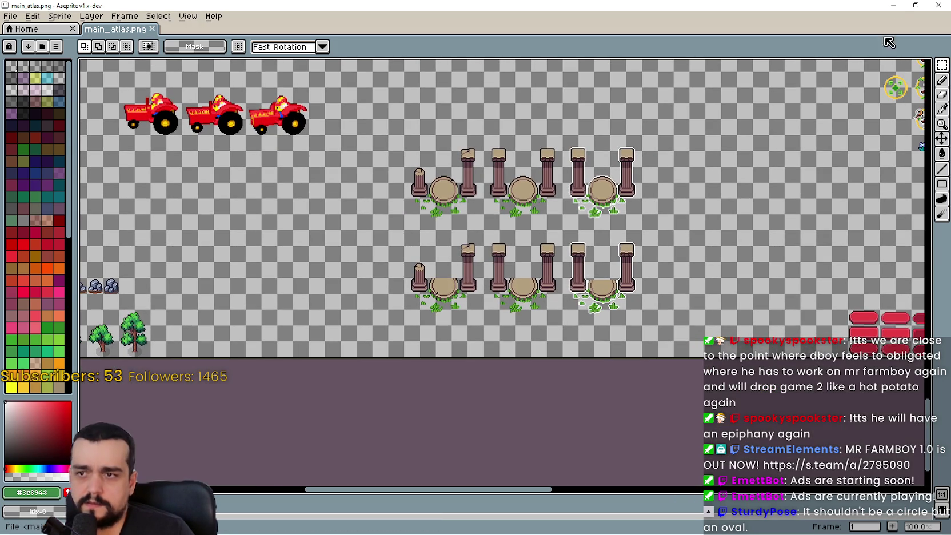
pyautogui.click(893, 5)
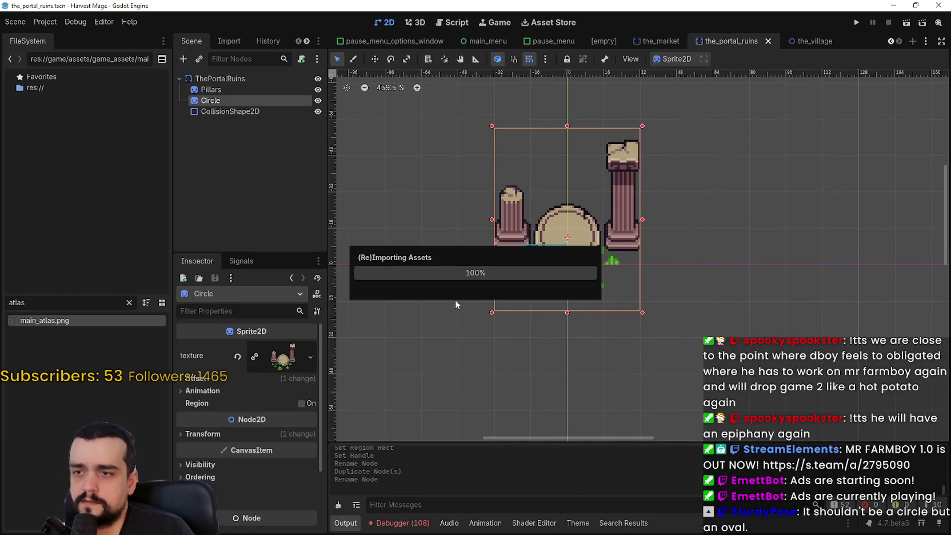
# Browse Godot's top menus, close the empty menu and save the portal ruins scene
pyautogui.click(52, 22)
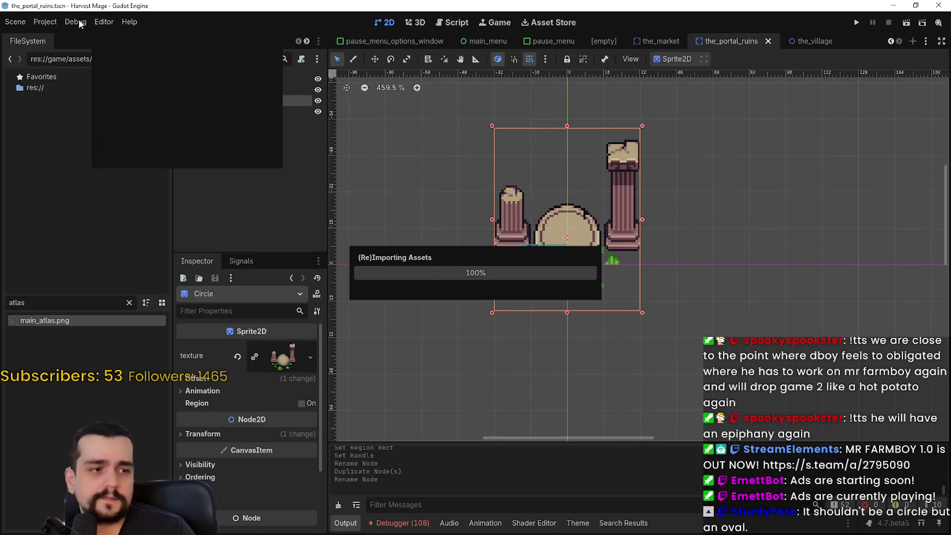
pyautogui.click(103, 21)
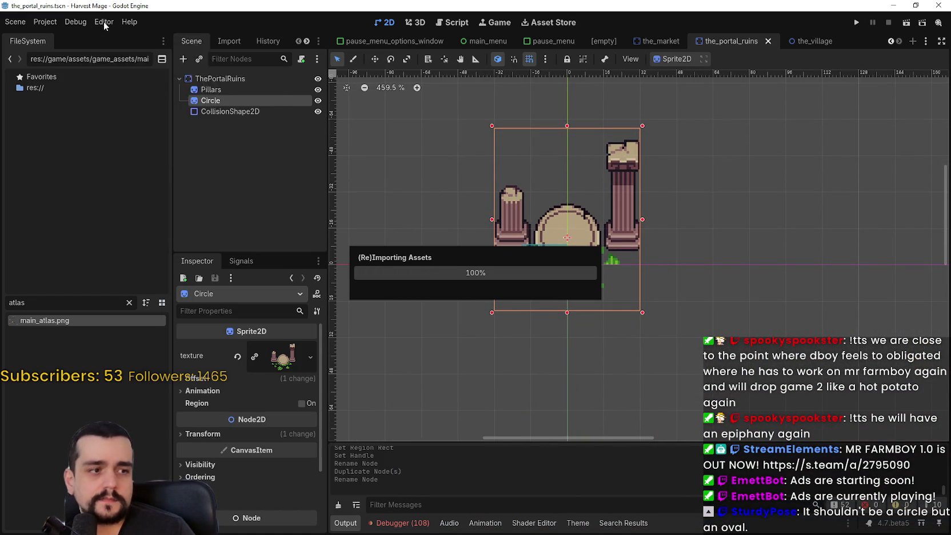
pyautogui.click(36, 24)
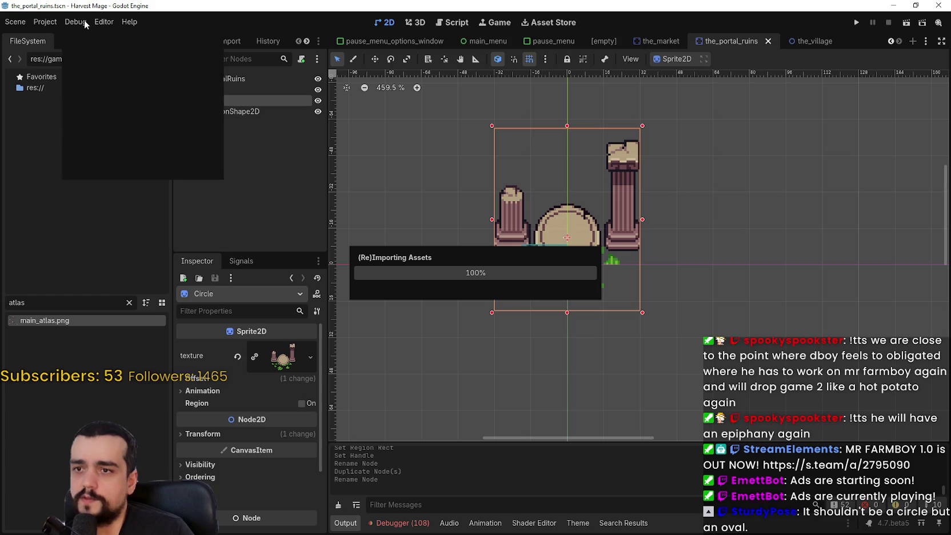
pyautogui.click(30, 23)
pyautogui.click(47, 23)
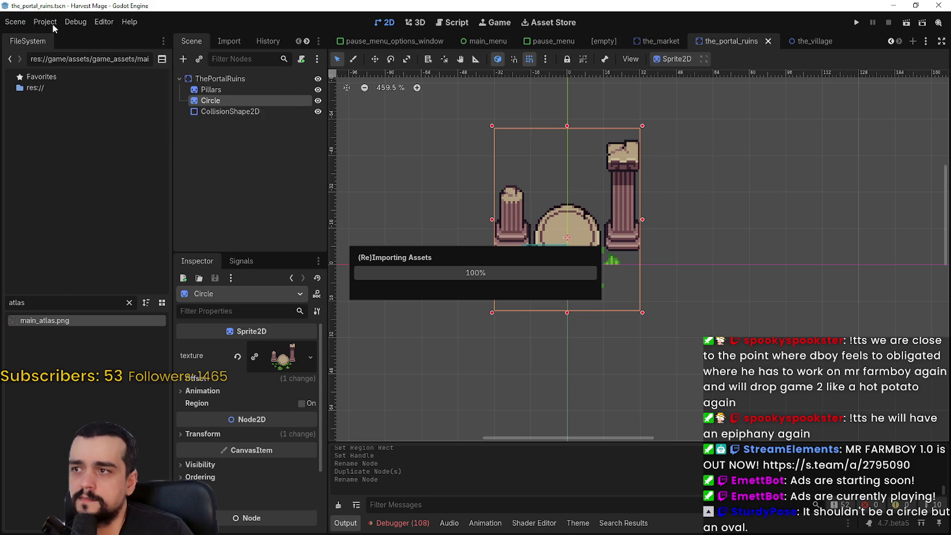
pyautogui.click(112, 23)
pyautogui.click(71, 25)
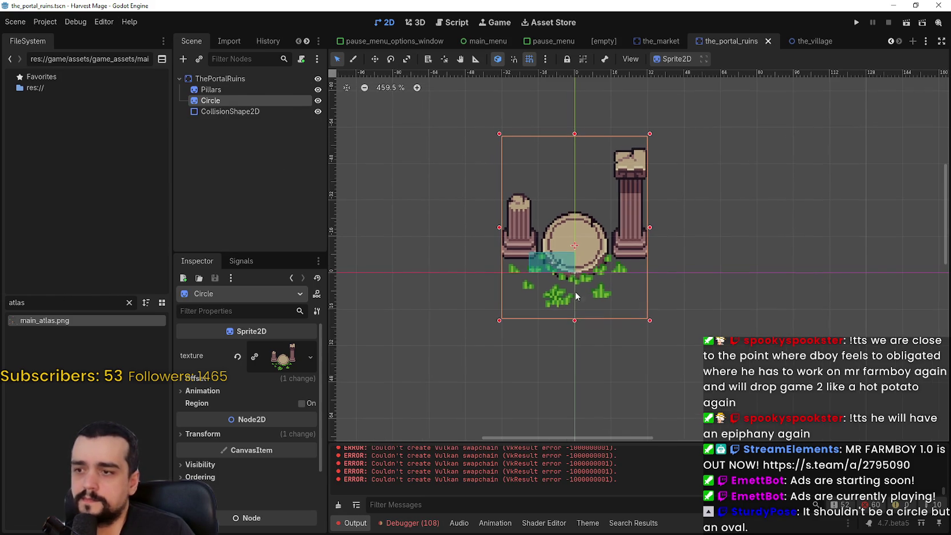
pyautogui.hotkey('ctrl', 's')
# Rename the Pillars node to Top and the Circle node to Bottom, then save
pyautogui.click(212, 89)
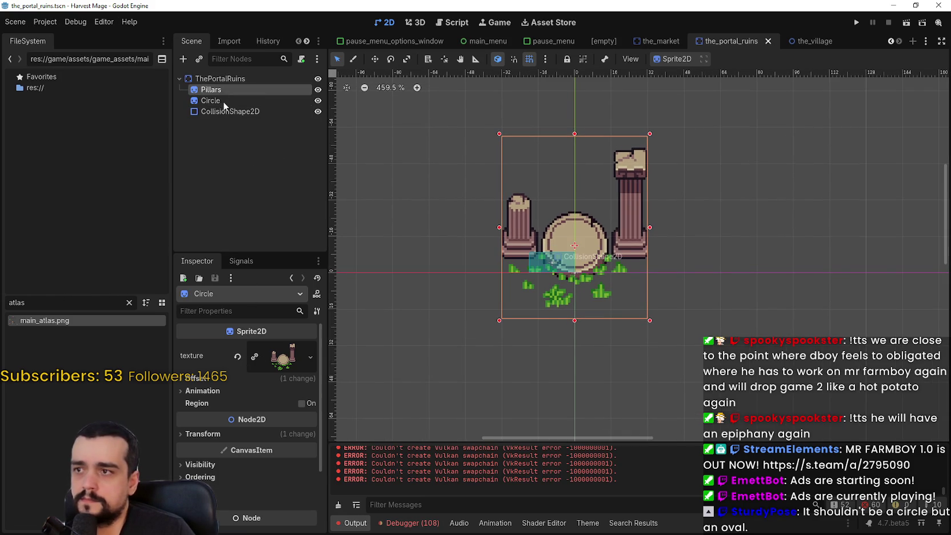
pyautogui.click(283, 356)
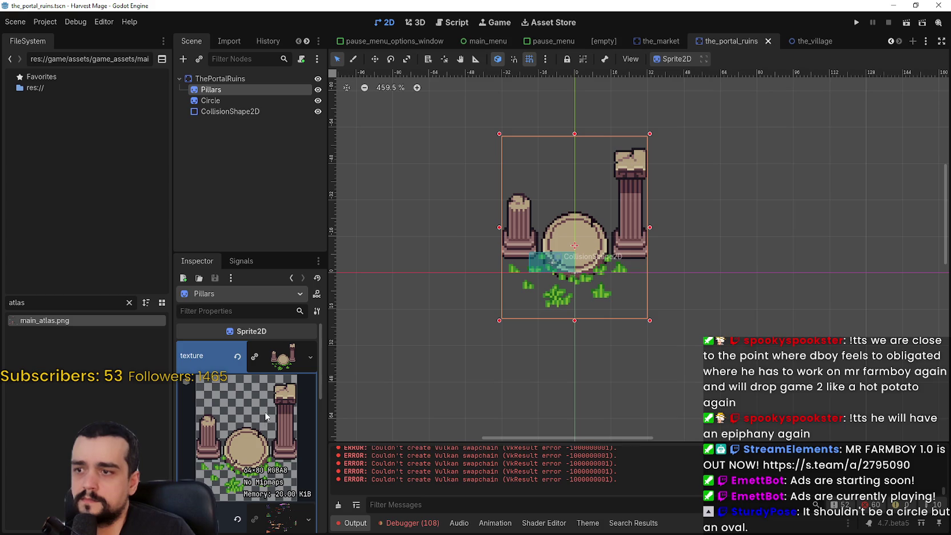
pyautogui.click(231, 93)
pyautogui.write('Top')
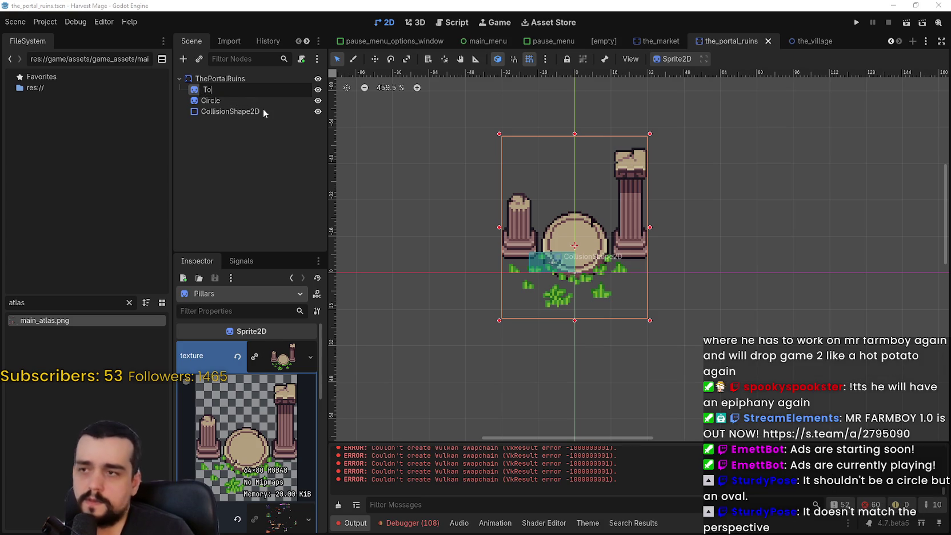
pyautogui.press('Return')
pyautogui.click(229, 104)
pyautogui.click(247, 95)
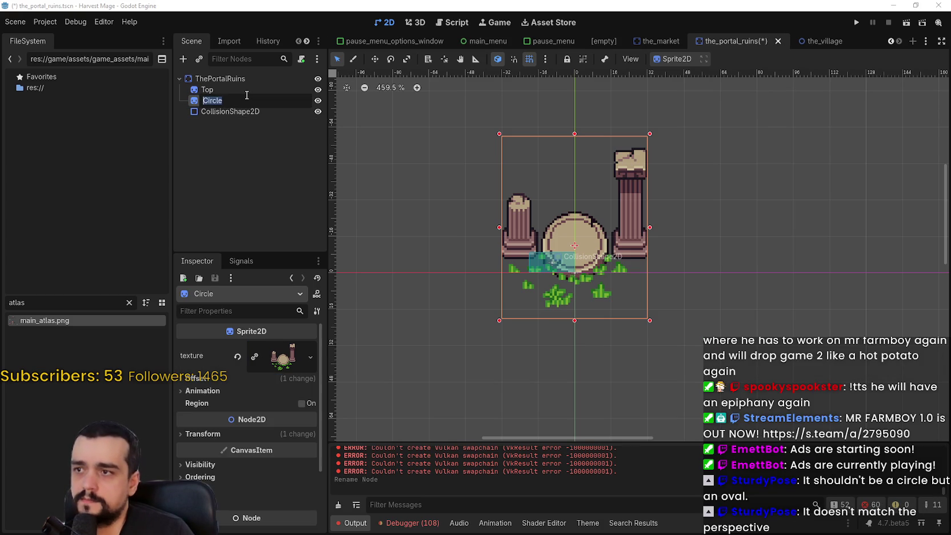
pyautogui.write('Bottom')
pyautogui.press('Return')
pyautogui.hotkey('ctrl', 's')
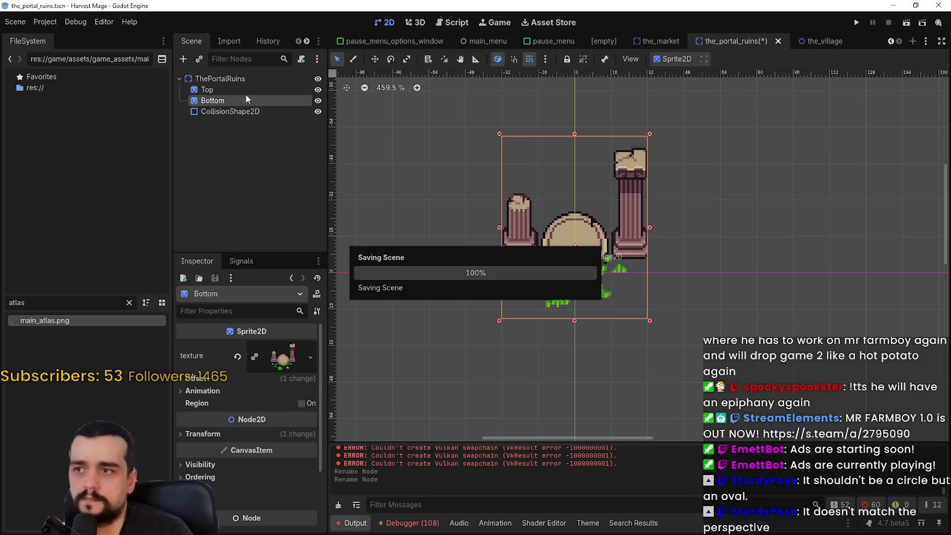
pyautogui.scroll(1, 561, 222)
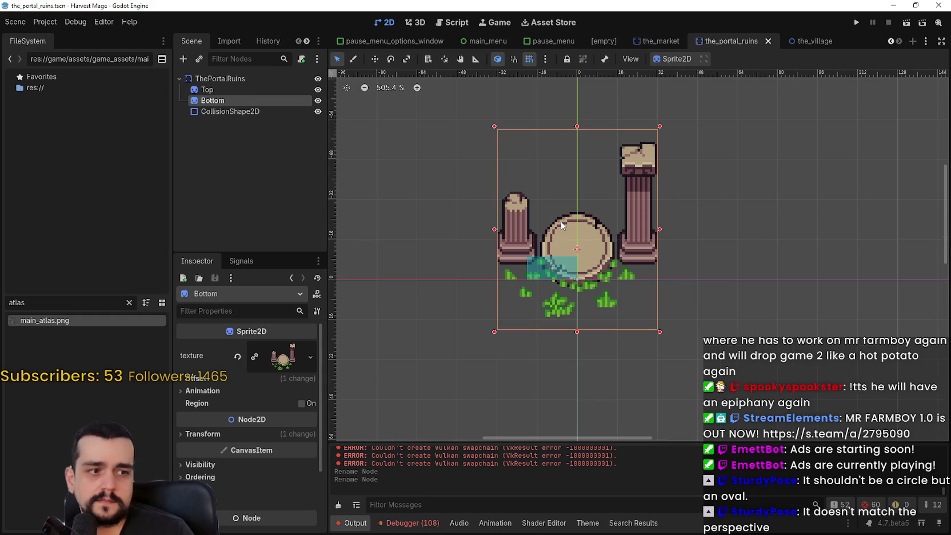
# Set the Top sprite's region to the 80x80 pillar tile at 672, 1832 and save
pyautogui.click(257, 89)
pyautogui.click(272, 350)
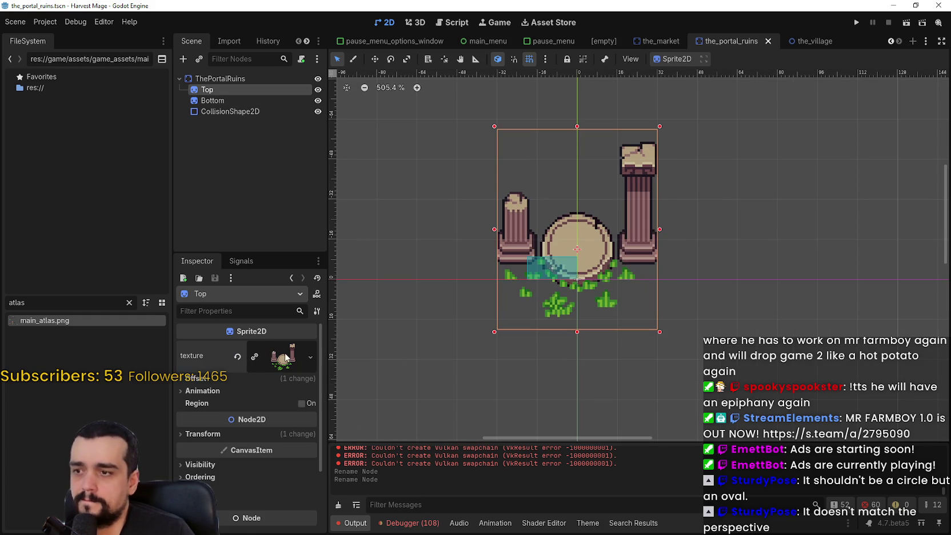
pyautogui.click(286, 358)
pyautogui.scroll(-3, 274, 452)
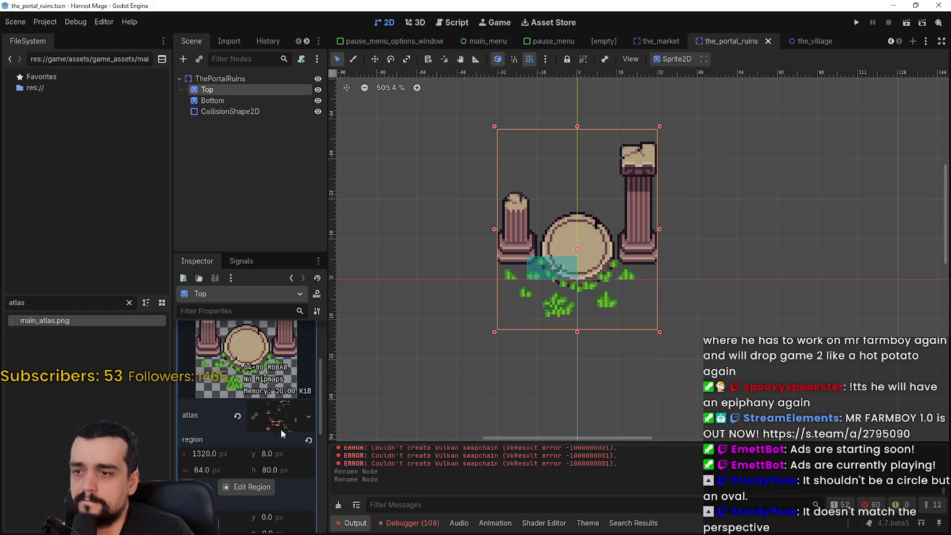
pyautogui.click(259, 487)
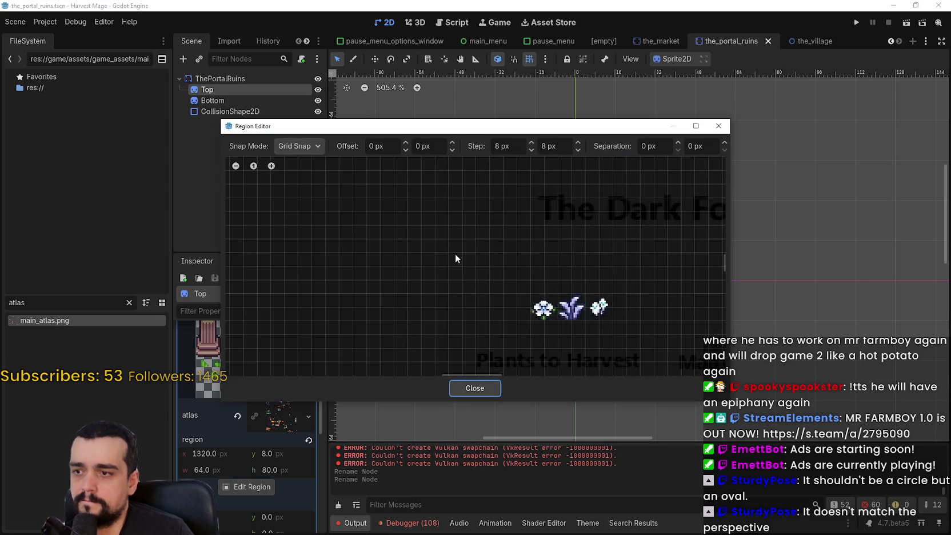
pyautogui.scroll(-2, 455, 252)
pyautogui.moveTo(724, 254)
pyautogui.mouseDown()
pyautogui.moveTo(723, 365)
pyautogui.moveTo(725, 321)
pyautogui.mouseUp()
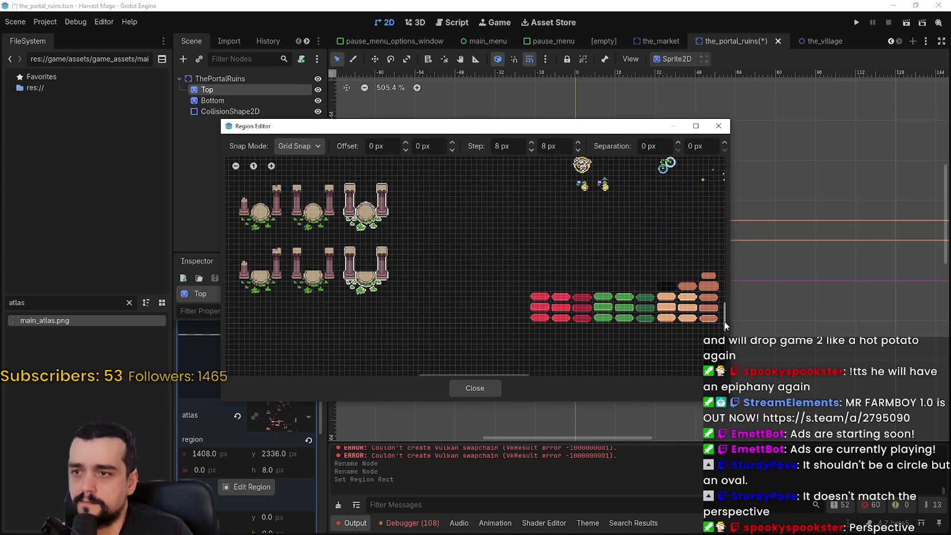
pyautogui.scroll(3, 404, 257)
pyautogui.scroll(1, 367, 285)
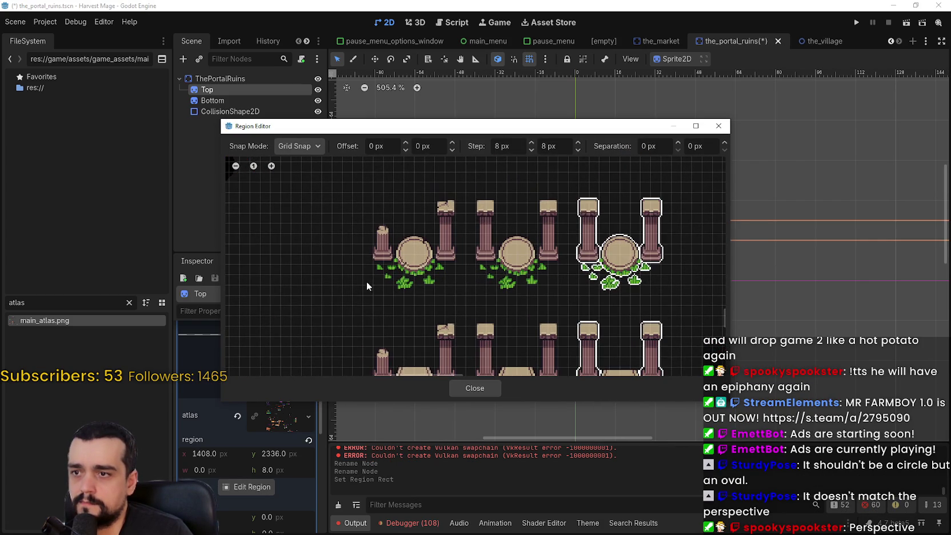
pyautogui.moveTo(368, 292); pyautogui.dragTo(464, 196)
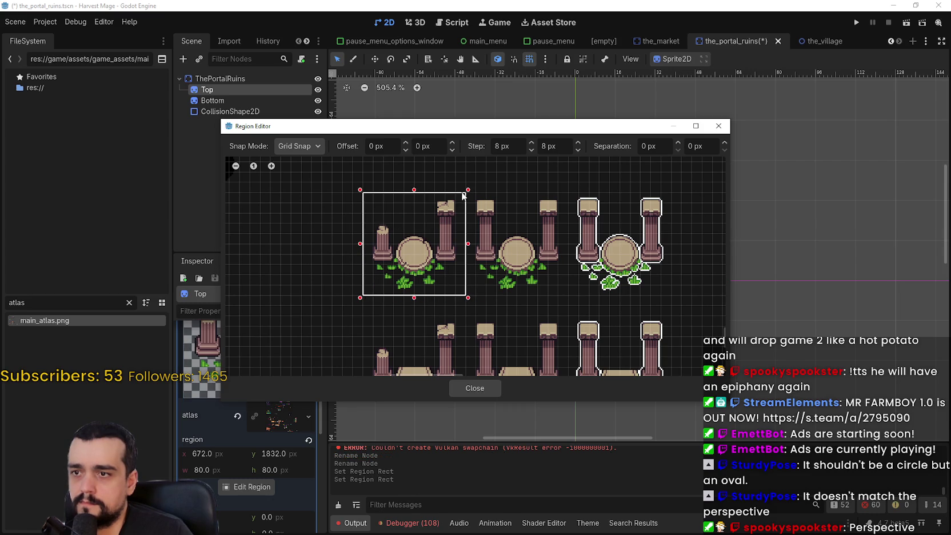
pyautogui.scroll(4, 486, 275)
pyautogui.scroll(-4, 485, 277)
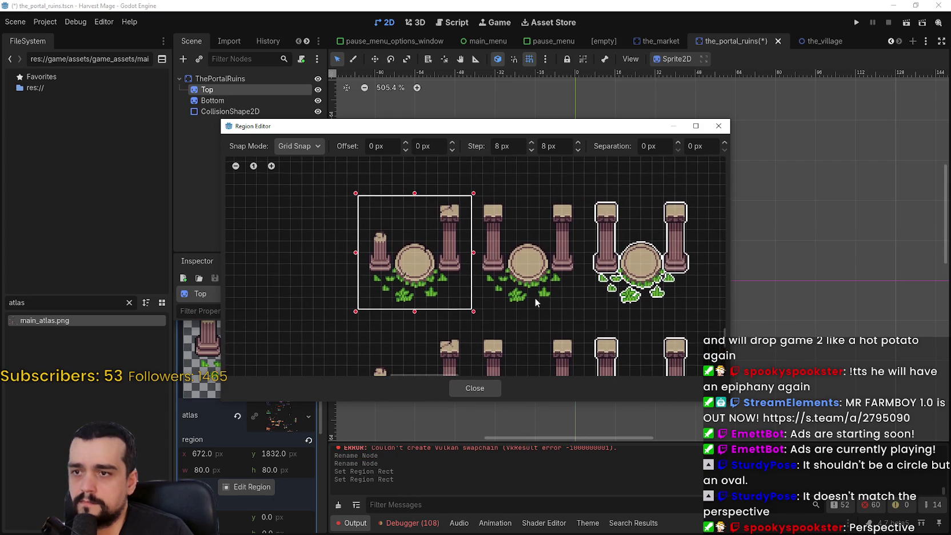
pyautogui.click(487, 389)
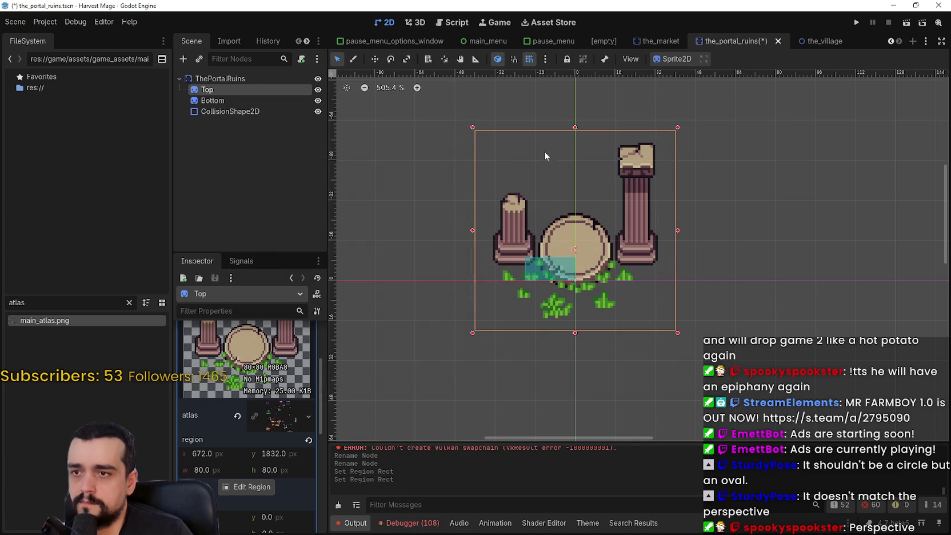
pyautogui.hotkey('ctrl', 's')
# Draw the Bottom sprite's region around the upper left ruins tile and save
pyautogui.click(213, 101)
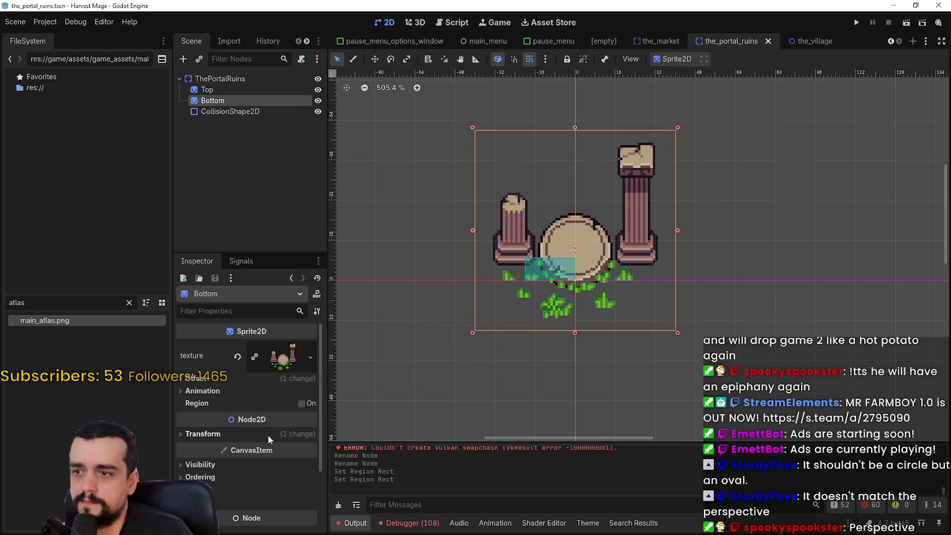
pyautogui.click(283, 356)
pyautogui.scroll(-3, 243, 453)
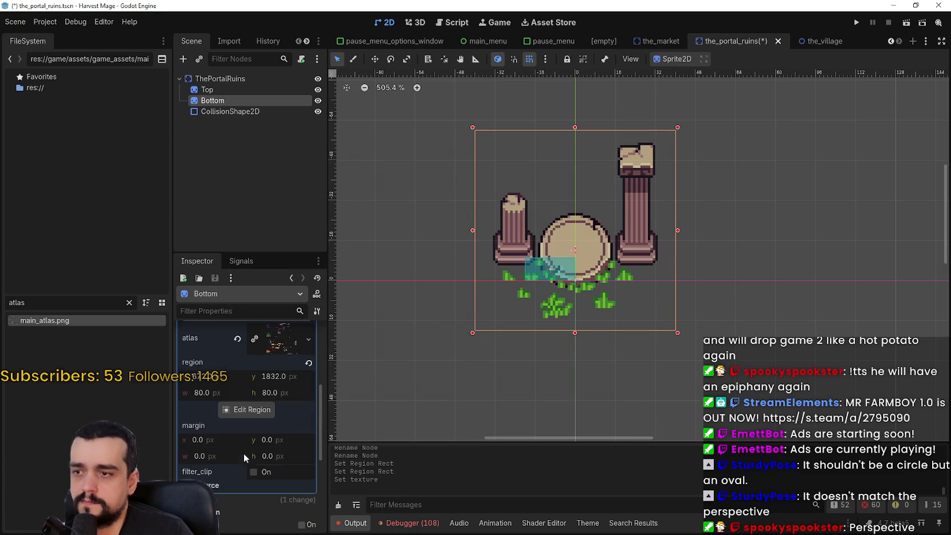
pyautogui.click(250, 408)
pyautogui.scroll(-4, 444, 248)
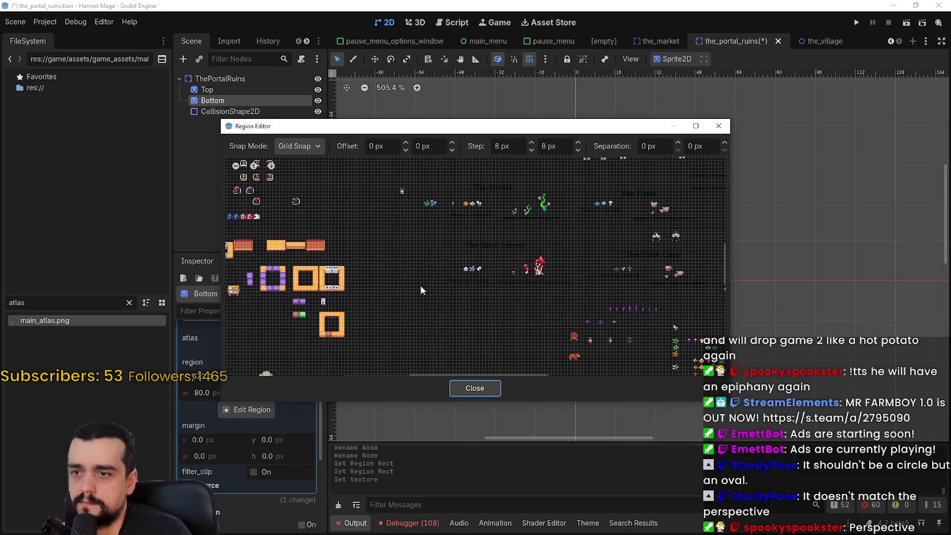
pyautogui.scroll(4, 435, 283)
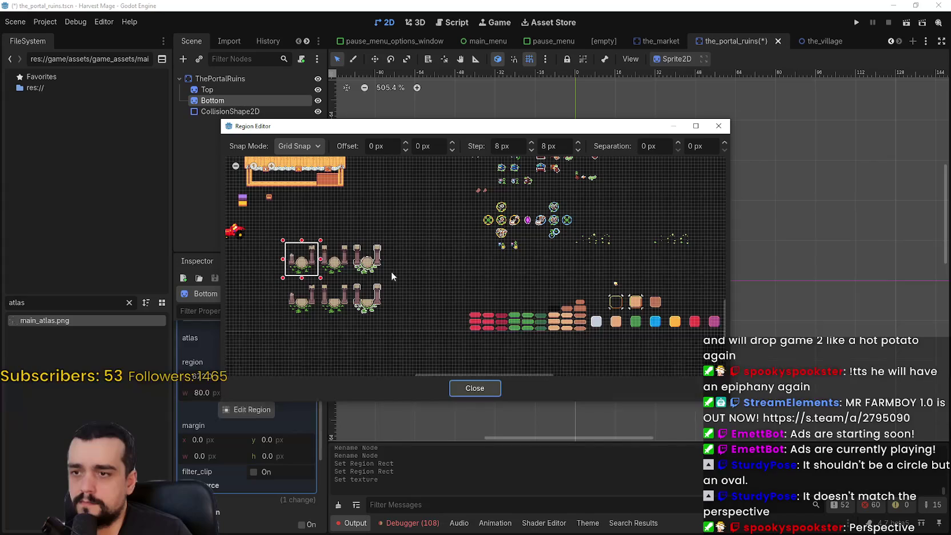
pyautogui.scroll(5, 391, 271)
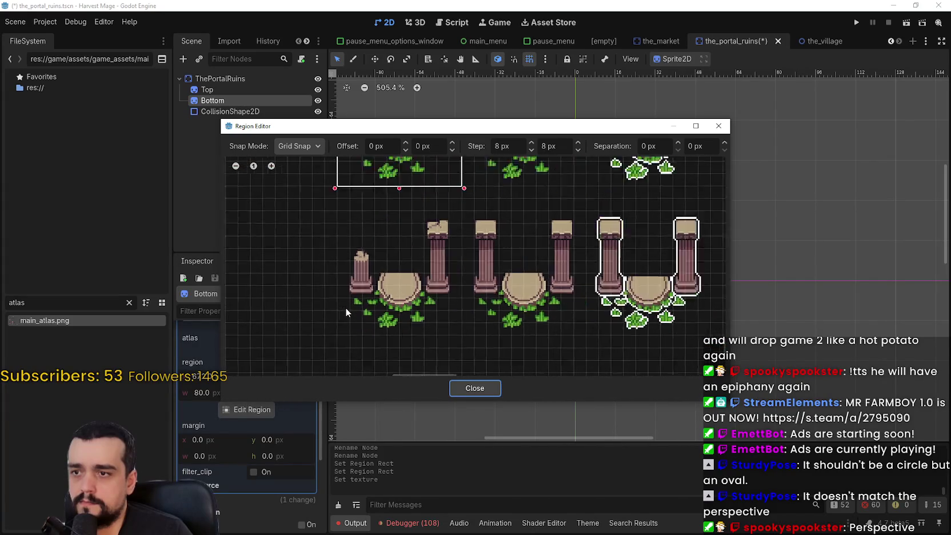
pyautogui.scroll(1, 346, 308)
pyautogui.moveTo(339, 336); pyautogui.dragTo(479, 191)
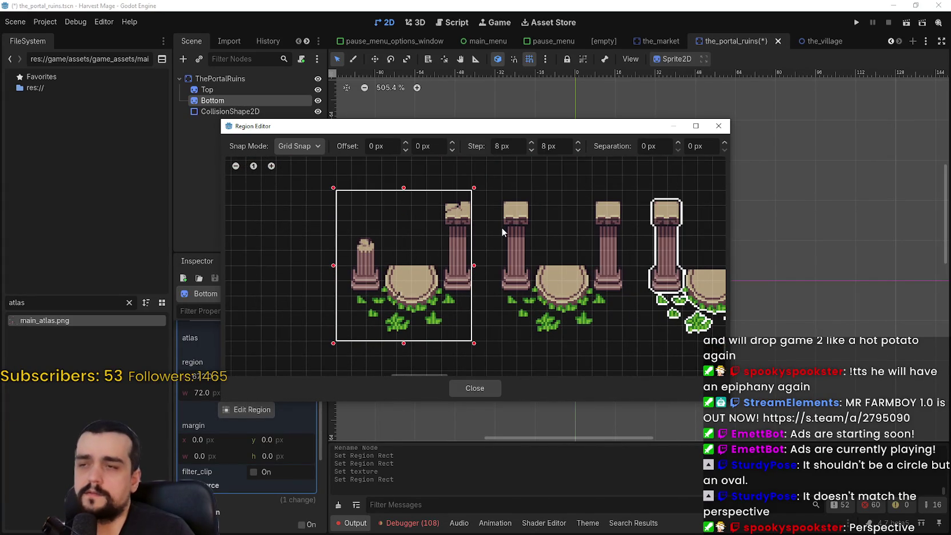
pyautogui.scroll(-1, 502, 226)
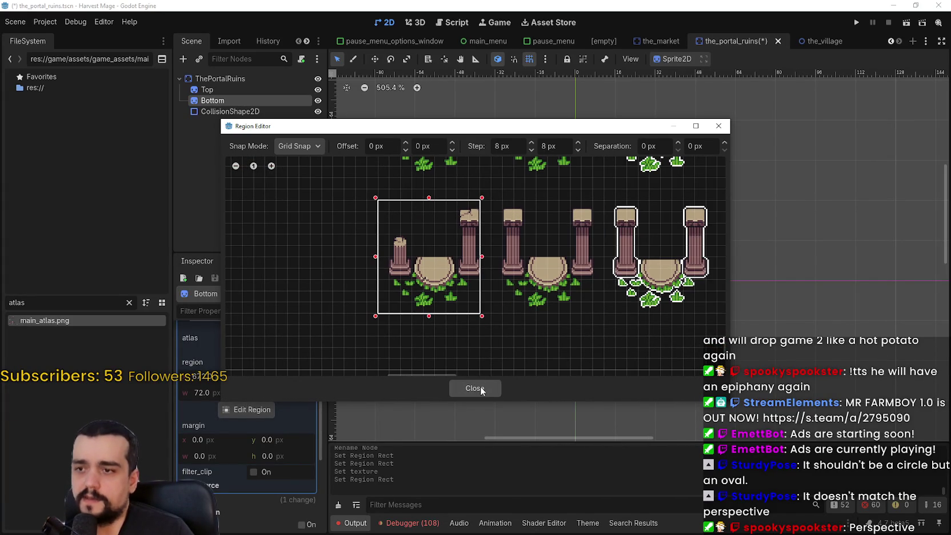
pyautogui.scroll(3, 486, 304)
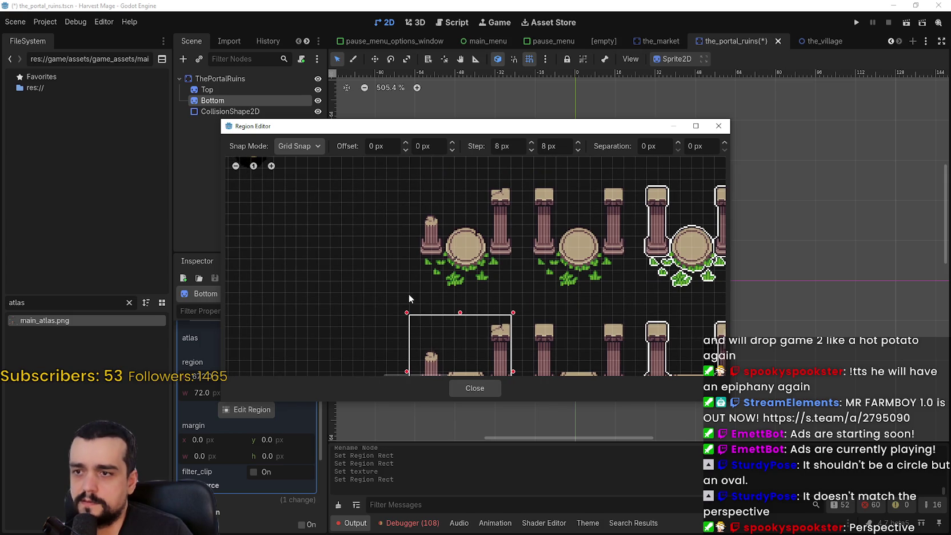
pyautogui.moveTo(409, 293)
pyautogui.mouseDown()
pyautogui.moveTo(468, 243)
pyautogui.moveTo(521, 179)
pyautogui.mouseUp()
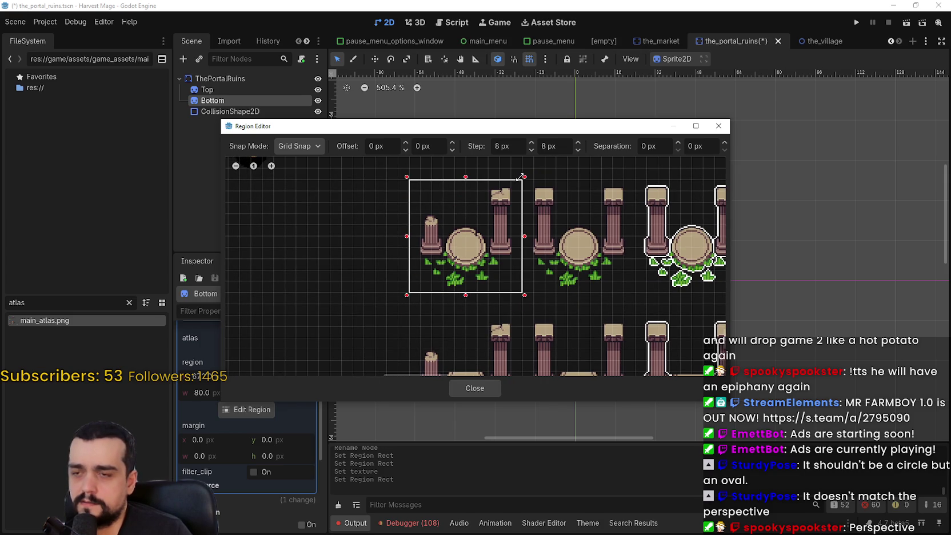
pyautogui.click(478, 388)
pyautogui.hotkey('ctrl', 's')
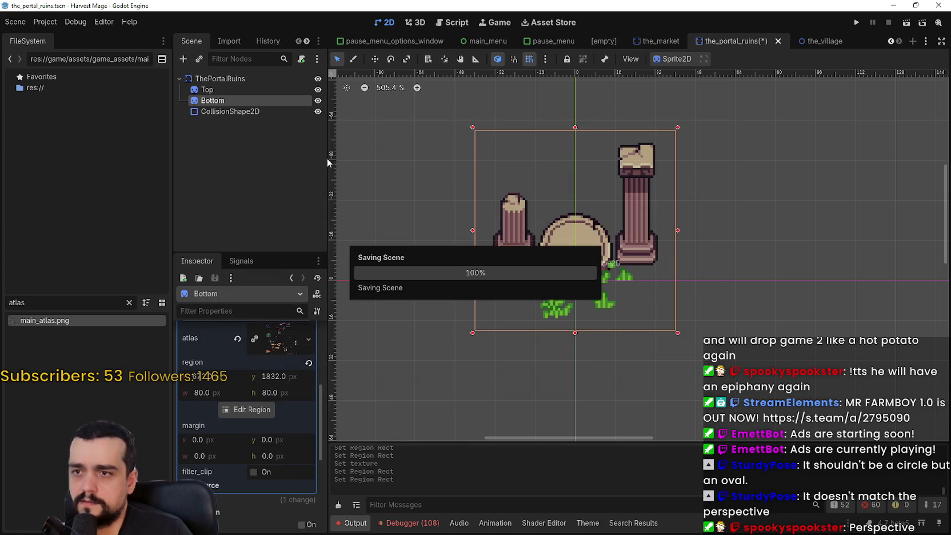
# Set the Top sprite's region to the 80x80 lower ruins tile at 672, 1928 and save
pyautogui.click(221, 91)
pyautogui.click(257, 487)
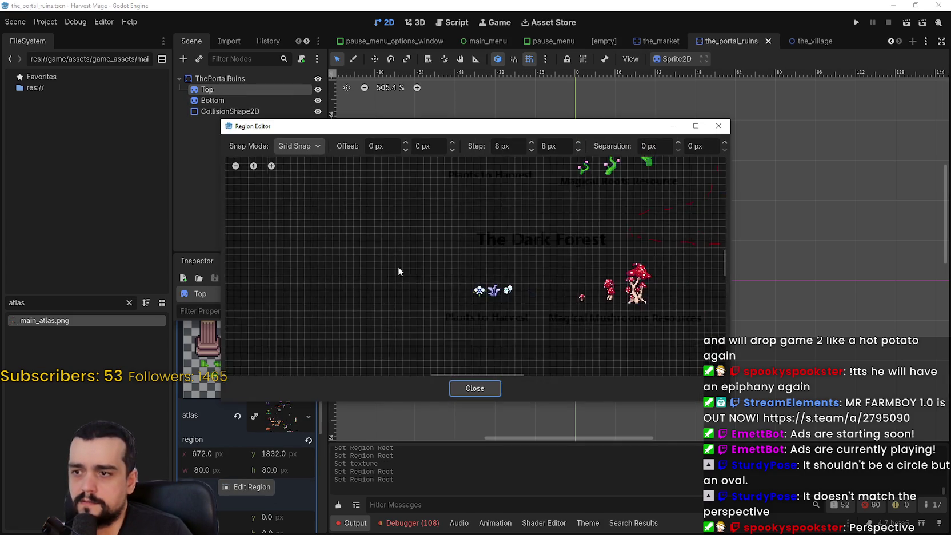
pyautogui.scroll(-5, 405, 263)
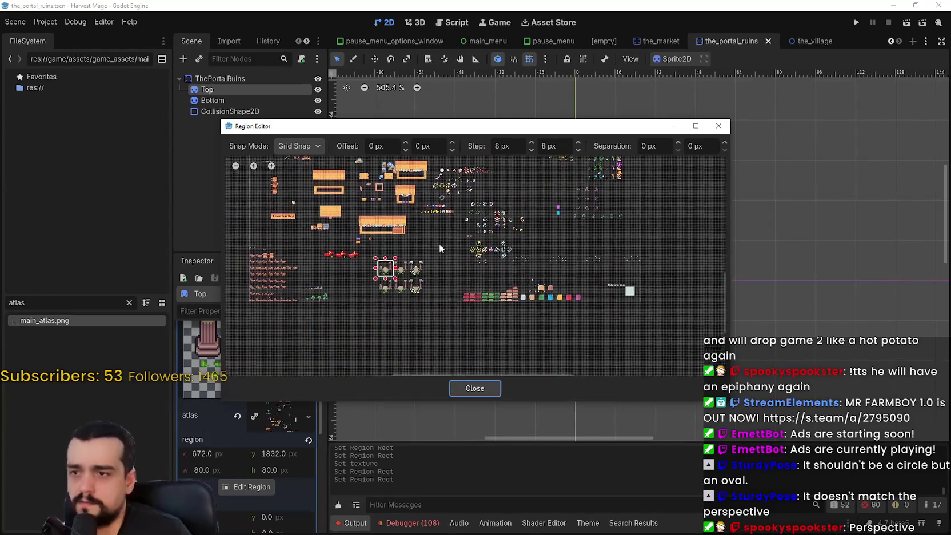
pyautogui.scroll(6, 371, 312)
pyautogui.scroll(2, 395, 319)
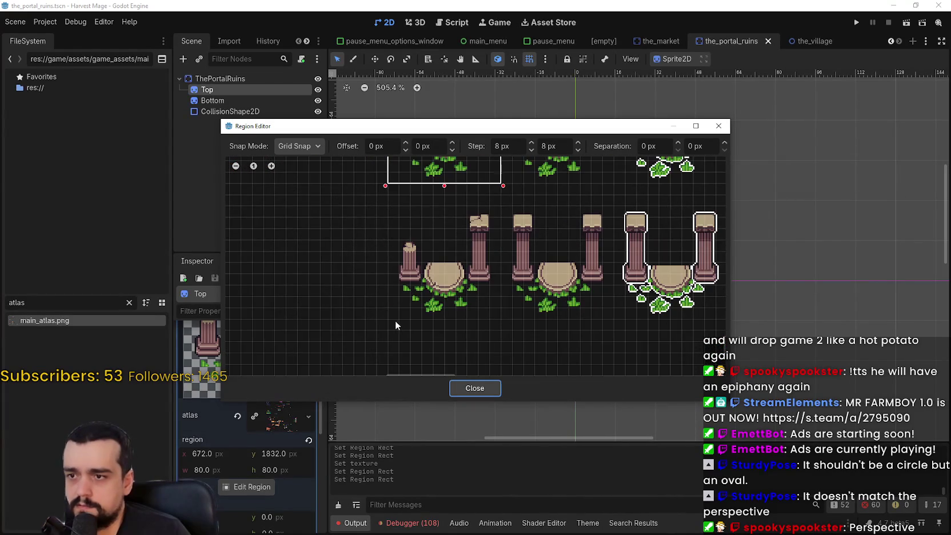
pyautogui.moveTo(390, 325)
pyautogui.mouseDown()
pyautogui.moveTo(479, 246)
pyautogui.moveTo(505, 204)
pyautogui.mouseUp()
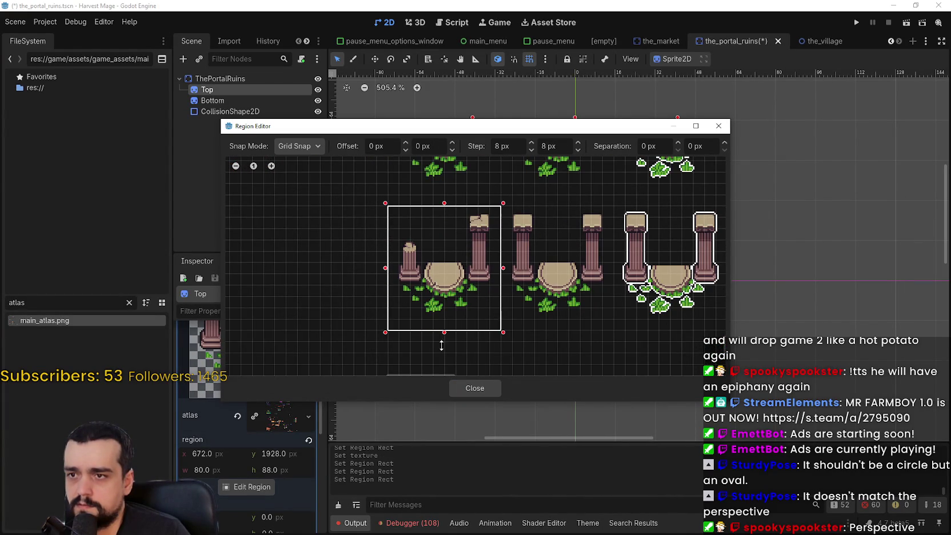
pyautogui.moveTo(447, 324); pyautogui.dragTo(452, 320)
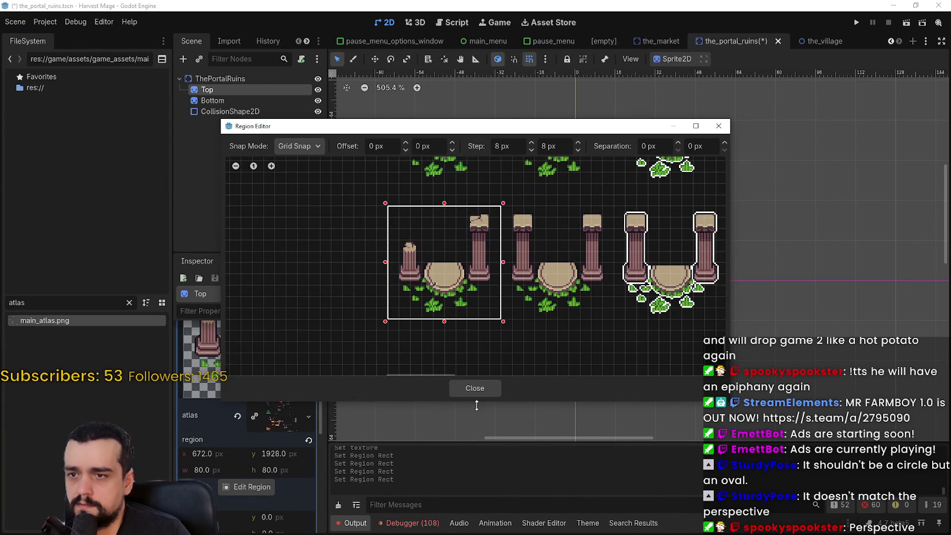
pyautogui.click(474, 388)
pyautogui.hotkey('ctrl', 's')
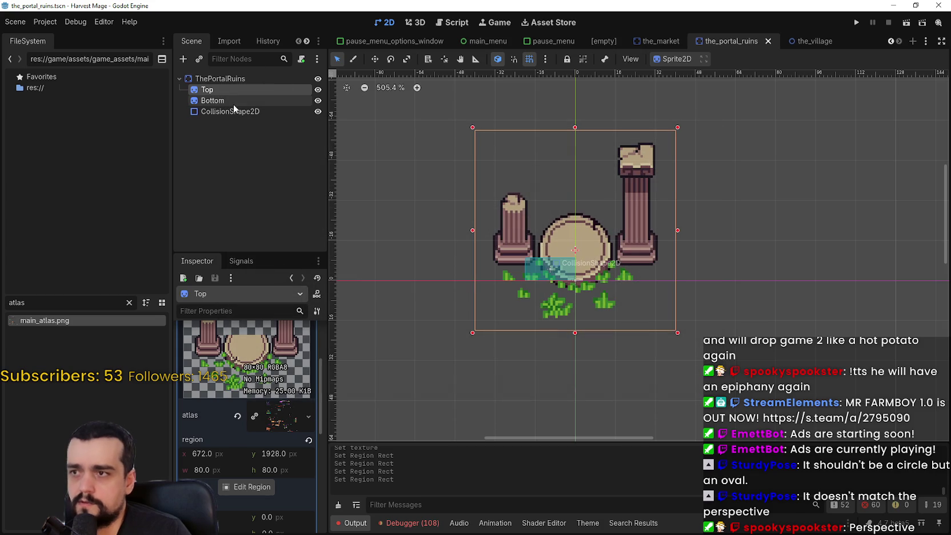
# Inspect the root's ordering settings and the Bottom sprite's visibility and texture settings
pyautogui.click(238, 100)
pyautogui.scroll(5, 248, 400)
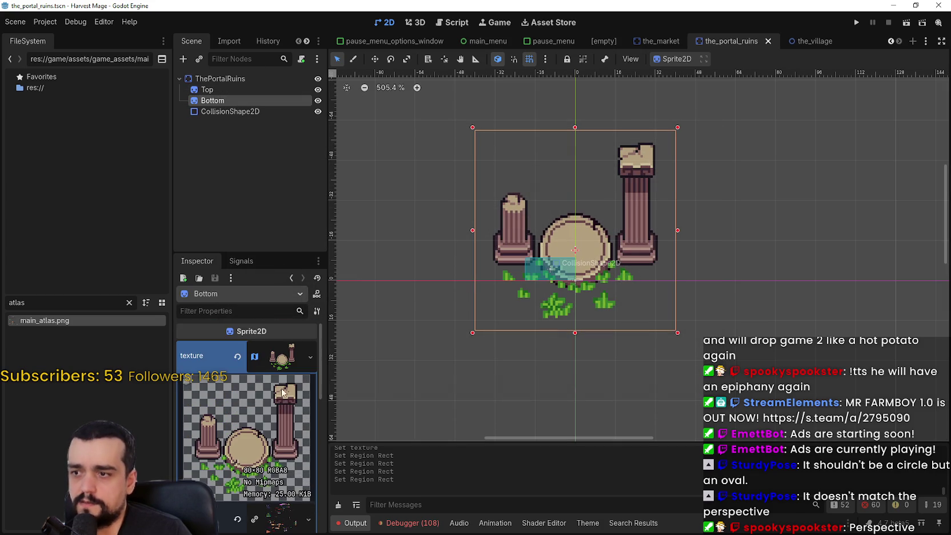
pyautogui.scroll(-3, 274, 426)
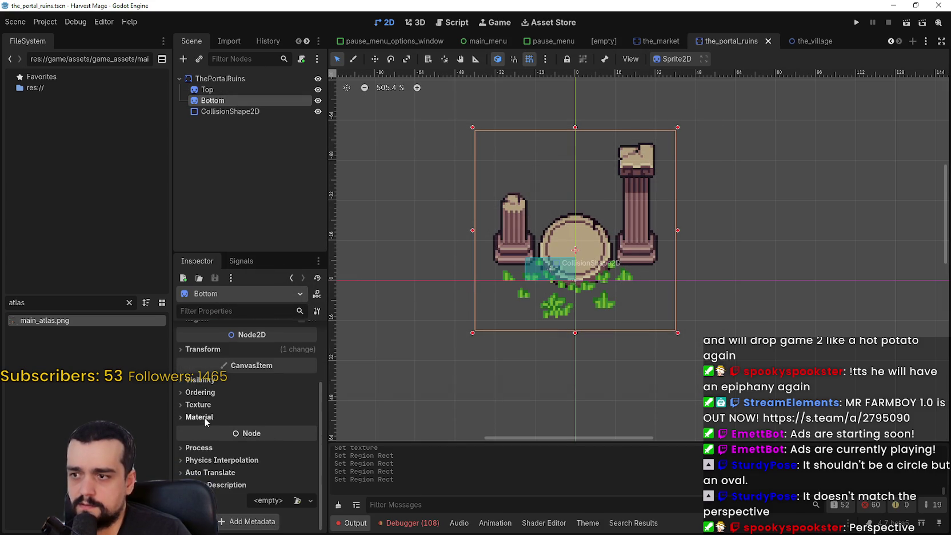
pyautogui.click(226, 78)
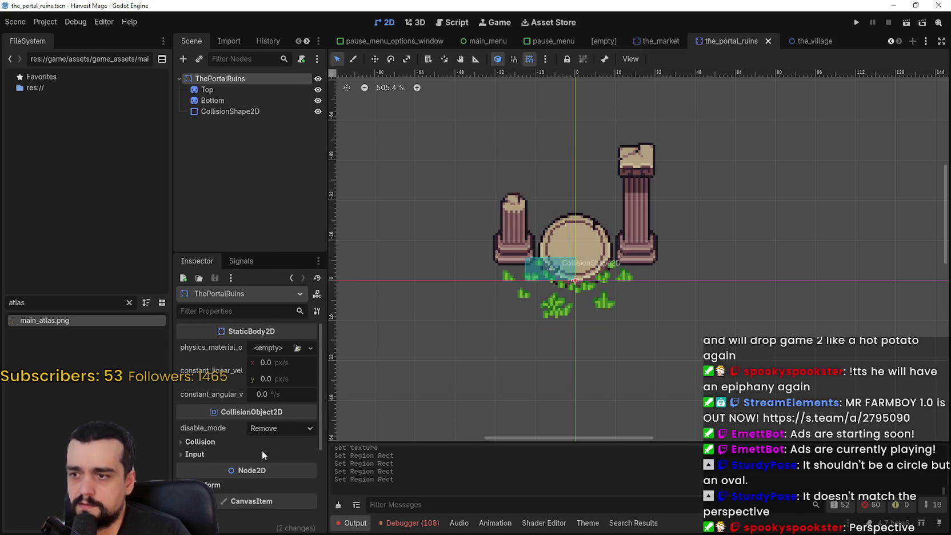
pyautogui.scroll(-5, 262, 450)
pyautogui.click(215, 424)
pyautogui.scroll(-2, 217, 428)
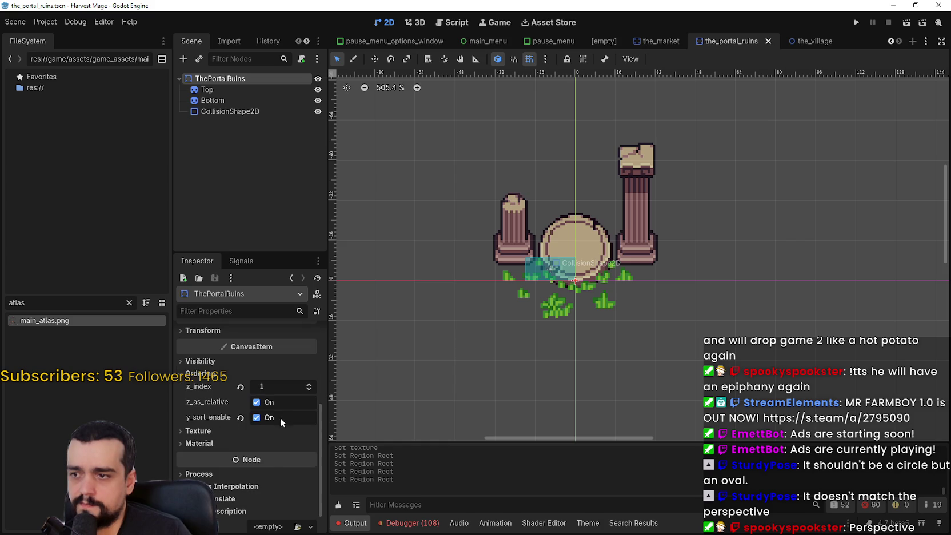
pyautogui.click(229, 102)
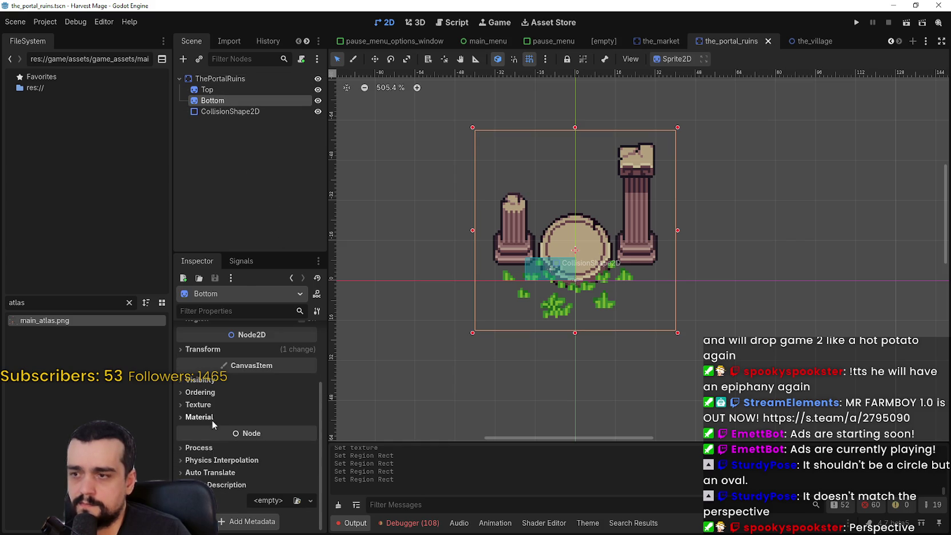
pyautogui.click(200, 380)
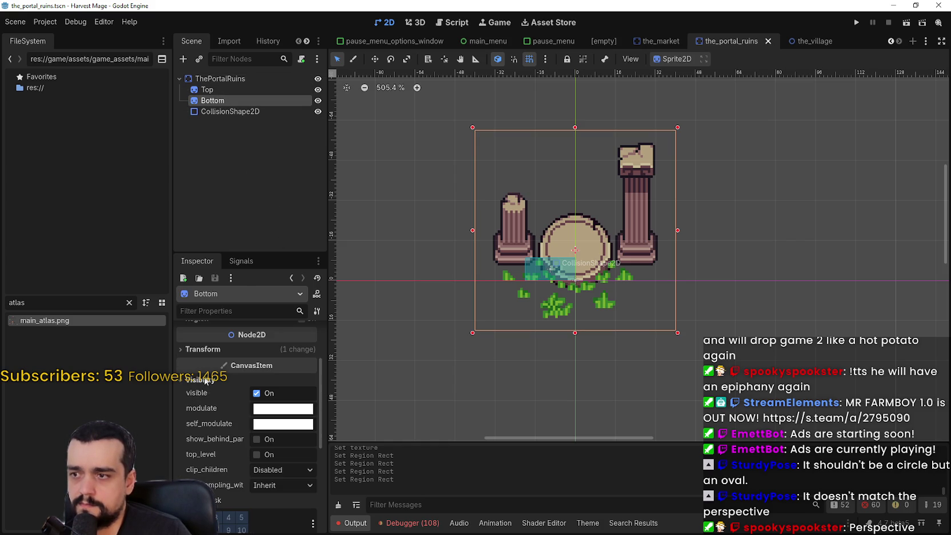
pyautogui.click(202, 381)
pyautogui.click(204, 405)
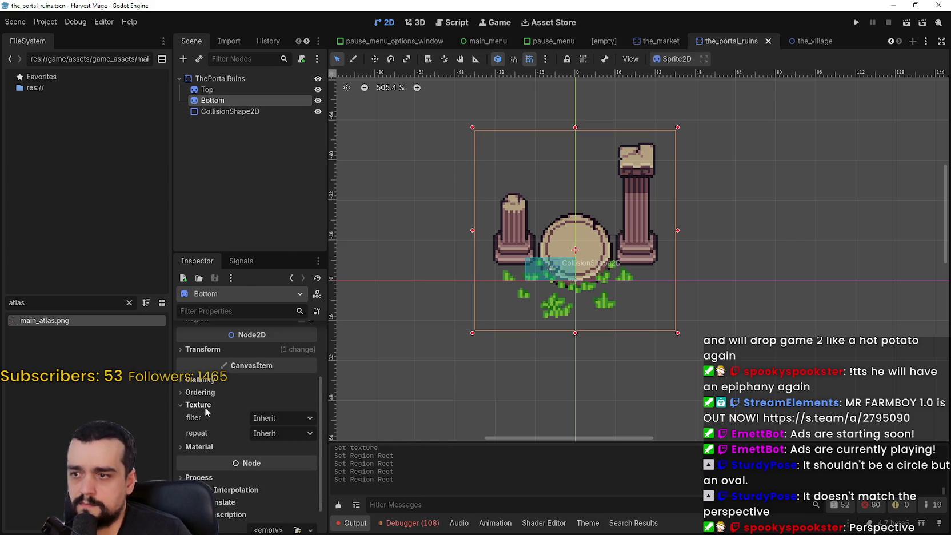
pyautogui.click(202, 381)
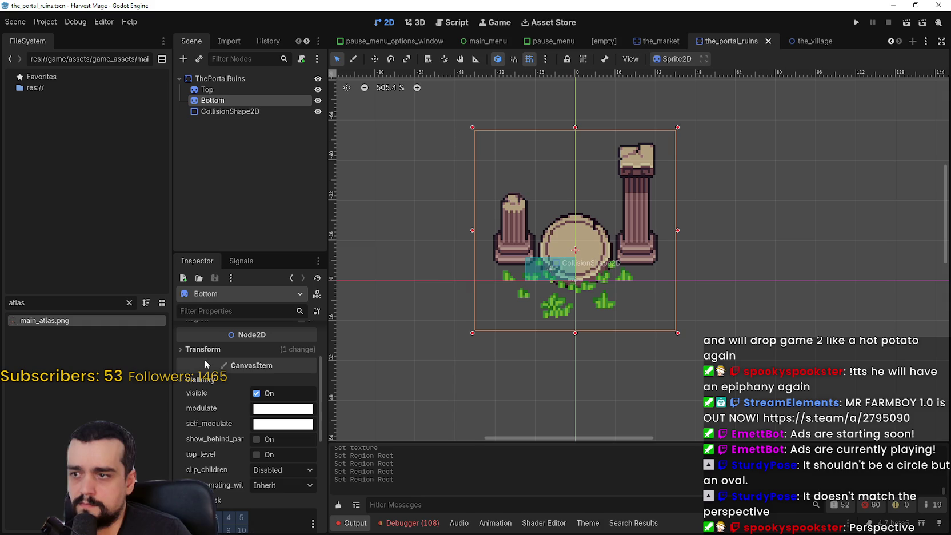
pyautogui.scroll(-5, 202, 349)
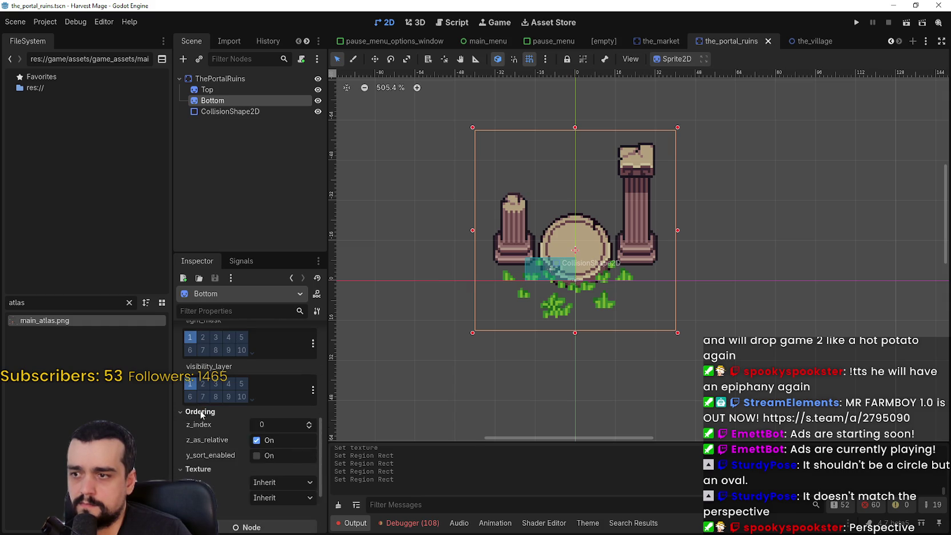
pyautogui.scroll(-3, 200, 410)
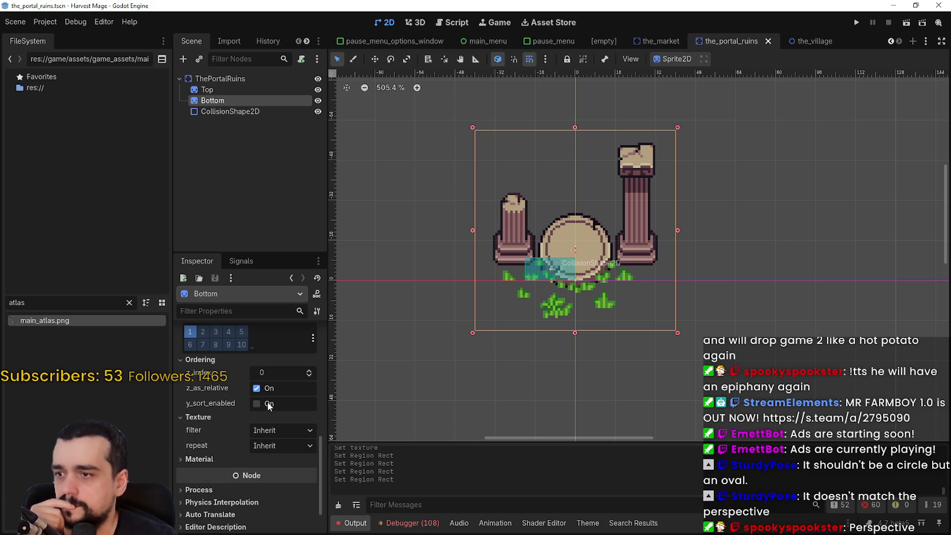
# Set ThePortalRuins z_index to 0 and the Top sprite's z_index to 1, saving the scene
pyautogui.click(225, 81)
pyautogui.click(241, 387)
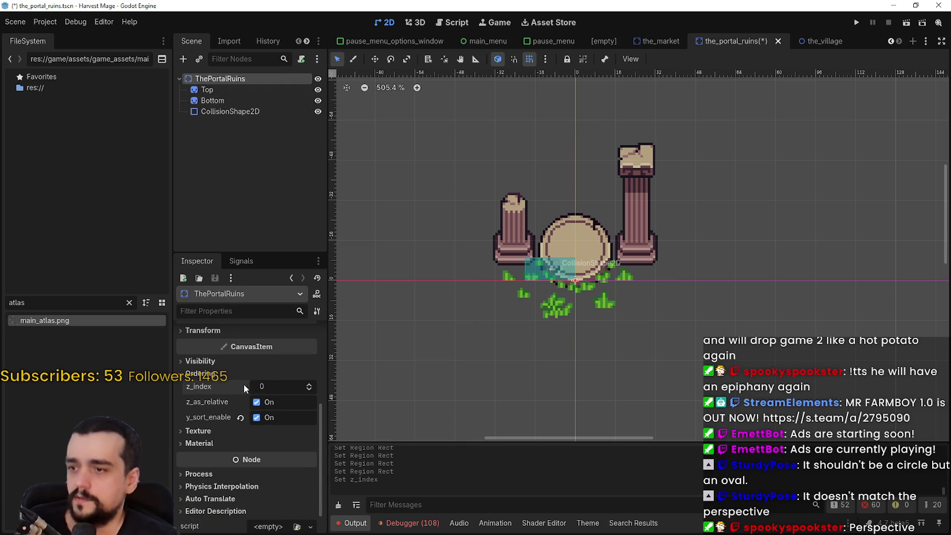
pyautogui.hotkey('ctrl', 's')
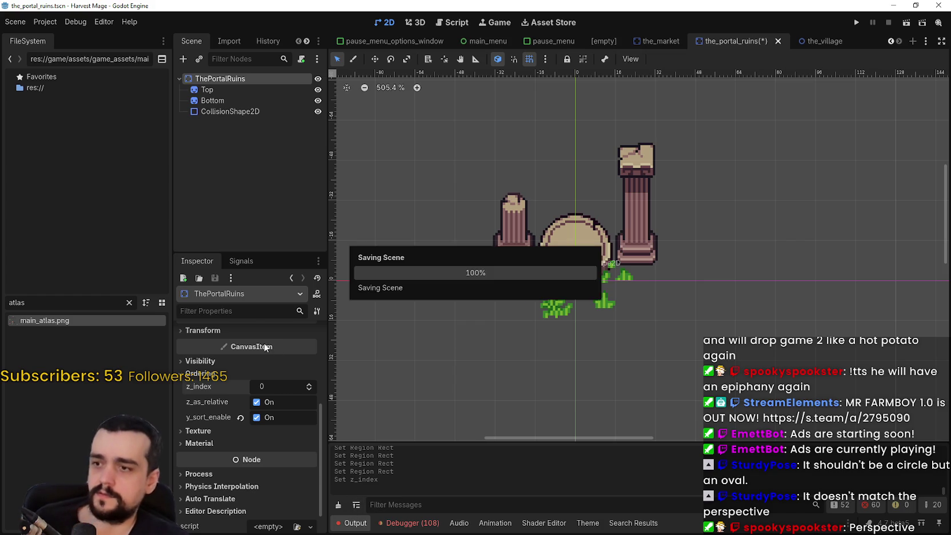
pyautogui.click(223, 89)
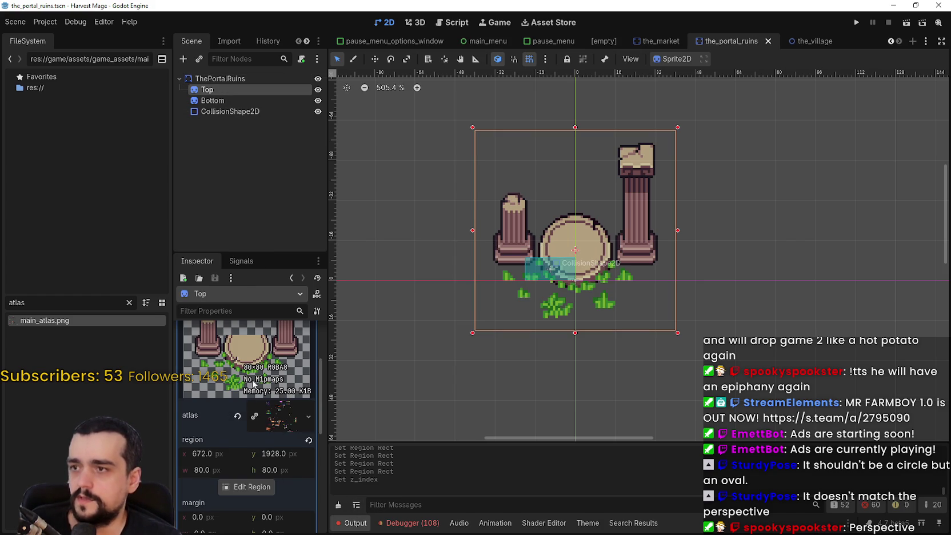
pyautogui.scroll(-8, 254, 428)
pyautogui.click(207, 393)
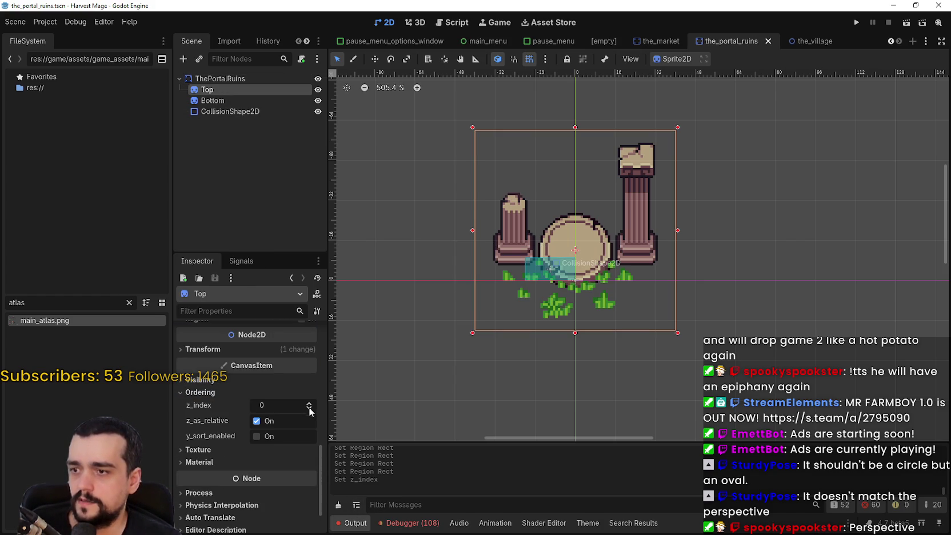
pyautogui.click(310, 403)
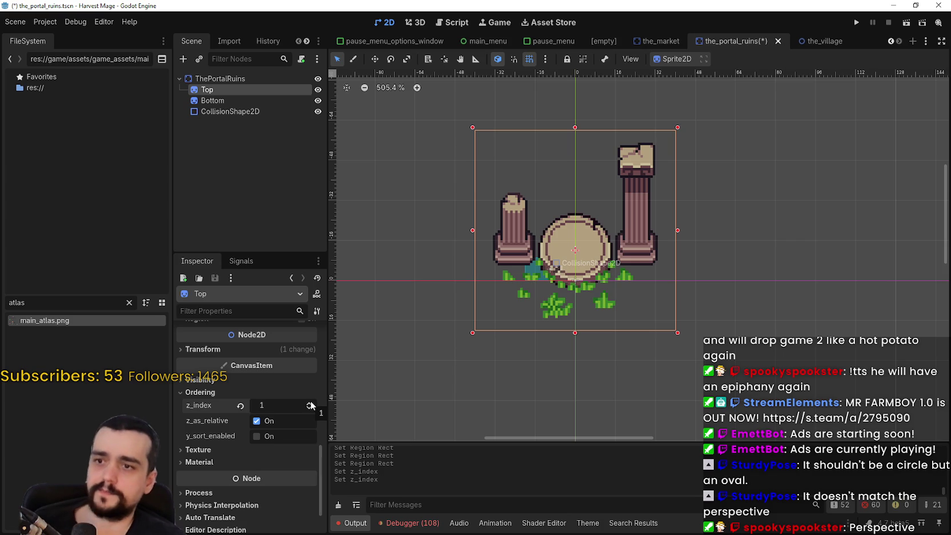
pyautogui.hotkey('ctrl', 's')
pyautogui.click(309, 408)
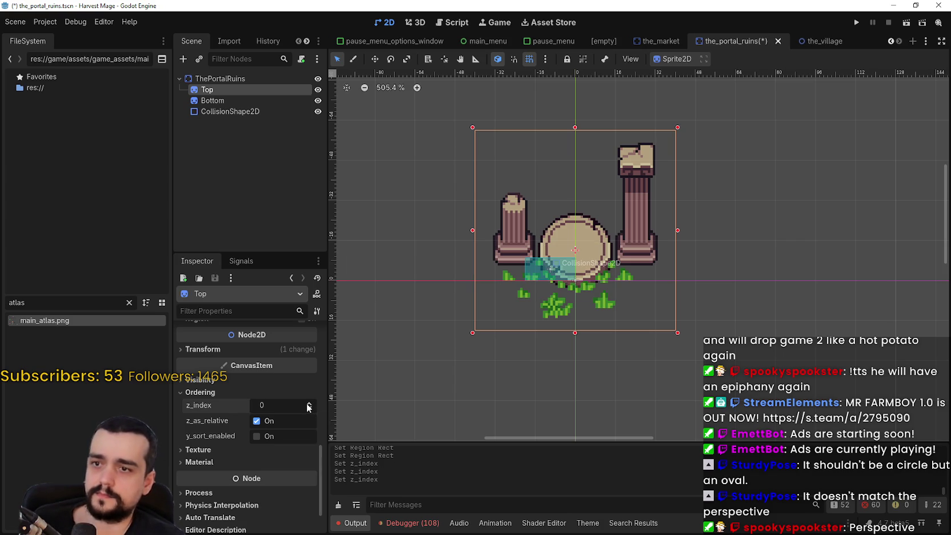
pyautogui.click(308, 403)
pyautogui.hotkey('ctrl', 's')
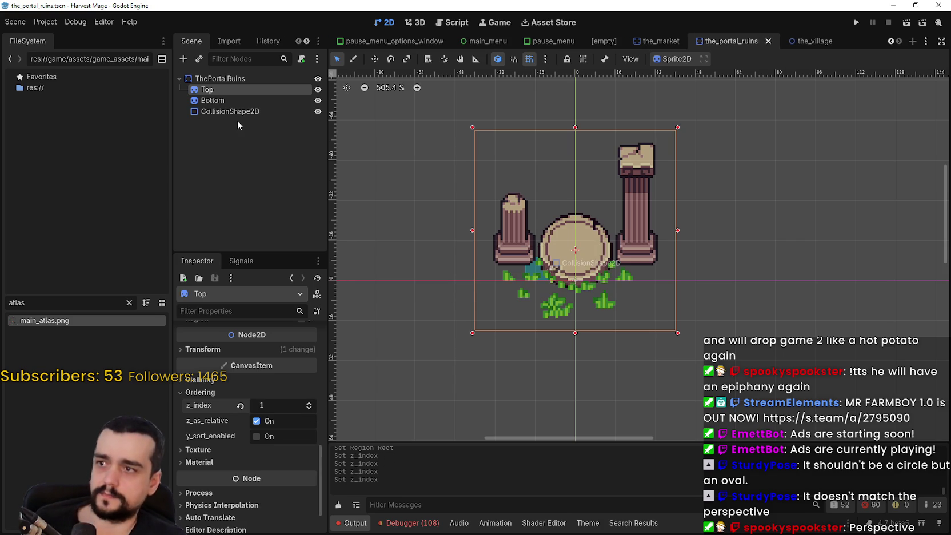
pyautogui.click(232, 102)
pyautogui.click(228, 114)
# Rename the collision shape Pillar_Left and move it beside the left pillar
pyautogui.scroll(5, 570, 265)
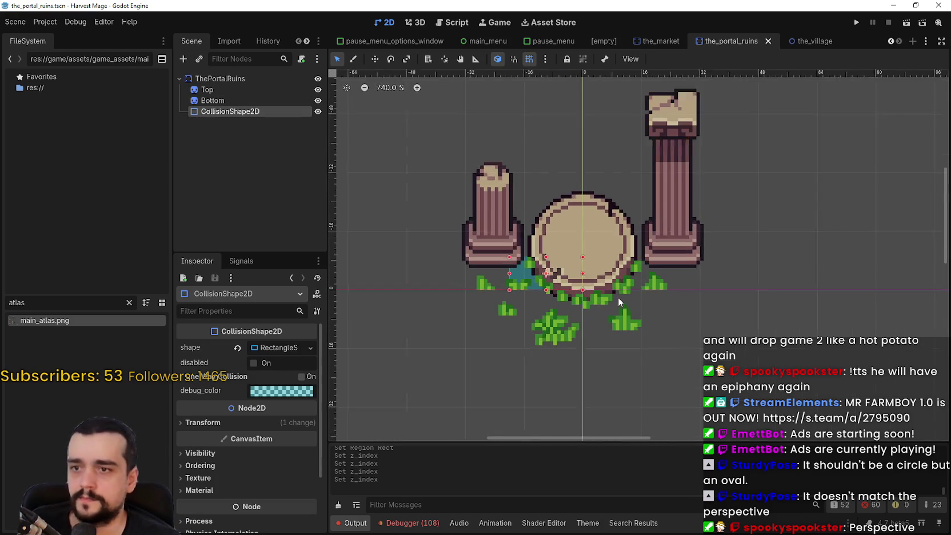
pyautogui.click(241, 114)
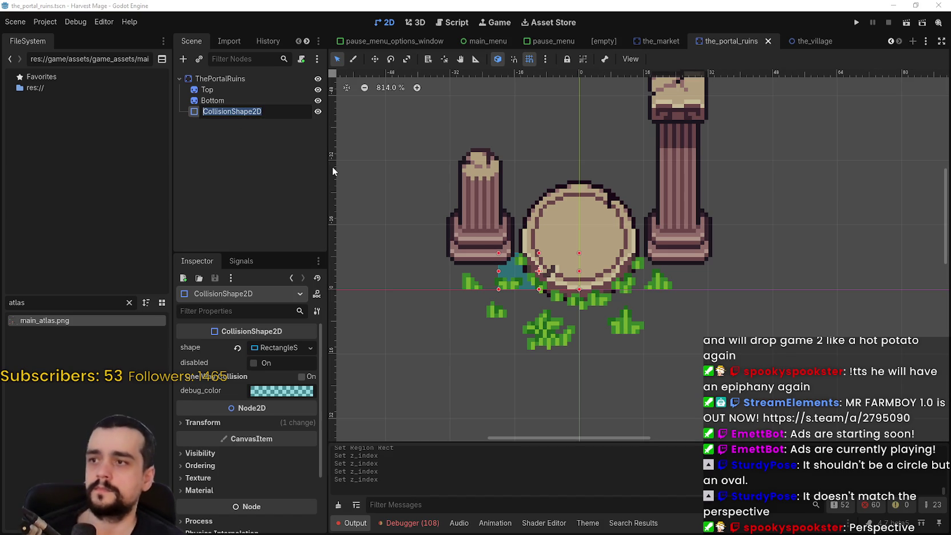
pyautogui.write('Pillar_')
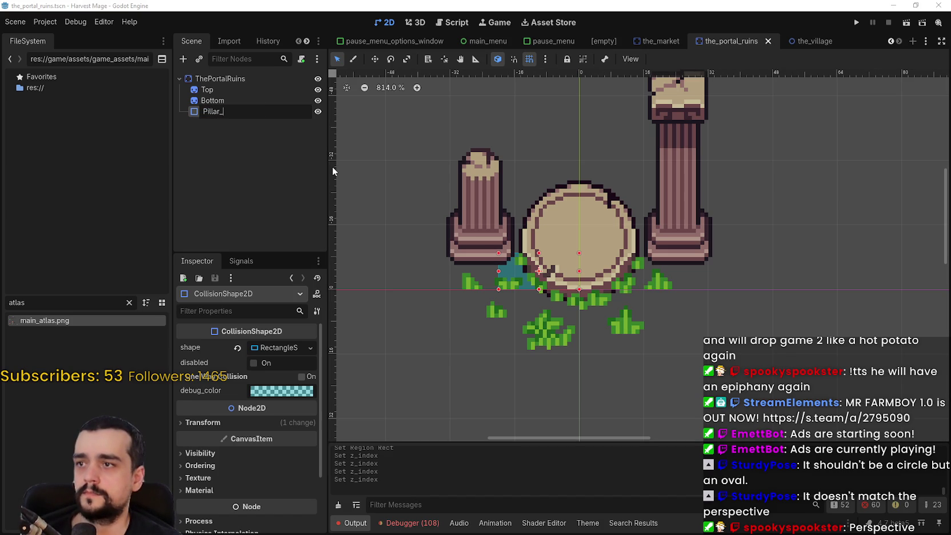
pyautogui.write('Left')
pyautogui.press('Return')
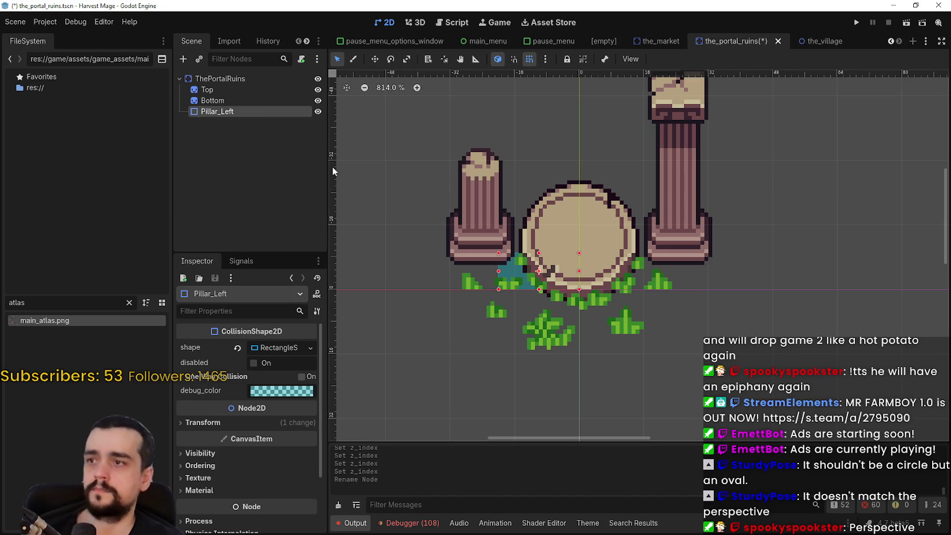
pyautogui.click(375, 59)
pyautogui.scroll(2, 464, 196)
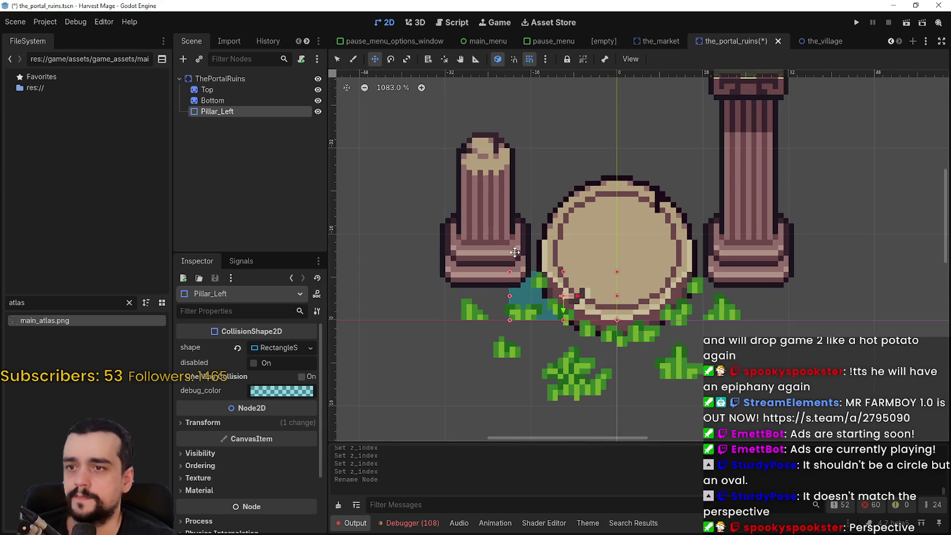
pyautogui.moveTo(548, 298)
pyautogui.mouseDown()
pyautogui.moveTo(516, 298)
pyautogui.moveTo(516, 236)
pyautogui.mouseUp()
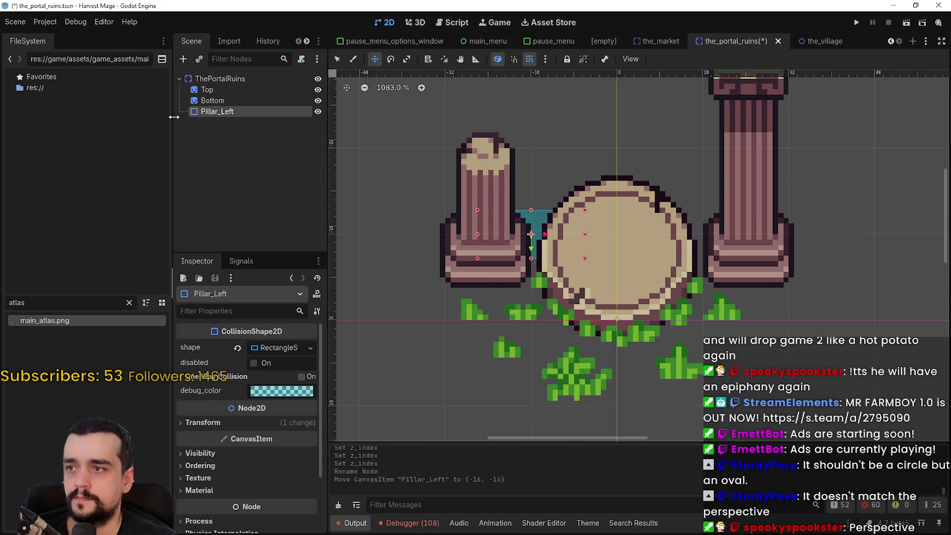
# Resize the rectangle to fit the left pillar's base, with snapping off, and duplicate it
pyautogui.scroll(-1, 573, 227)
pyautogui.moveTo(583, 234); pyautogui.dragTo(535, 233)
pyautogui.click(338, 58)
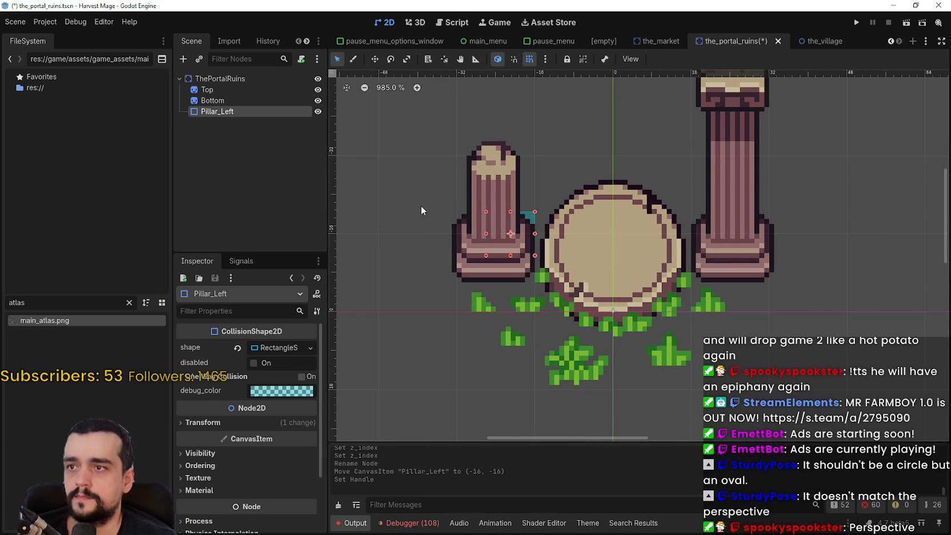
pyautogui.moveTo(457, 233); pyautogui.dragTo(457, 279)
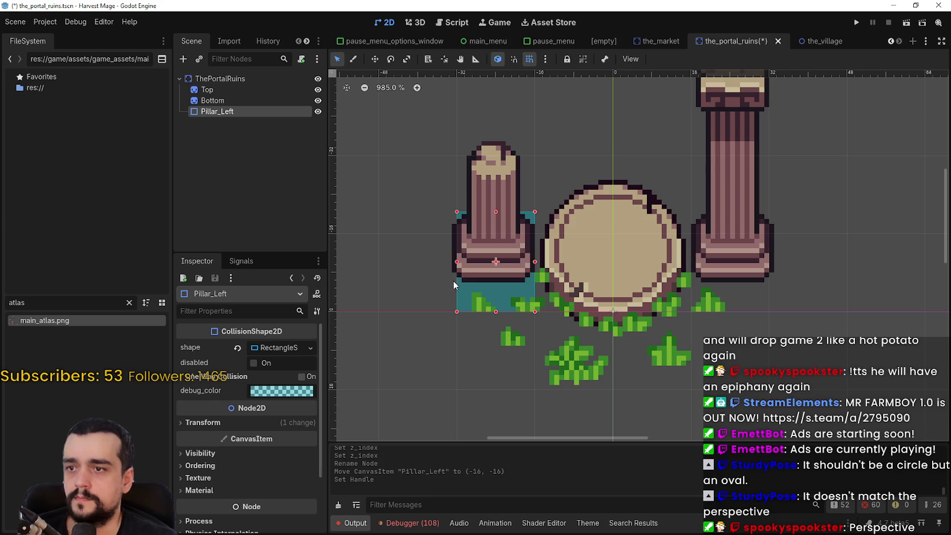
pyautogui.click(528, 62)
pyautogui.scroll(2, 462, 223)
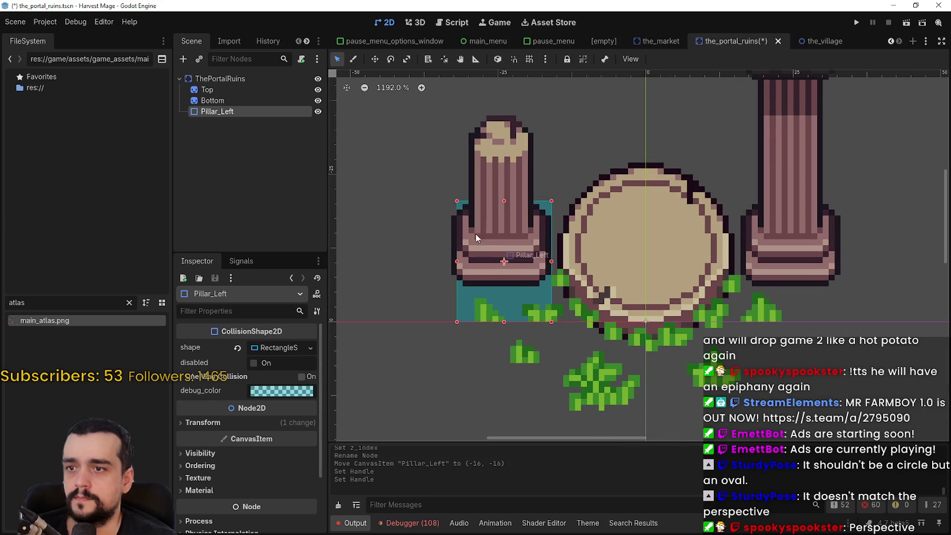
pyautogui.moveTo(456, 201); pyautogui.dragTo(451, 204)
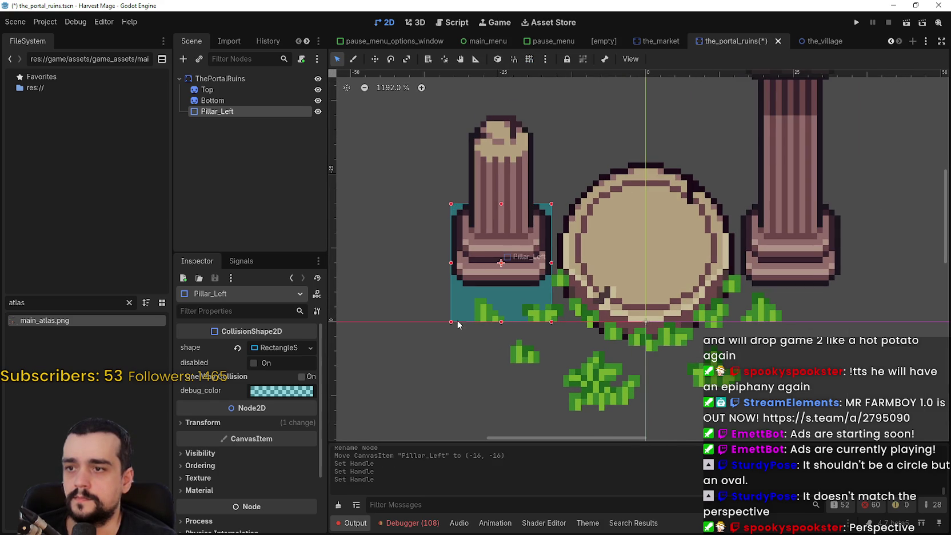
pyautogui.moveTo(451, 322); pyautogui.dragTo(455, 289)
pyautogui.moveTo(456, 244); pyautogui.dragTo(451, 245)
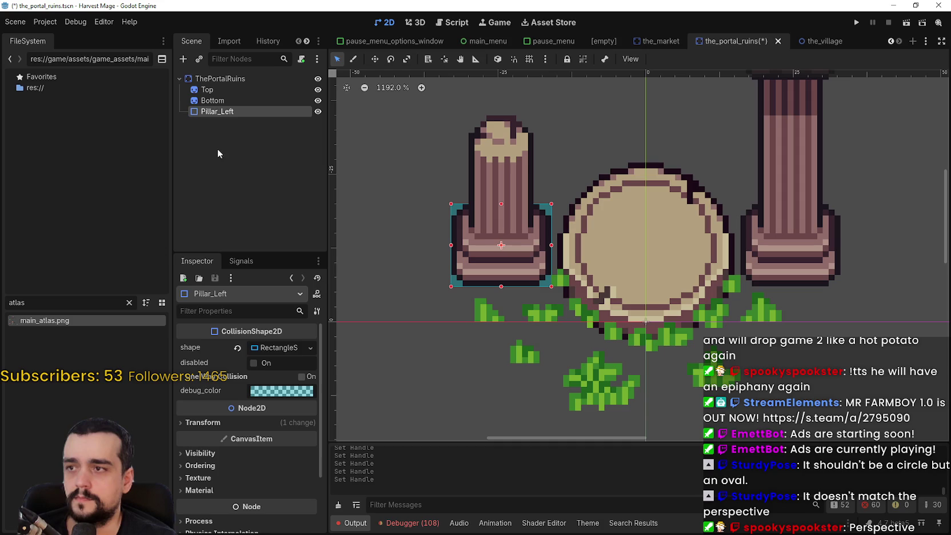
pyautogui.hotkey('ctrl', 'd')
pyautogui.doubleClick(220, 124)
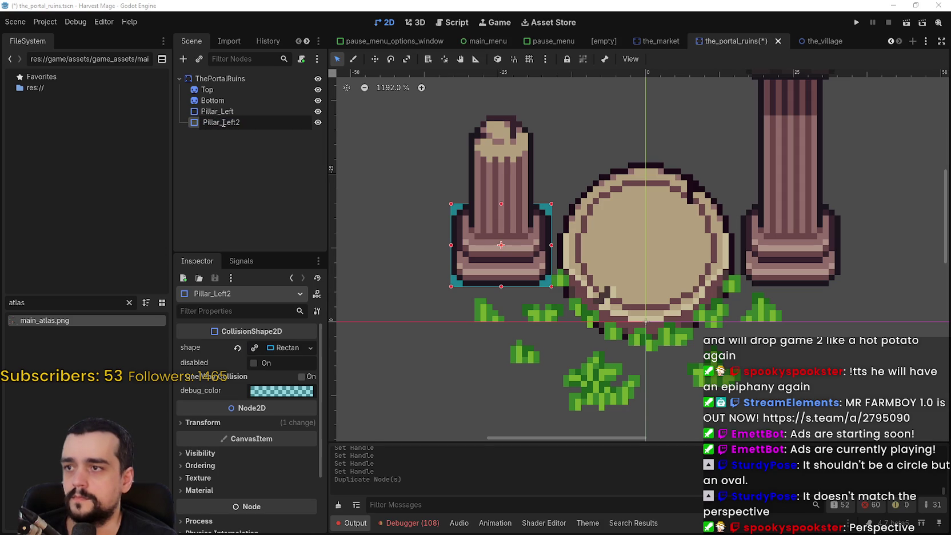
# Name the copy Pillar_Right and drag its rectangle onto the right pillar base at 25, -13
pyautogui.write('Right')
pyautogui.press('Return')
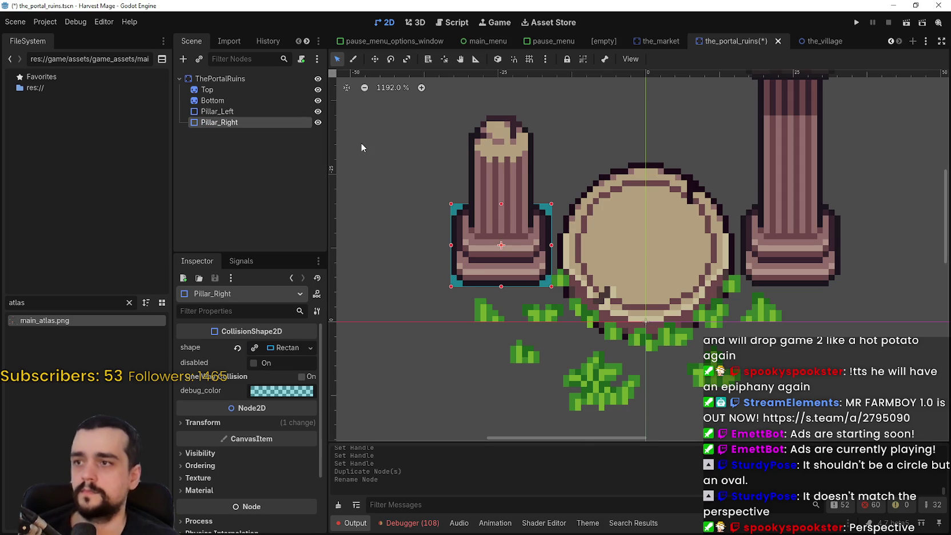
pyautogui.scroll(-4, 452, 147)
pyautogui.press('w')
pyautogui.scroll(3, 507, 211)
pyautogui.moveTo(501, 219); pyautogui.dragTo(760, 217)
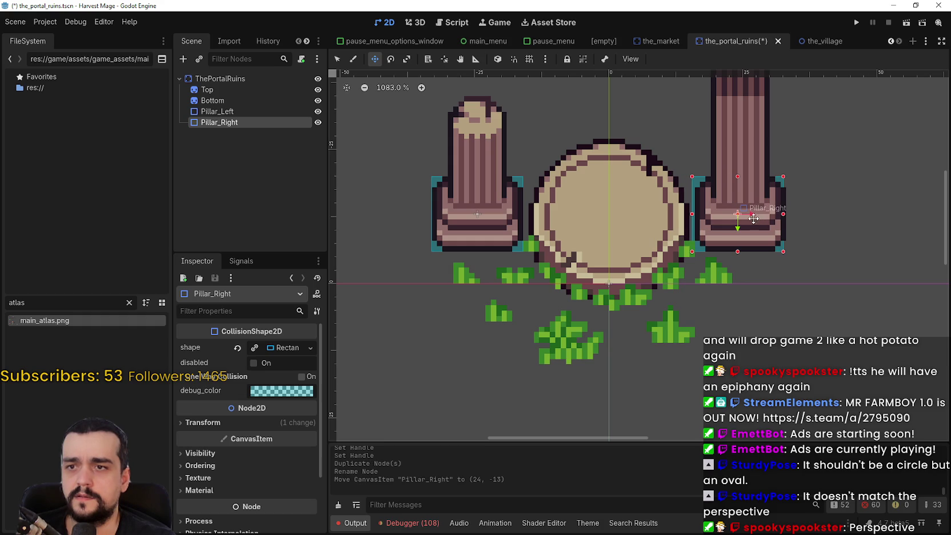
pyautogui.click(219, 429)
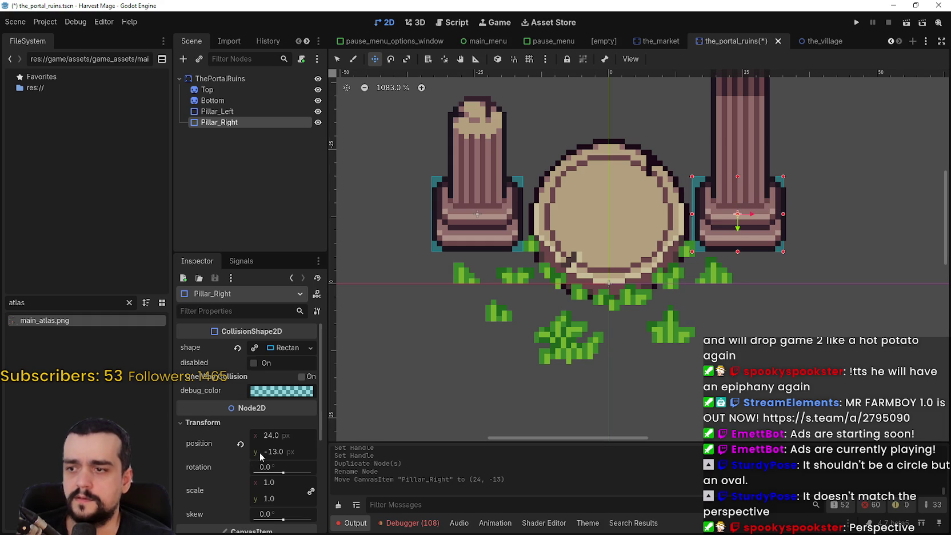
pyautogui.scroll(5, 754, 210)
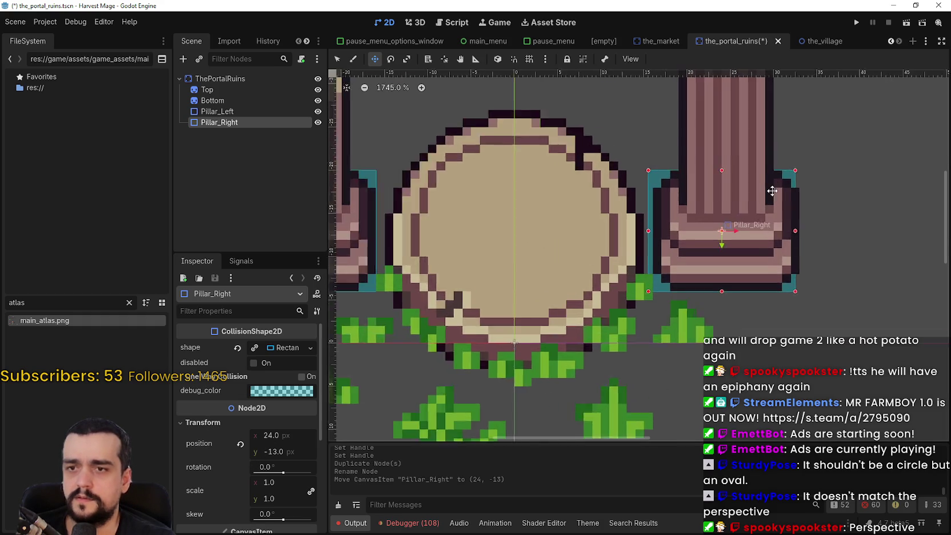
pyautogui.moveTo(651, 226); pyautogui.dragTo(666, 226)
pyautogui.scroll(-2, 666, 225)
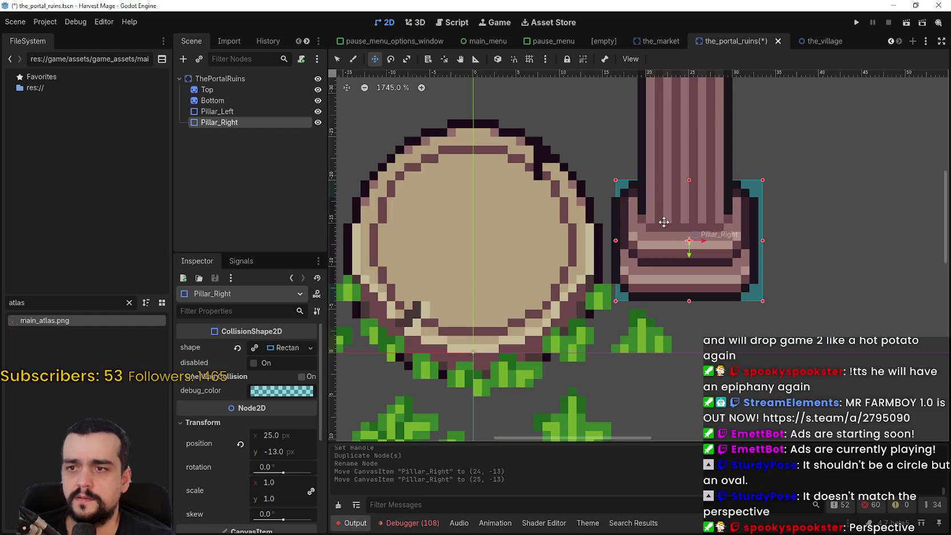
pyautogui.click(232, 91)
pyautogui.scroll(-3, 593, 239)
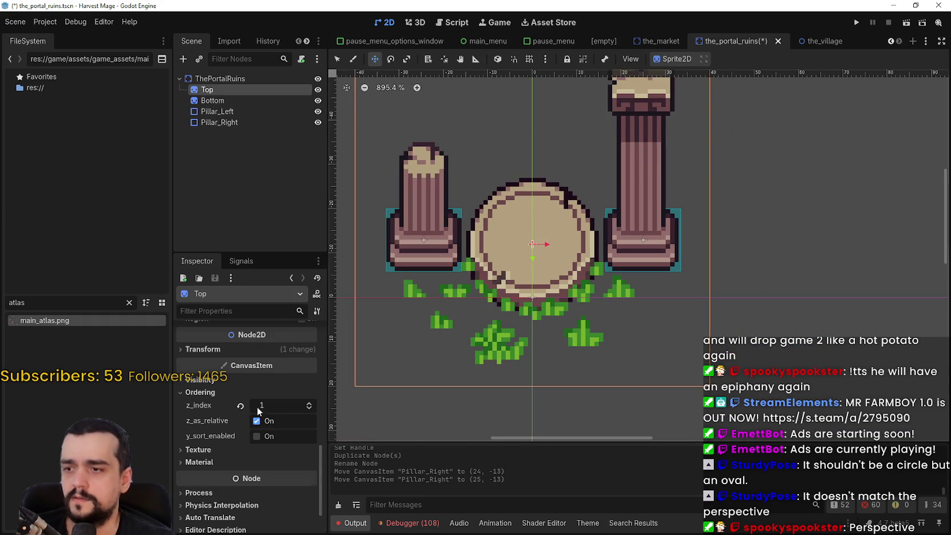
pyautogui.click(240, 397)
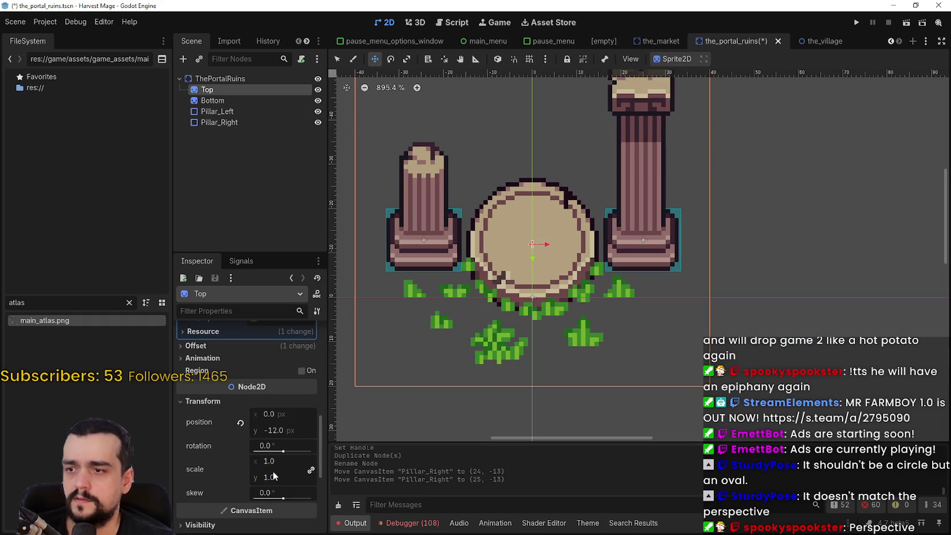
pyautogui.scroll(3, 272, 457)
pyautogui.scroll(5, 275, 452)
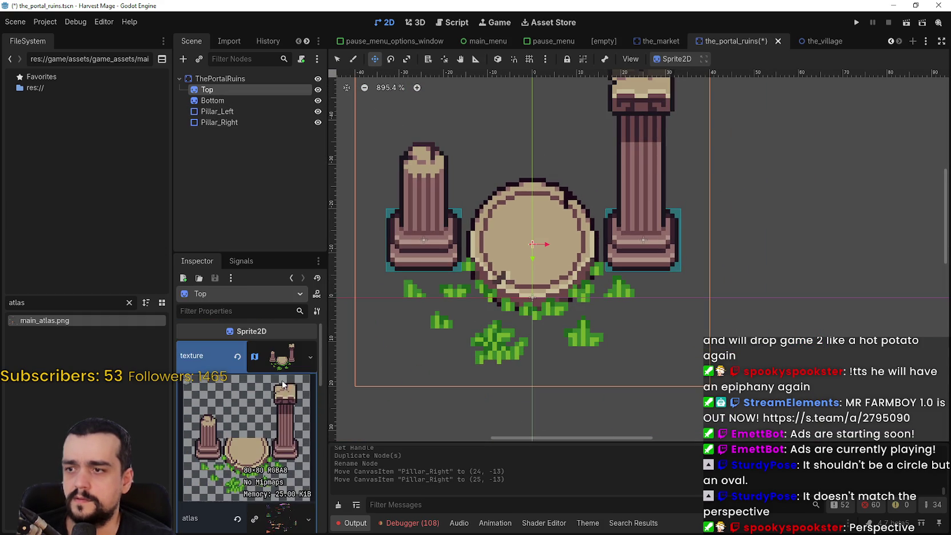
pyautogui.click(284, 357)
pyautogui.click(217, 377)
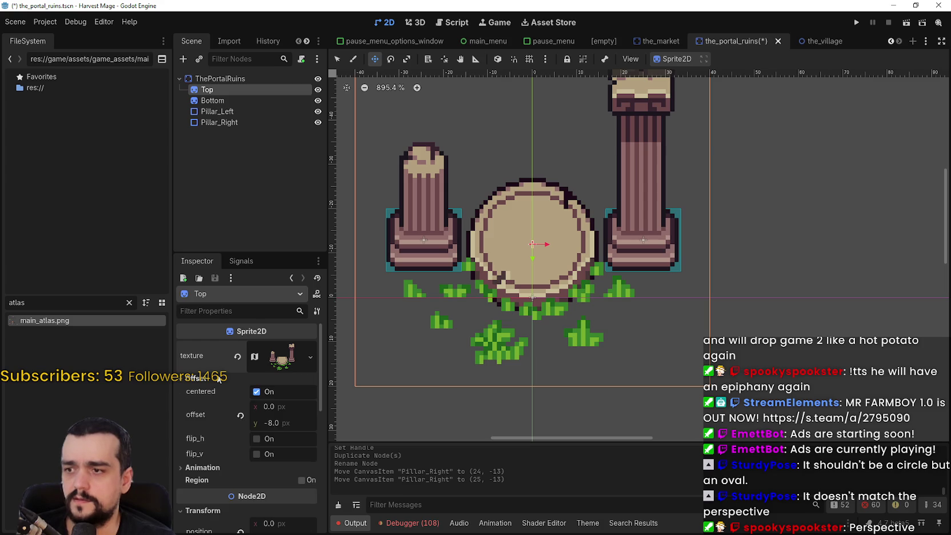
pyautogui.scroll(3, 466, 247)
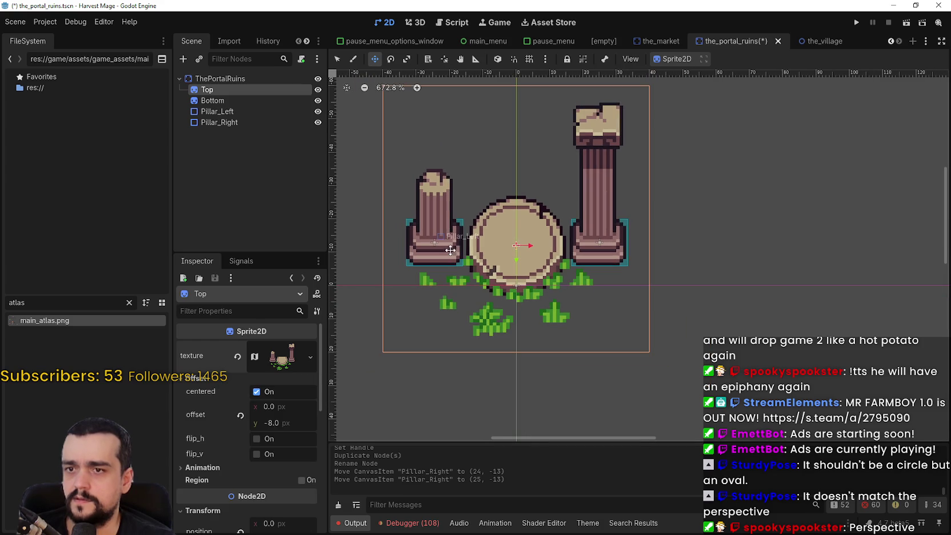
pyautogui.scroll(-3, 231, 439)
pyautogui.scroll(-5, 231, 434)
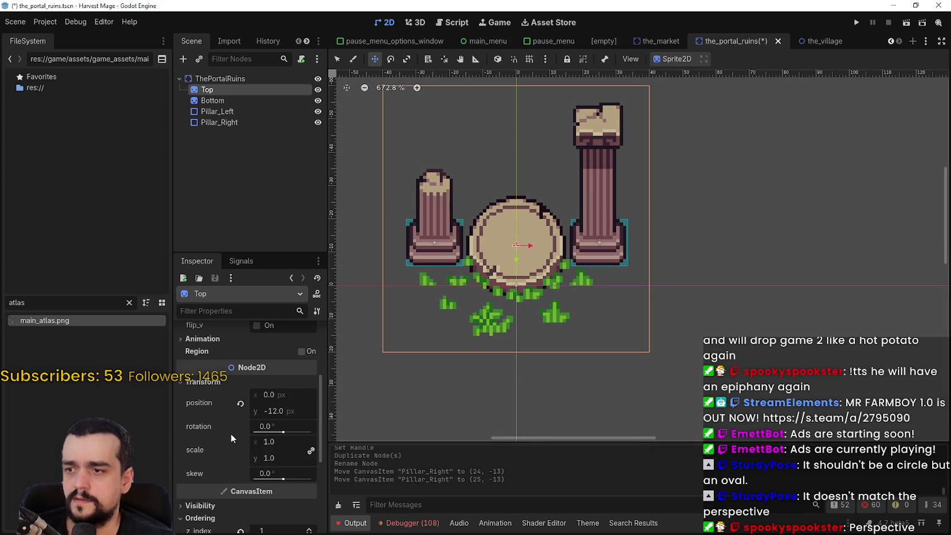
pyautogui.click(221, 101)
pyautogui.scroll(5, 236, 414)
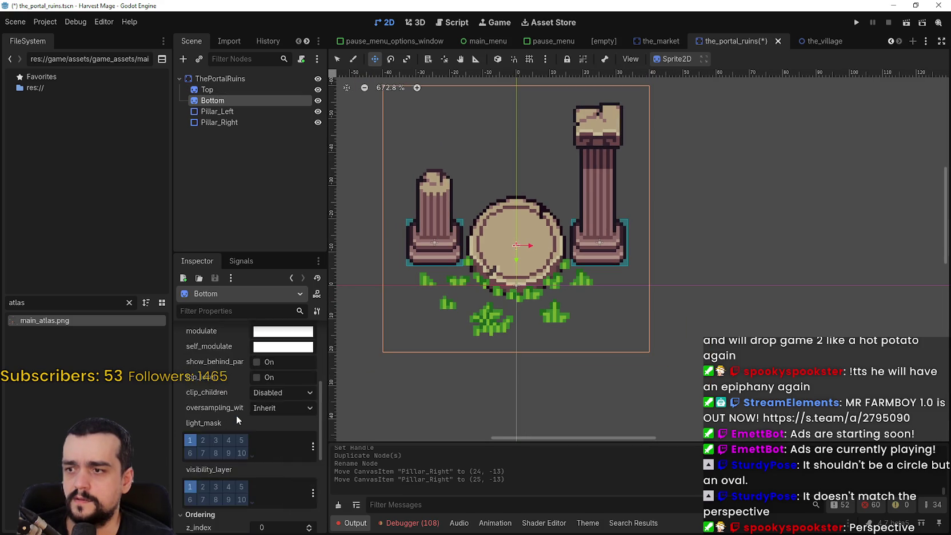
pyautogui.click(232, 378)
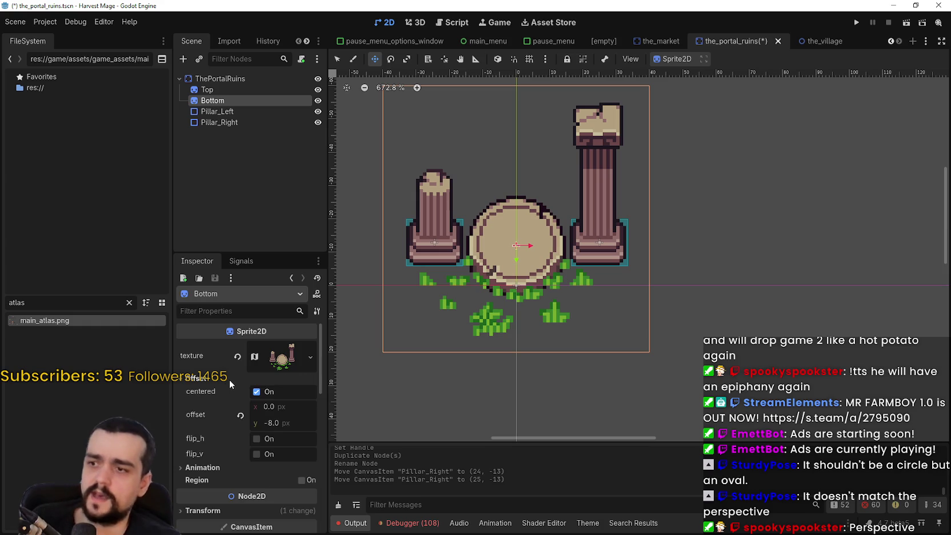
pyautogui.scroll(-1, 190, 453)
pyautogui.click(205, 483)
pyautogui.scroll(-3, 210, 476)
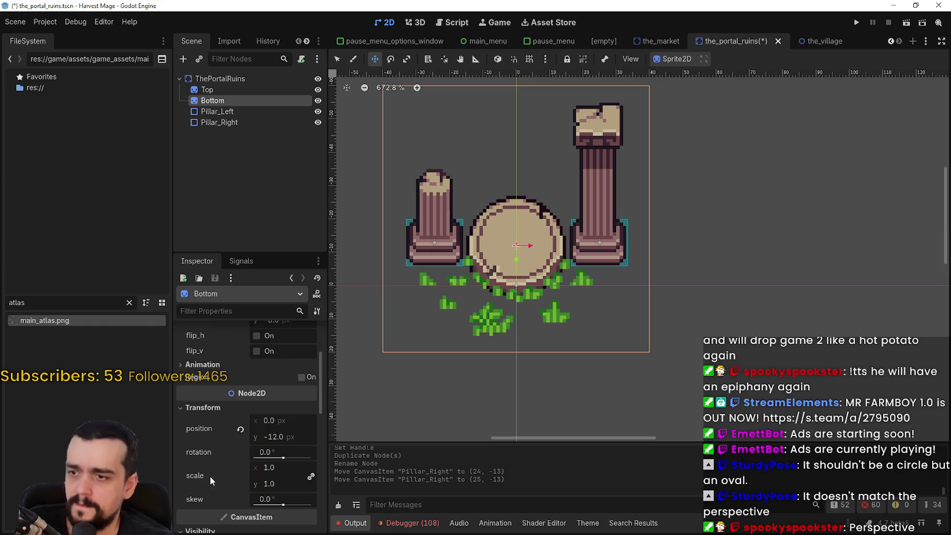
pyautogui.click(218, 111)
pyautogui.scroll(3, 433, 196)
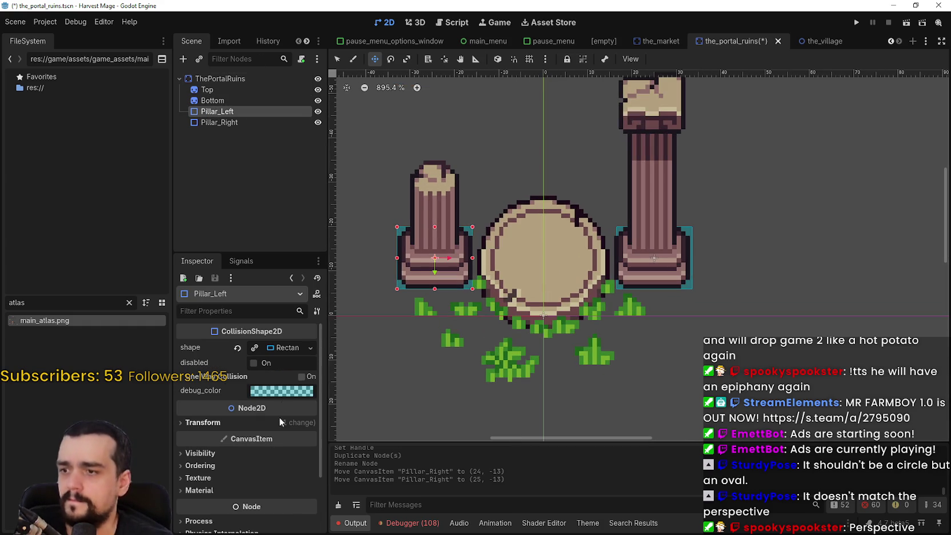
pyautogui.click(272, 347)
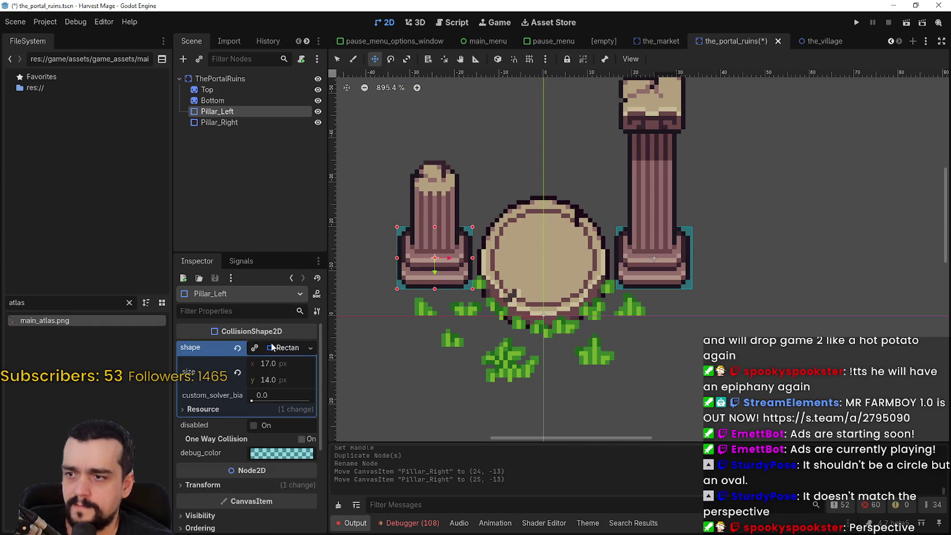
pyautogui.scroll(2, 580, 213)
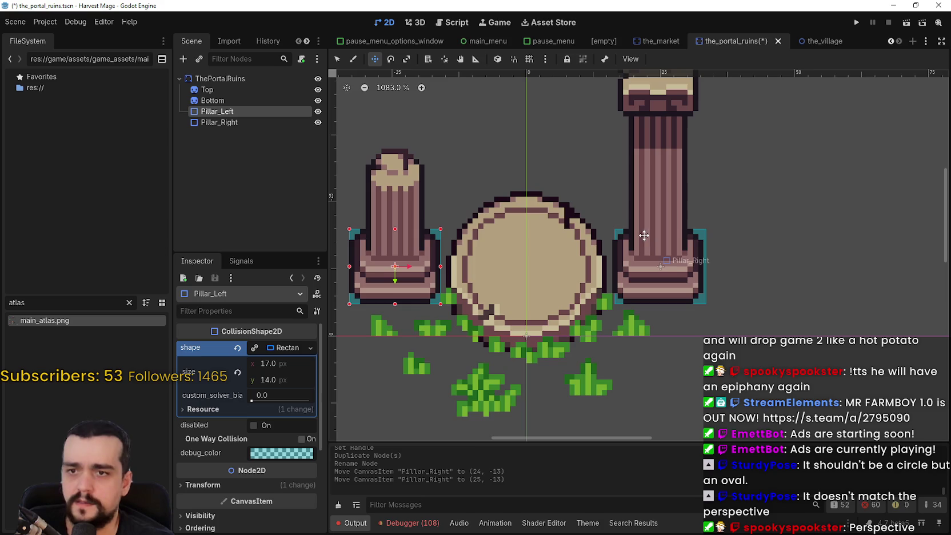
pyautogui.scroll(1, 678, 253)
pyautogui.scroll(2, 678, 253)
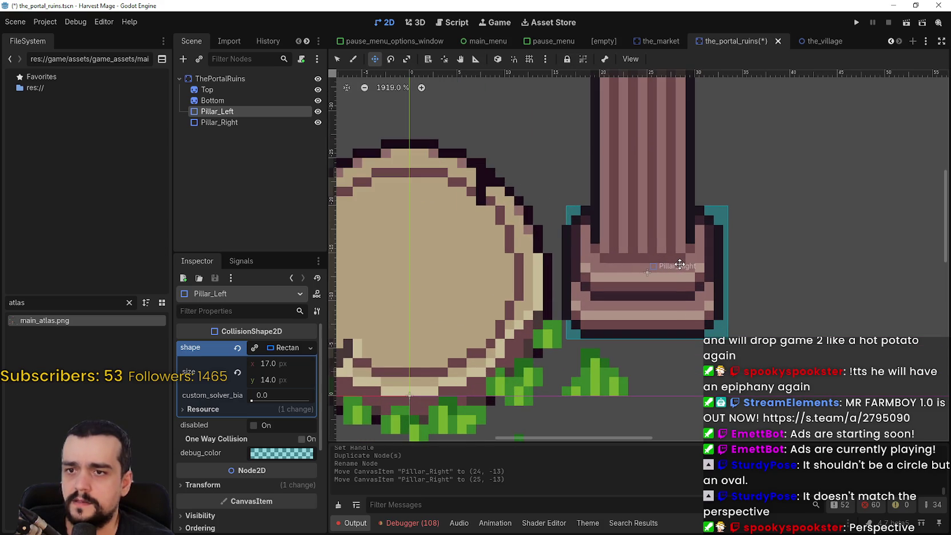
pyautogui.scroll(2, 679, 264)
pyautogui.scroll(-2, 679, 262)
pyautogui.scroll(1, 674, 260)
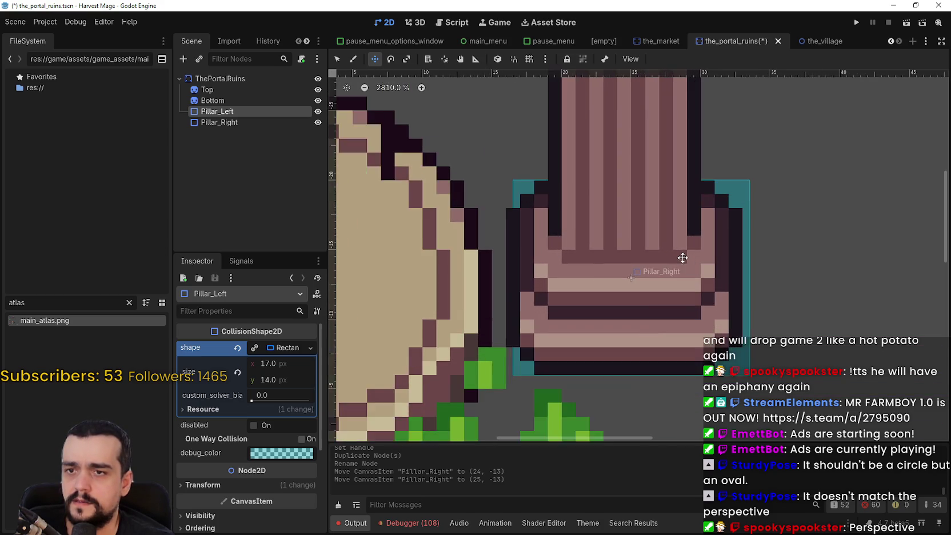
pyautogui.scroll(-1, 670, 255)
pyautogui.scroll(-1, 670, 255)
pyautogui.hscroll(-3, 686, 262)
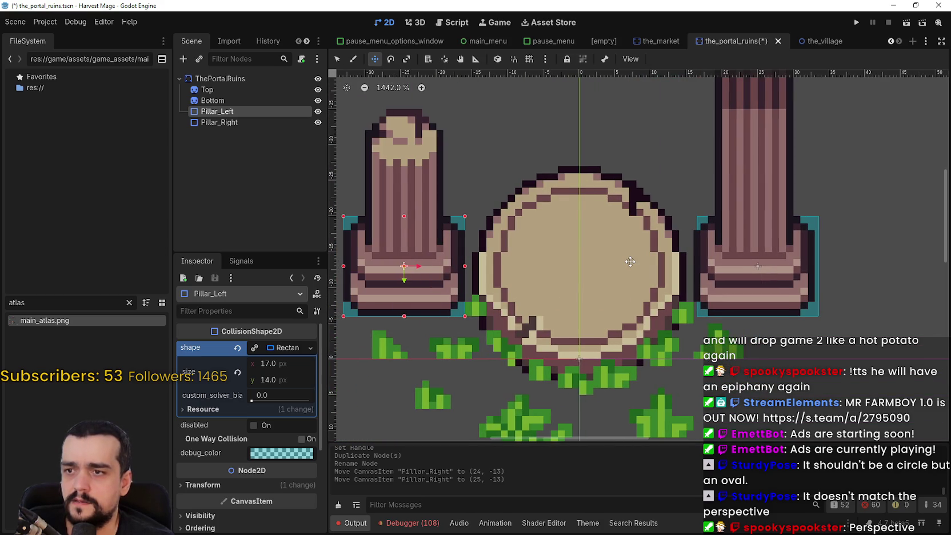
pyautogui.moveTo(630, 261); pyautogui.dragTo(664, 259)
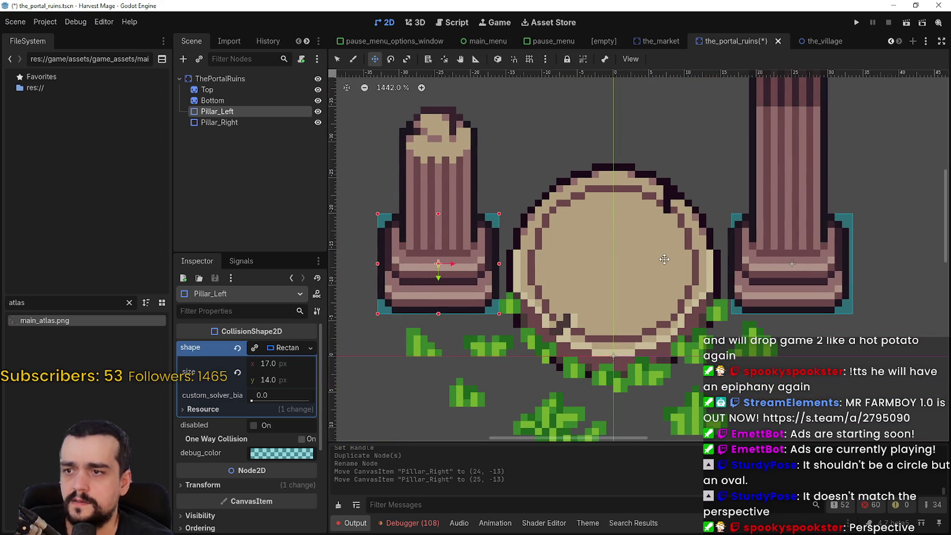
pyautogui.click(209, 101)
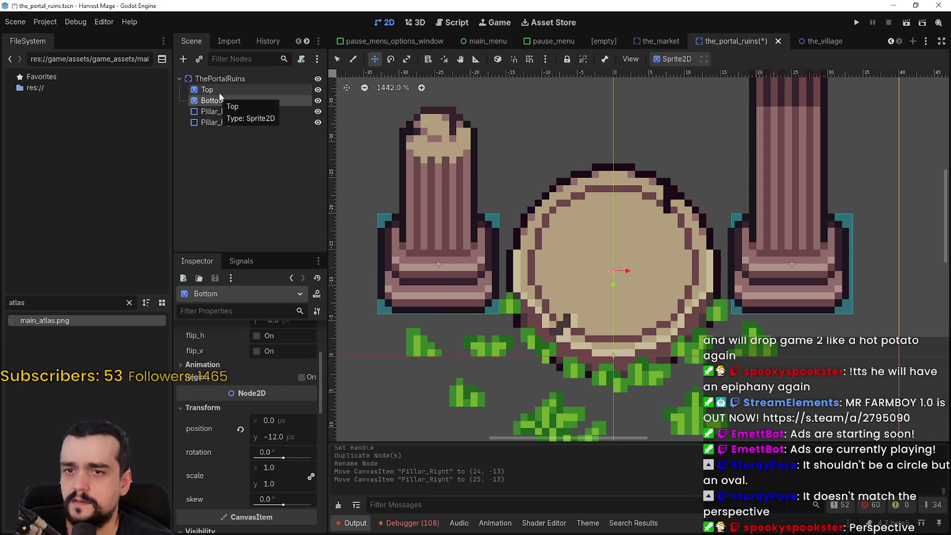
pyautogui.click(220, 94)
pyautogui.scroll(6, 277, 444)
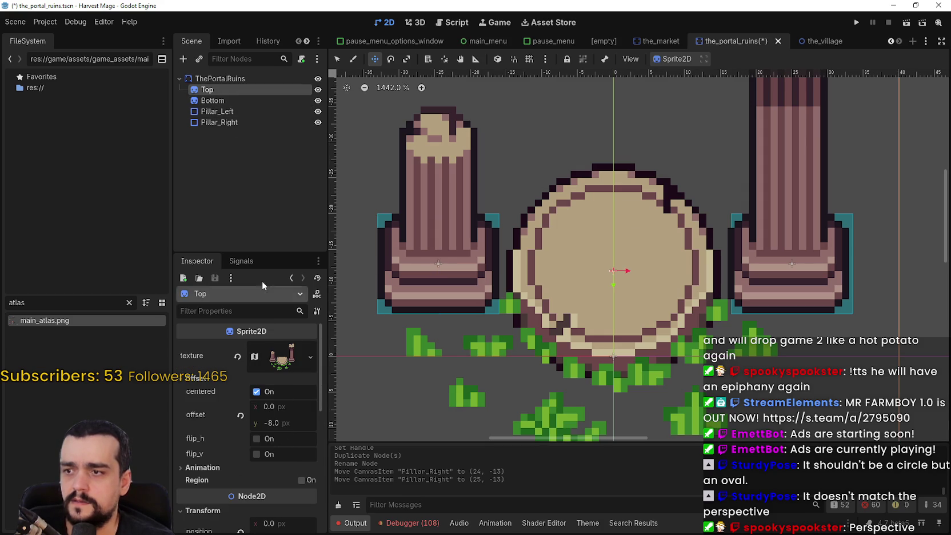
pyautogui.press('Down')
pyautogui.press('Down')
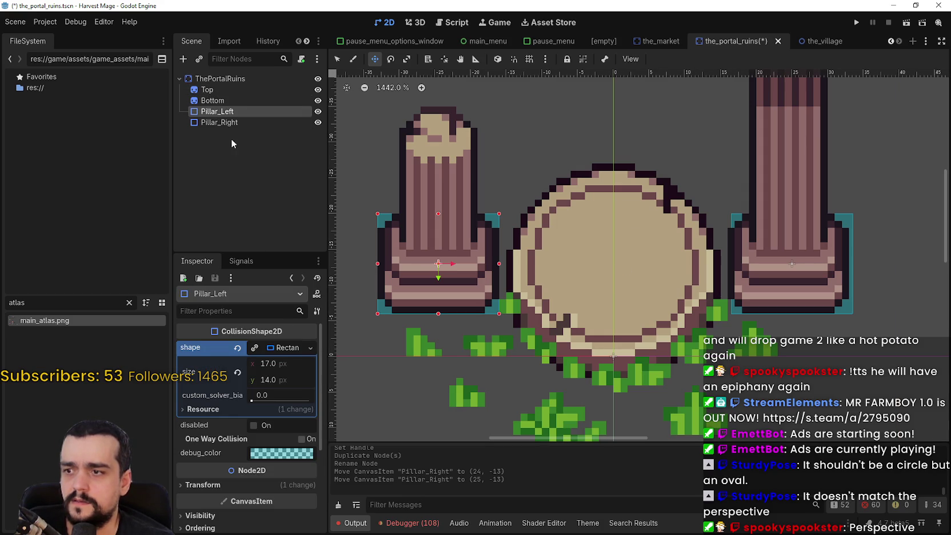
pyautogui.click(232, 124)
# Check Pillar_Right's 17×14 px collision rectangle and save the portal ruins scene
pyautogui.click(280, 350)
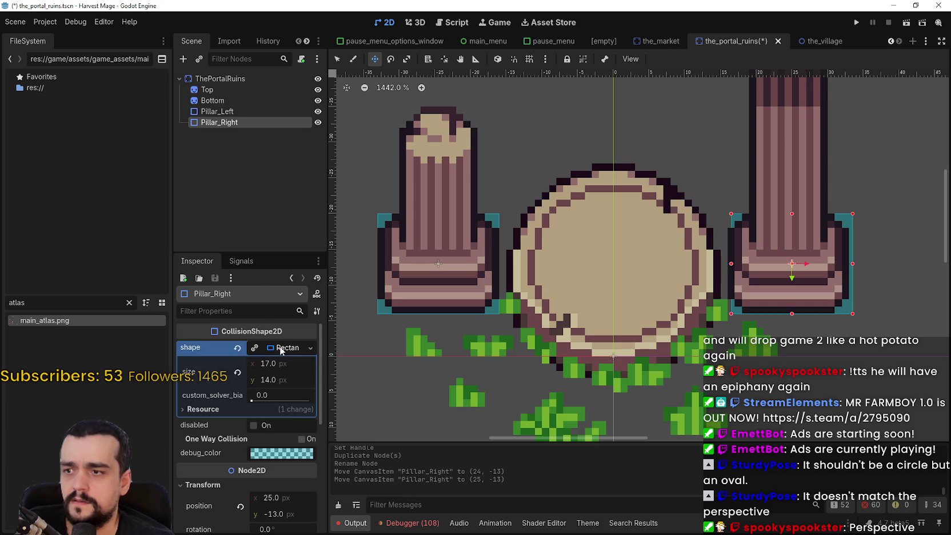
pyautogui.click(281, 351)
pyautogui.scroll(-3, 276, 515)
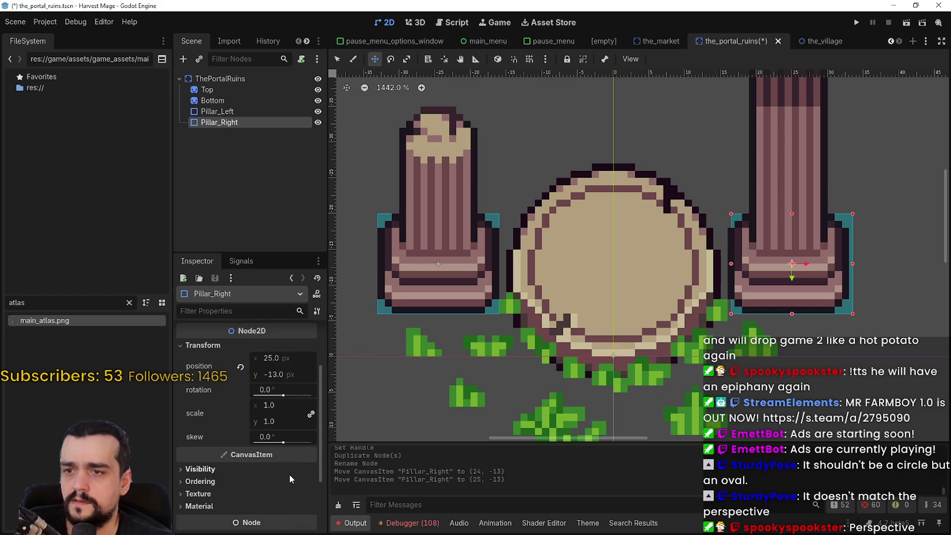
pyautogui.scroll(5, 851, 268)
pyautogui.scroll(2, 852, 269)
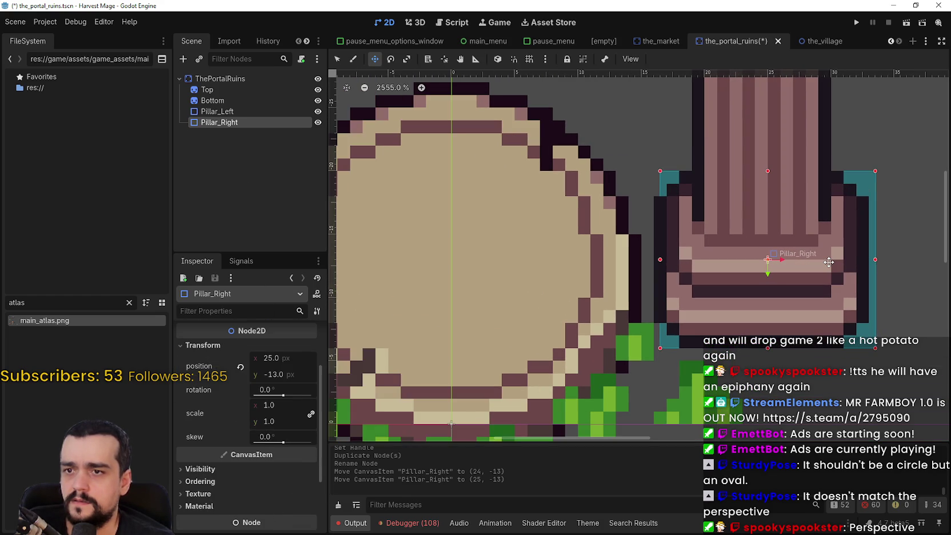
pyautogui.scroll(2, 828, 262)
pyautogui.scroll(-3, 832, 269)
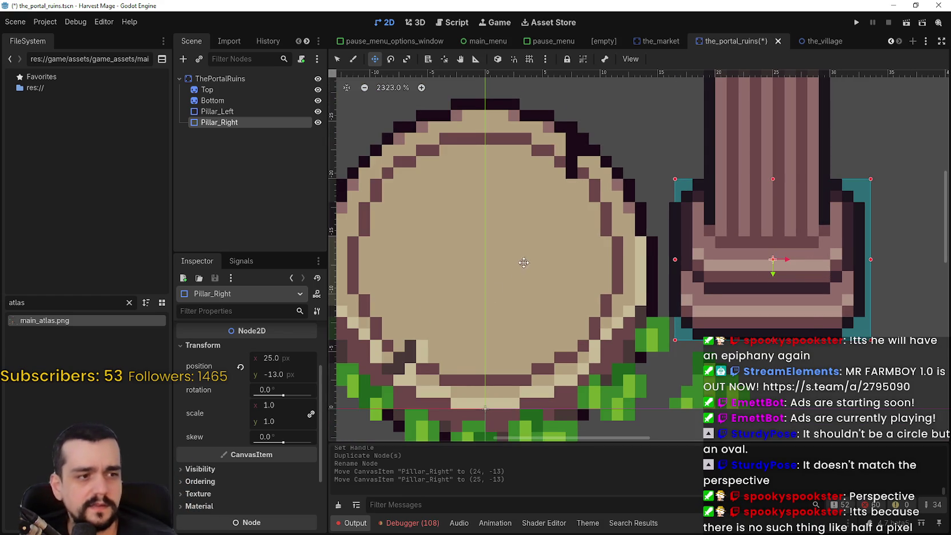
pyautogui.scroll(-2, 543, 253)
pyautogui.scroll(-2, 543, 254)
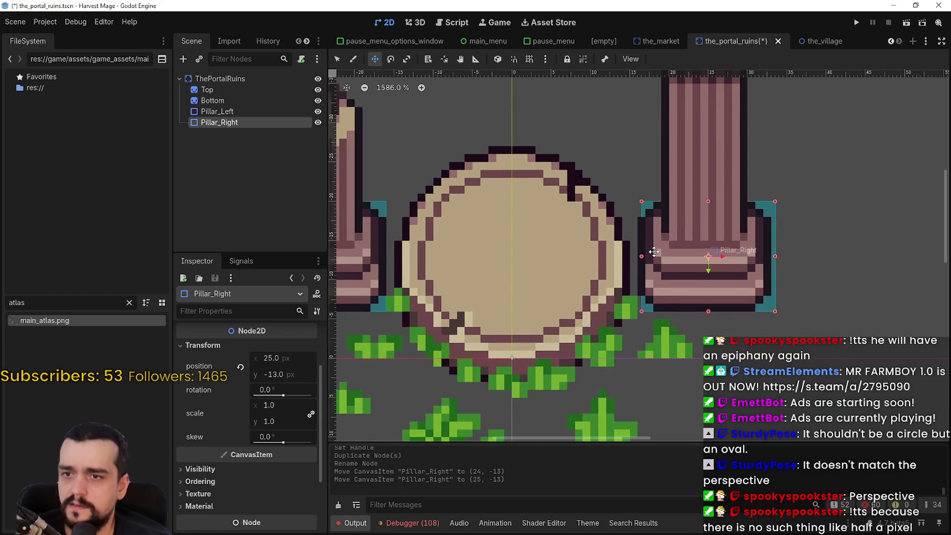
pyautogui.scroll(3, 715, 251)
pyautogui.hotkey('ctrl', 's')
# Expand Pillar_Right's rectangle shape resource to show its size
pyautogui.scroll(2, 720, 189)
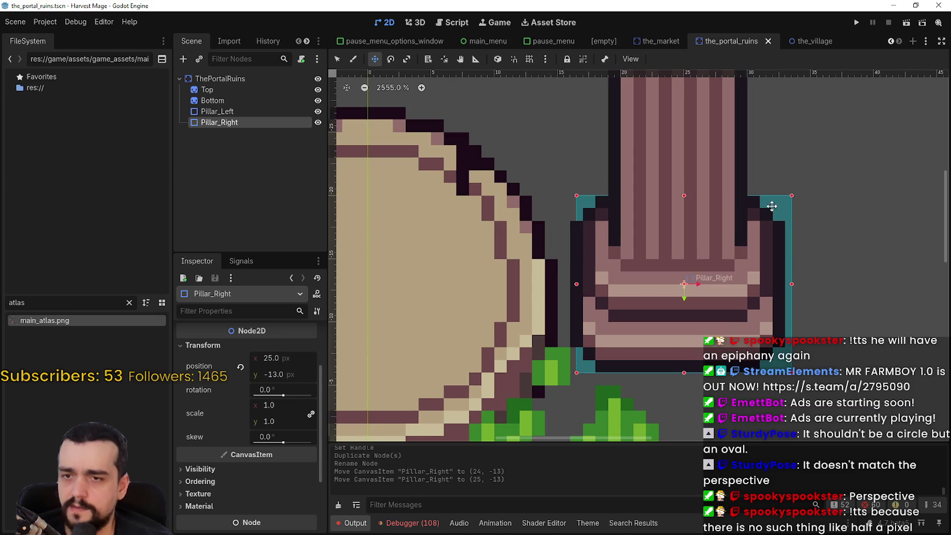
pyautogui.scroll(12, 721, 189)
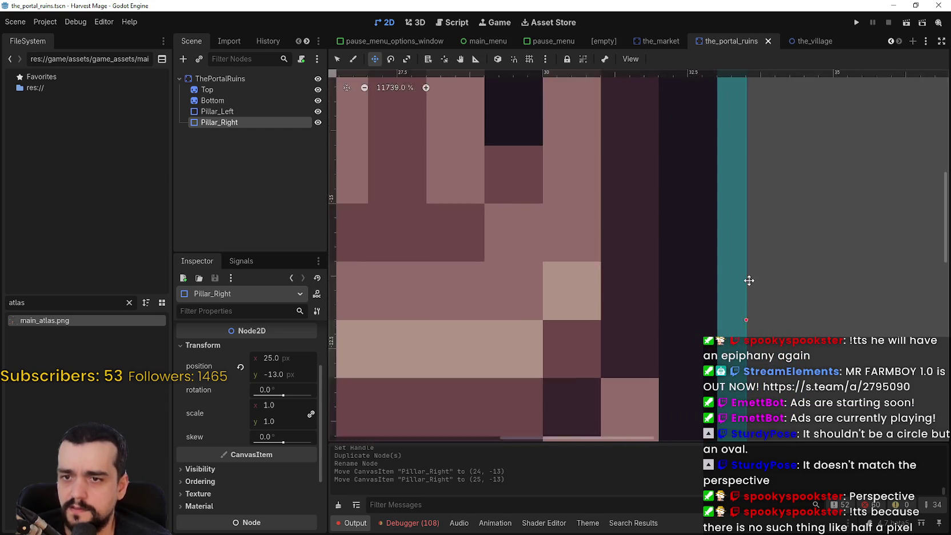
pyautogui.scroll(-3, 705, 314)
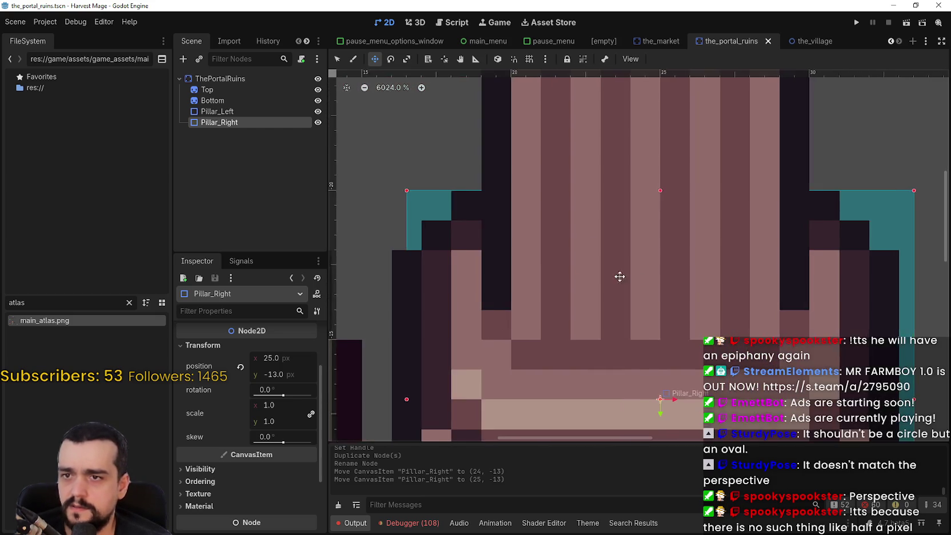
pyautogui.scroll(-6, 651, 255)
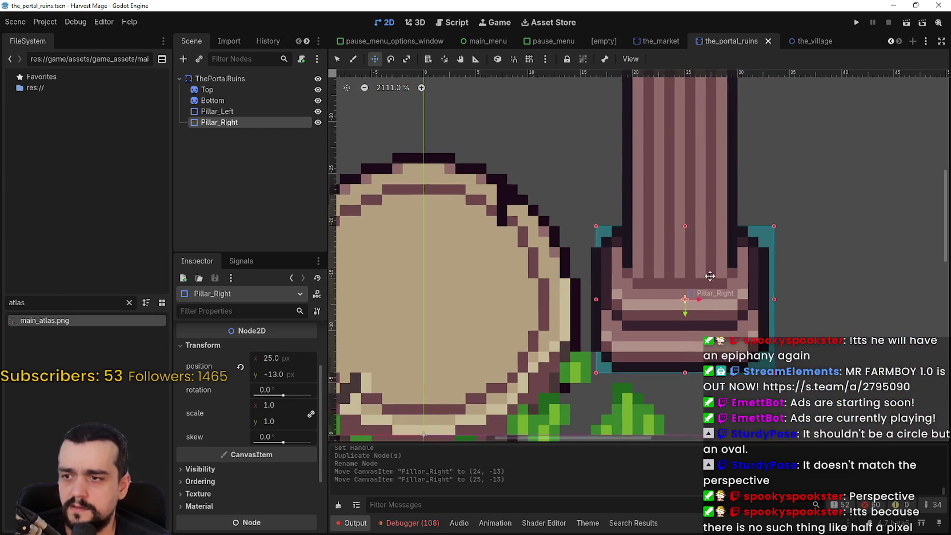
pyautogui.scroll(1, 213, 447)
pyautogui.scroll(2, 223, 446)
pyautogui.click(269, 348)
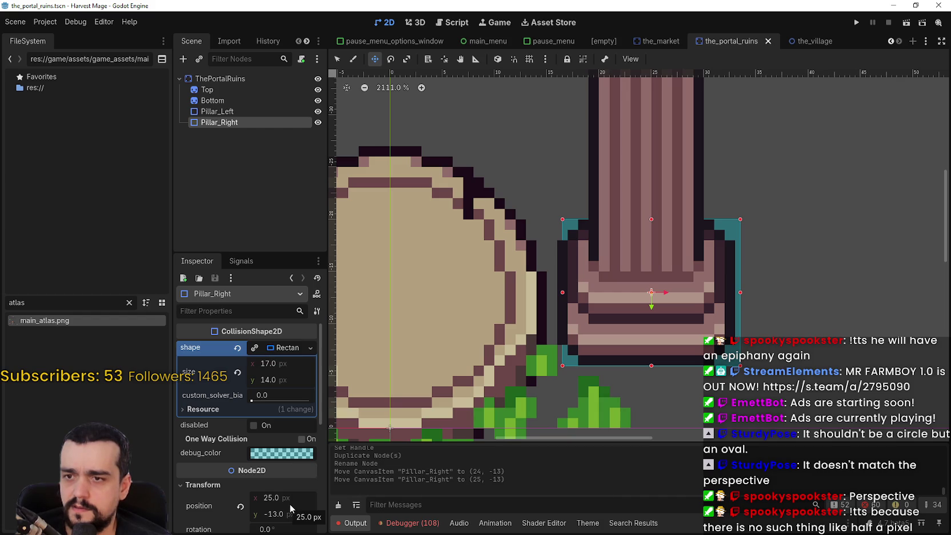
pyautogui.scroll(2, 687, 231)
pyautogui.scroll(-2, 675, 228)
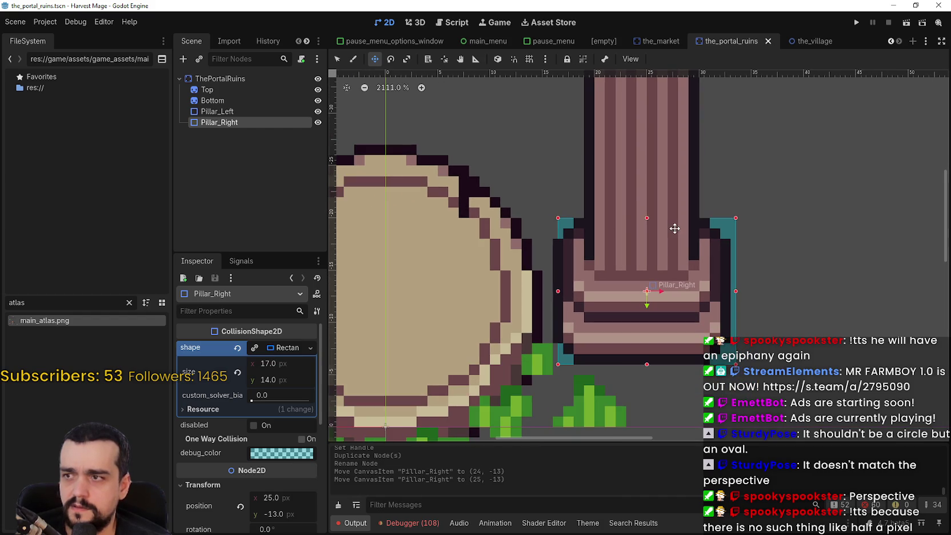
# Drag Pillar_Right's collision rectangle to position (-24, 1), below the left pillar
pyautogui.moveTo(677, 250)
pyautogui.mouseDown()
pyautogui.moveTo(601, 251)
pyautogui.moveTo(448, 170)
pyautogui.mouseUp()
pyautogui.press('f')
pyautogui.moveTo(666, 201)
pyautogui.mouseDown()
pyautogui.moveTo(452, 251)
pyautogui.moveTo(445, 285)
pyautogui.mouseUp()
pyautogui.scroll(-2, 605, 223)
pyautogui.moveTo(622, 213)
pyautogui.mouseDown()
pyautogui.moveTo(563, 340)
pyautogui.moveTo(559, 333)
pyautogui.mouseUp()
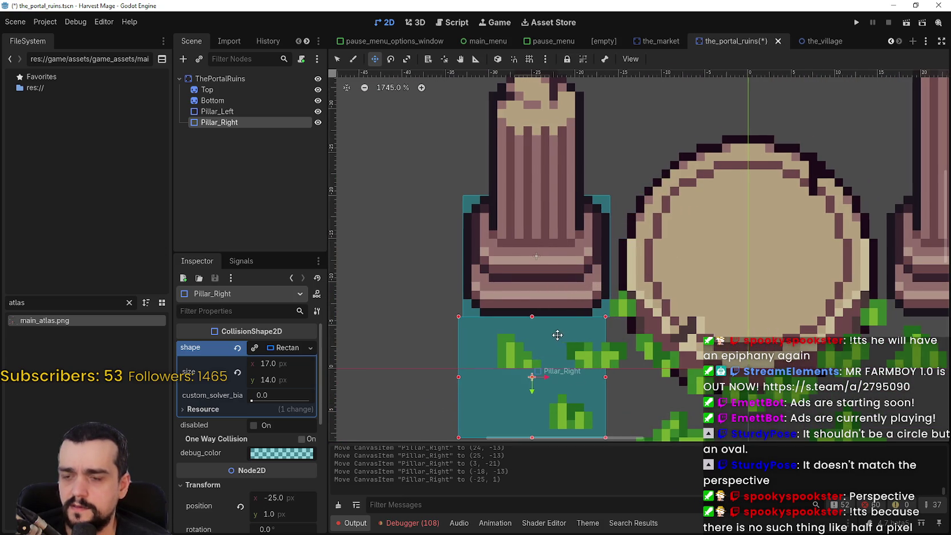
pyautogui.press('f')
pyautogui.moveTo(520, 274)
pyautogui.mouseDown()
pyautogui.moveTo(422, 276)
pyautogui.moveTo(463, 263)
pyautogui.moveTo(485, 291)
pyautogui.moveTo(492, 272)
pyautogui.moveTo(520, 272)
pyautogui.mouseUp()
pyautogui.scroll(-5, 520, 274)
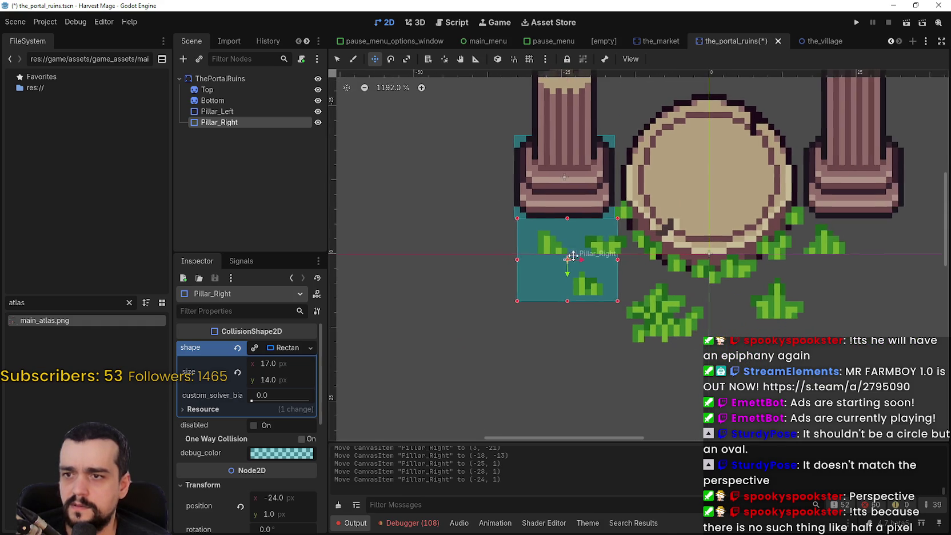
pyautogui.scroll(-3, 257, 503)
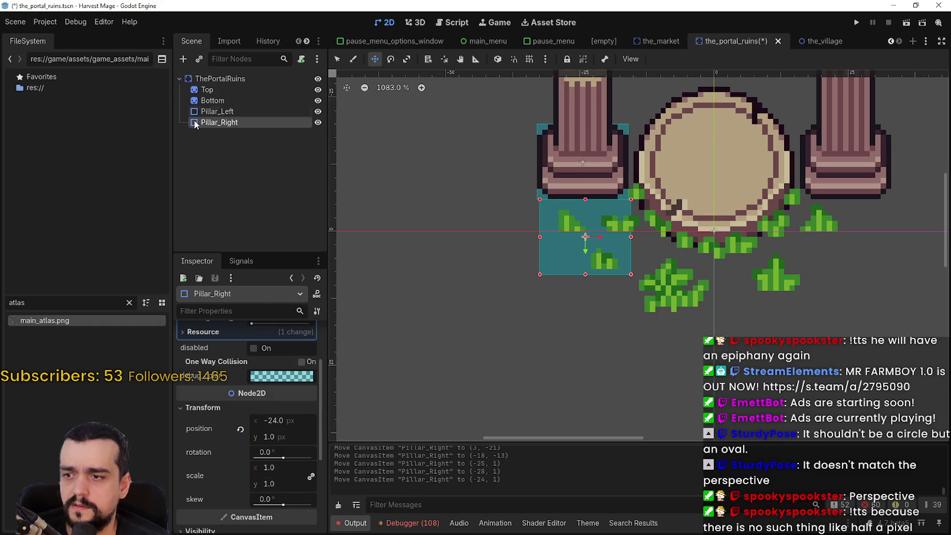
pyautogui.scroll(-5, 241, 484)
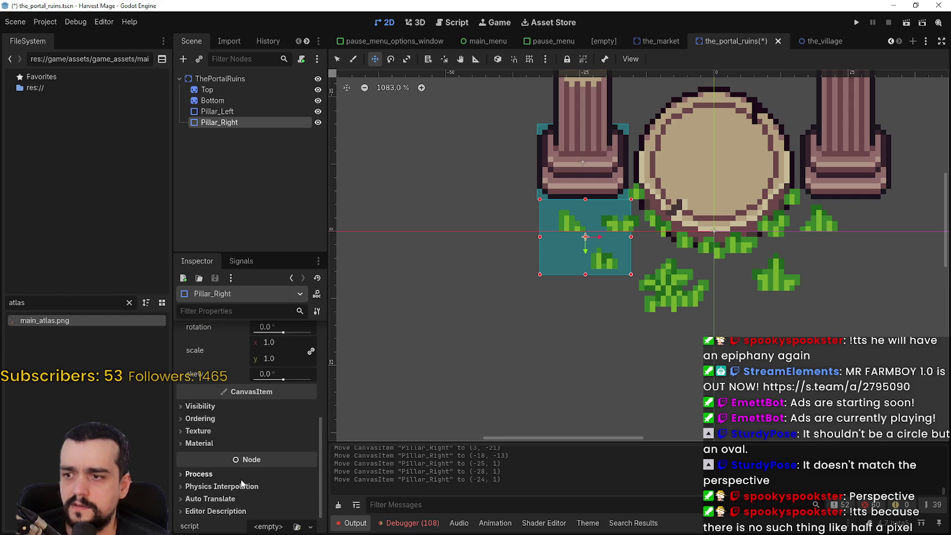
pyautogui.scroll(-2, 246, 483)
pyautogui.scroll(10, 251, 480)
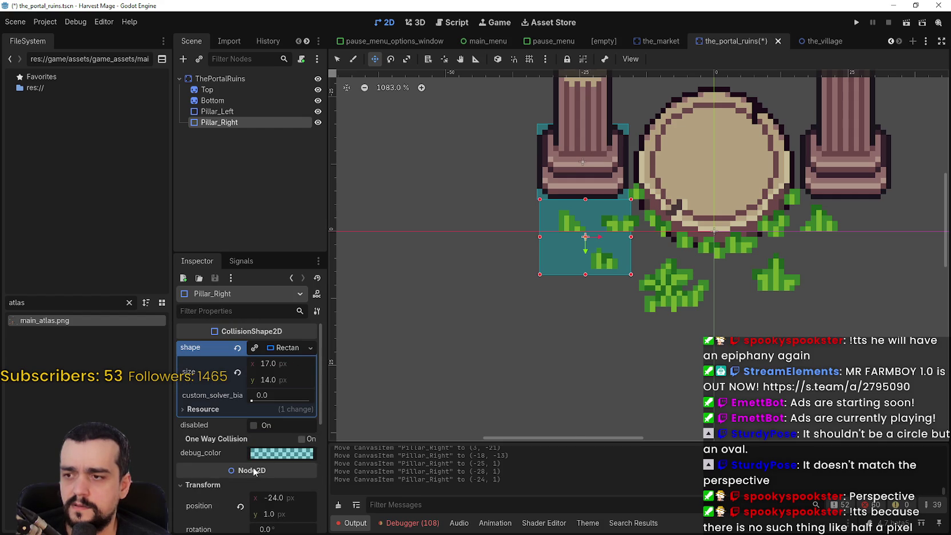
pyautogui.scroll(3, 627, 184)
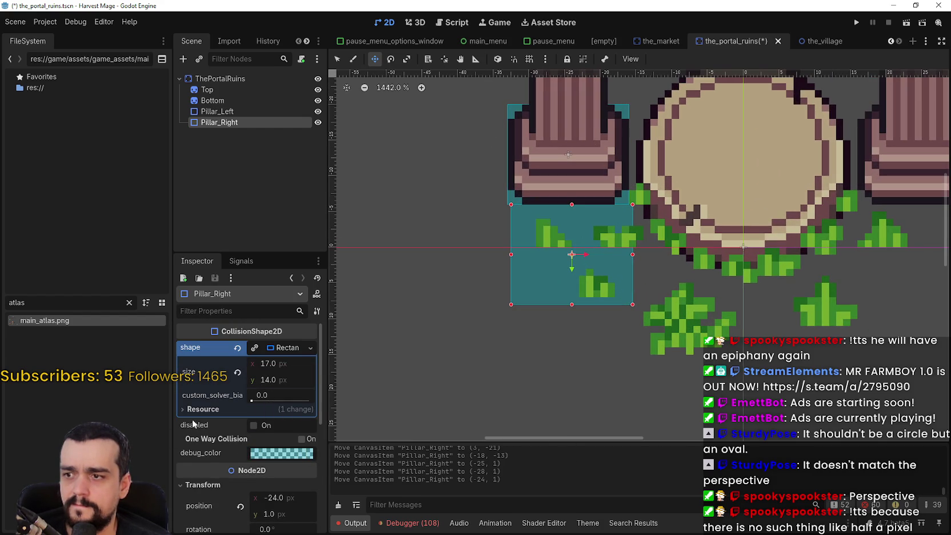
# Compare with Pillar_Left's collision shape, then enlarge the Inspector area
pyautogui.click(223, 112)
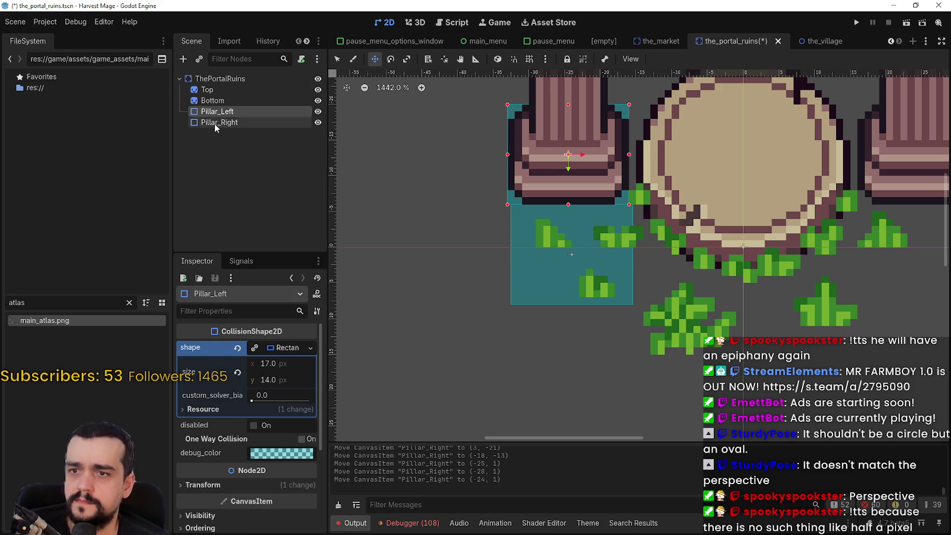
pyautogui.click(218, 123)
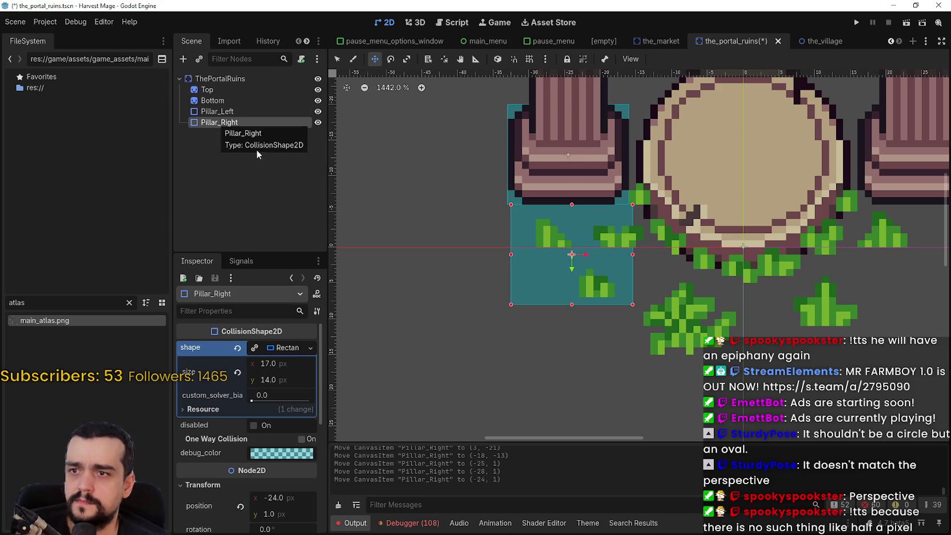
pyautogui.scroll(-1, 305, 515)
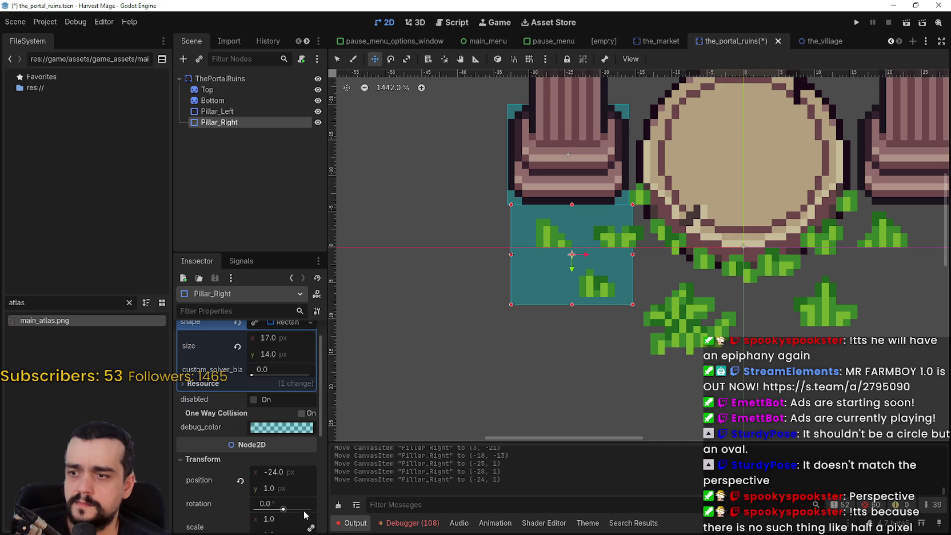
pyautogui.moveTo(257, 254); pyautogui.dragTo(263, 158)
pyautogui.scroll(1, 254, 498)
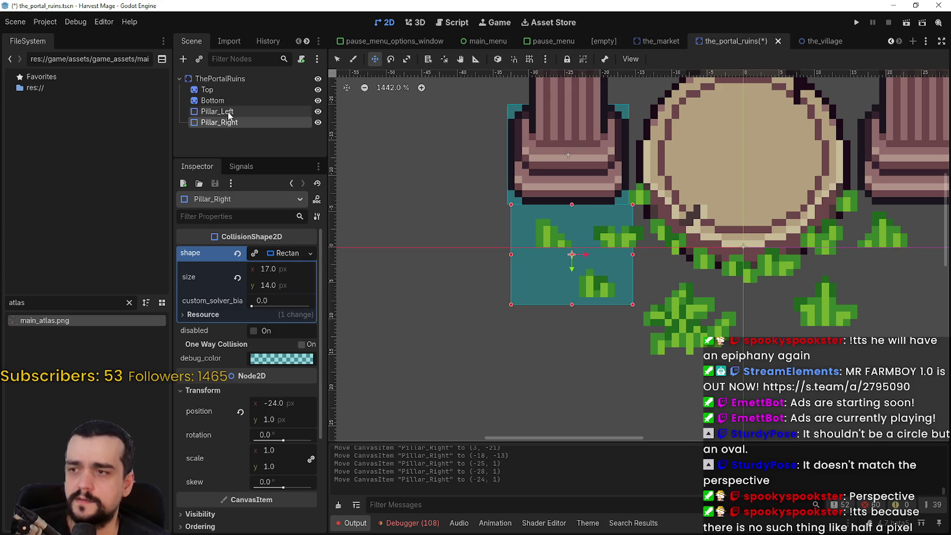
# Set Pillar_Left's collision shape x position from -24.5 to exactly -24
pyautogui.click(220, 112)
pyautogui.click(204, 389)
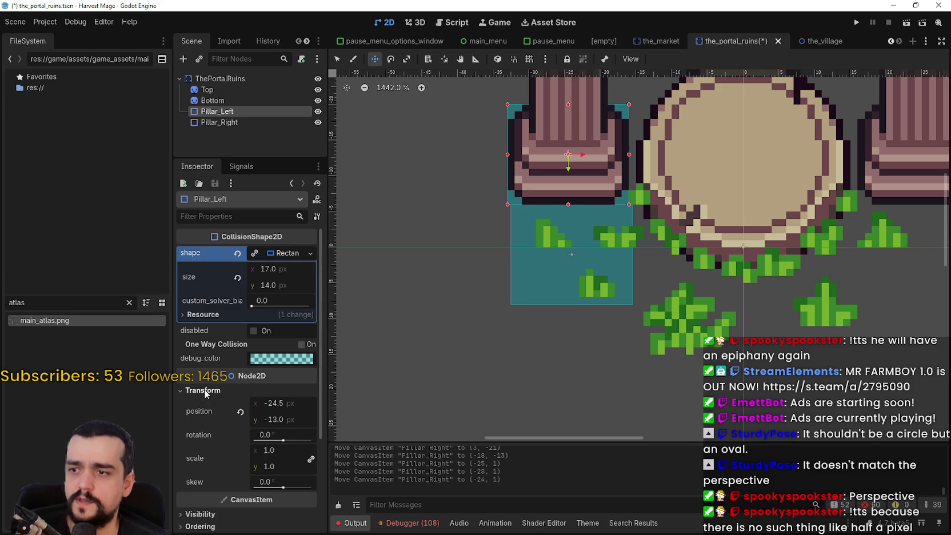
pyautogui.click(293, 404)
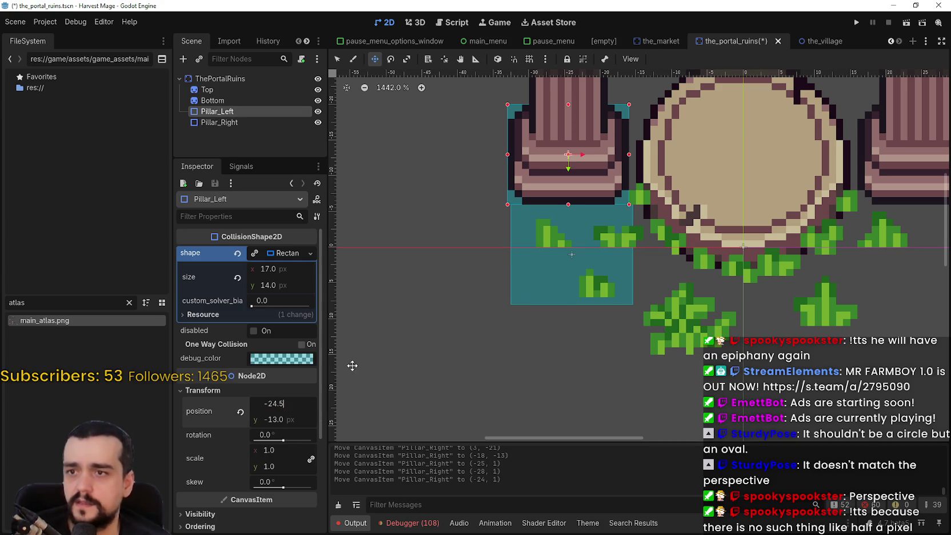
pyautogui.press('Return')
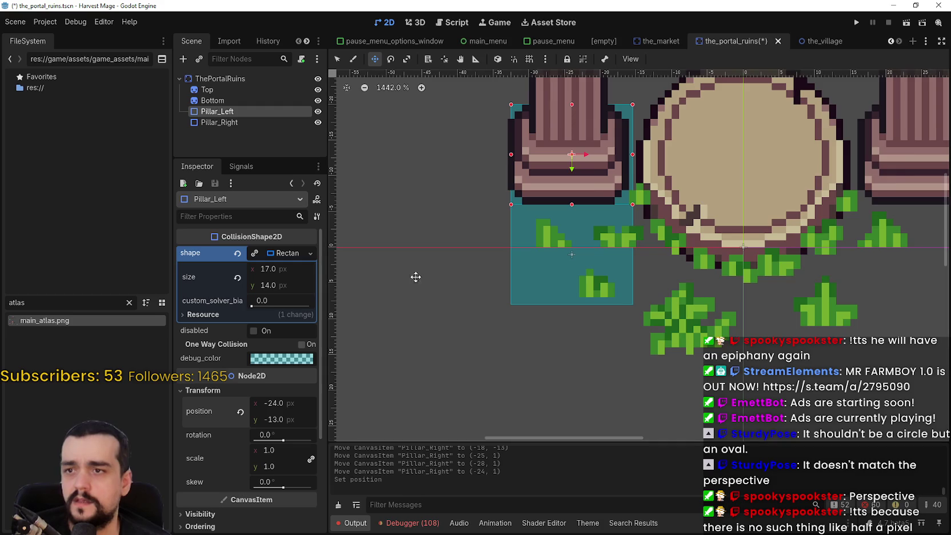
pyautogui.scroll(3, 590, 202)
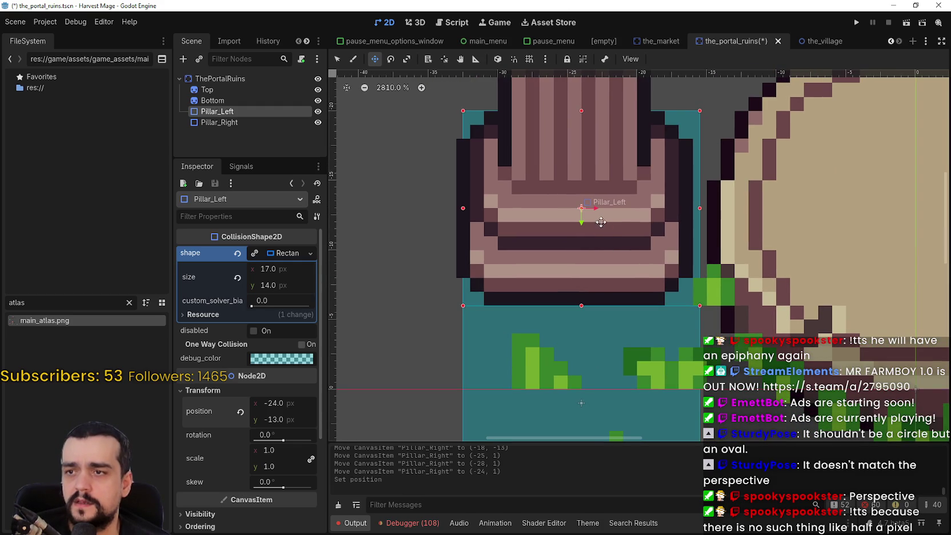
pyautogui.scroll(-2, 586, 185)
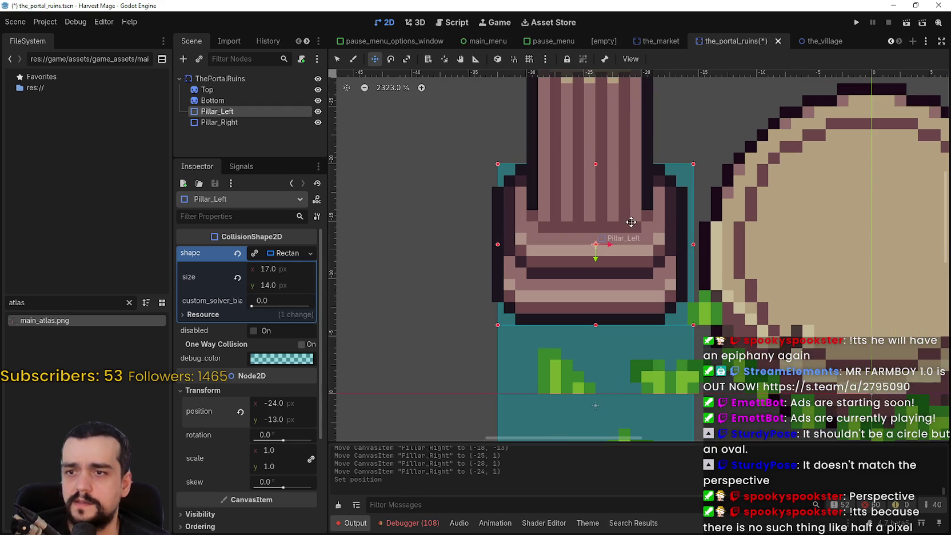
pyautogui.scroll(-2, 627, 229)
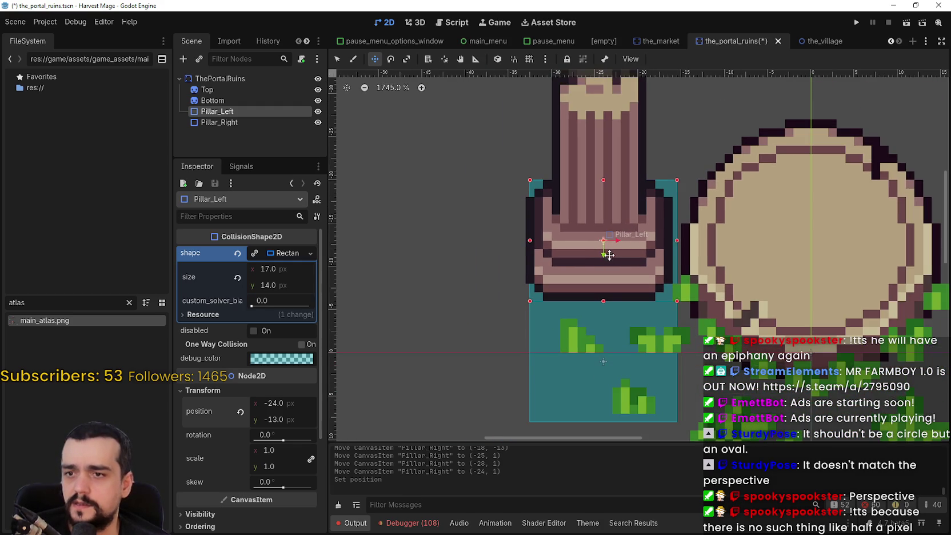
pyautogui.scroll(-3, 626, 237)
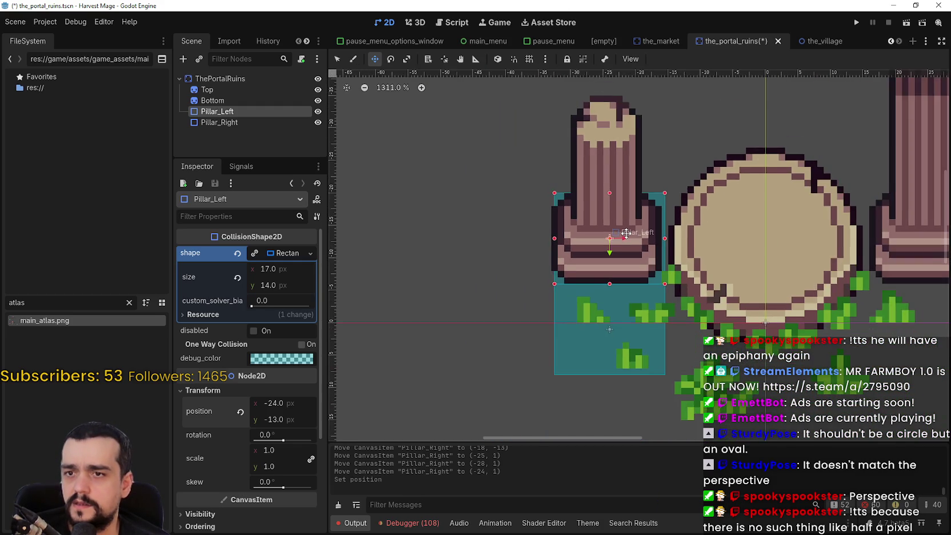
pyautogui.scroll(3, 626, 232)
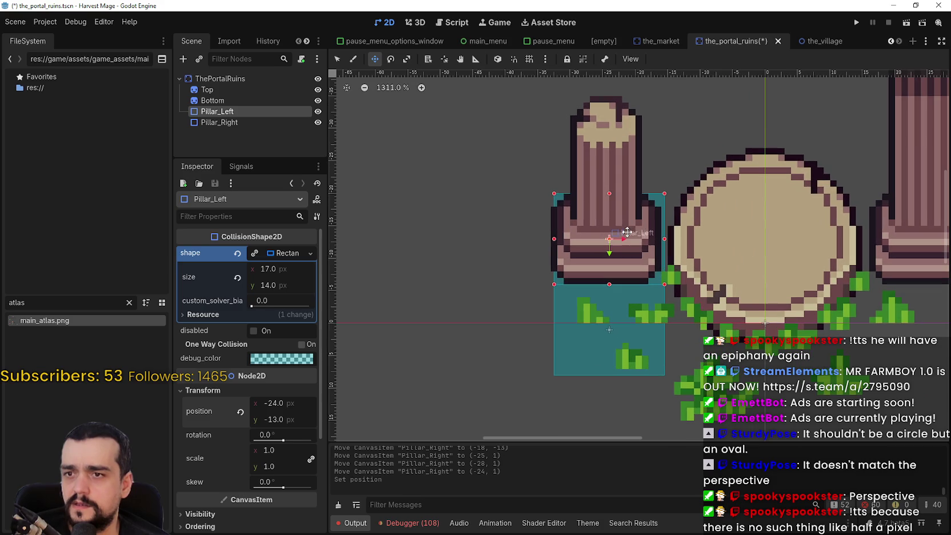
pyautogui.click(213, 101)
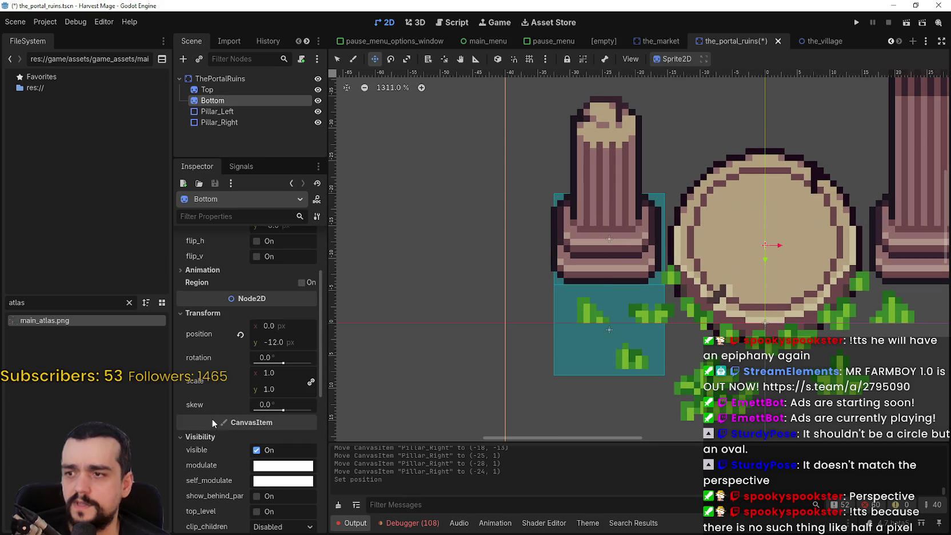
# Inspect the Bottom and Top sprites' texture atlas regions, then select the ThePortalRuins root
pyautogui.scroll(-3, 212, 430)
pyautogui.scroll(8, 211, 416)
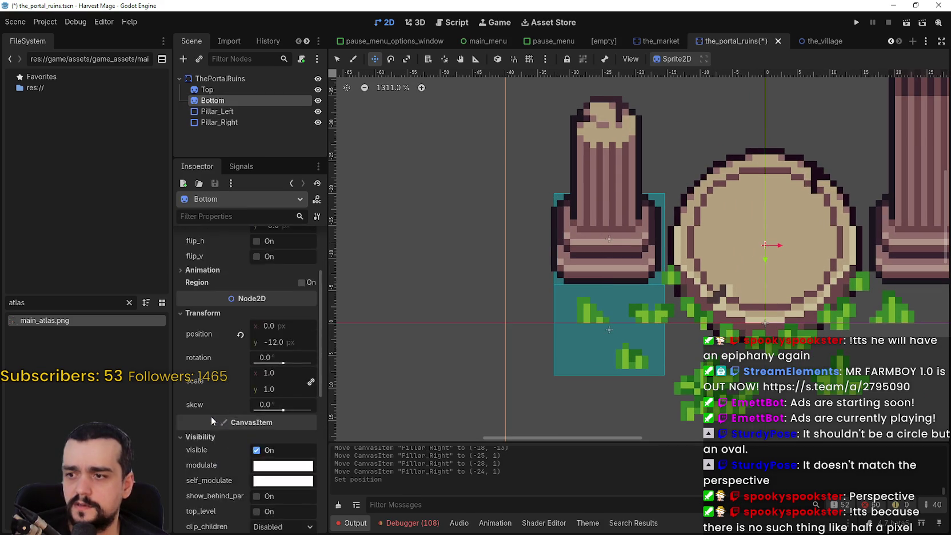
pyautogui.scroll(-2, 219, 383)
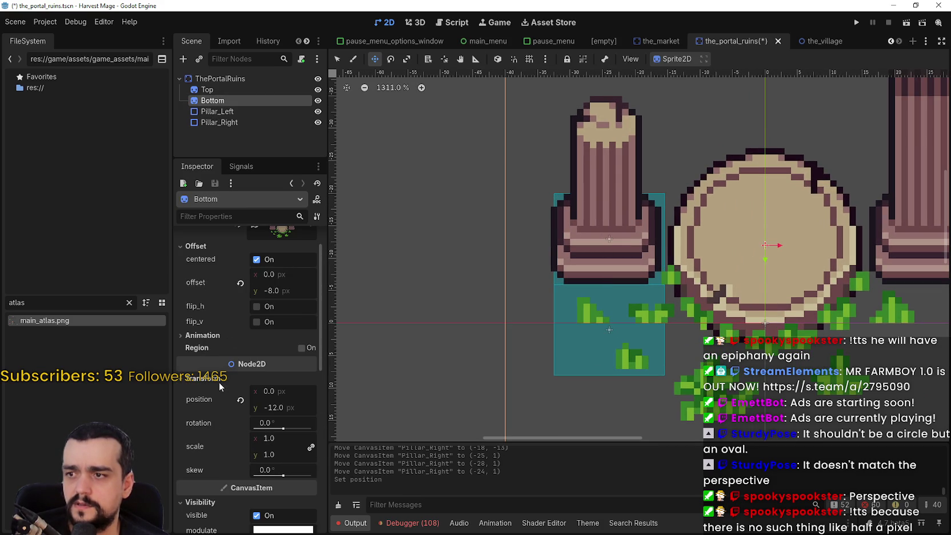
pyautogui.click(293, 230)
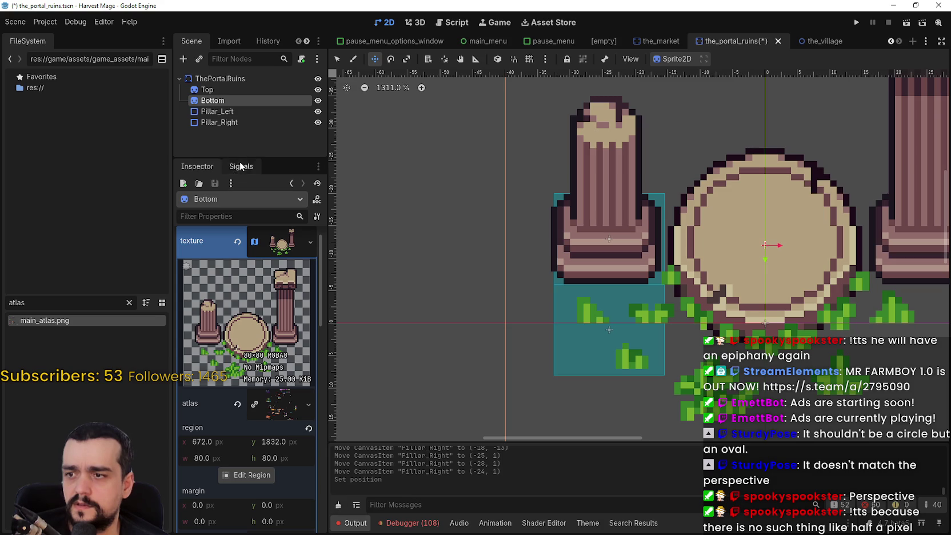
pyautogui.click(206, 90)
pyautogui.click(280, 262)
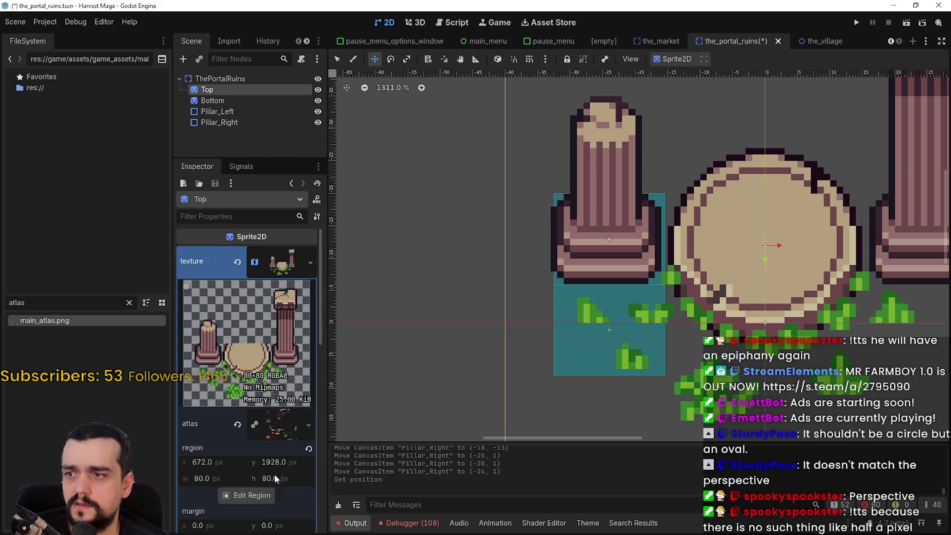
pyautogui.scroll(-5, 274, 477)
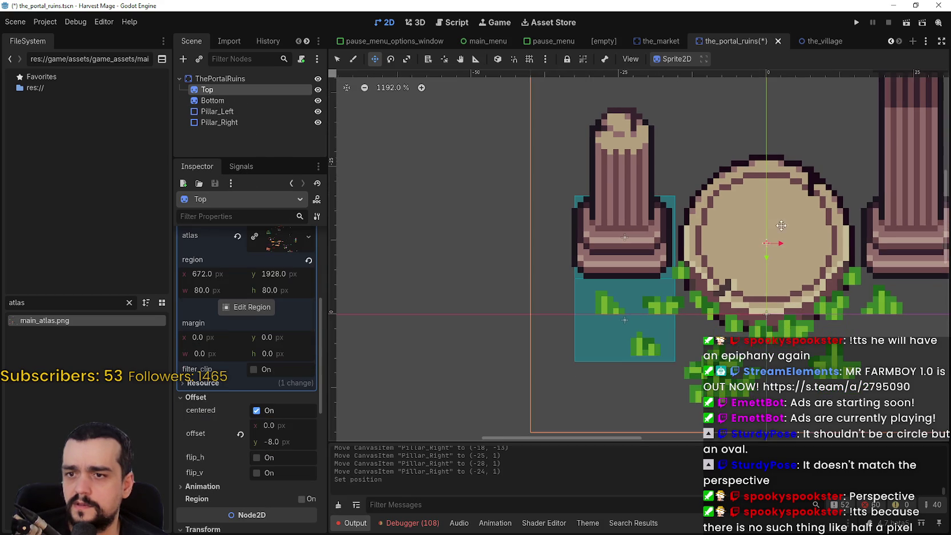
pyautogui.hscroll(3, 782, 227)
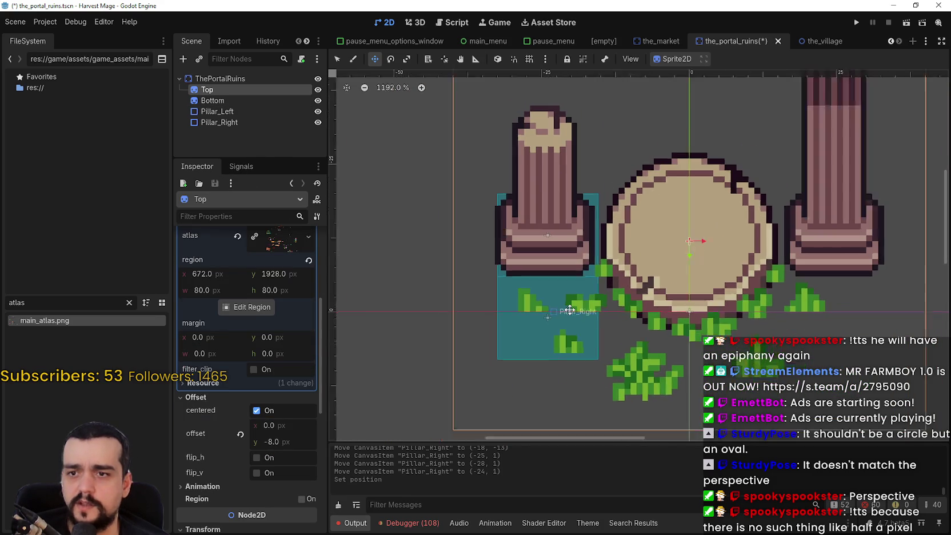
pyautogui.scroll(6, 569, 310)
pyautogui.scroll(-4, 524, 238)
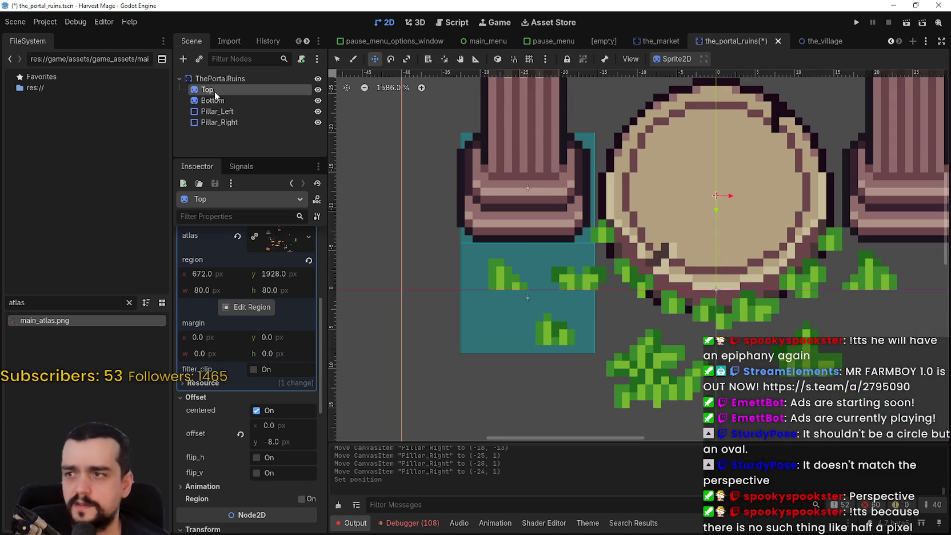
pyautogui.click(220, 79)
# Widen Pillar_Right's collision rectangle leftward to 17.5 px
pyautogui.scroll(3, 236, 451)
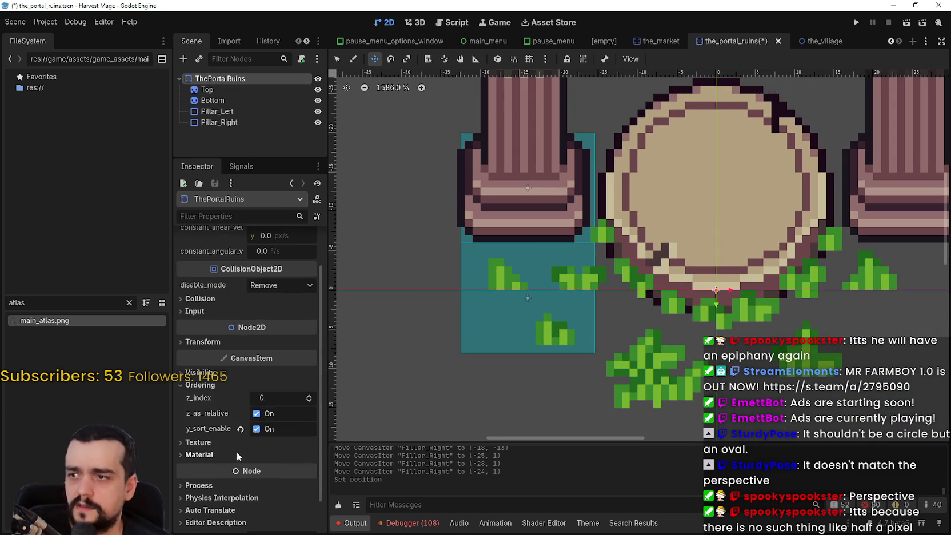
pyautogui.scroll(-3, 240, 449)
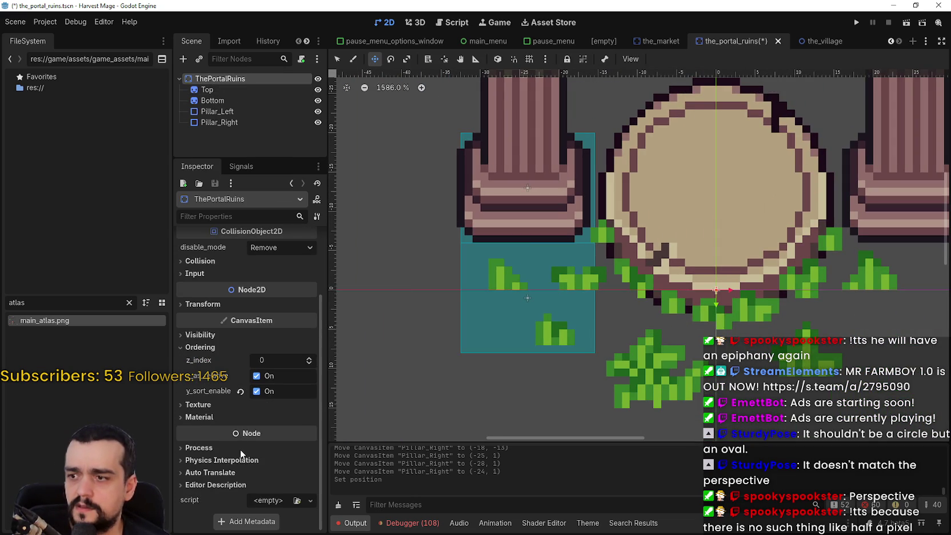
pyautogui.click(240, 121)
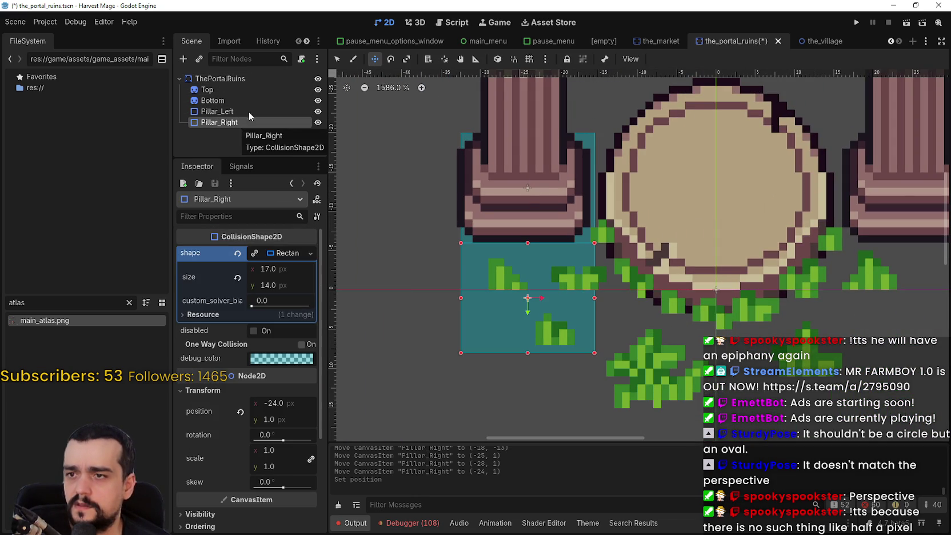
pyautogui.scroll(5, 495, 163)
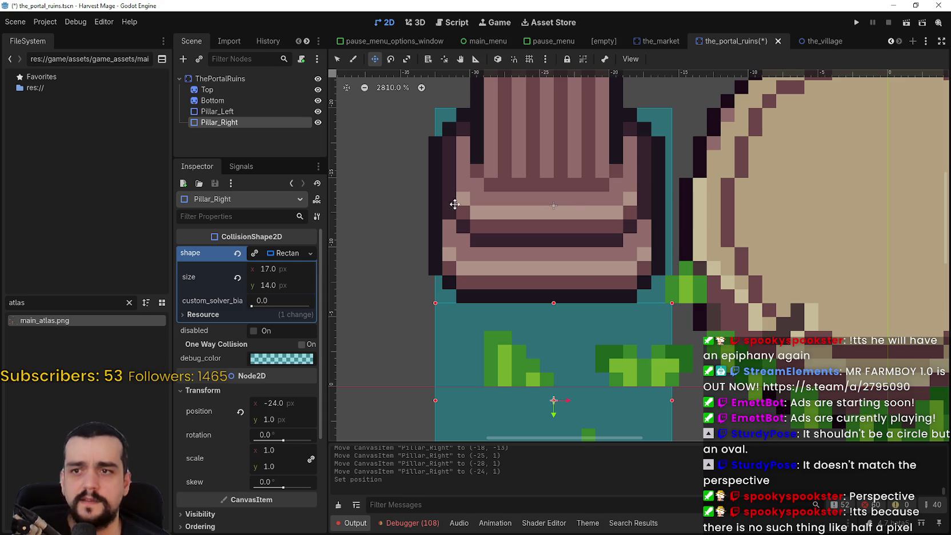
pyautogui.scroll(4, 719, 171)
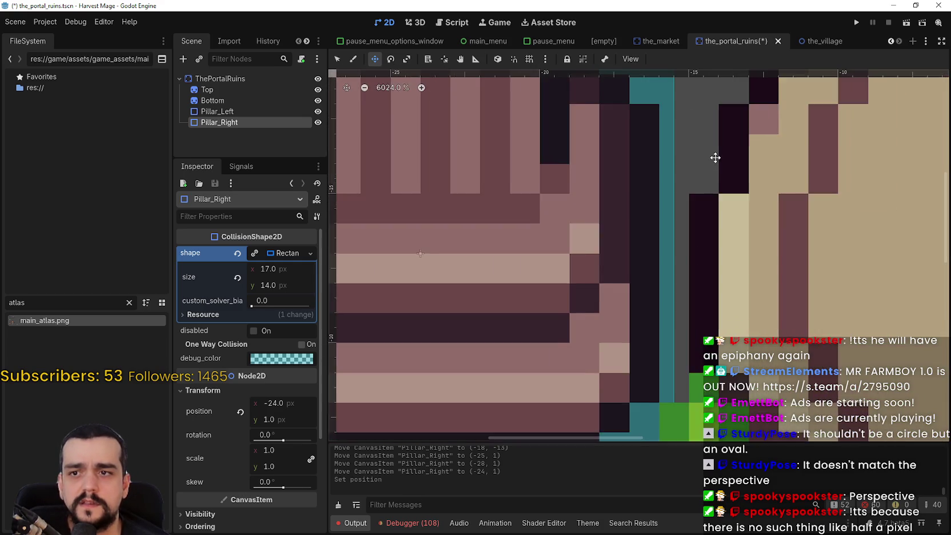
pyautogui.scroll(-5, 715, 158)
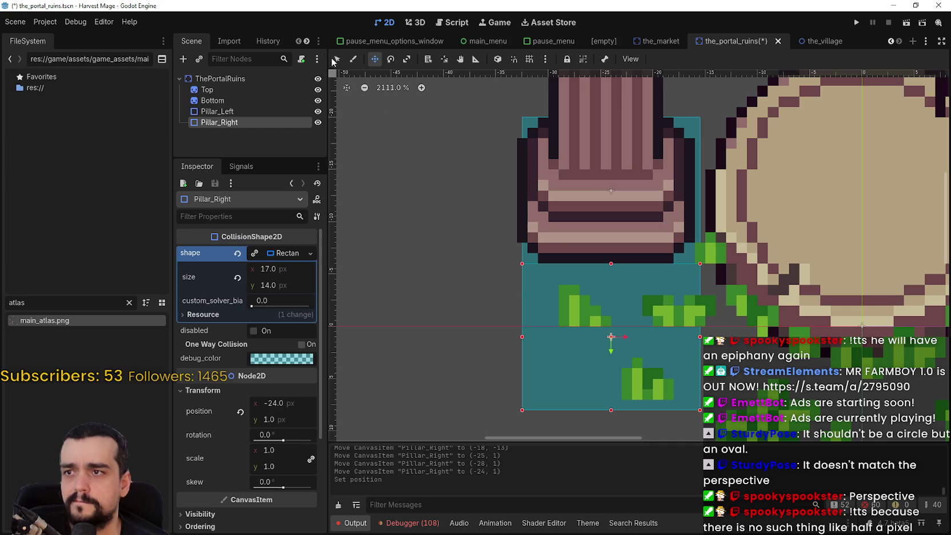
pyautogui.moveTo(520, 342); pyautogui.dragTo(518, 339)
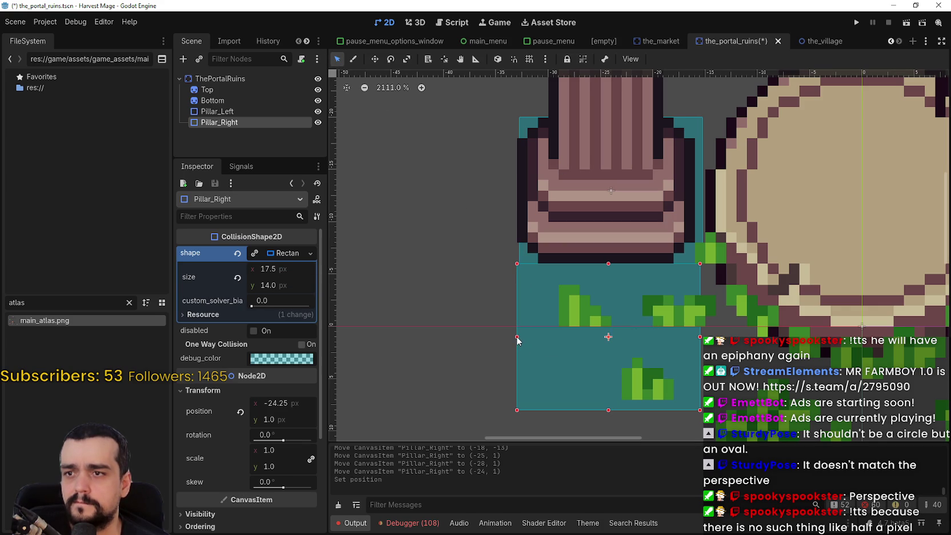
pyautogui.scroll(5, 544, 284)
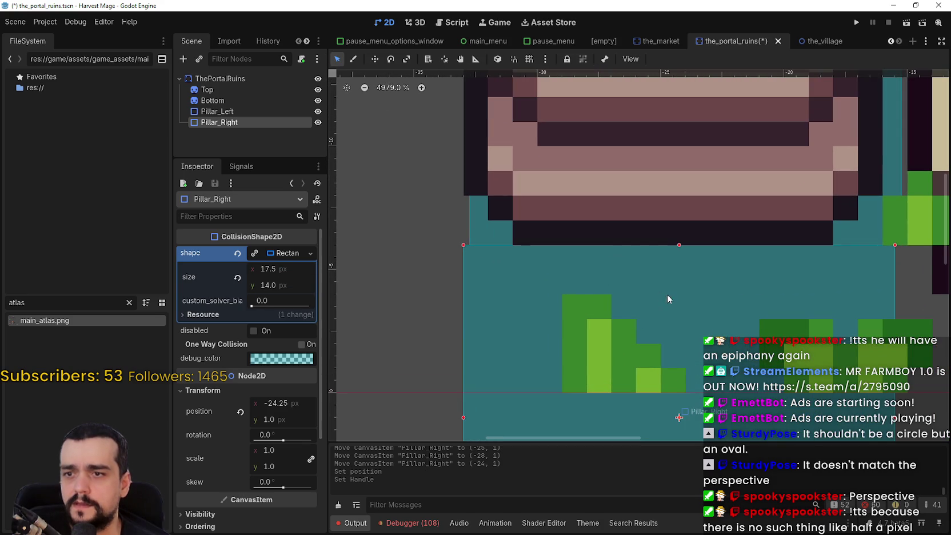
# Move the collision rectangle up to -24, -16 over the pillar base
pyautogui.click(374, 59)
pyautogui.moveTo(511, 307); pyautogui.dragTo(517, 300)
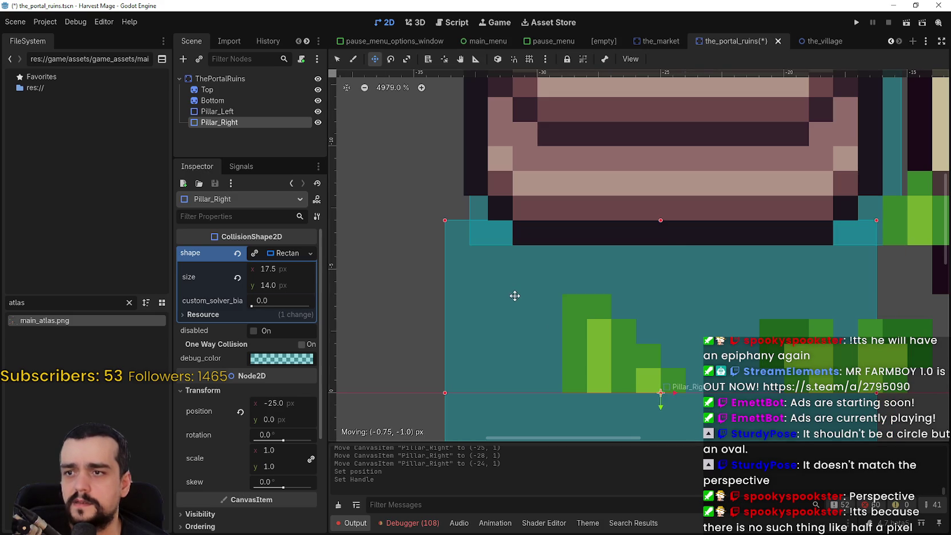
pyautogui.moveTo(521, 245)
pyautogui.mouseDown()
pyautogui.moveTo(567, 137)
pyautogui.moveTo(475, 184)
pyautogui.moveTo(418, 163)
pyautogui.moveTo(462, 301)
pyautogui.moveTo(450, 230)
pyautogui.moveTo(564, 220)
pyautogui.moveTo(551, 219)
pyautogui.mouseUp()
pyautogui.scroll(-3, 476, 185)
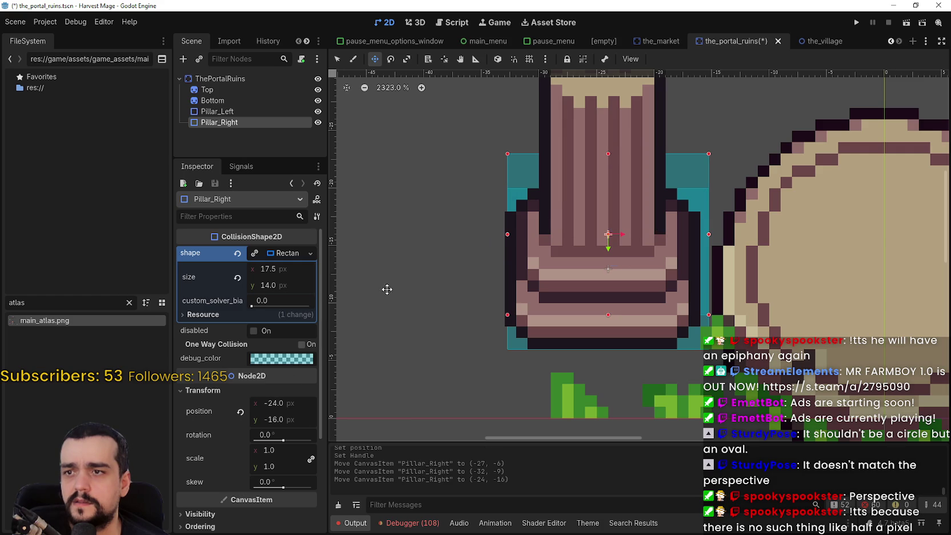
# Resize Pillar_Right's collision box to 18 × 14 px and place it at 24, -13 over the base
pyautogui.click(283, 270)
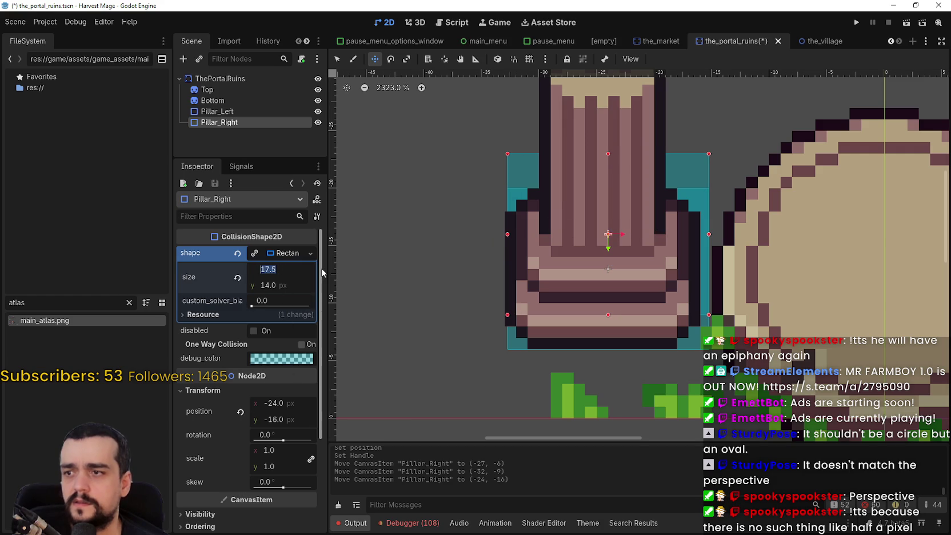
pyautogui.write('18')
pyautogui.press('Return')
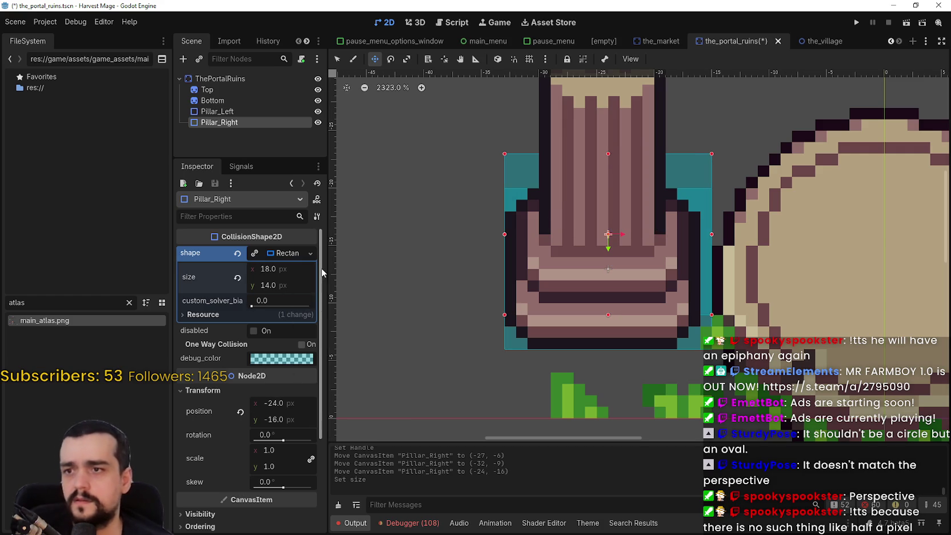
pyautogui.moveTo(525, 179)
pyautogui.mouseDown()
pyautogui.moveTo(502, 222)
pyautogui.moveTo(516, 236)
pyautogui.mouseUp()
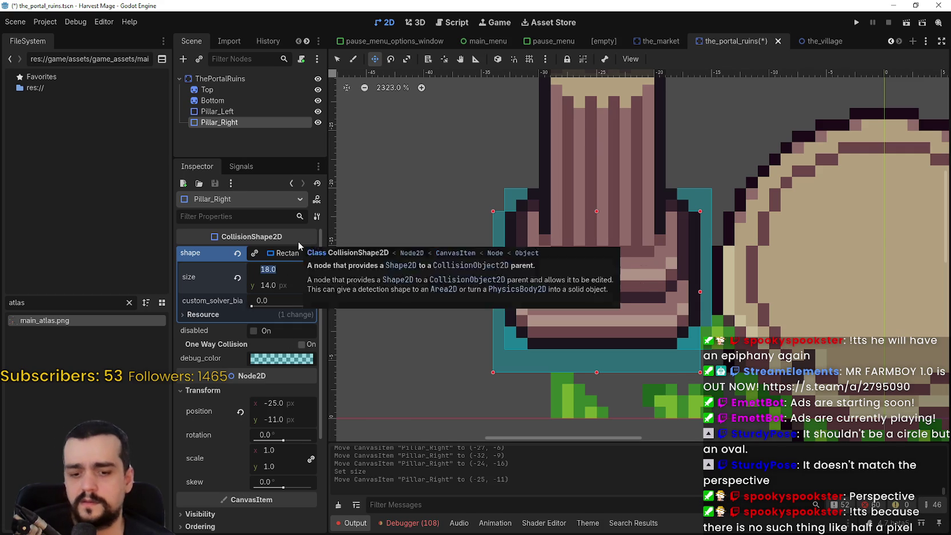
pyautogui.write('17')
pyautogui.press('Return')
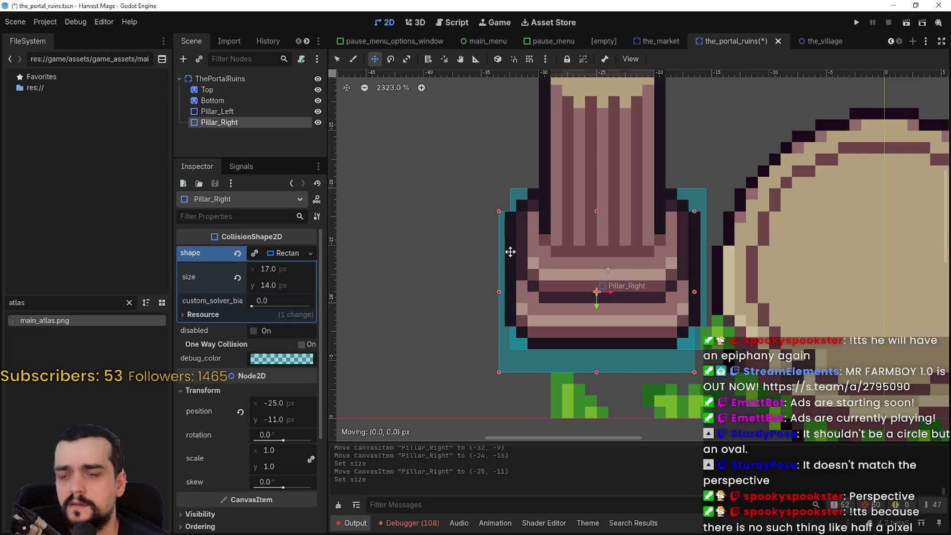
pyautogui.moveTo(510, 250)
pyautogui.mouseDown()
pyautogui.moveTo(519, 358)
pyautogui.moveTo(511, 229)
pyautogui.moveTo(511, 269)
pyautogui.moveTo(483, 293)
pyautogui.moveTo(440, 270)
pyautogui.moveTo(509, 282)
pyautogui.moveTo(542, 259)
pyautogui.moveTo(543, 247)
pyautogui.moveTo(506, 247)
pyautogui.mouseUp()
pyautogui.click(278, 268)
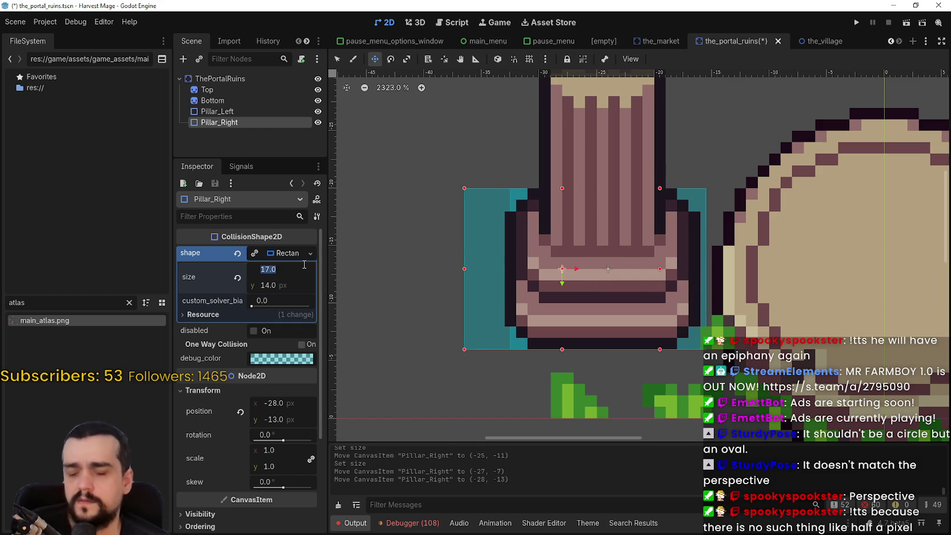
pyautogui.write('18')
pyautogui.press('Return')
pyautogui.moveTo(503, 223)
pyautogui.mouseDown()
pyautogui.moveTo(551, 265)
pyautogui.moveTo(547, 233)
pyautogui.moveTo(551, 247)
pyautogui.moveTo(554, 237)
pyautogui.moveTo(883, 242)
pyautogui.moveTo(808, 237)
pyautogui.mouseUp()
# Save the portal ruins scene and switch to the the_village scene
pyautogui.scroll(-1, 549, 232)
pyautogui.scroll(-2, 549, 229)
pyautogui.hotkey('ctrl', 's')
pyautogui.scroll(-2, 808, 236)
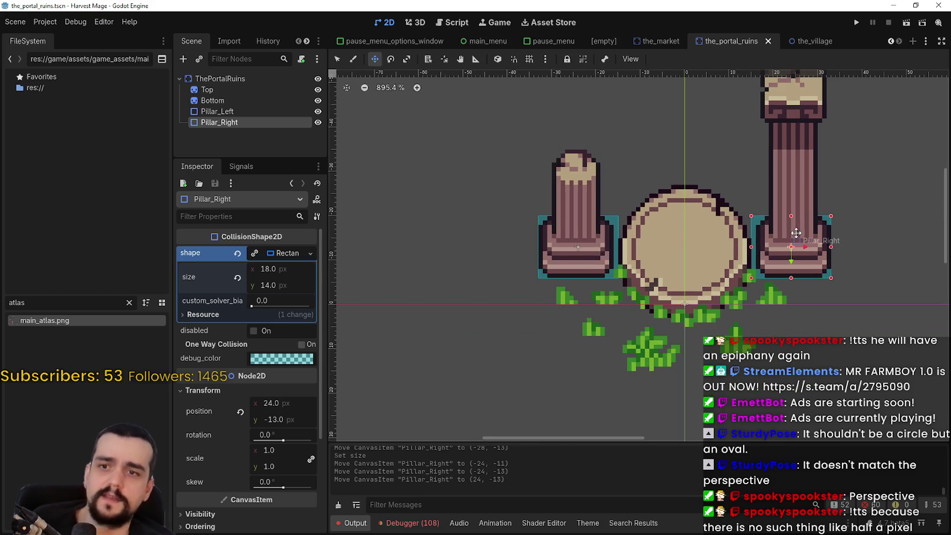
pyautogui.scroll(1, 726, 250)
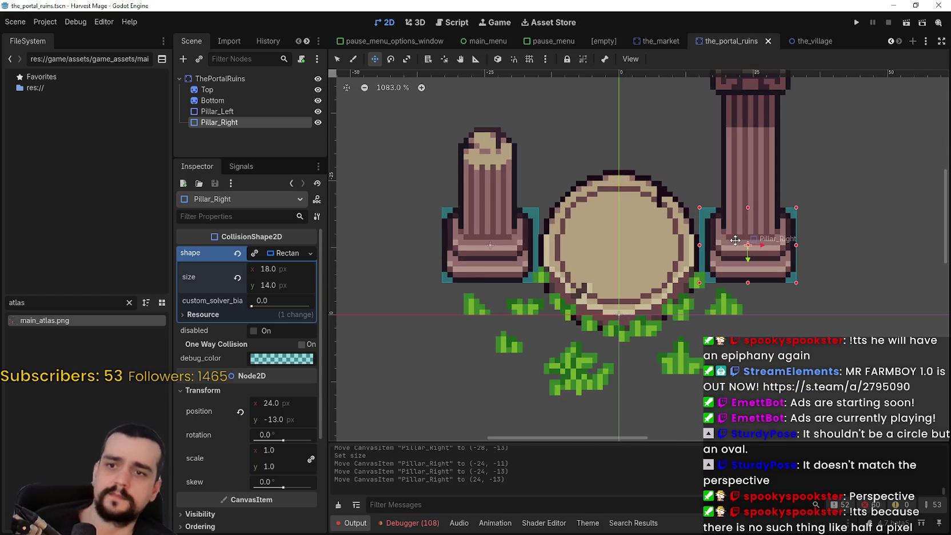
pyautogui.hotkey('ctrl', 's')
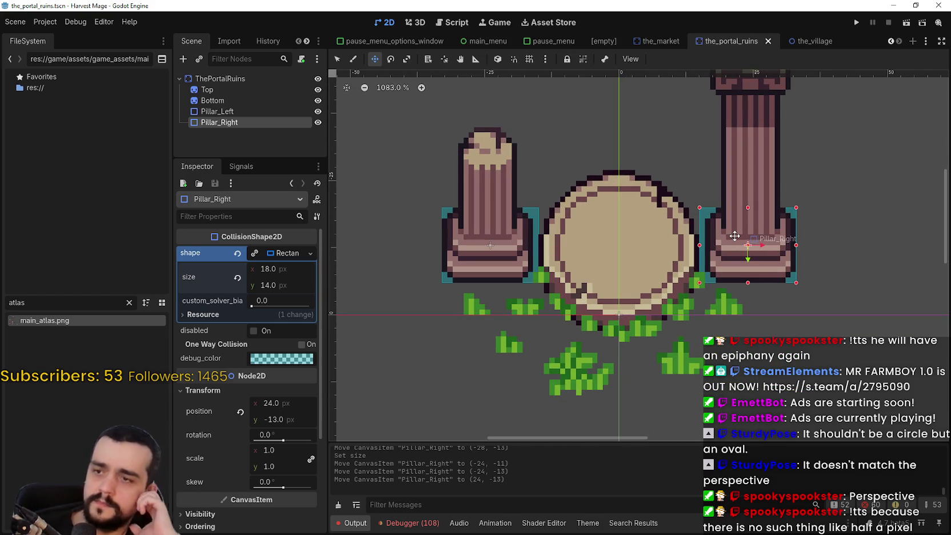
pyautogui.hotkey('ctrl', 's')
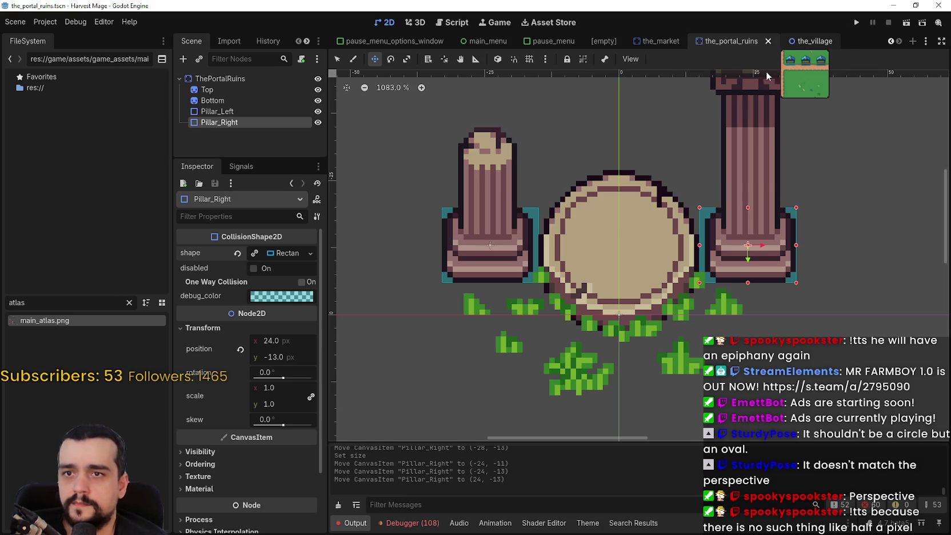
pyautogui.click(801, 41)
# Reorder ThePortalRuins after TheTower, move it to 240, 256 left of the road, and save
pyautogui.scroll(4, 648, 231)
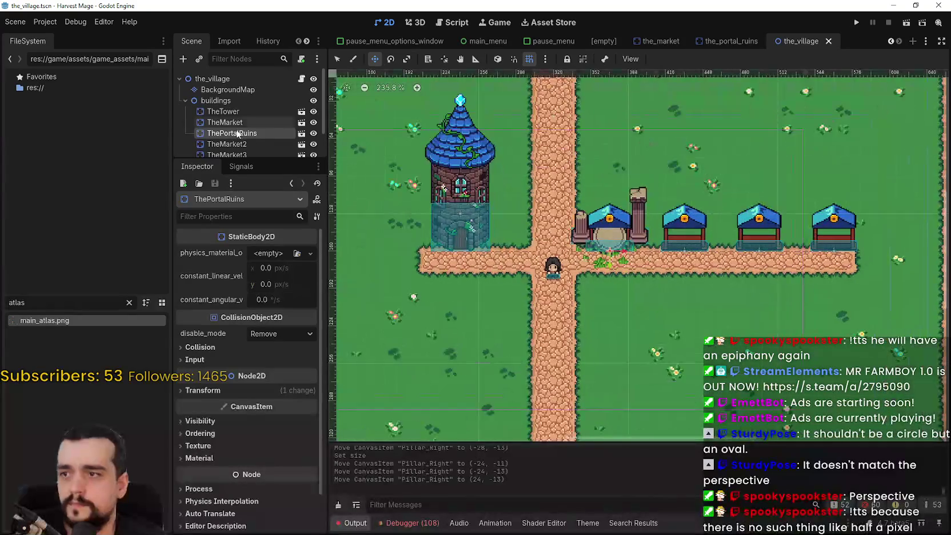
pyautogui.moveTo(226, 136); pyautogui.dragTo(228, 108)
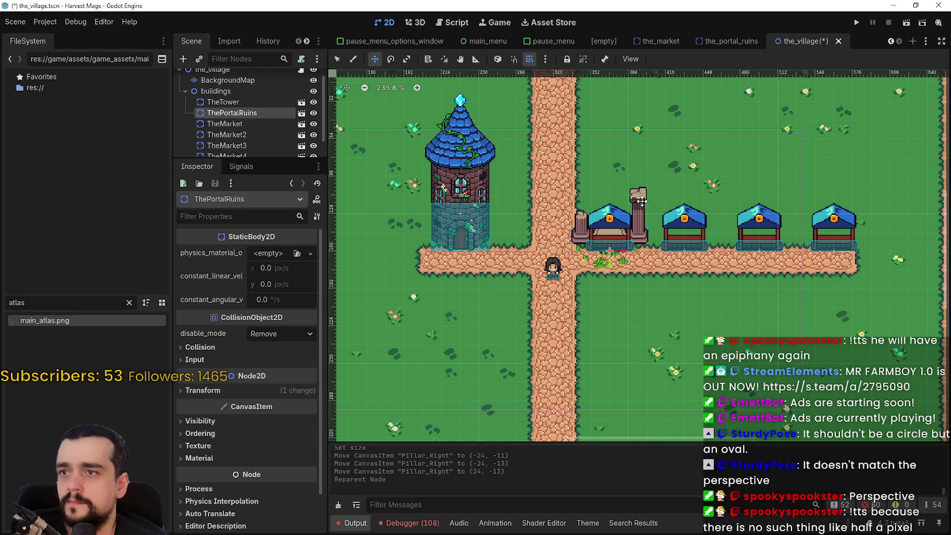
pyautogui.moveTo(641, 202); pyautogui.dragTo(642, 290)
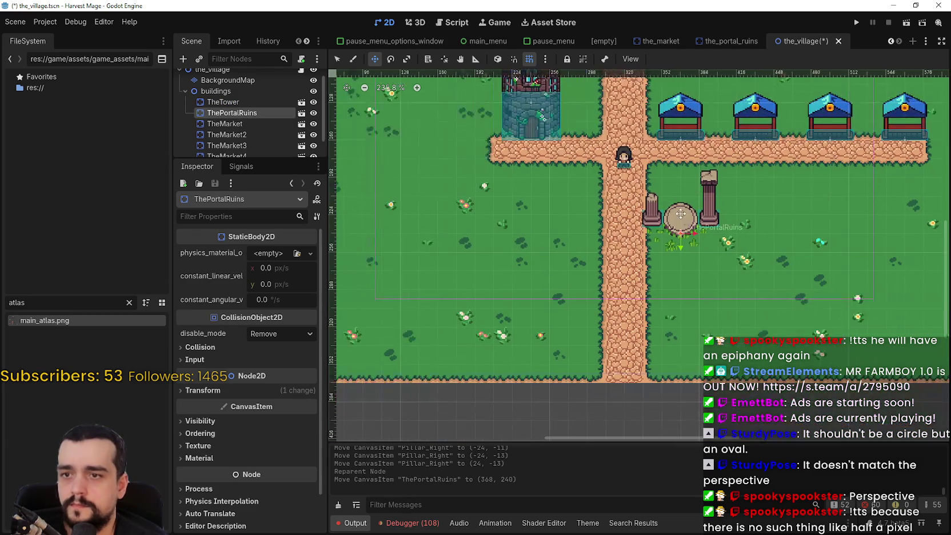
pyautogui.moveTo(680, 214)
pyautogui.mouseDown()
pyautogui.moveTo(509, 233)
pyautogui.moveTo(572, 228)
pyautogui.moveTo(553, 229)
pyautogui.mouseUp()
pyautogui.scroll(2, 509, 233)
pyautogui.hotkey('ctrl', 's')
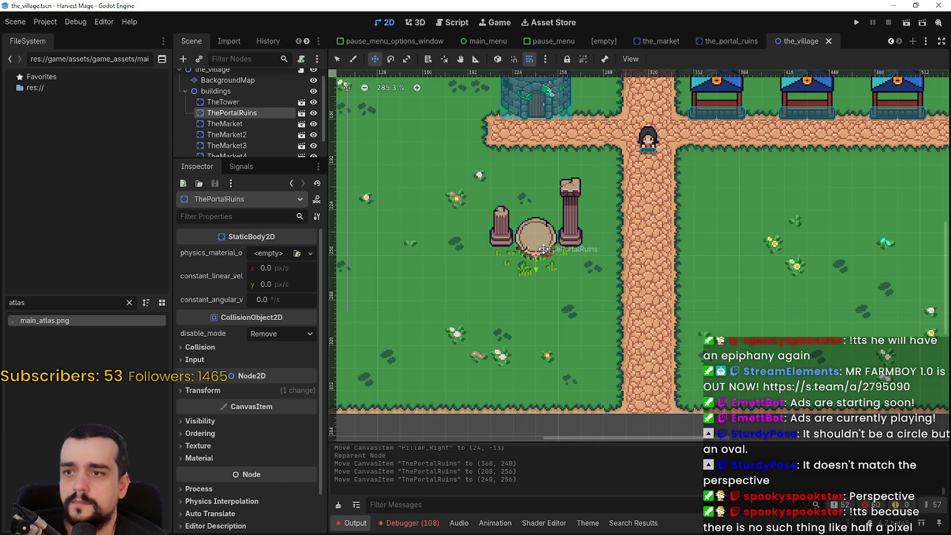
pyautogui.hotkey('ctrl', 's')
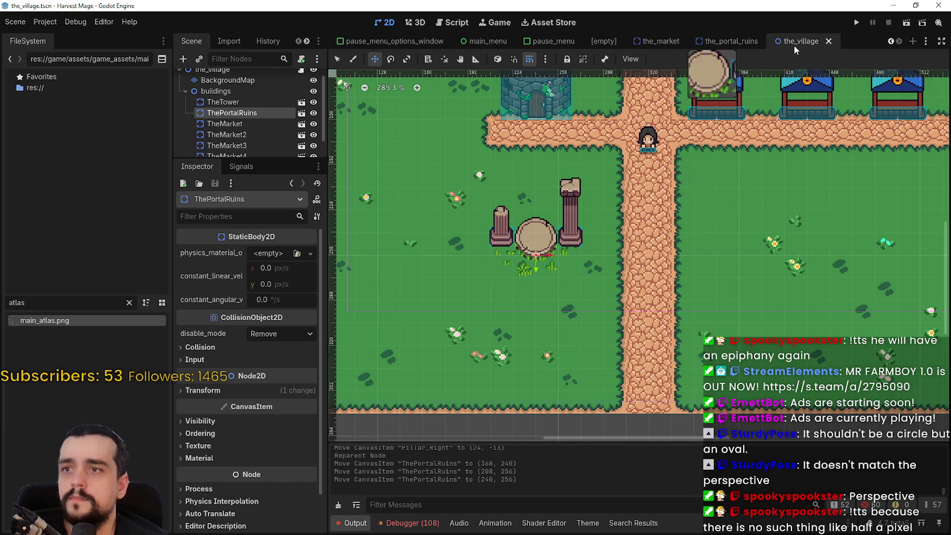
# Pick road_0 terrain on the BackgroundMap, paint a trial branch down, then undo it
pyautogui.click(226, 80)
pyautogui.click(414, 404)
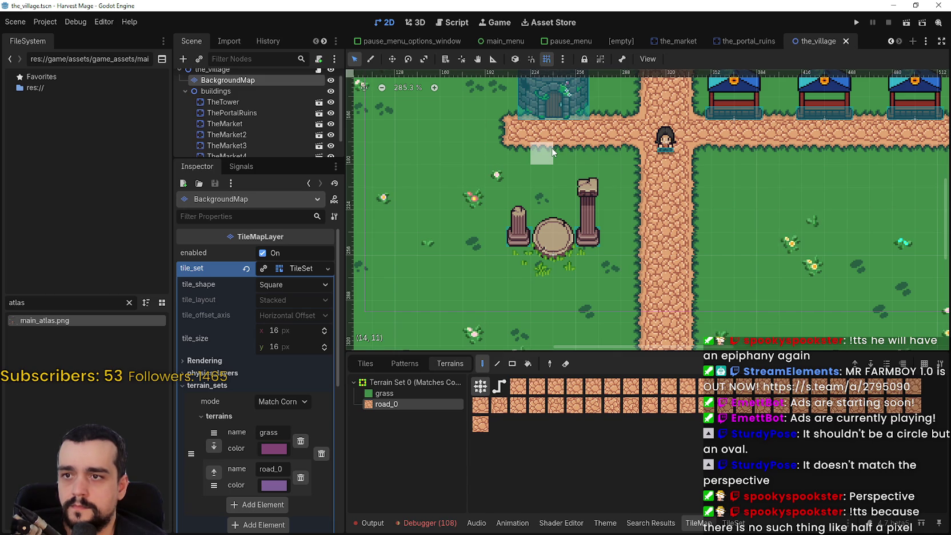
pyautogui.moveTo(558, 161); pyautogui.dragTo(558, 201)
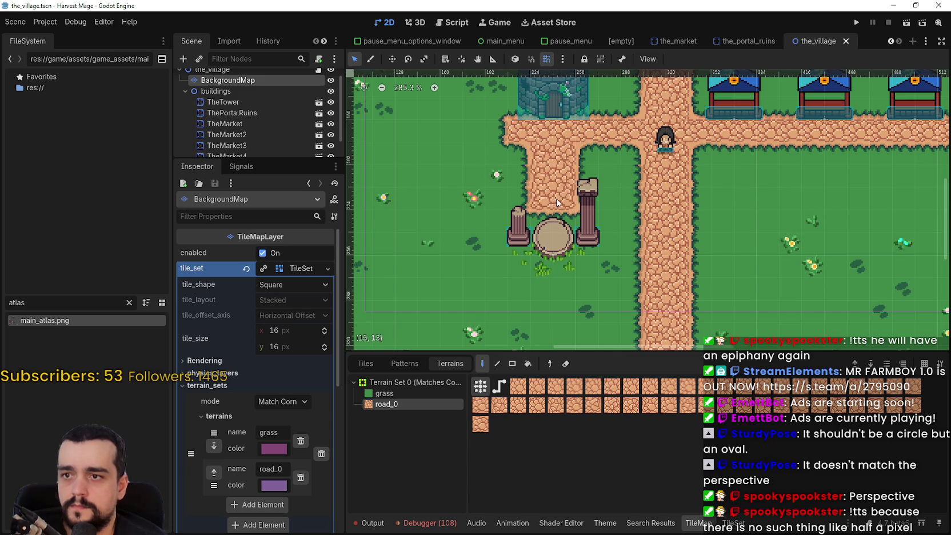
pyautogui.scroll(2, 556, 206)
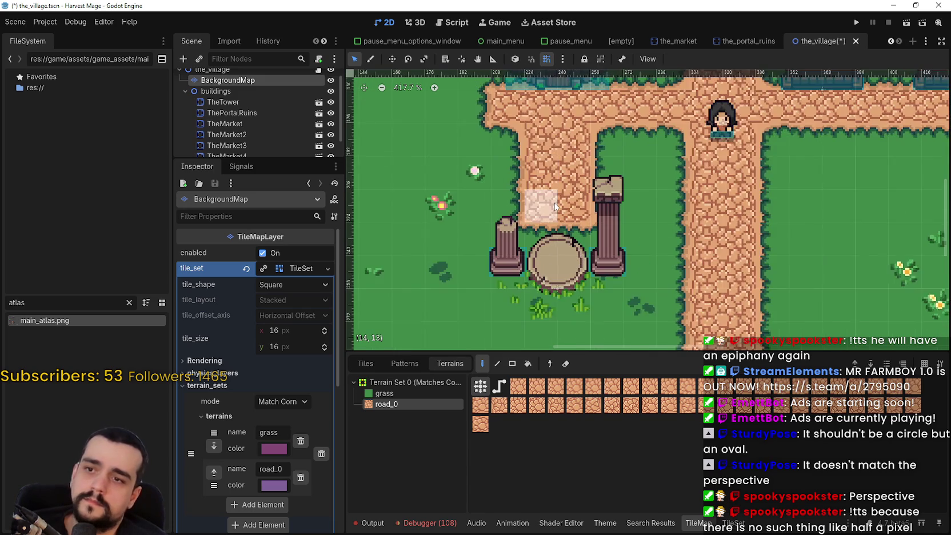
pyautogui.hotkey('ctrl', 'z')
pyautogui.scroll(-1, 559, 148)
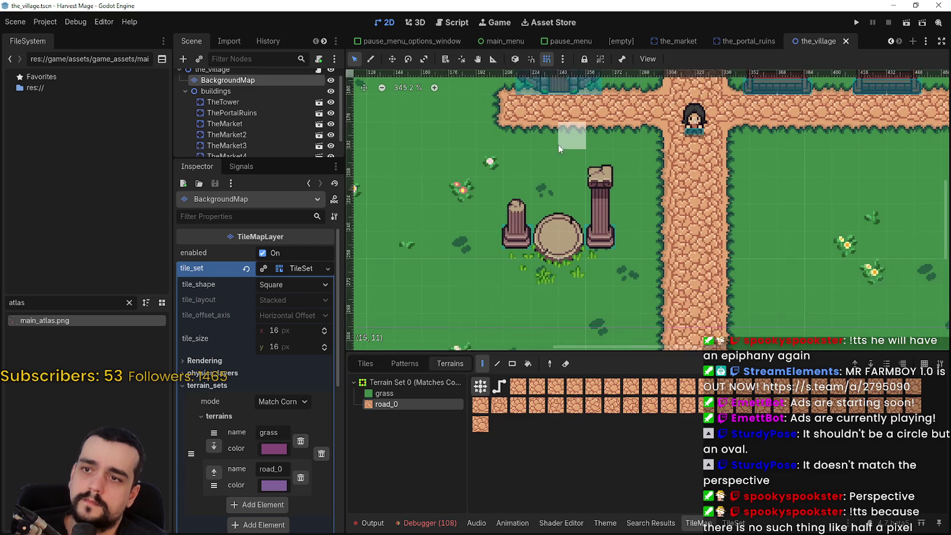
pyautogui.scroll(1, 557, 146)
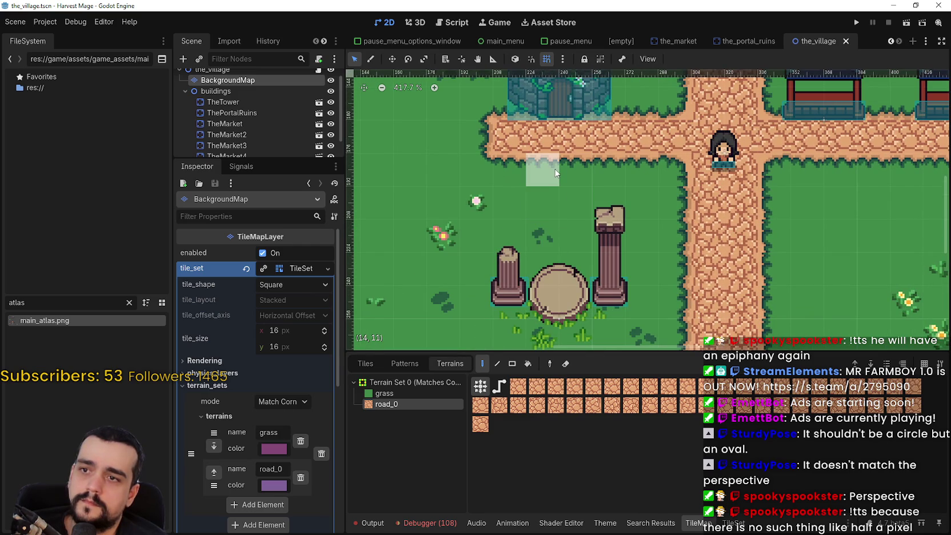
pyautogui.scroll(-2, 573, 200)
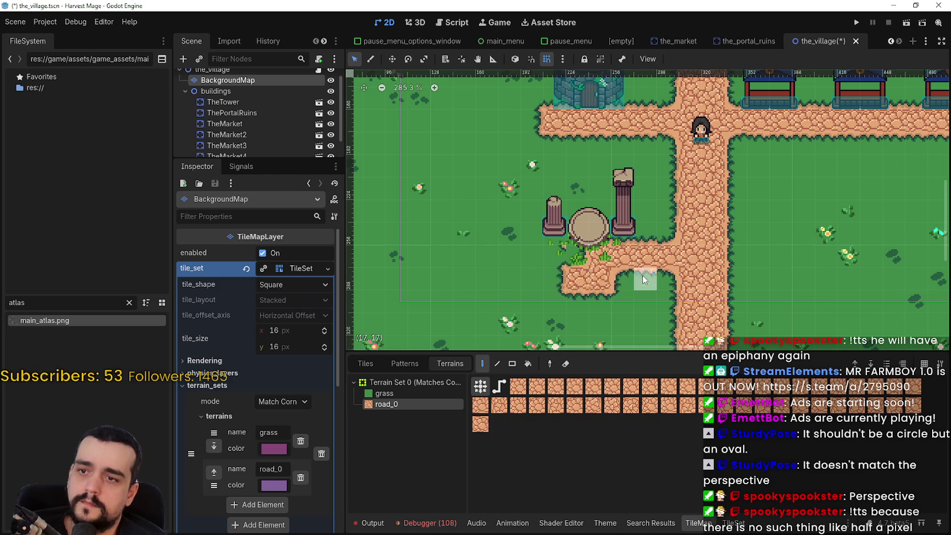
# Paint road_0 tiles westward beneath and left of the pillars, then save the village scene
pyautogui.moveTo(610, 187)
pyautogui.mouseDown()
pyautogui.moveTo(566, 188)
pyautogui.moveTo(600, 189)
pyautogui.mouseUp()
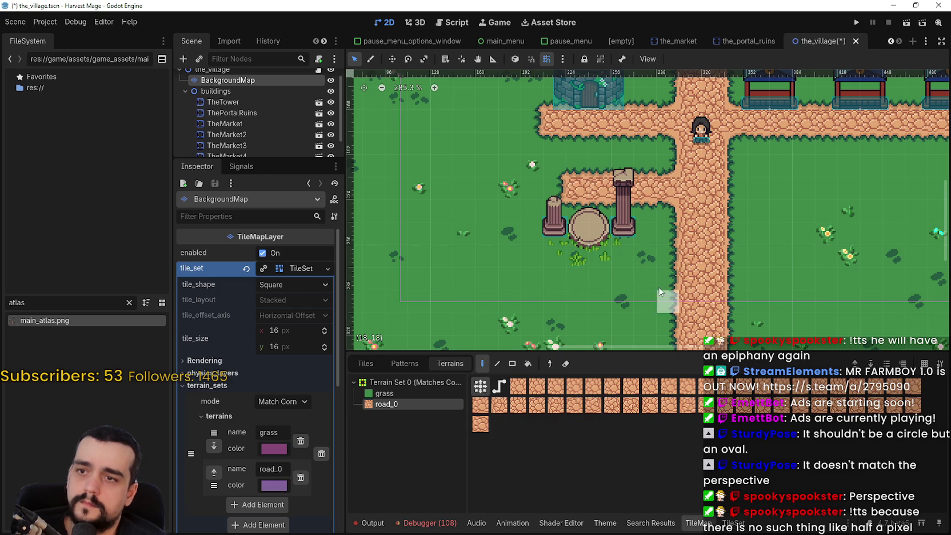
pyautogui.scroll(1, 655, 277)
pyautogui.scroll(3, 629, 269)
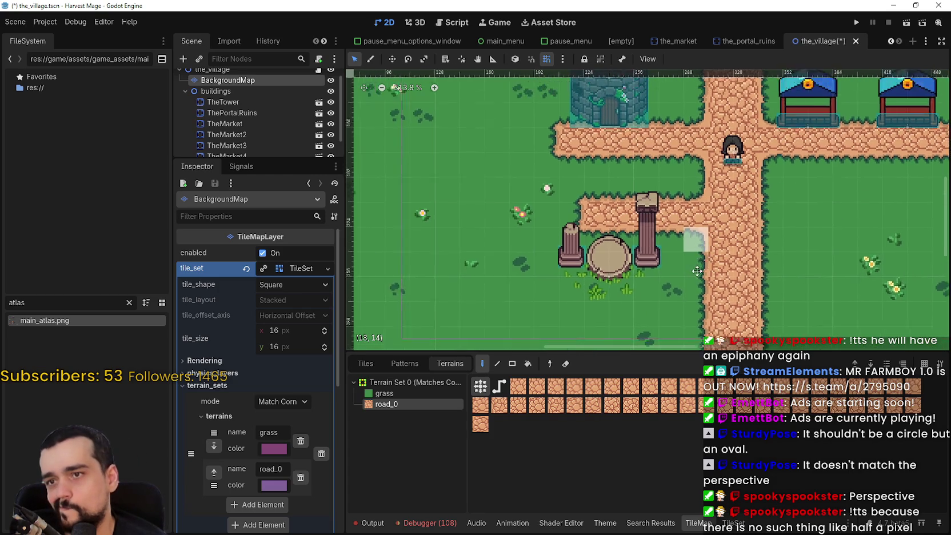
pyautogui.click(563, 255)
pyautogui.scroll(-3, 652, 263)
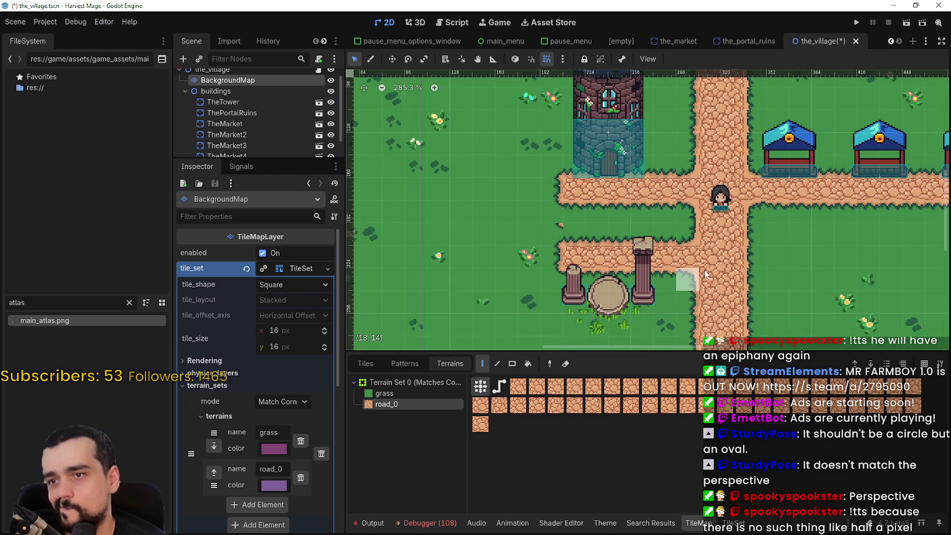
pyautogui.hotkey('ctrl', 's')
# Pan and zoom the village map to frame the tower and portal ruins
pyautogui.scroll(3, 658, 183)
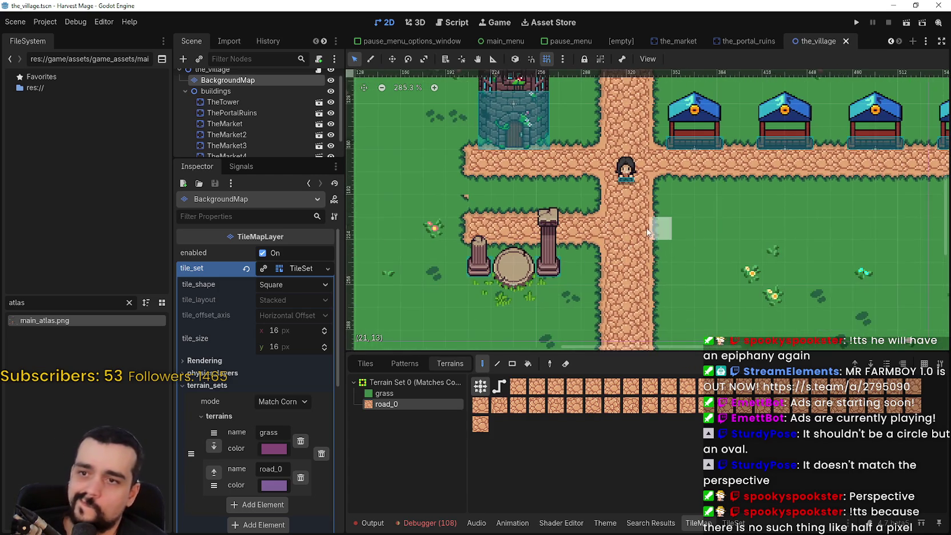
pyautogui.scroll(-5, 657, 178)
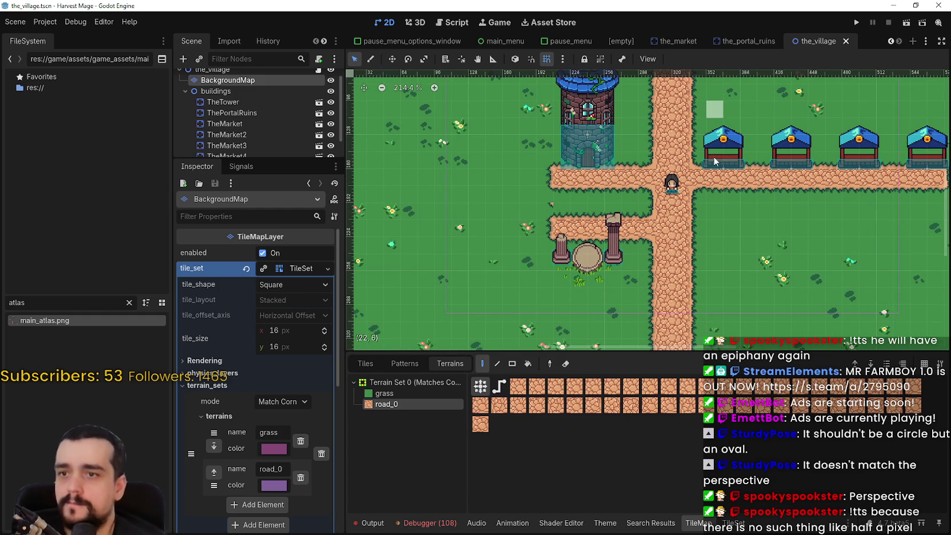
pyautogui.scroll(1, 684, 248)
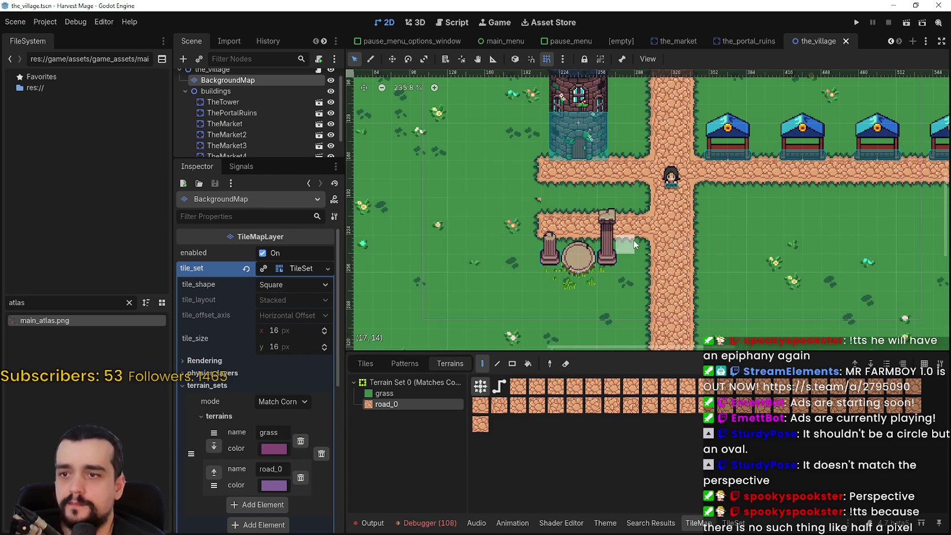
pyautogui.moveTo(634, 239)
pyautogui.mouseDown()
pyautogui.moveTo(727, 246)
pyautogui.moveTo(656, 278)
pyautogui.mouseUp()
pyautogui.scroll(-2, 727, 245)
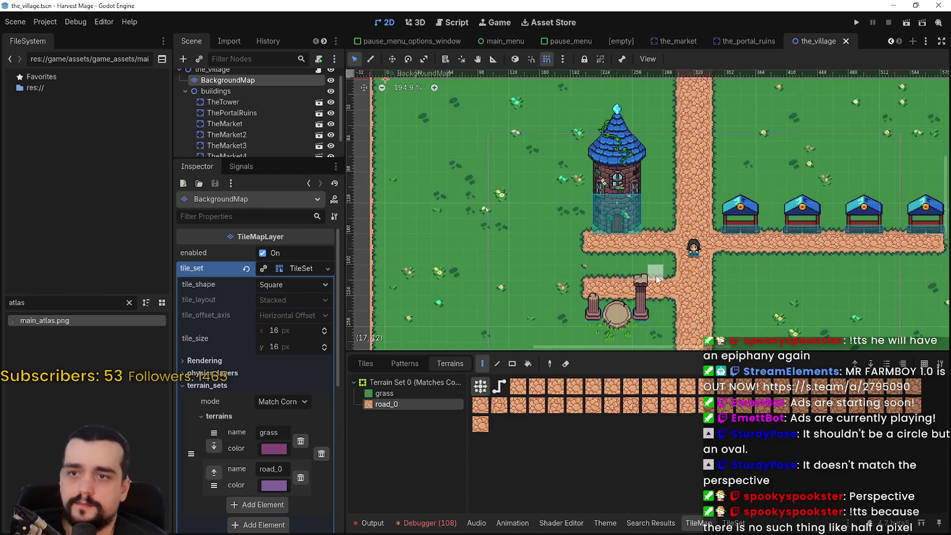
pyautogui.scroll(3, 661, 274)
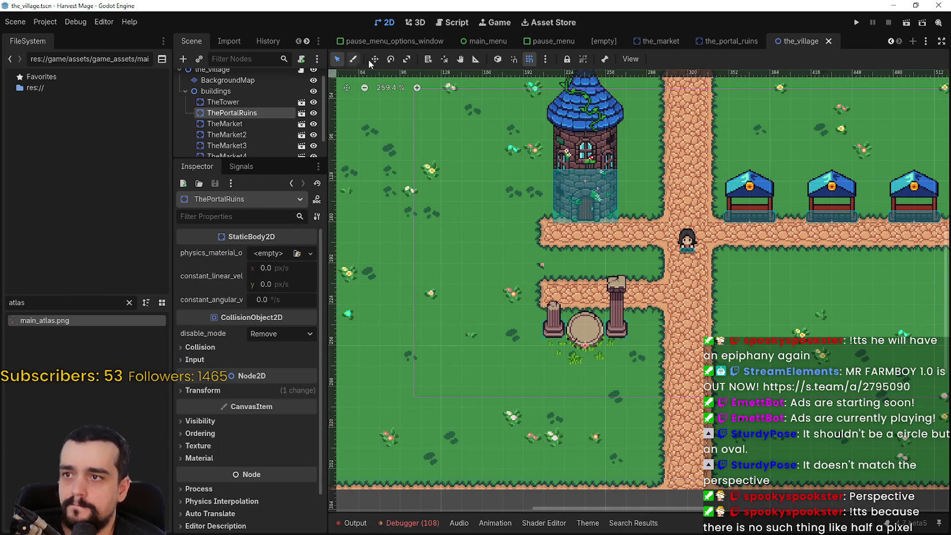
# Move the portal ruins up beside the tower
pyautogui.click(375, 58)
pyautogui.moveTo(539, 323)
pyautogui.mouseDown()
pyautogui.moveTo(471, 274)
pyautogui.moveTo(439, 202)
pyautogui.mouseUp()
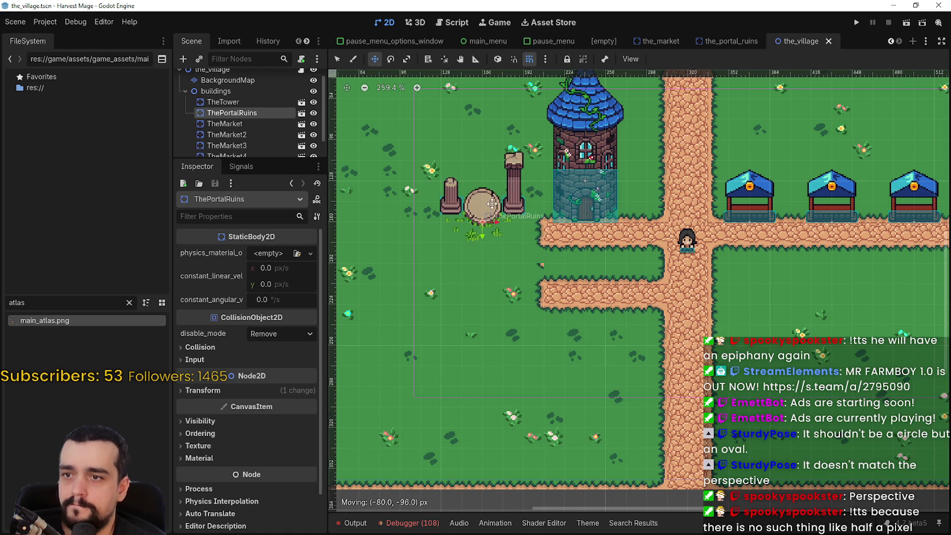
pyautogui.scroll(2, 503, 229)
pyautogui.scroll(-2, 560, 244)
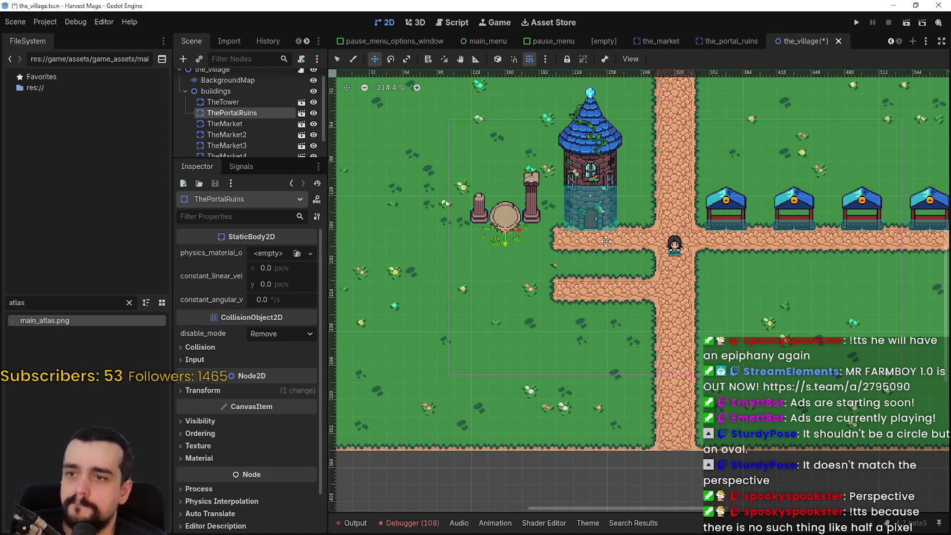
pyautogui.moveTo(606, 240); pyautogui.dragTo(656, 231)
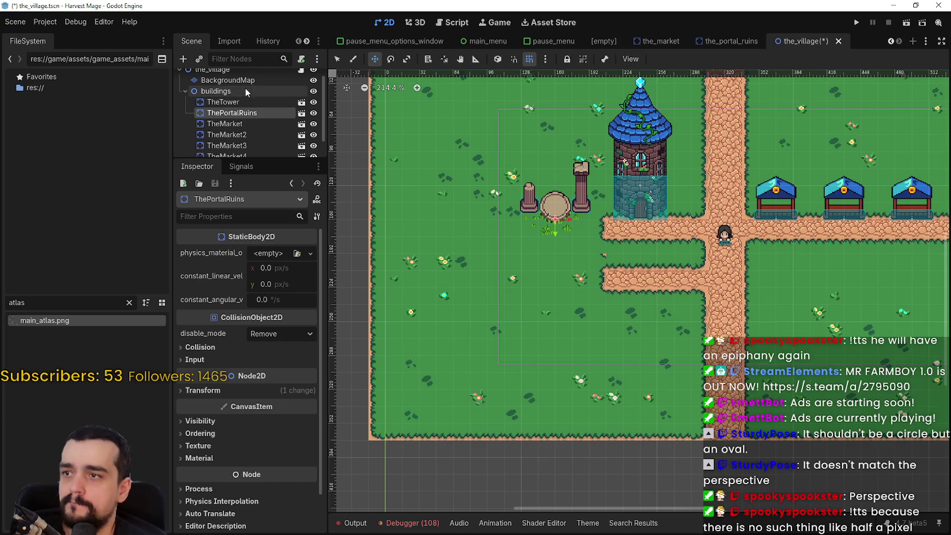
# Select the BackgroundMap and pick the road_0 terrain
pyautogui.click(227, 80)
pyautogui.scroll(2, 600, 266)
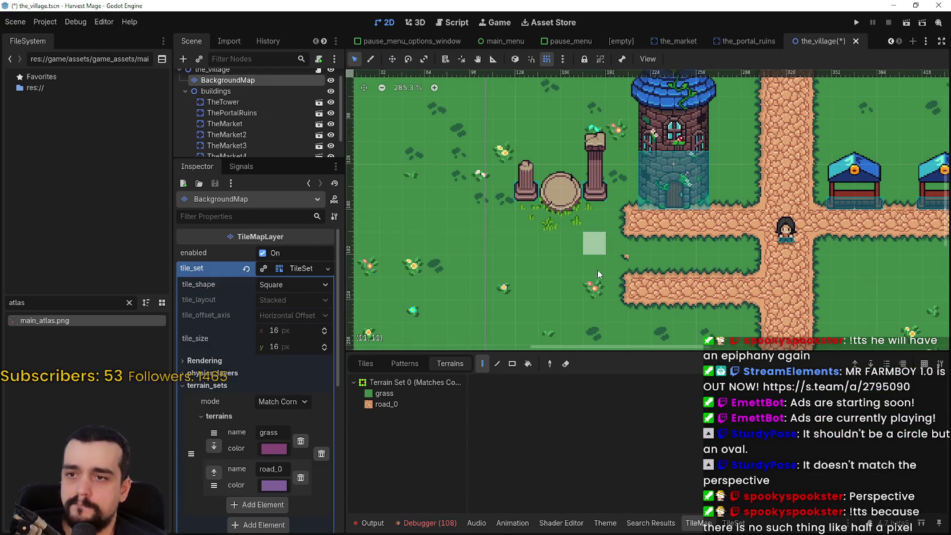
pyautogui.click(387, 404)
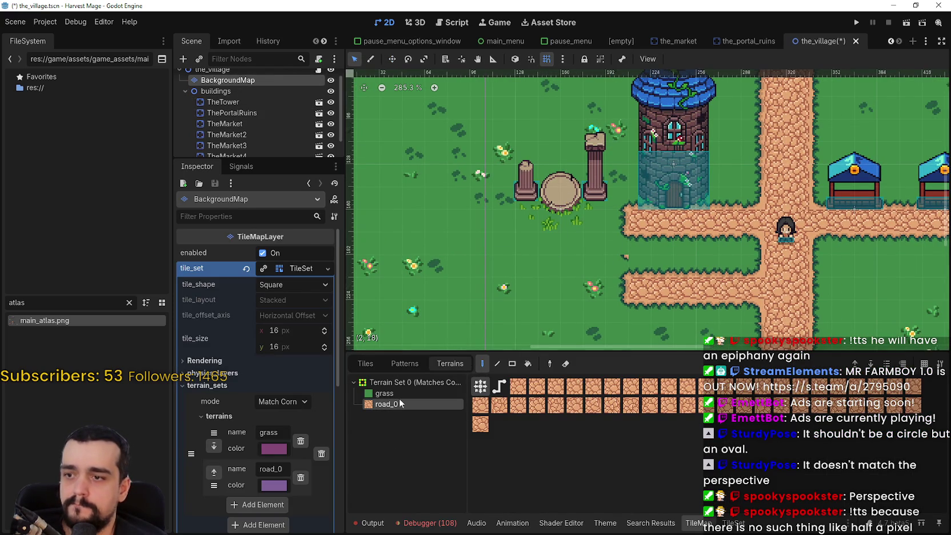
pyautogui.scroll(3, 598, 243)
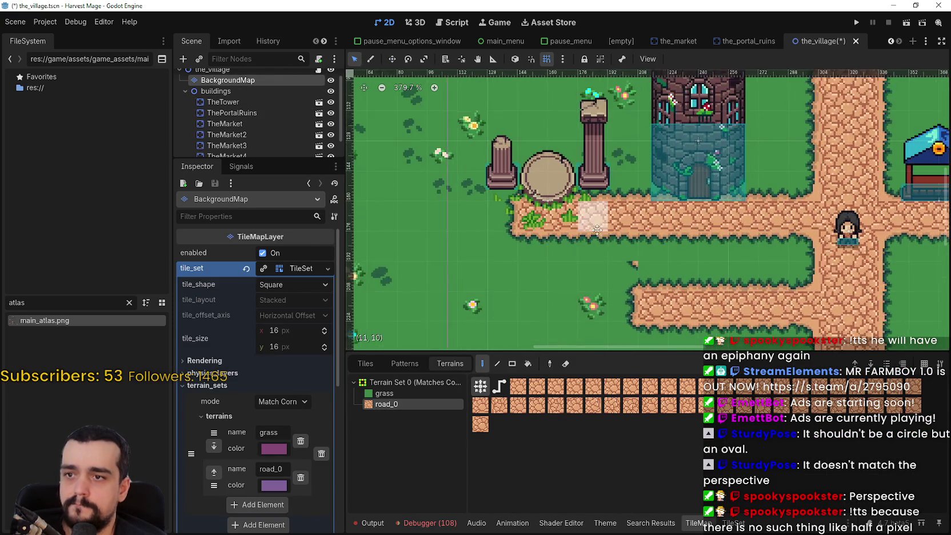
pyautogui.scroll(1, 612, 240)
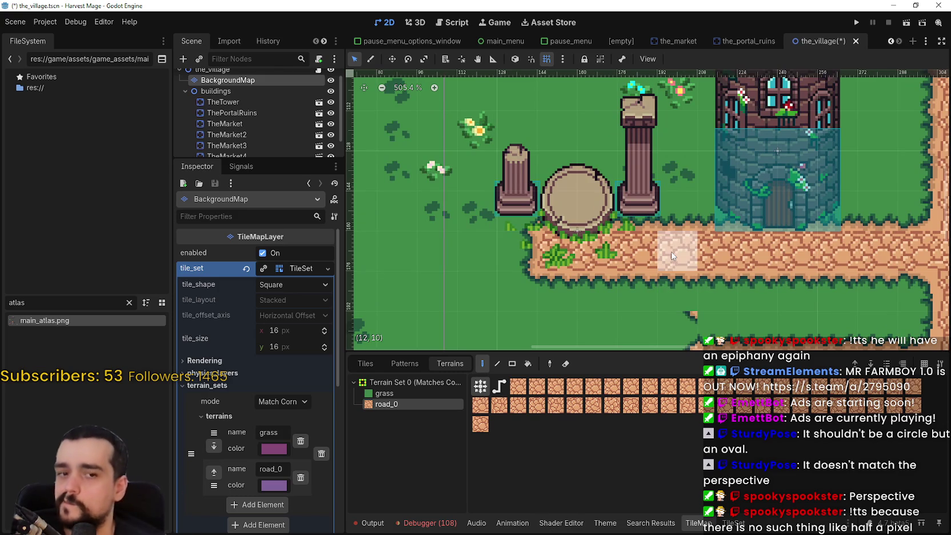
pyautogui.scroll(-3, 661, 265)
pyautogui.scroll(-5, 741, 271)
# Revert to the saved layout, save the village scene and run the Harvest Mage project
pyautogui.hotkey('ctrl', 's')
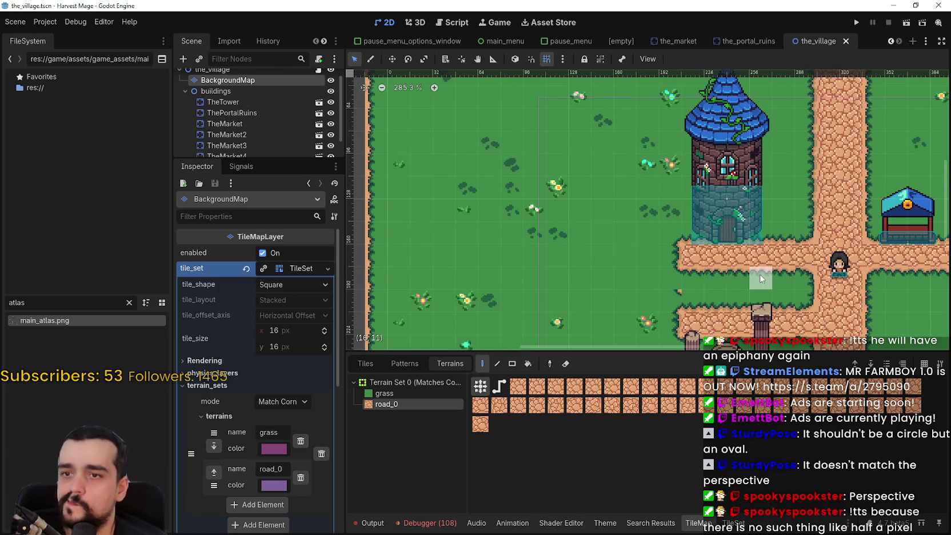
pyautogui.scroll(2, 678, 221)
pyautogui.hotkey('ctrl', 's')
pyautogui.hscroll(3, 788, 258)
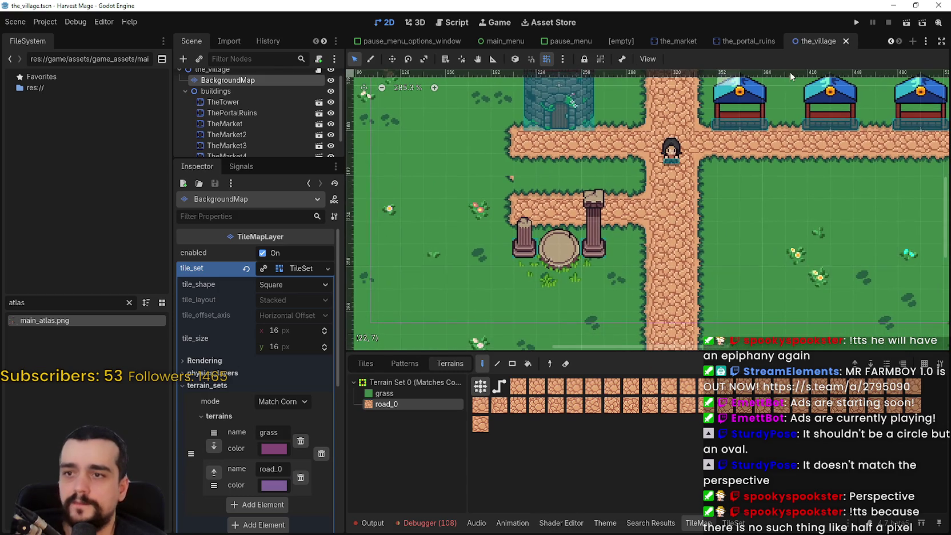
pyautogui.click(862, 24)
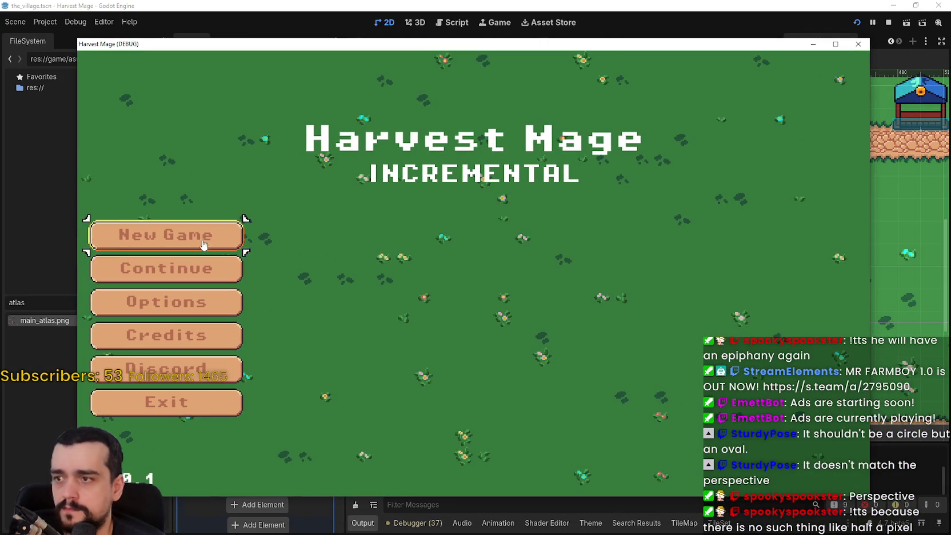
# Start a new game in a maximized window and walk the character across the stone platform
pyautogui.click(204, 245)
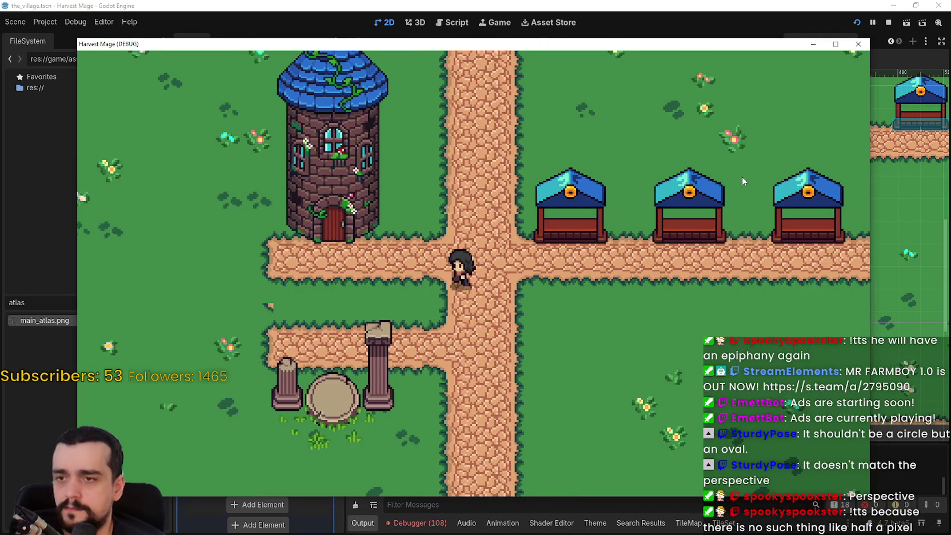
pyautogui.click(836, 44)
pyautogui.press('s')
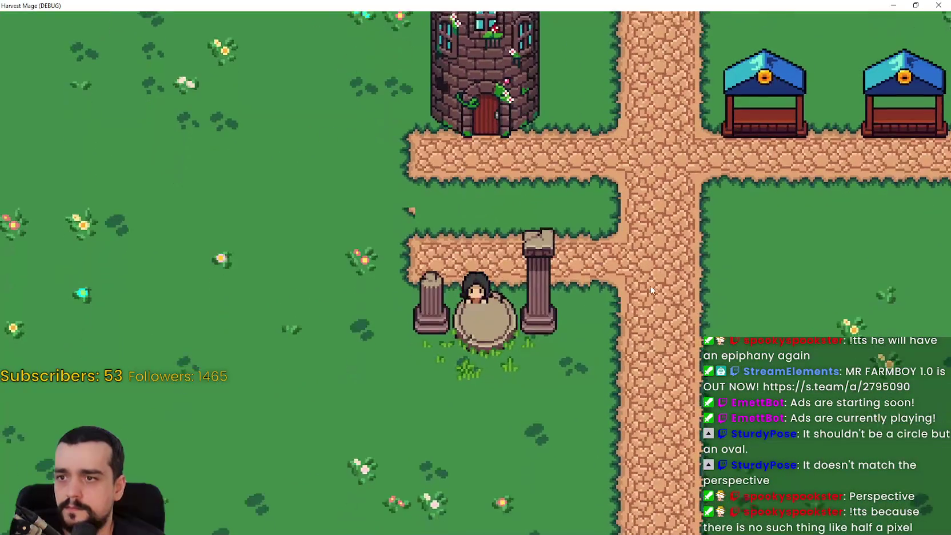
pyautogui.press('w')
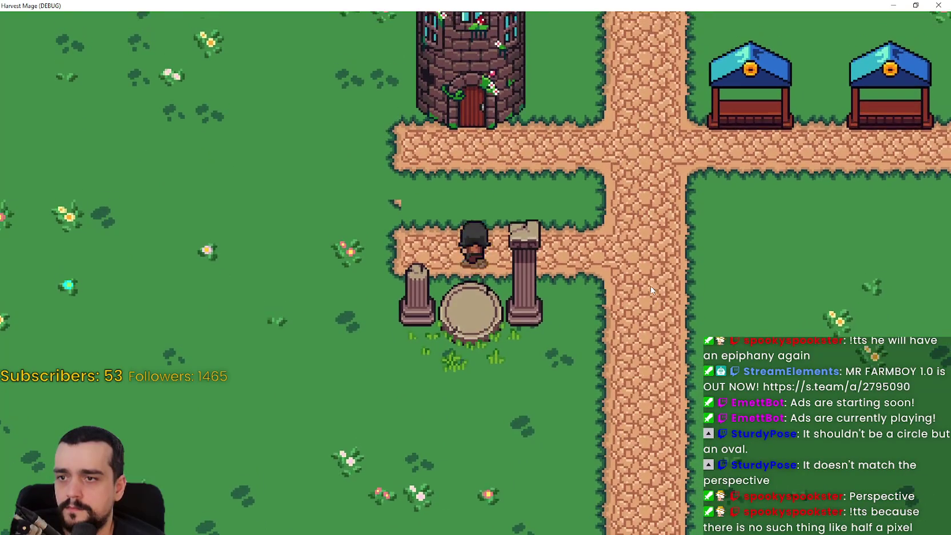
pyautogui.press('d')
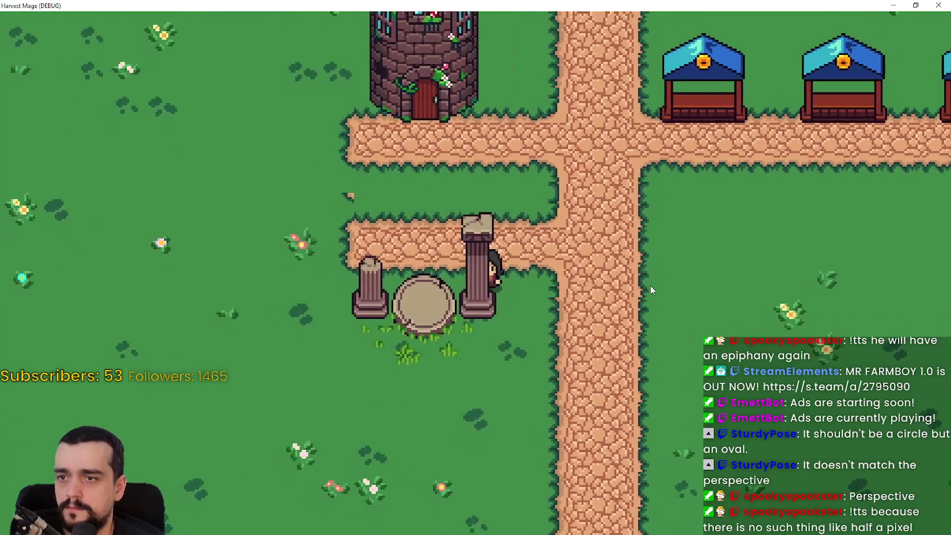
pyautogui.press('s')
pyautogui.press('a')
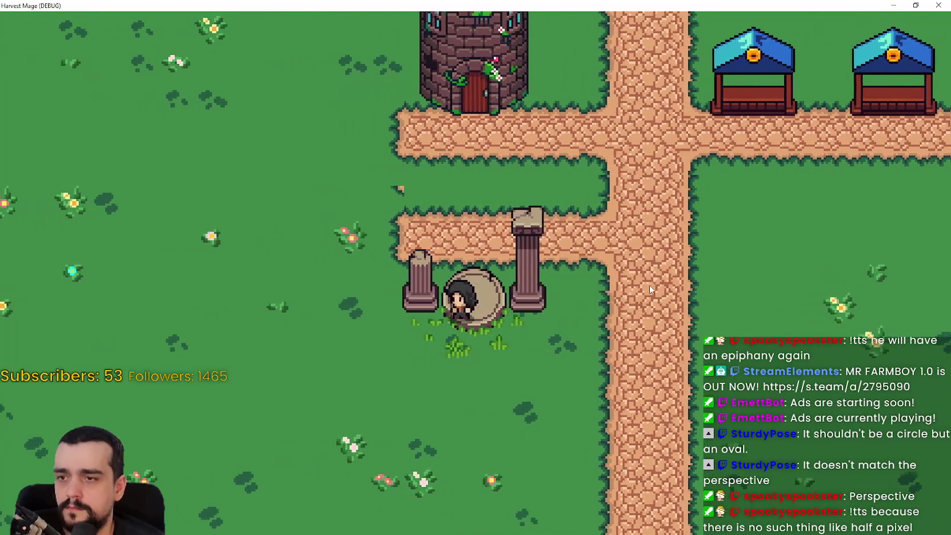
pyautogui.press('a')
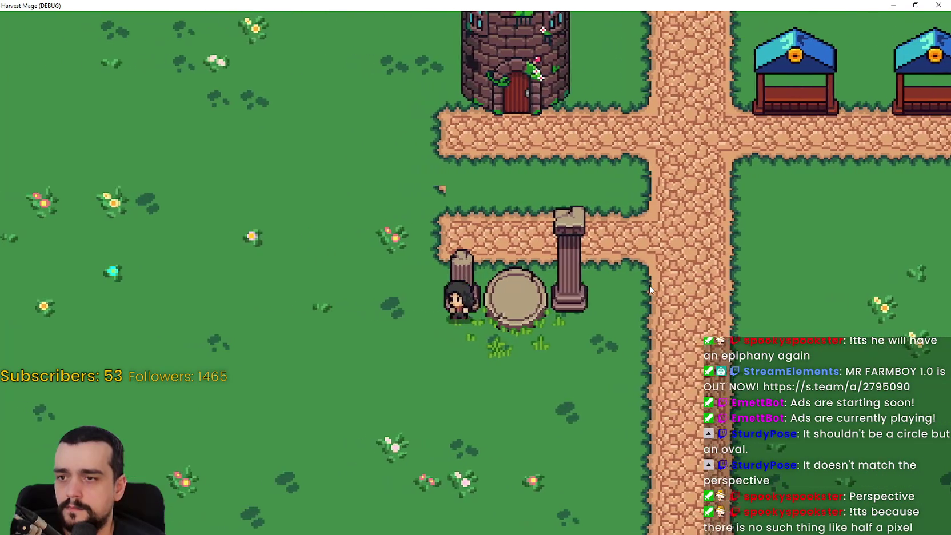
# Walk behind and between the pillars, then bring up main_atlas.png in Aseprite
pyautogui.press('w')
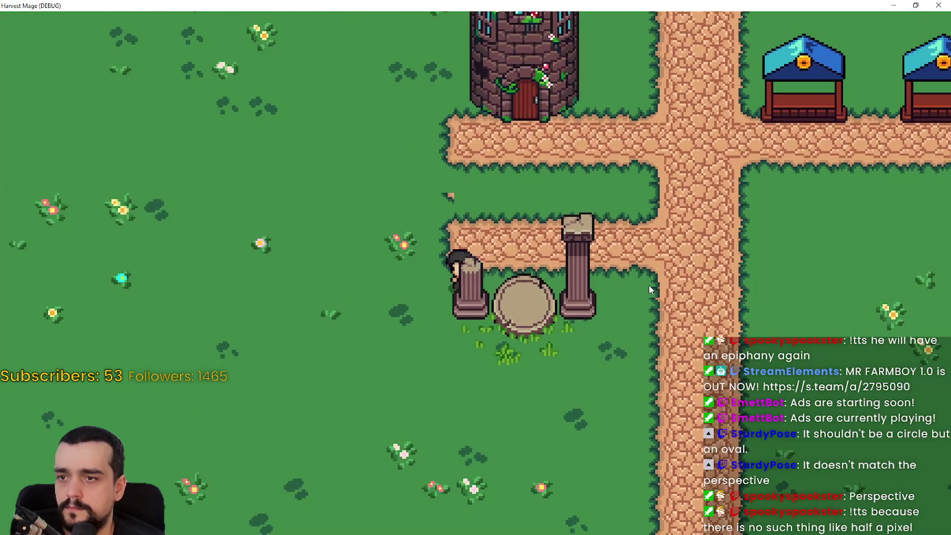
pyautogui.press('d')
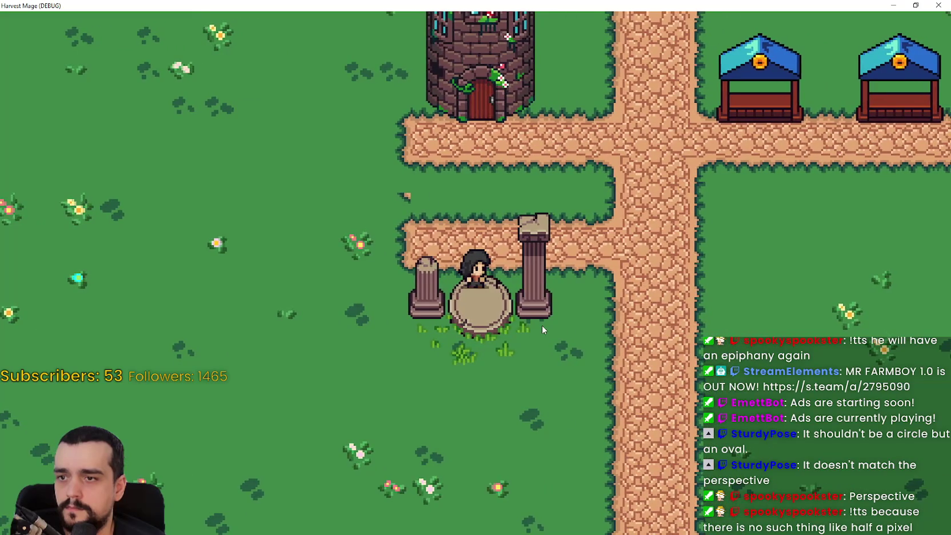
pyautogui.press('a')
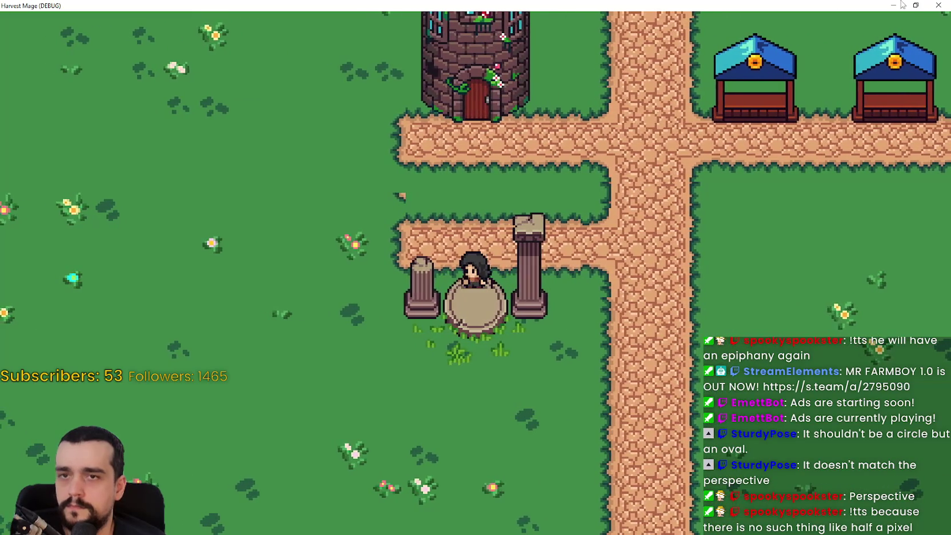
pyautogui.press('w')
pyautogui.press('s')
pyautogui.press('s')
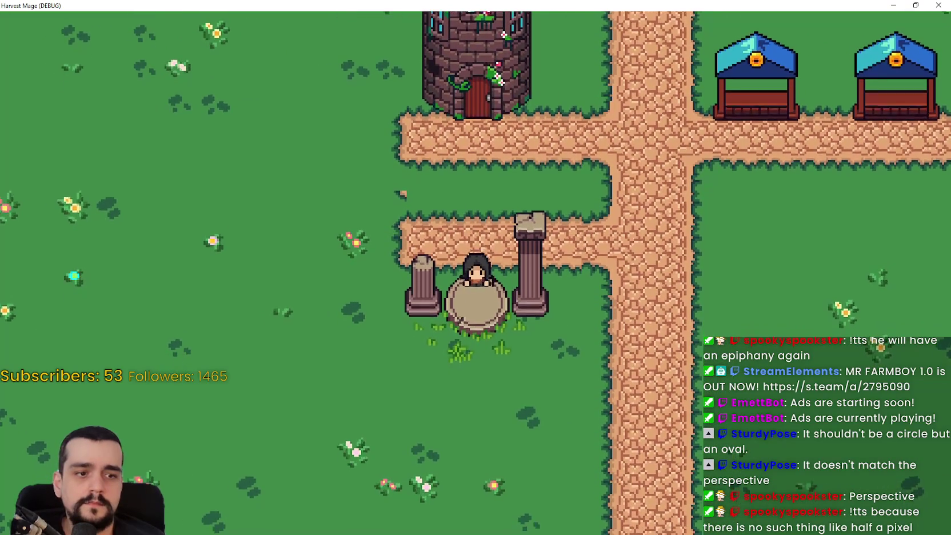
pyautogui.press('w')
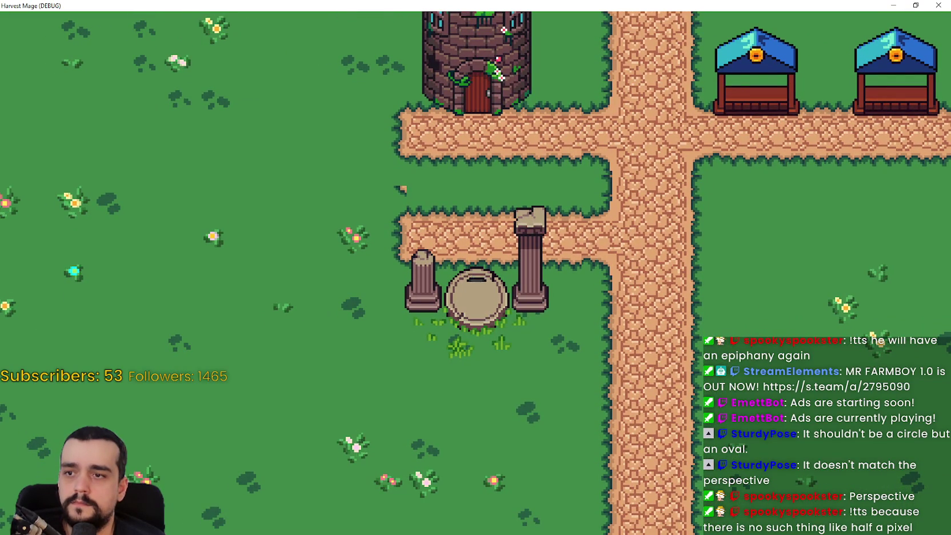
pyautogui.press('w')
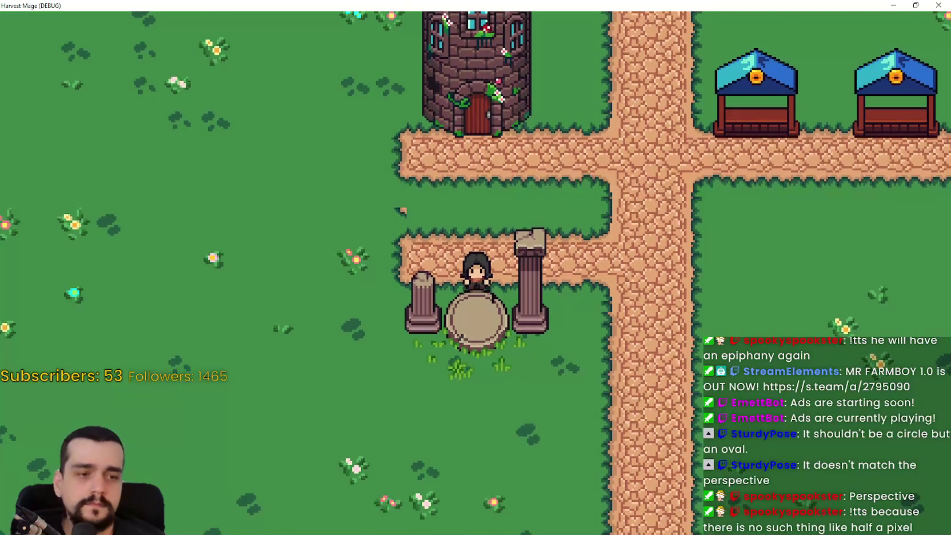
pyautogui.hotkey('alt', 'Tab')
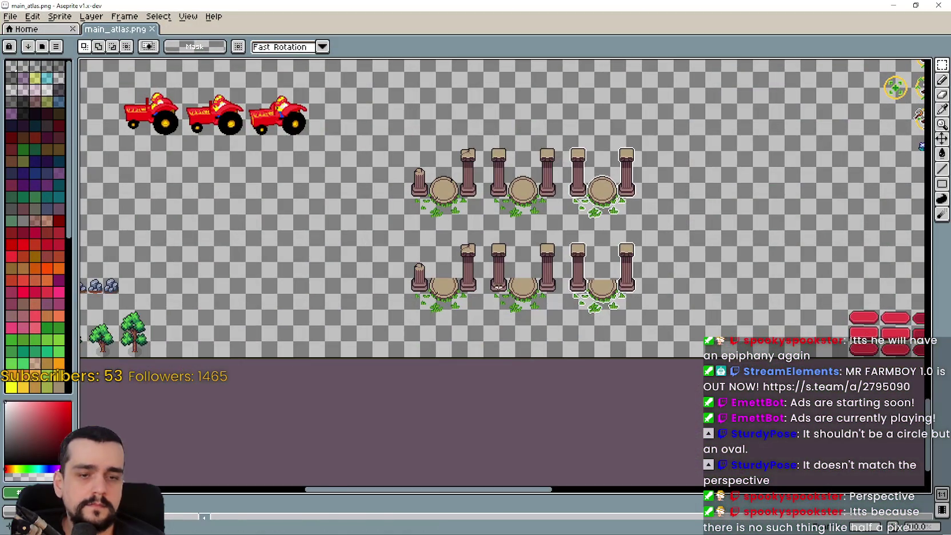
# Zoom around the lower ruins row, trial-selecting a stone platform with its grass, then deselect
pyautogui.scroll(3, 431, 286)
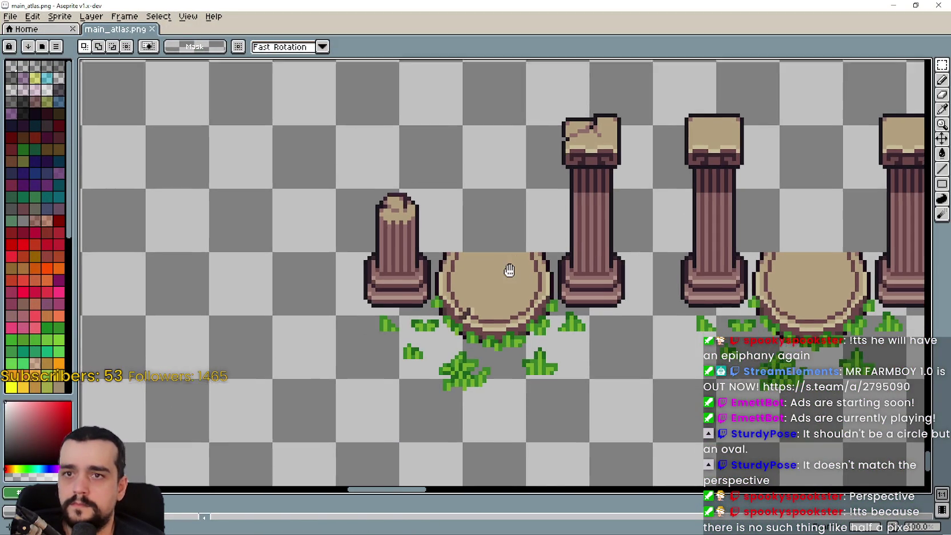
pyautogui.scroll(2, 442, 235)
pyautogui.scroll(-1, 451, 256)
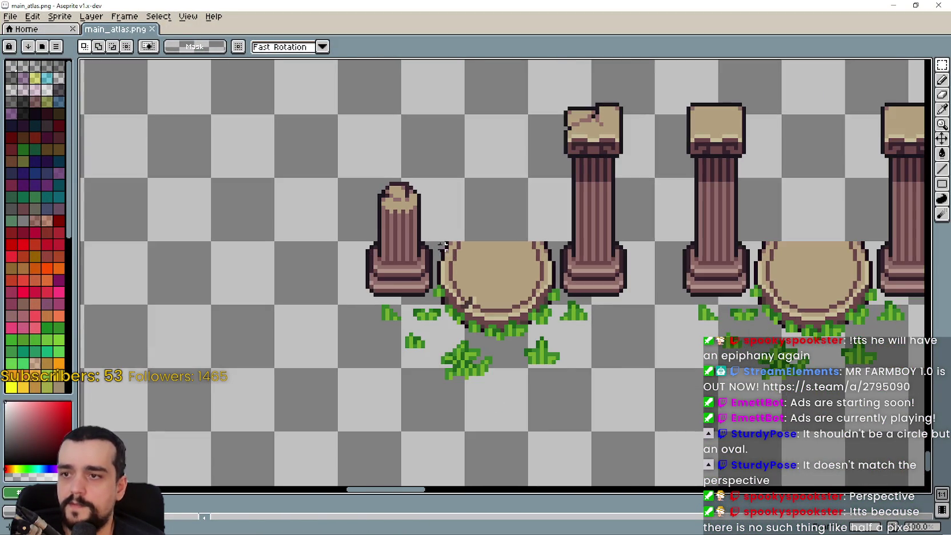
pyautogui.scroll(1, 439, 239)
pyautogui.moveTo(435, 241); pyautogui.dragTo(588, 403)
pyautogui.scroll(-4, 578, 389)
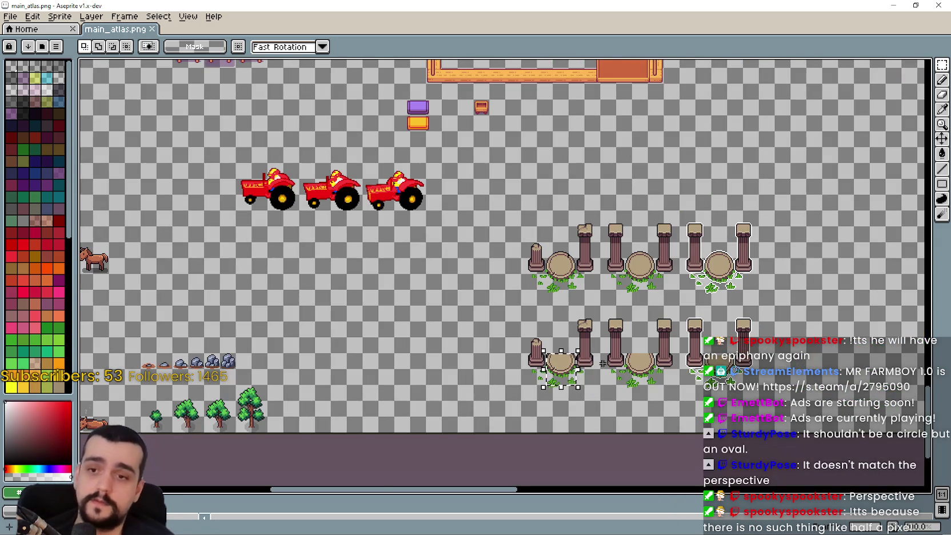
pyautogui.scroll(1, 646, 358)
pyautogui.scroll(-1, 647, 358)
pyautogui.scroll(2, 647, 358)
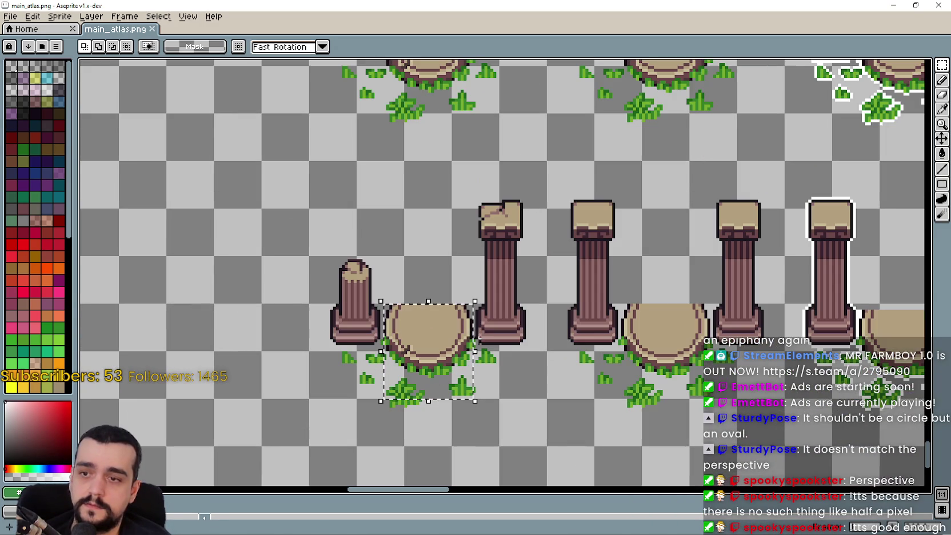
pyautogui.scroll(1, 541, 343)
pyautogui.scroll(-1, 541, 374)
pyautogui.hotkey('ctrl', 'd')
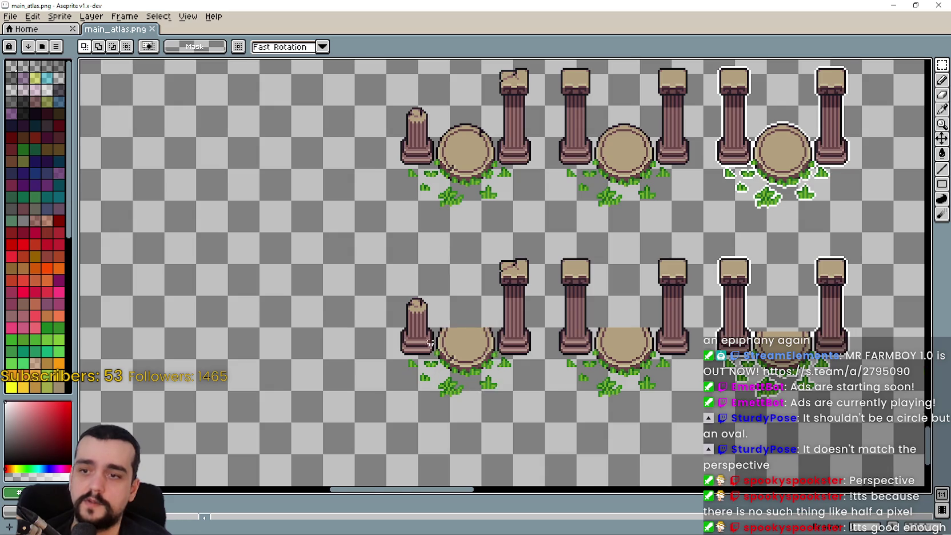
pyautogui.scroll(3, 434, 304)
# Erase the top halves of the first two lower-row stumps and save main_atlas.png
pyautogui.moveTo(438, 311)
pyautogui.mouseDown()
pyautogui.moveTo(462, 354)
pyautogui.moveTo(582, 349)
pyautogui.mouseUp()
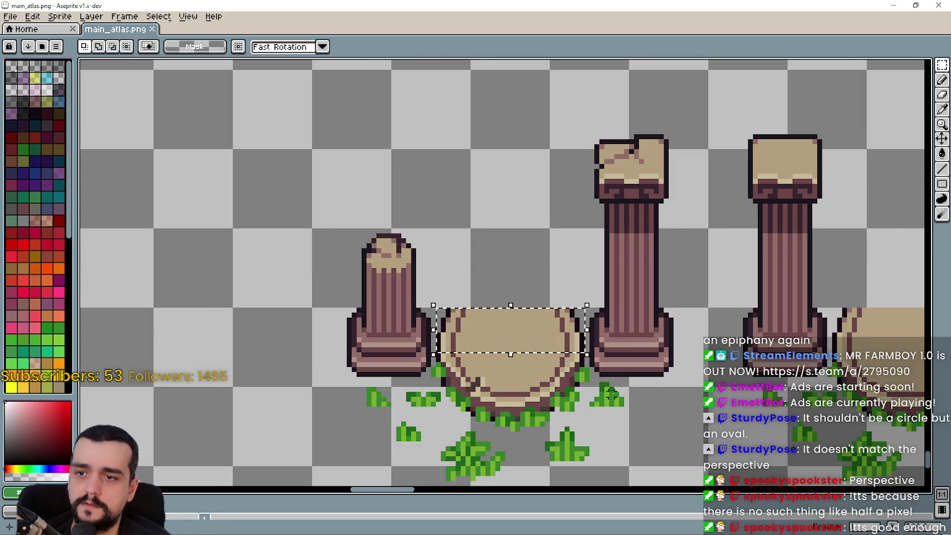
pyautogui.press('Delete')
pyautogui.hscroll(5, 548, 321)
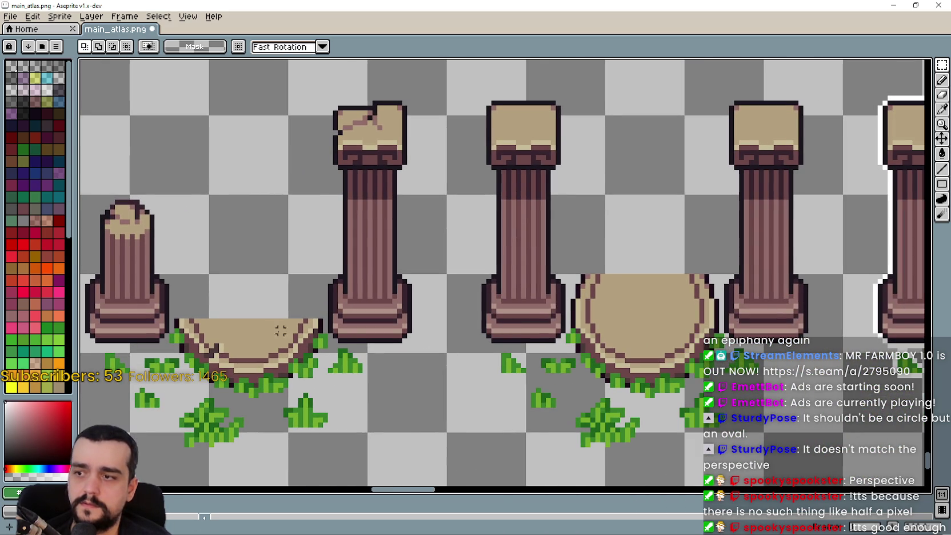
pyautogui.moveTo(577, 277)
pyautogui.mouseDown()
pyautogui.moveTo(685, 325)
pyautogui.moveTo(718, 313)
pyautogui.mouseUp()
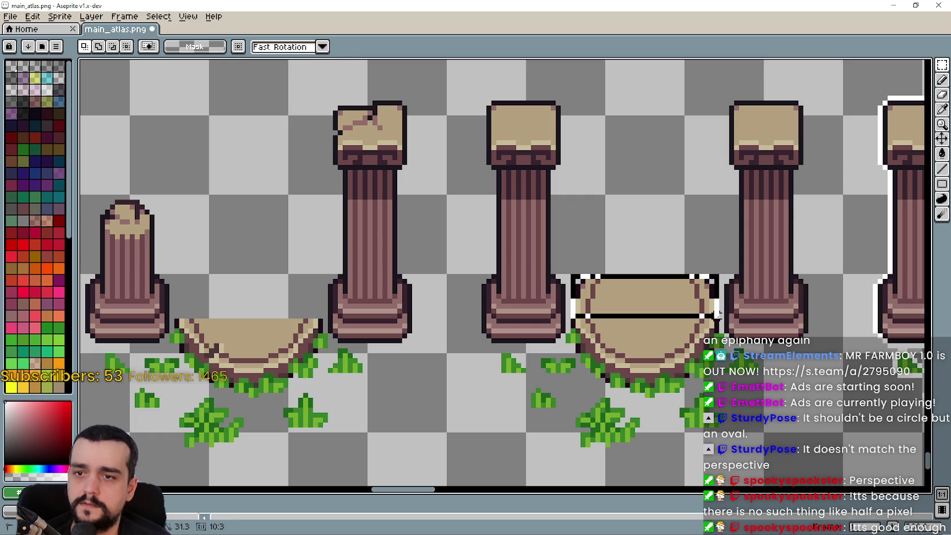
pyautogui.press('Delete')
pyautogui.hscroll(5, 649, 309)
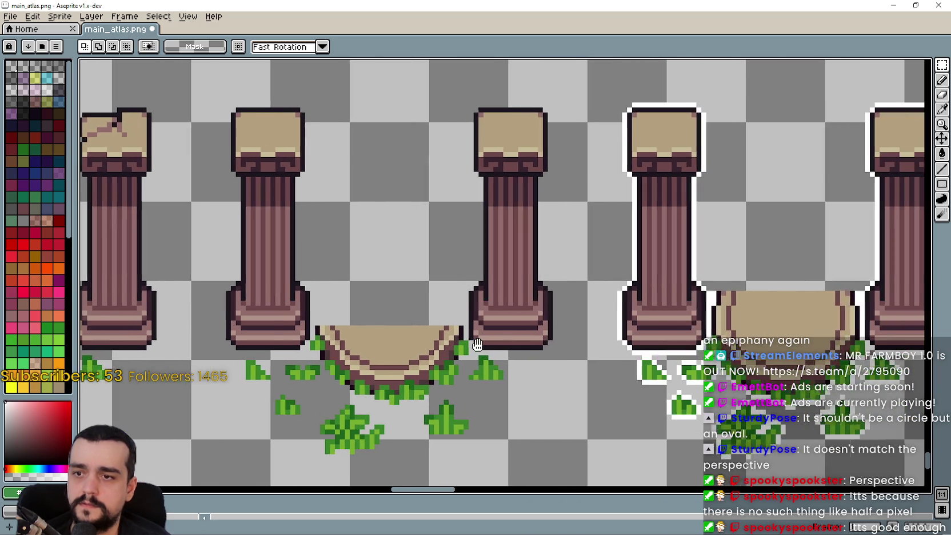
pyautogui.moveTo(649, 308)
pyautogui.mouseDown()
pyautogui.moveTo(598, 308)
pyautogui.moveTo(743, 319)
pyautogui.mouseUp()
pyautogui.hotkey('ctrl', 'z')
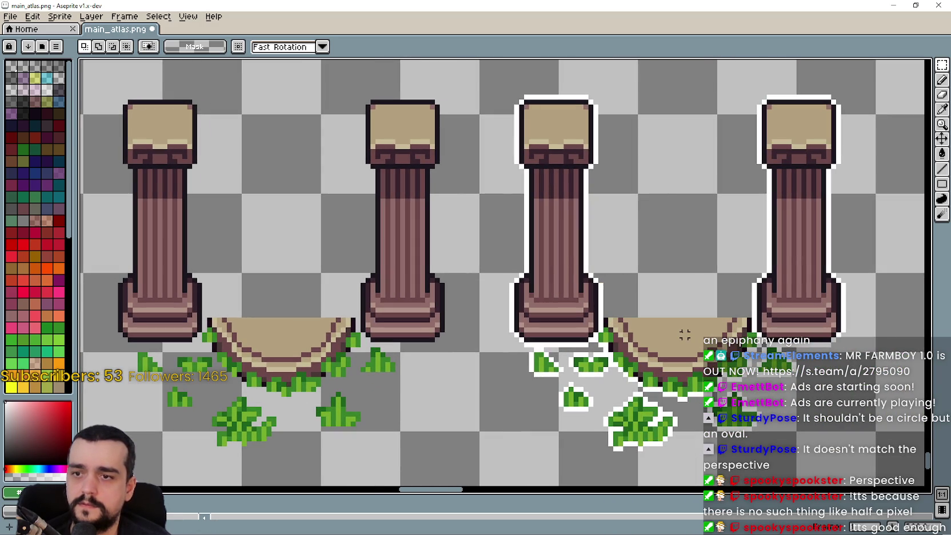
pyautogui.scroll(-3, 685, 329)
pyautogui.hotkey('ctrl', 's')
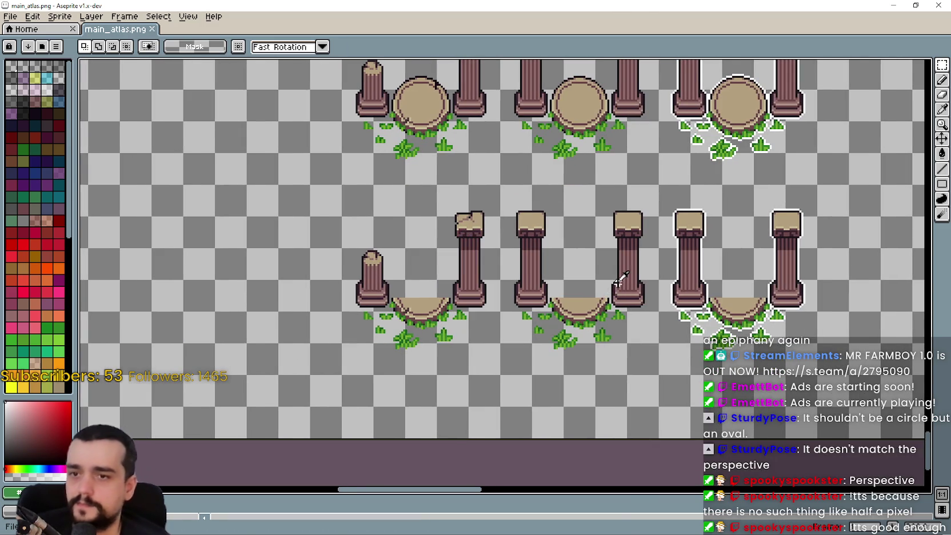
pyautogui.hotkey('alt', 'Tab')
pyautogui.hotkey('alt', 'Tab')
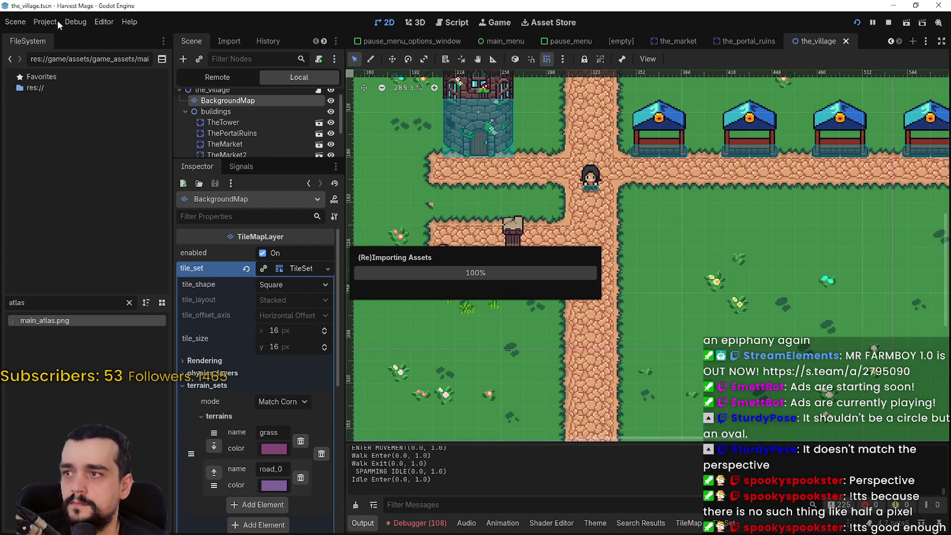
# Run the project, walk the player onto the stone pad and its right edge, then return to Aseprite
pyautogui.click(74, 22)
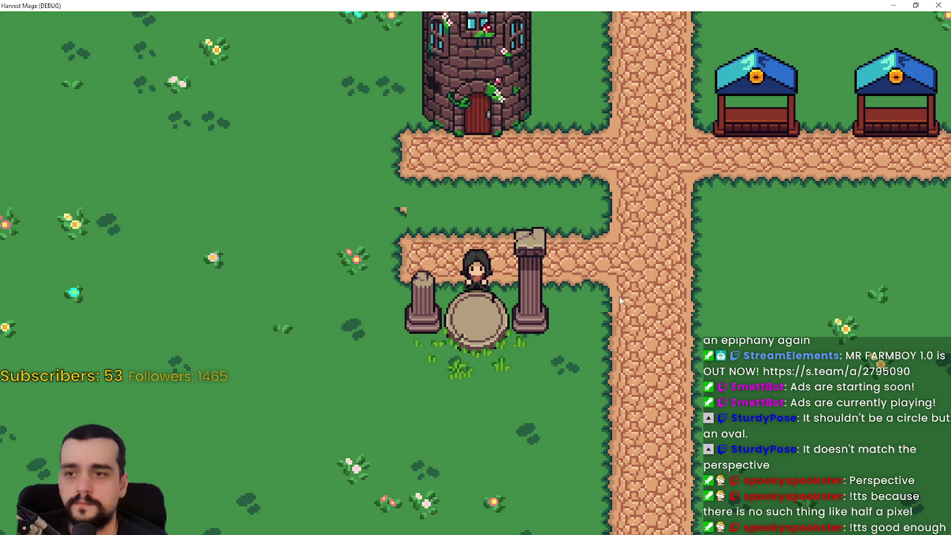
pyautogui.press('s')
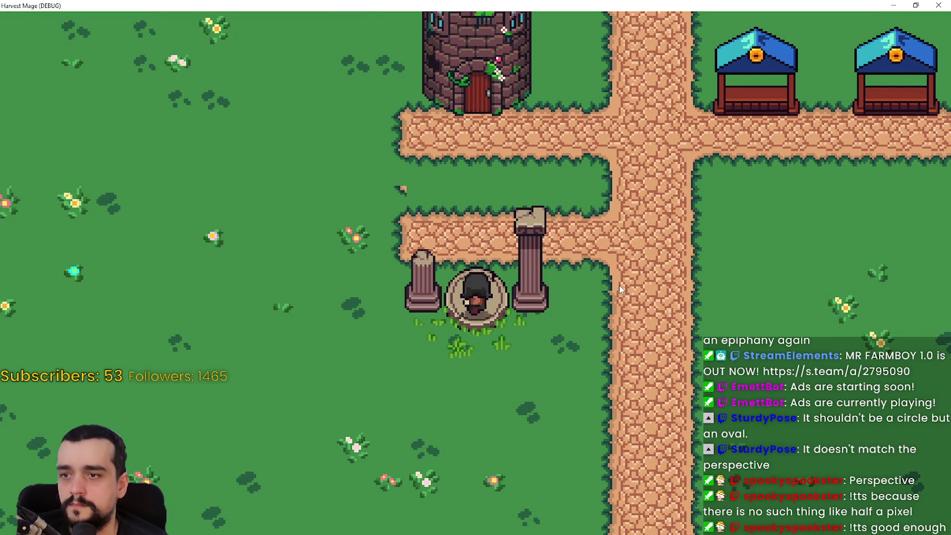
pyautogui.press('s')
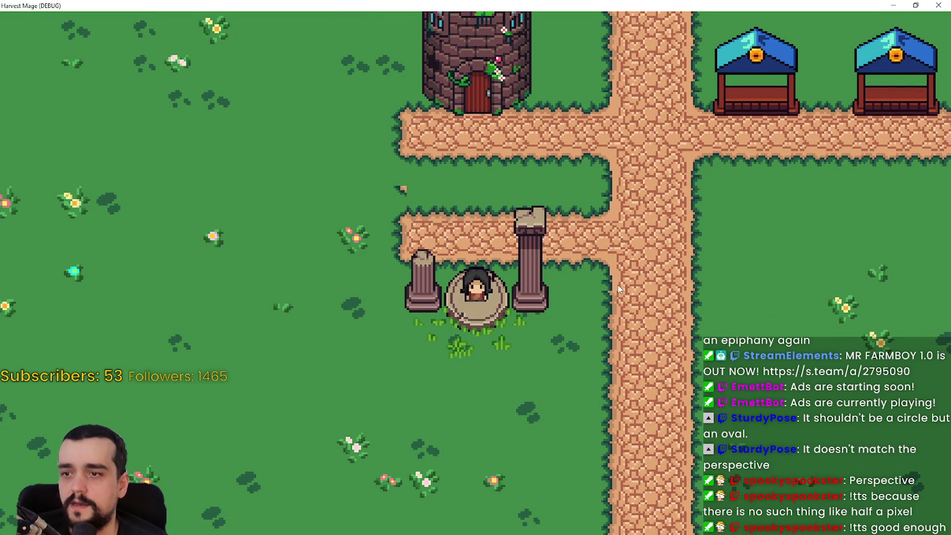
pyautogui.press('d')
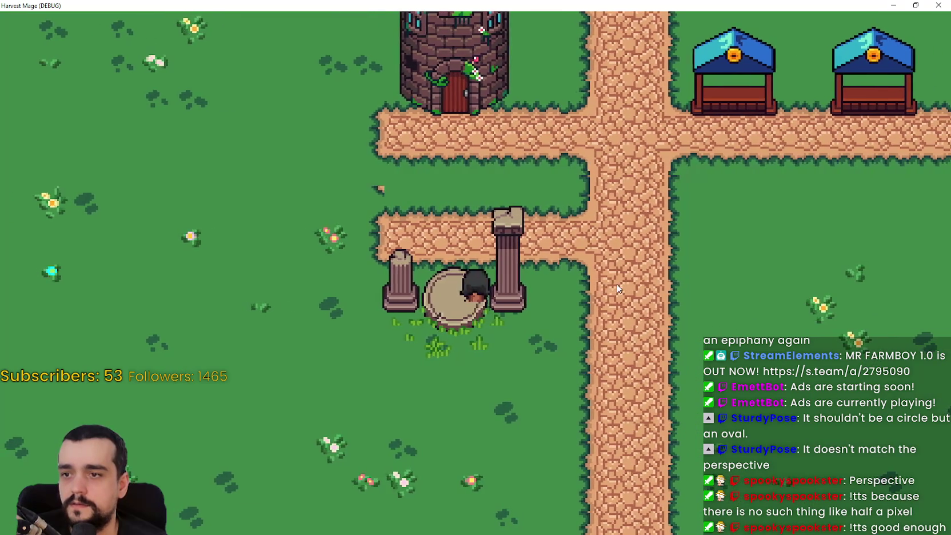
pyautogui.press('s')
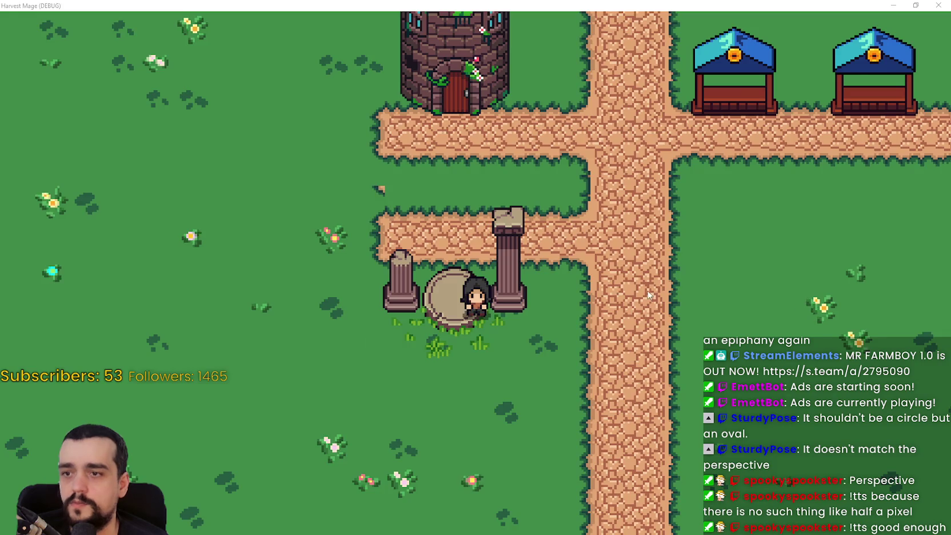
pyautogui.hotkey('alt', 'Tab')
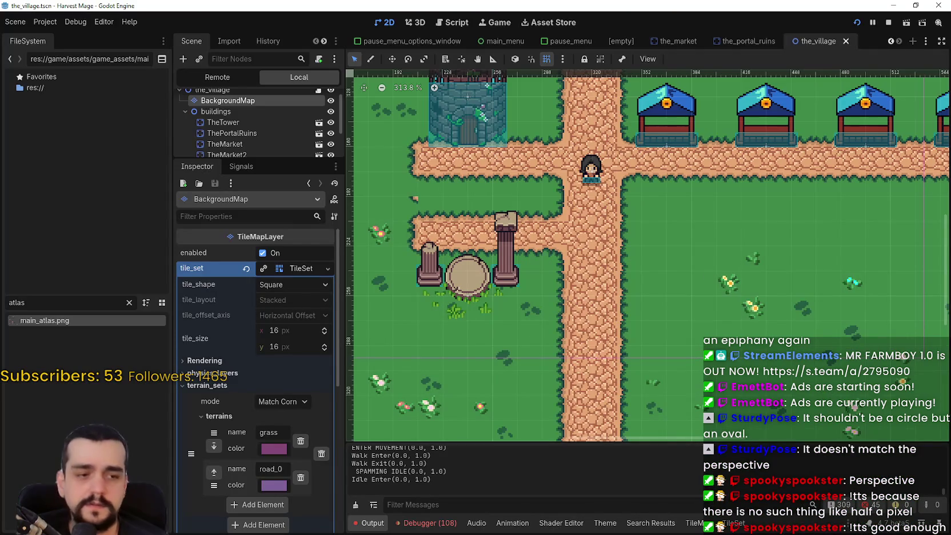
pyautogui.hotkey('alt', 'Tab')
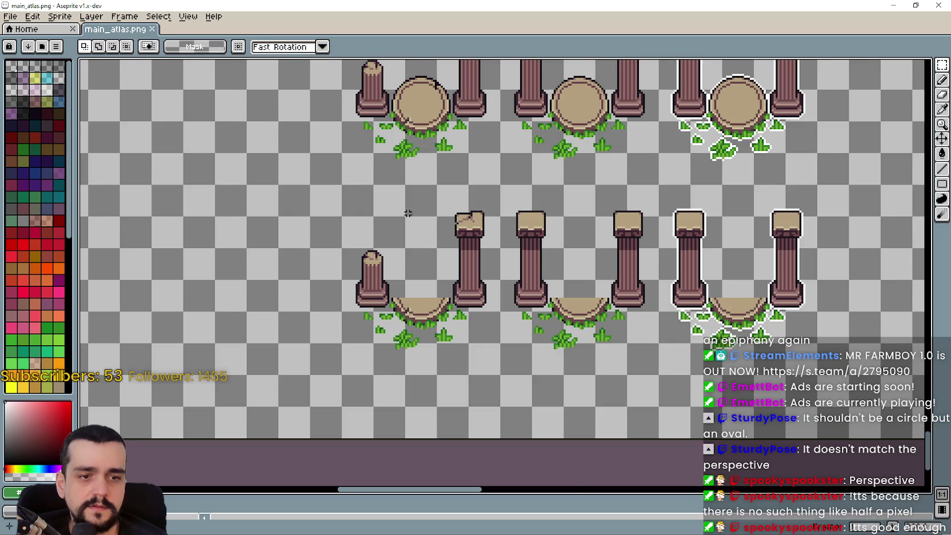
# Erase the first two half-oval platforms and their leftover grass tufts
pyautogui.scroll(-2, 408, 213)
pyautogui.scroll(2, 414, 265)
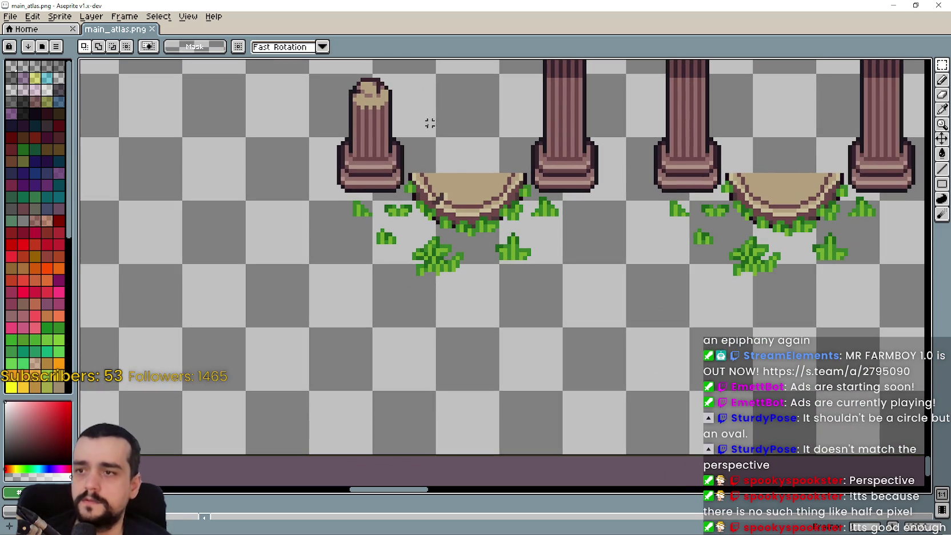
pyautogui.moveTo(403, 163)
pyautogui.mouseDown()
pyautogui.moveTo(437, 206)
pyautogui.moveTo(533, 279)
pyautogui.mouseUp()
pyautogui.press('Delete')
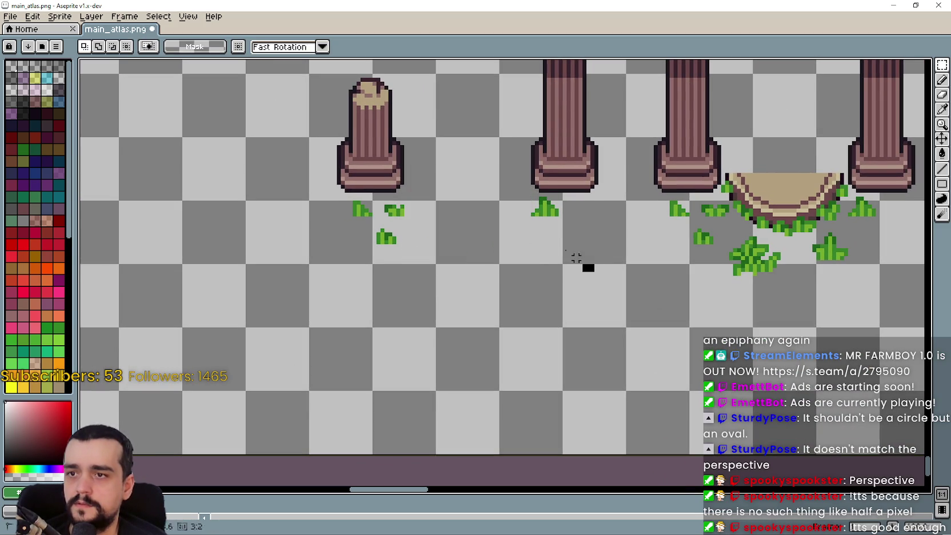
pyautogui.moveTo(589, 266); pyautogui.dragTo(350, 204)
pyautogui.press('Delete')
pyautogui.moveTo(469, 234)
pyautogui.mouseDown()
pyautogui.moveTo(561, 203)
pyautogui.moveTo(615, 314)
pyautogui.moveTo(643, 324)
pyautogui.moveTo(592, 238)
pyautogui.mouseUp()
pyautogui.hotkey('ctrl', 'z')
pyautogui.press('Delete')
# Clear the grass and stray green pixels beside the third pillar
pyautogui.press('Delete')
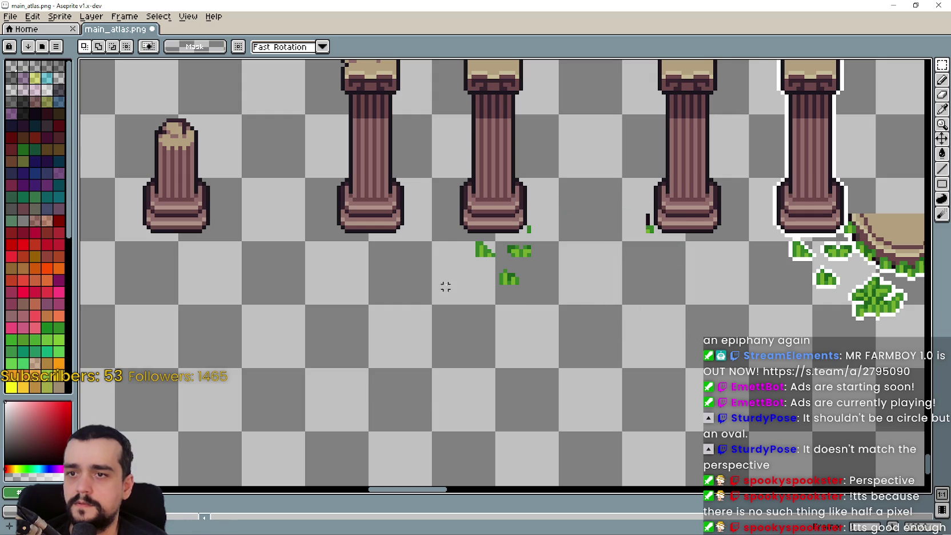
pyautogui.moveTo(446, 286)
pyautogui.mouseDown()
pyautogui.moveTo(556, 238)
pyautogui.moveTo(520, 230)
pyautogui.moveTo(592, 248)
pyautogui.mouseUp()
pyautogui.press('Delete')
pyautogui.scroll(1, 545, 260)
pyautogui.press('Delete')
pyautogui.hscroll(3, 558, 226)
pyautogui.press('Delete')
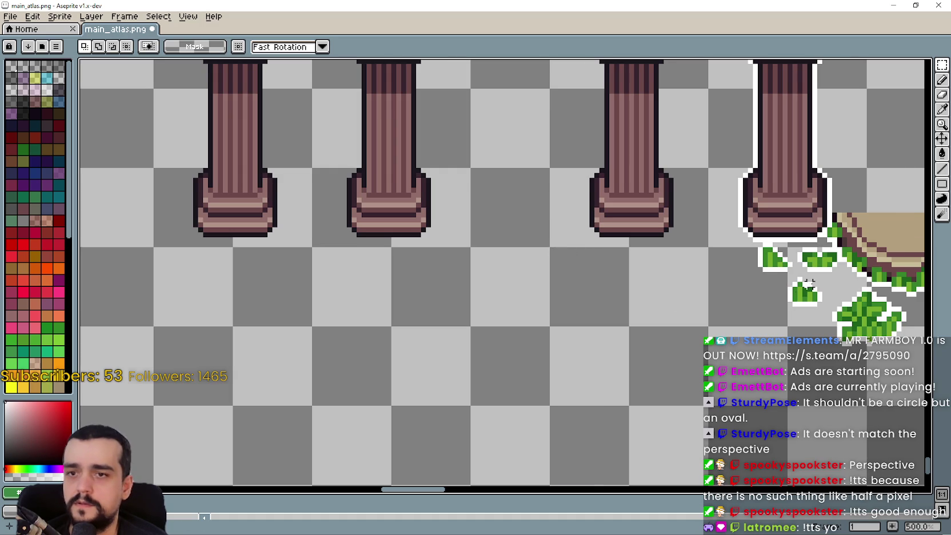
pyautogui.hscroll(5, 572, 285)
pyautogui.moveTo(369, 367)
pyautogui.mouseDown()
pyautogui.moveTo(761, 249)
pyautogui.moveTo(755, 228)
pyautogui.mouseUp()
pyautogui.press('Delete')
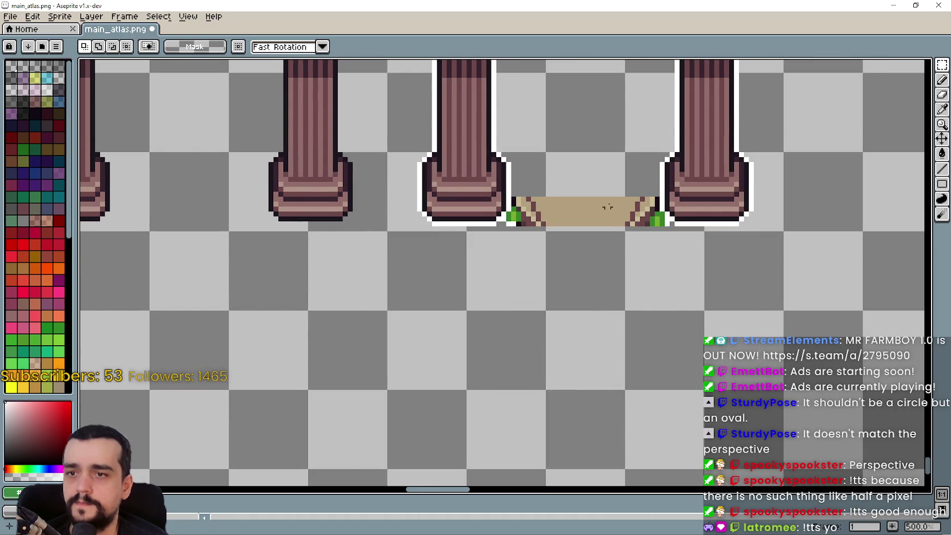
# Delete the stone strip between the last two pillars and the green bits beside them
pyautogui.moveTo(657, 184)
pyautogui.mouseDown()
pyautogui.moveTo(562, 270)
pyautogui.moveTo(509, 255)
pyautogui.moveTo(516, 265)
pyautogui.mouseUp()
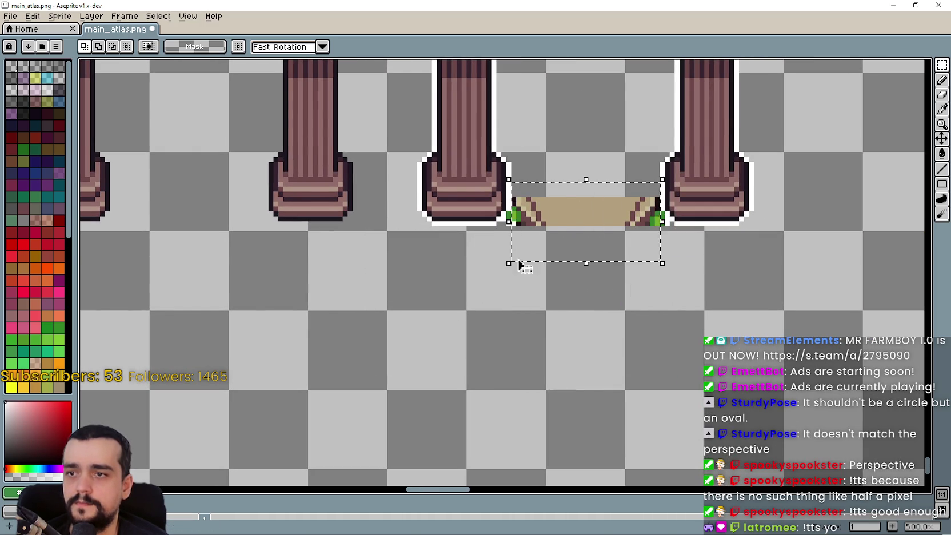
pyautogui.press('Delete')
pyautogui.moveTo(505, 211); pyautogui.dragTo(513, 223)
pyautogui.press('Delete')
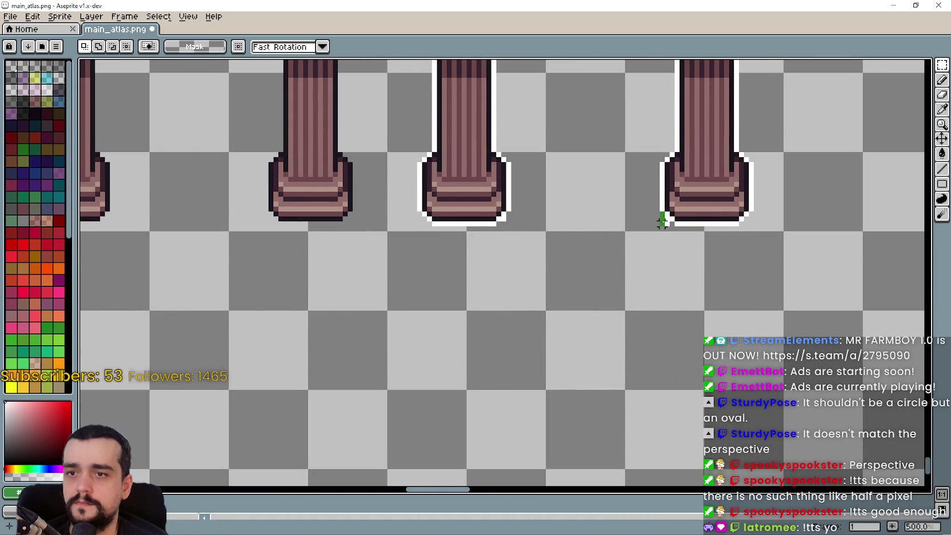
pyautogui.moveTo(652, 212); pyautogui.dragTo(671, 231)
pyautogui.press('Delete')
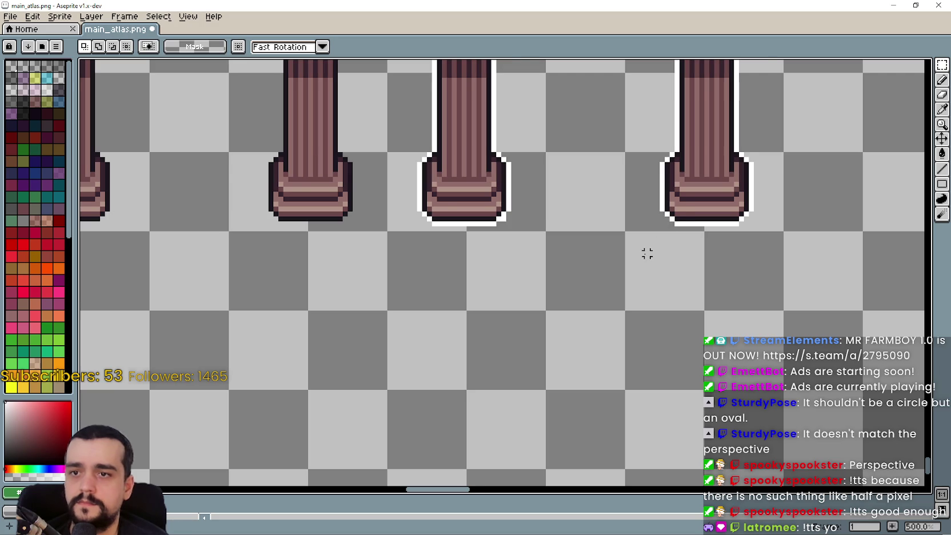
pyautogui.scroll(-2, 647, 254)
pyautogui.scroll(4, 630, 250)
# Save the cleaned-up main_atlas.png and minimize Aseprite to return to Godot
pyautogui.moveTo(461, 194); pyautogui.dragTo(490, 220)
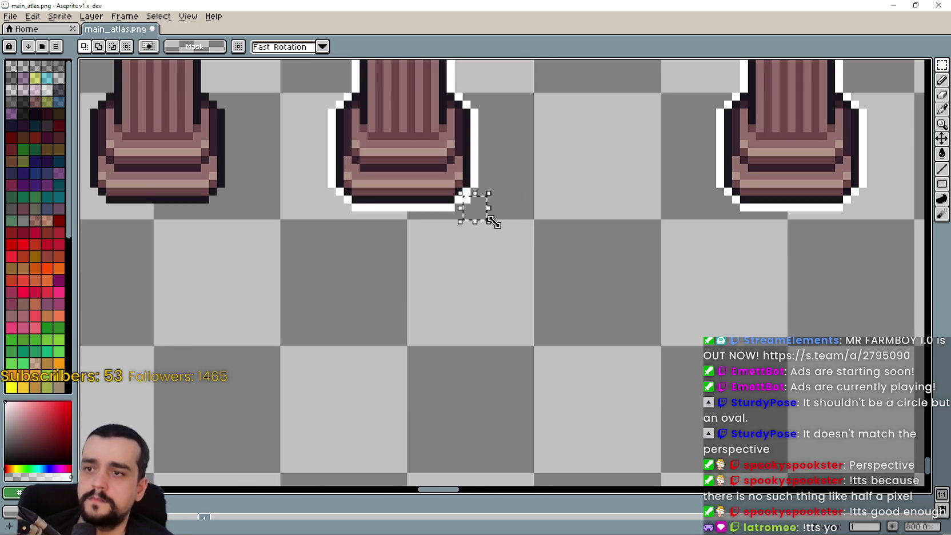
pyautogui.scroll(-3, 531, 237)
pyautogui.hotkey('ctrl', 's')
pyautogui.press('Return')
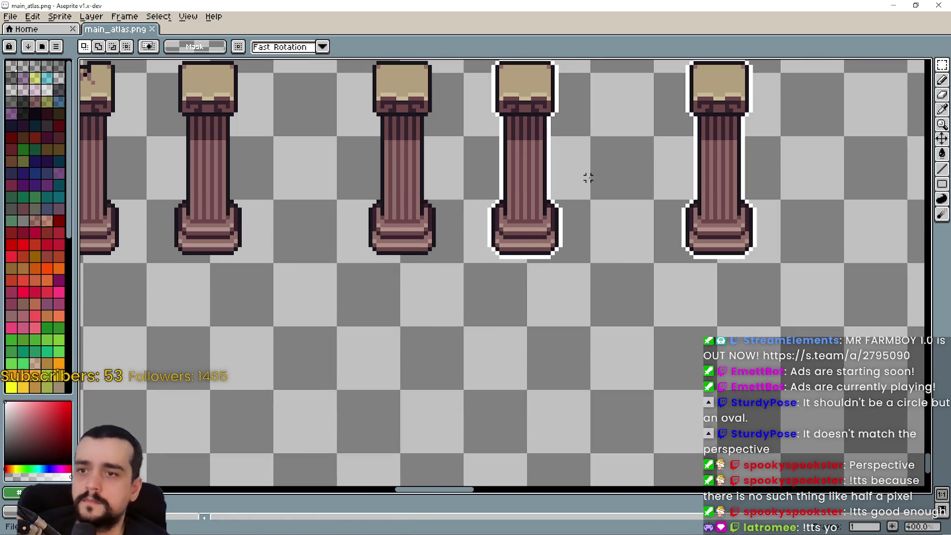
pyautogui.scroll(-3, 628, 257)
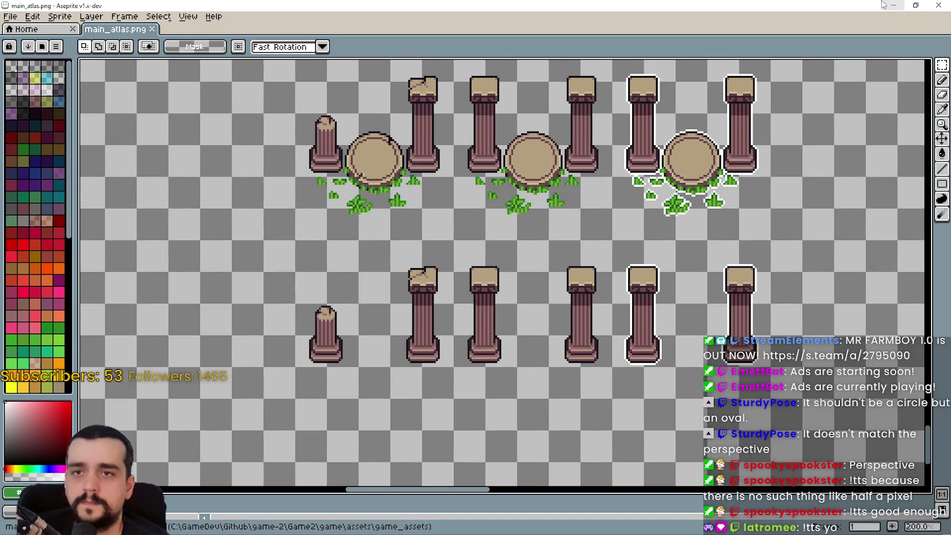
pyautogui.click(885, 5)
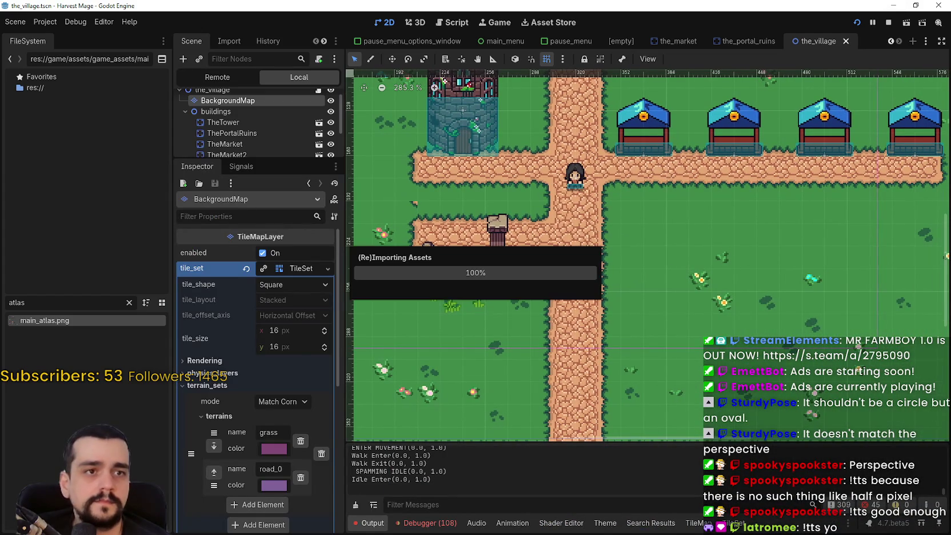
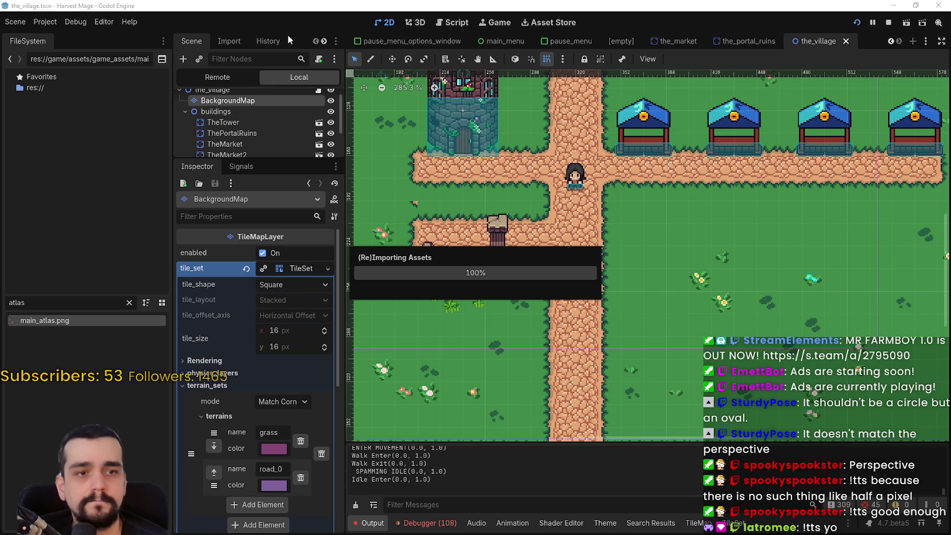
# Look over Godot's Editor and Project menus, then return to the SteamDB MR FARMBOY player chart
pyautogui.click(56, 21)
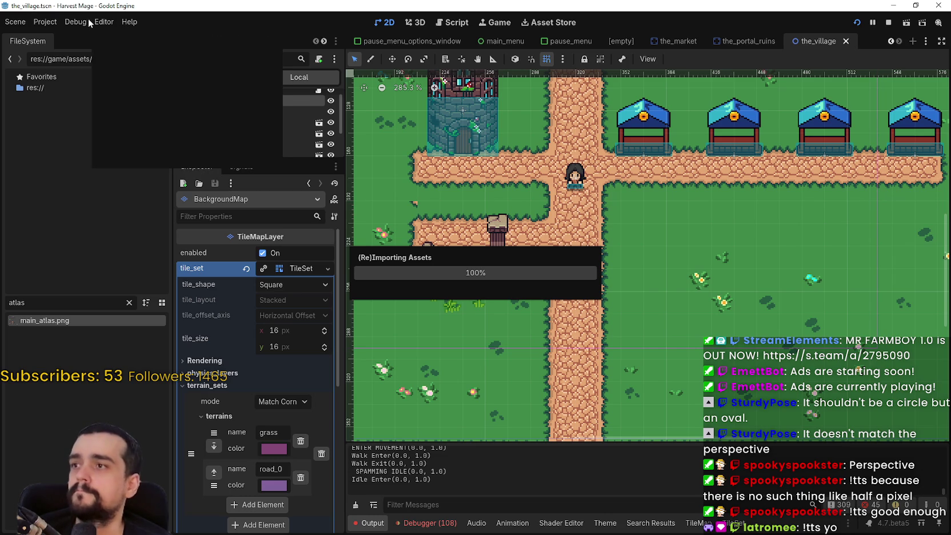
pyautogui.hotkey('alt', 'Tab')
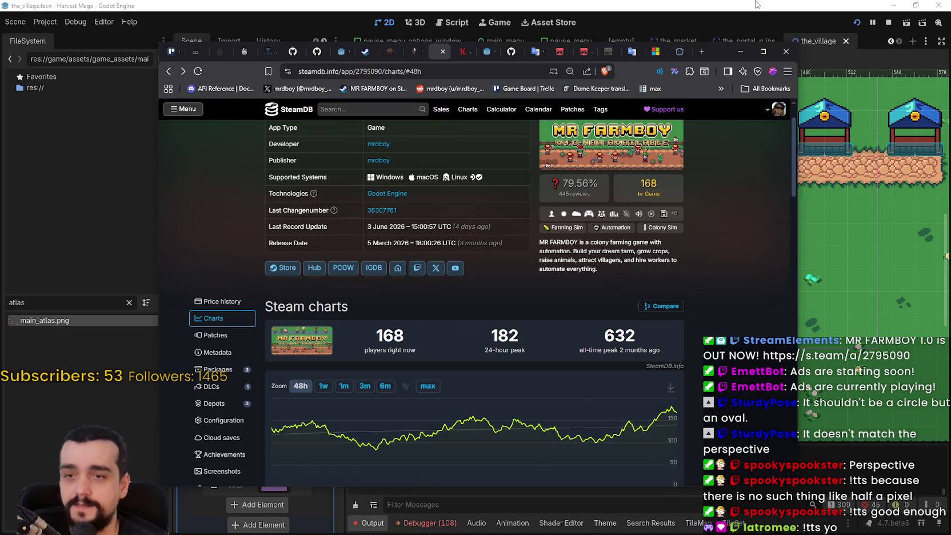
pyautogui.hotkey('alt', 'Tab')
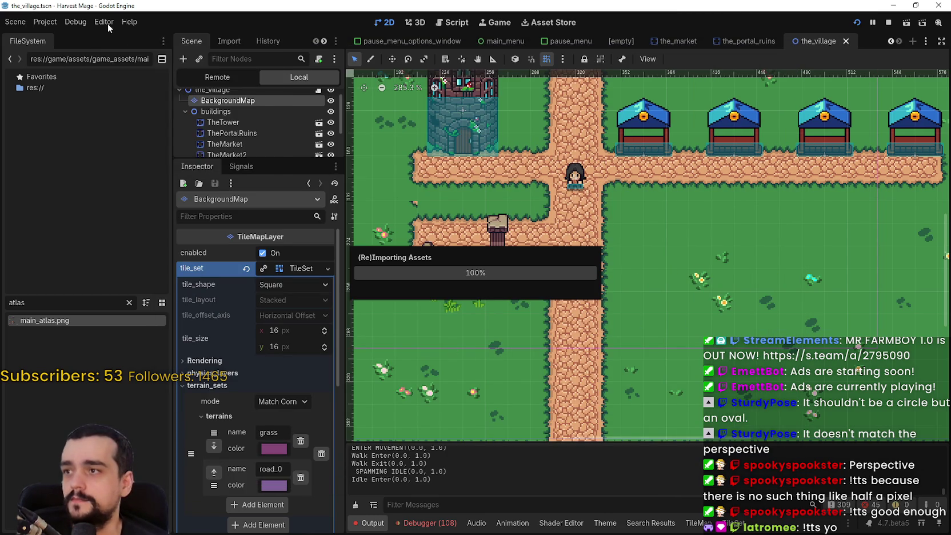
pyautogui.click(44, 22)
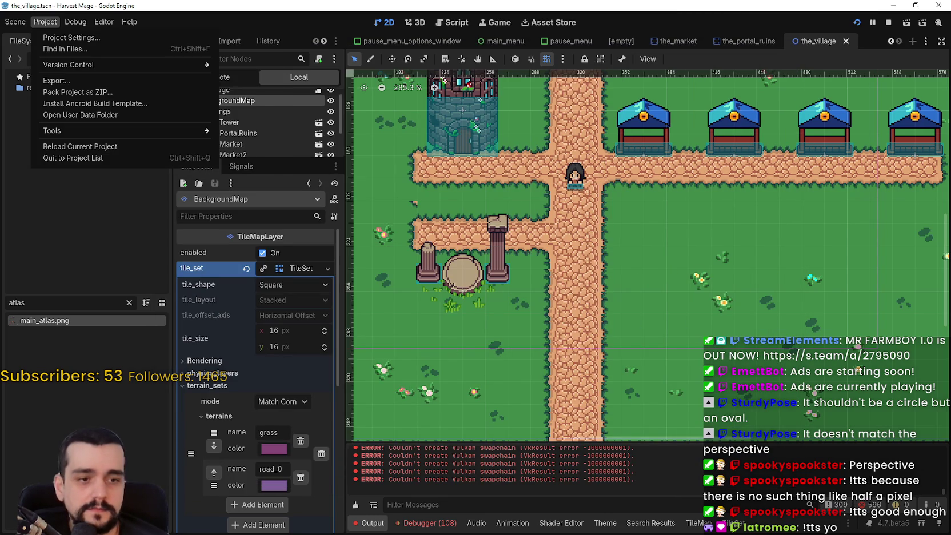
pyautogui.press('Escape')
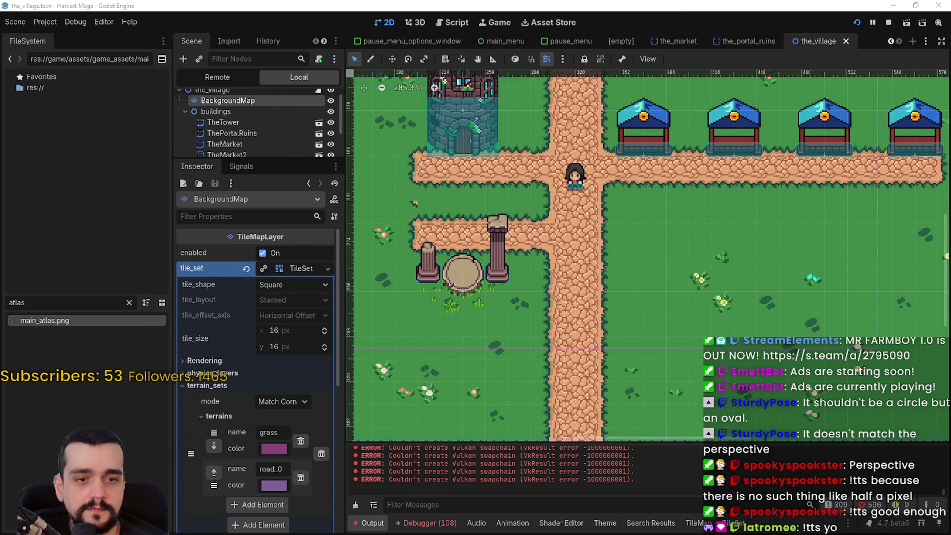
pyautogui.hotkey('alt', 'Tab')
pyautogui.scroll(-2, 687, 456)
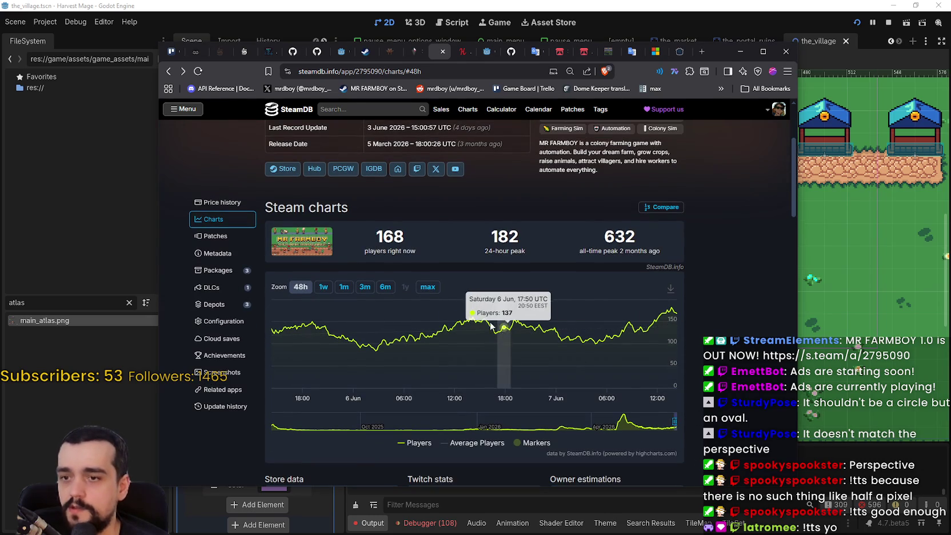
# Switch the MR FARMBOY player chart to 1 week, then 1 month, then back to 48 hours
pyautogui.click(323, 291)
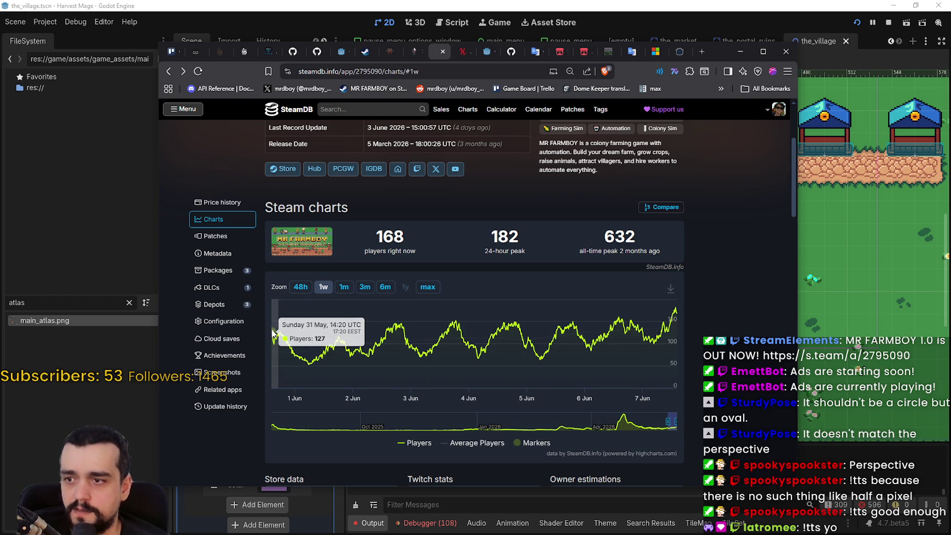
pyautogui.click(343, 286)
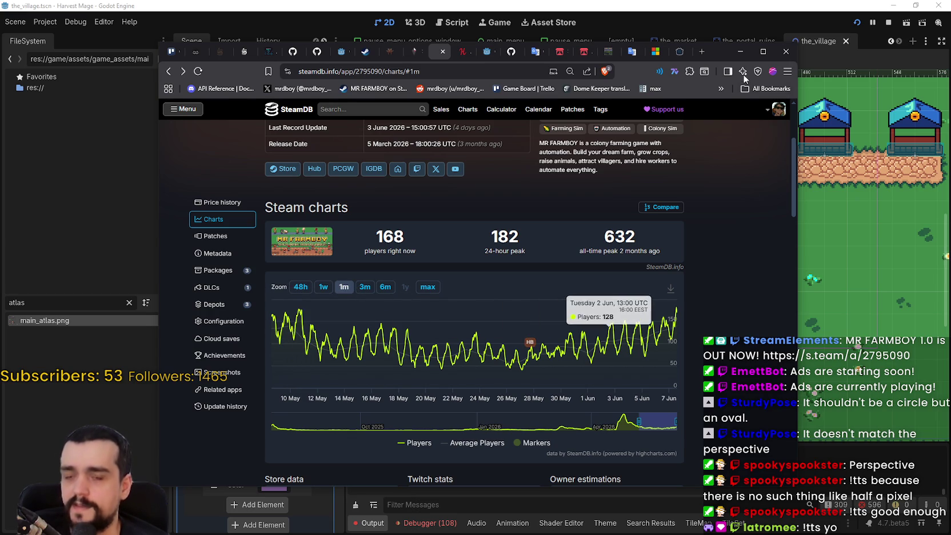
pyautogui.click(300, 287)
# Minimize the browser to bring back the village map in the editor
pyautogui.click(741, 52)
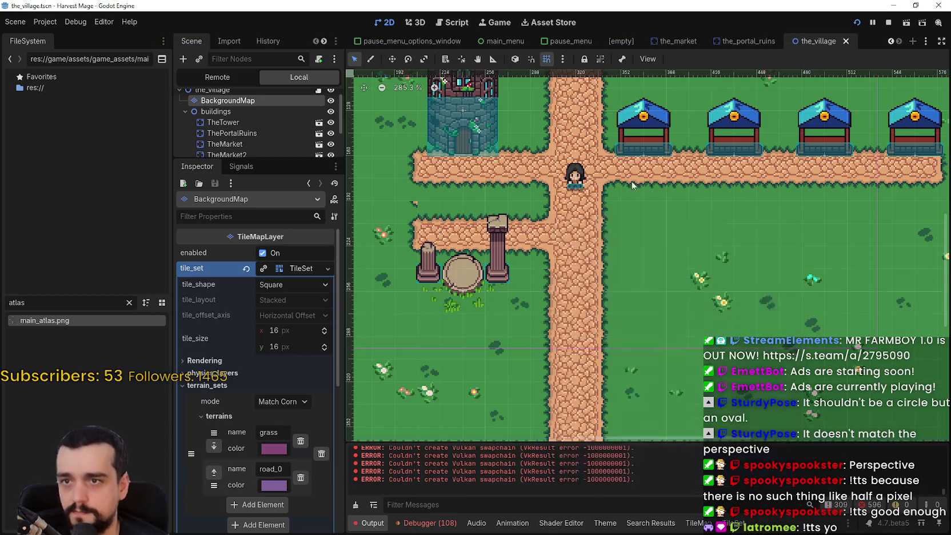
pyautogui.moveTo(650, 181); pyautogui.dragTo(623, 210)
pyautogui.scroll(-2, 743, 137)
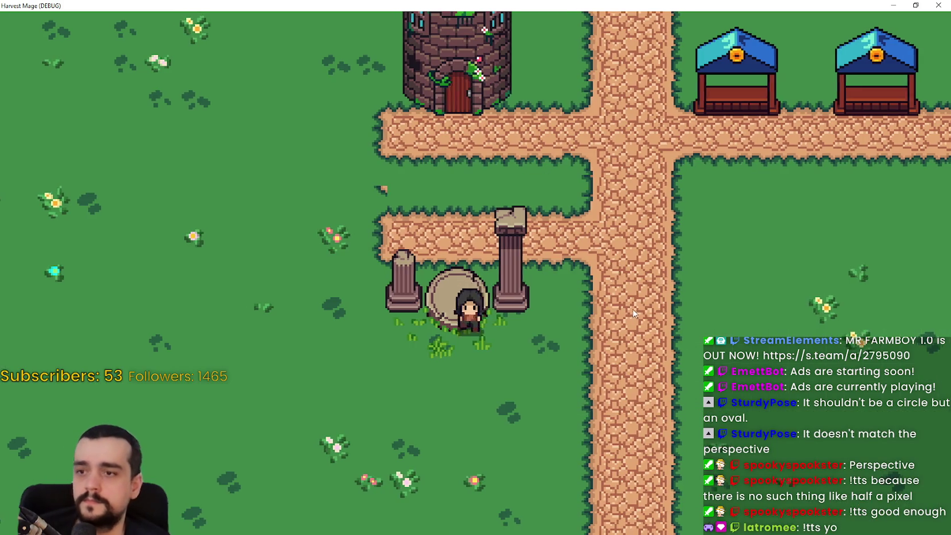
# Walk the character around and behind the altar to check sprite overlap
pyautogui.press('d')
pyautogui.press('w')
pyautogui.press('a')
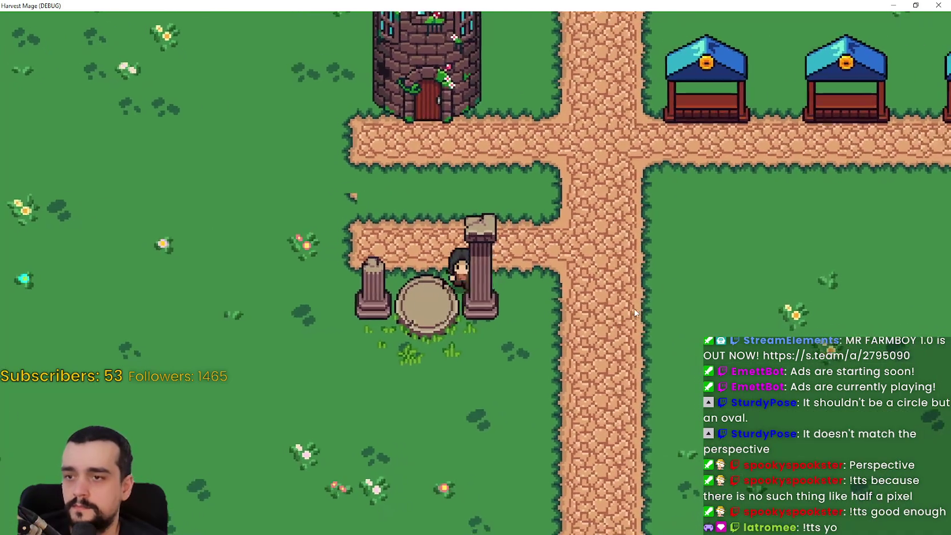
pyautogui.press('s')
pyautogui.press('w')
pyautogui.press('d')
pyautogui.press('a')
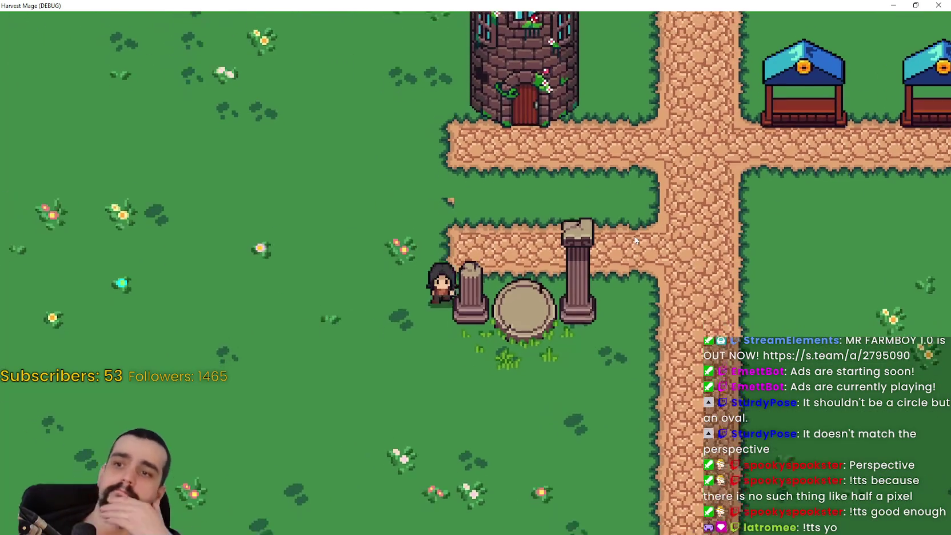
pyautogui.press('d')
pyautogui.press('a')
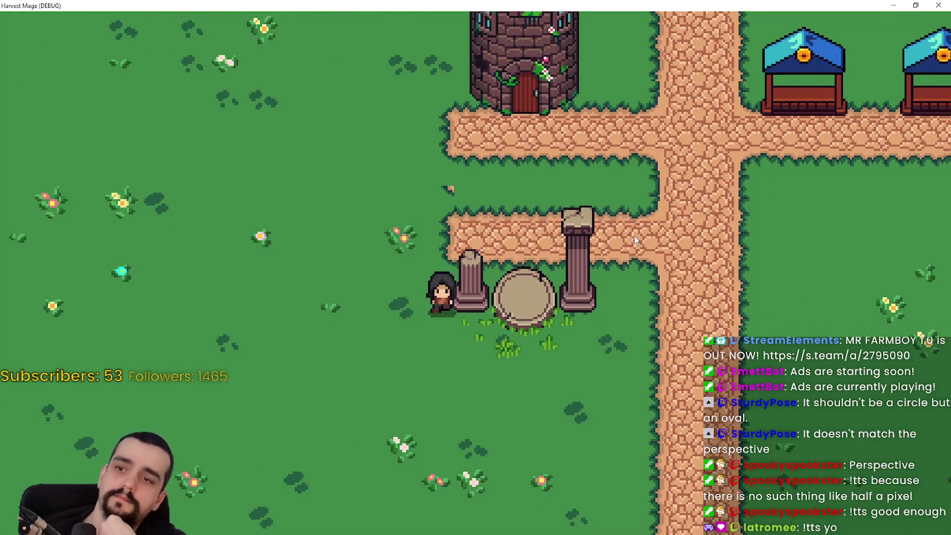
pyautogui.press('d')
pyautogui.press('s')
pyautogui.press('a')
pyautogui.press('w')
pyautogui.press('d')
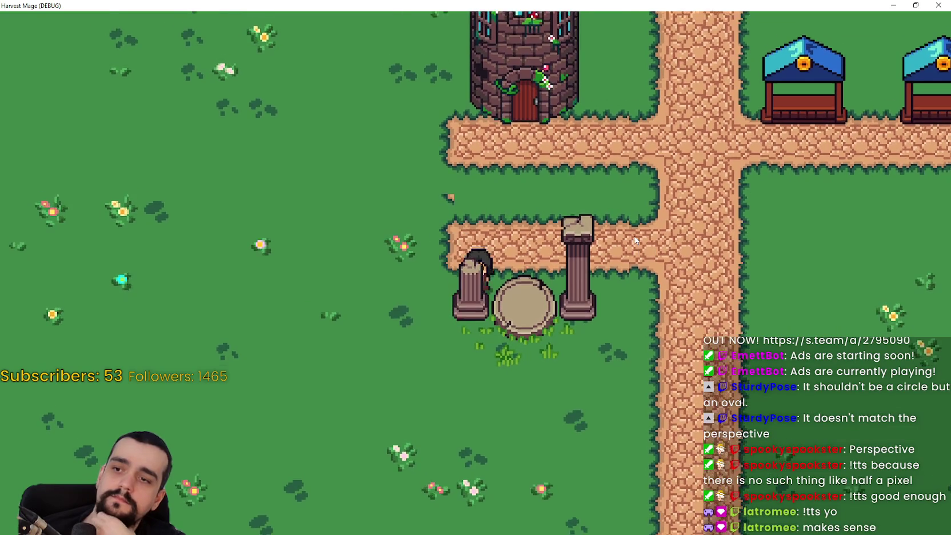
pyautogui.press('s')
pyautogui.press('w')
pyautogui.press('d')
pyautogui.press('a')
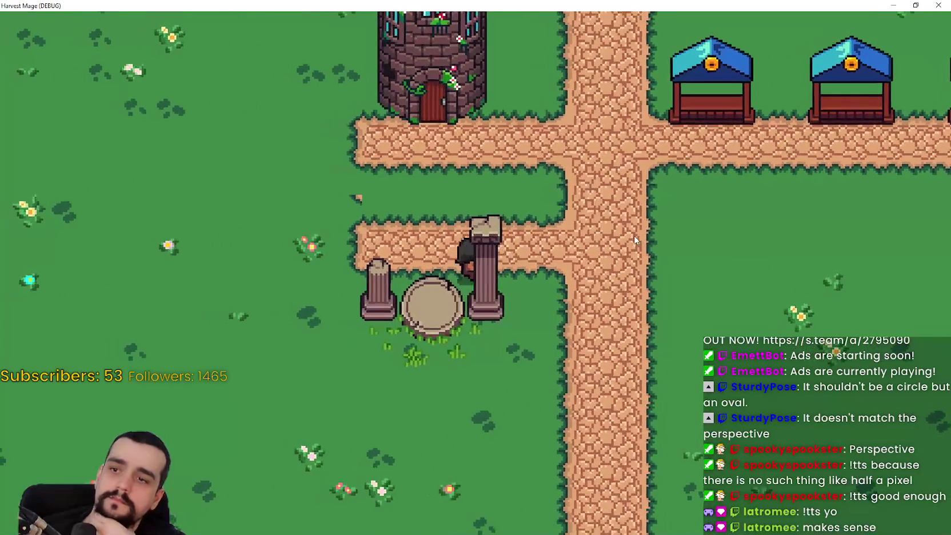
pyautogui.press('w')
pyautogui.press('s')
pyautogui.press('a')
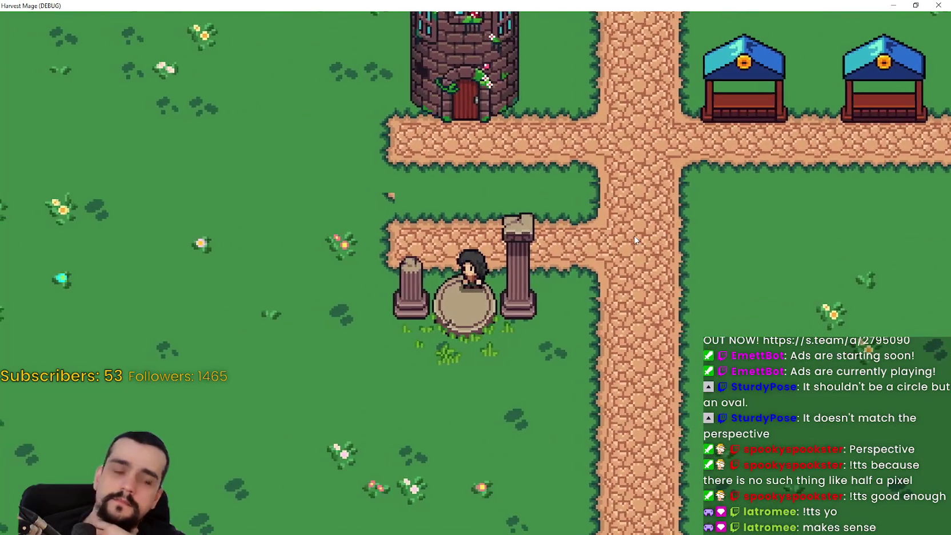
# Walk around both pillars and up the vertical path, then restore the window and stop the game
pyautogui.press('a')
pyautogui.press('w')
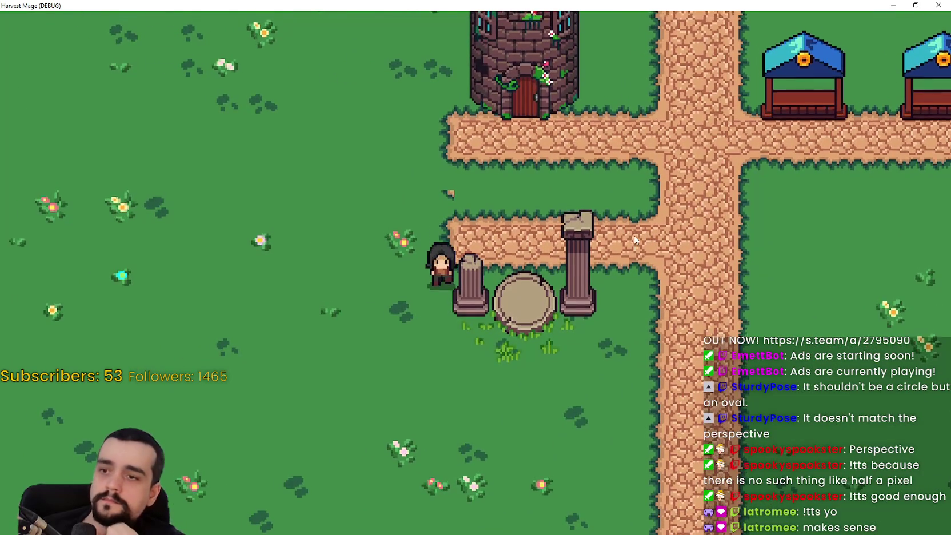
pyautogui.press('d')
pyautogui.press('a')
pyautogui.press('s')
pyautogui.press('d')
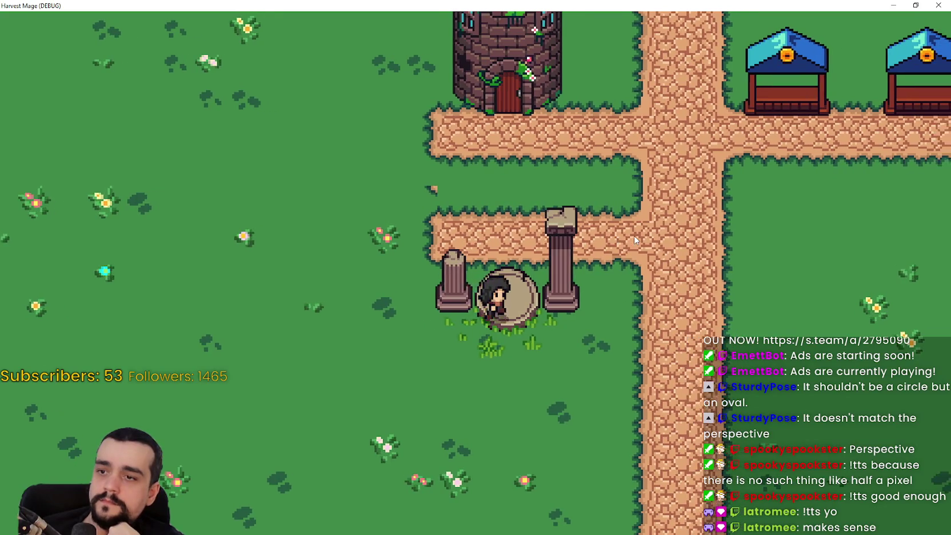
pyautogui.press('d')
pyautogui.press('w')
pyautogui.press('a')
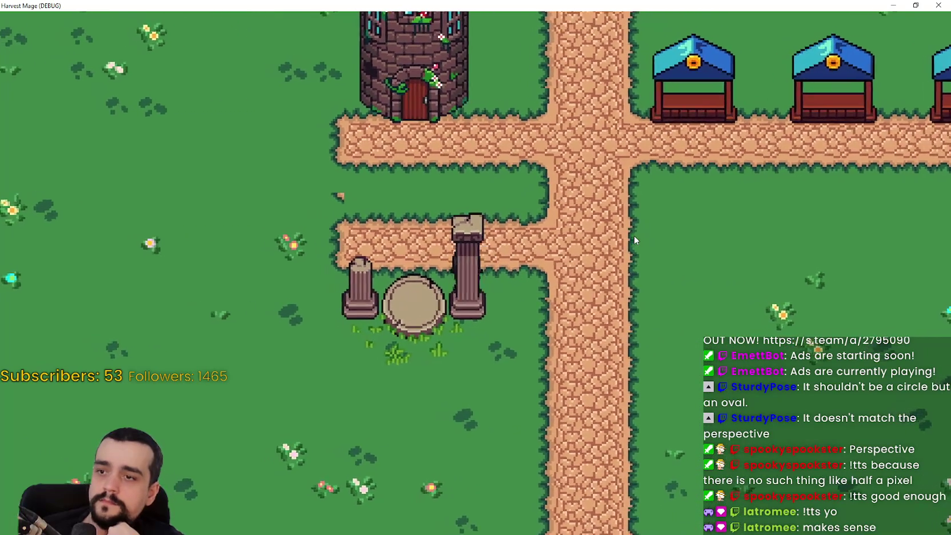
pyautogui.press('d')
pyautogui.press('s')
pyautogui.press('w')
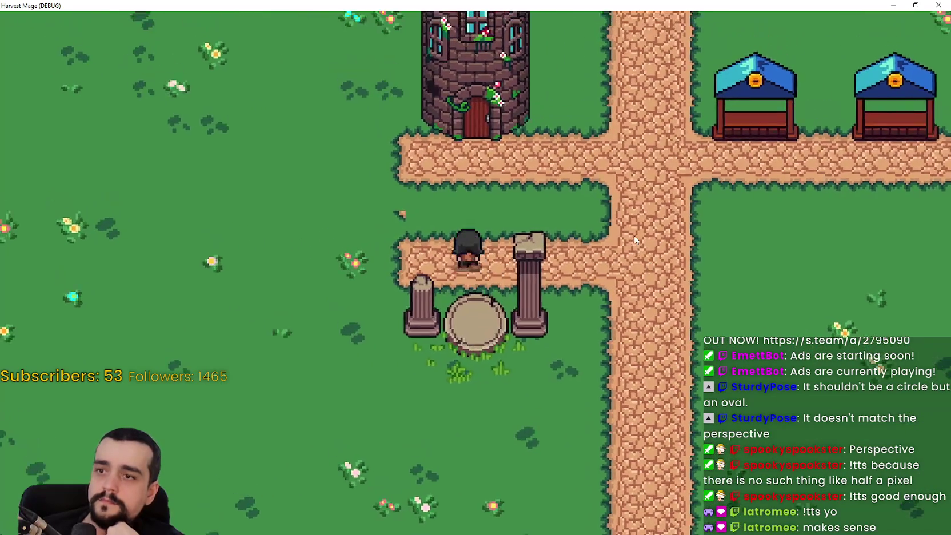
pyautogui.press('d')
pyautogui.press('d')
pyautogui.press('a')
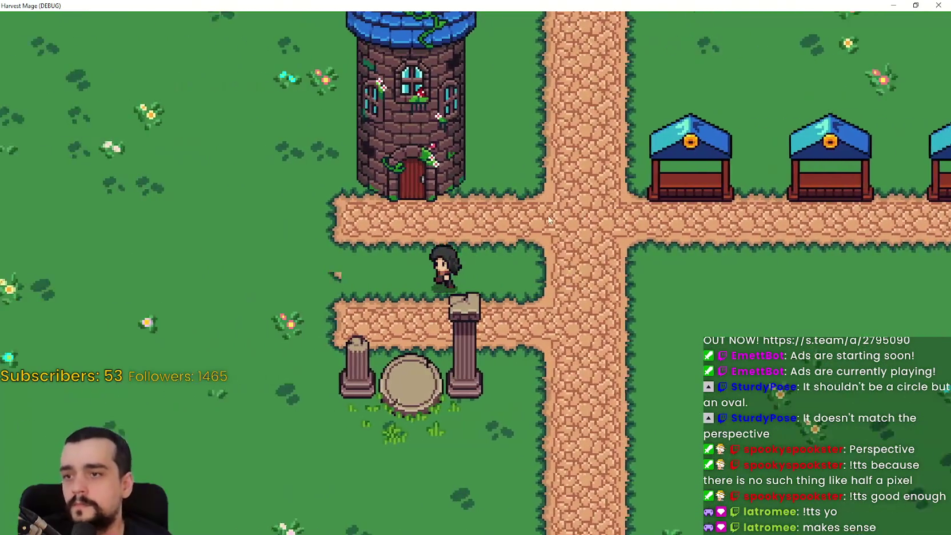
pyautogui.press('s')
pyautogui.press('d')
pyautogui.press('w')
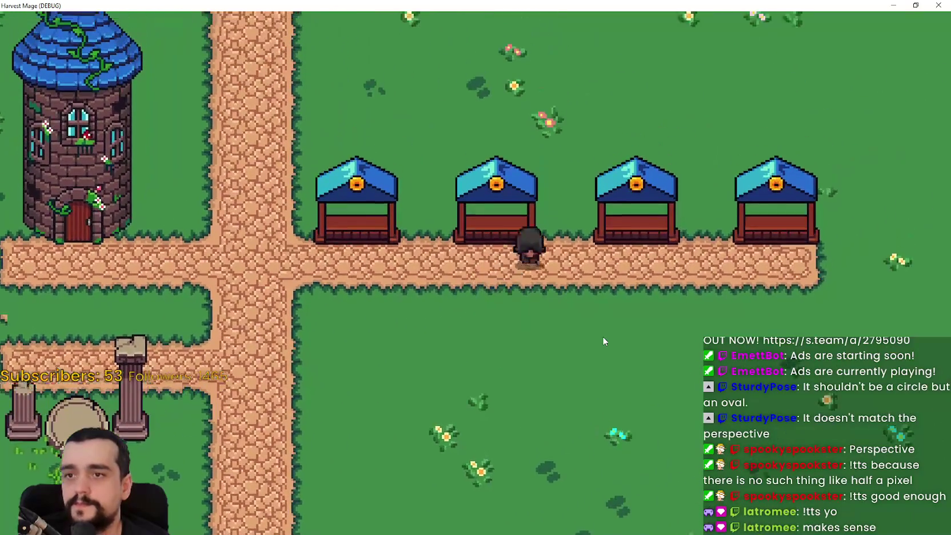
pyautogui.press('a')
pyautogui.press('s')
pyautogui.press('w')
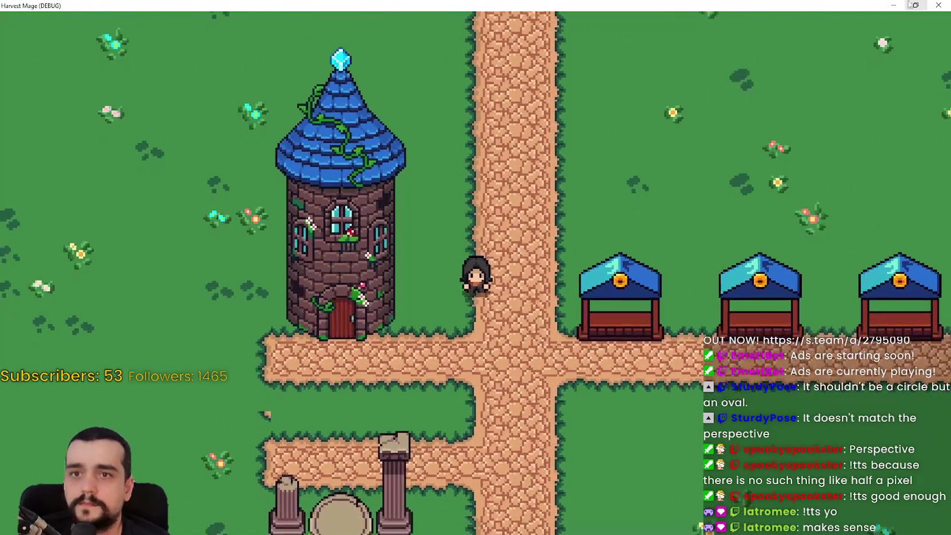
pyautogui.press('super+Down')
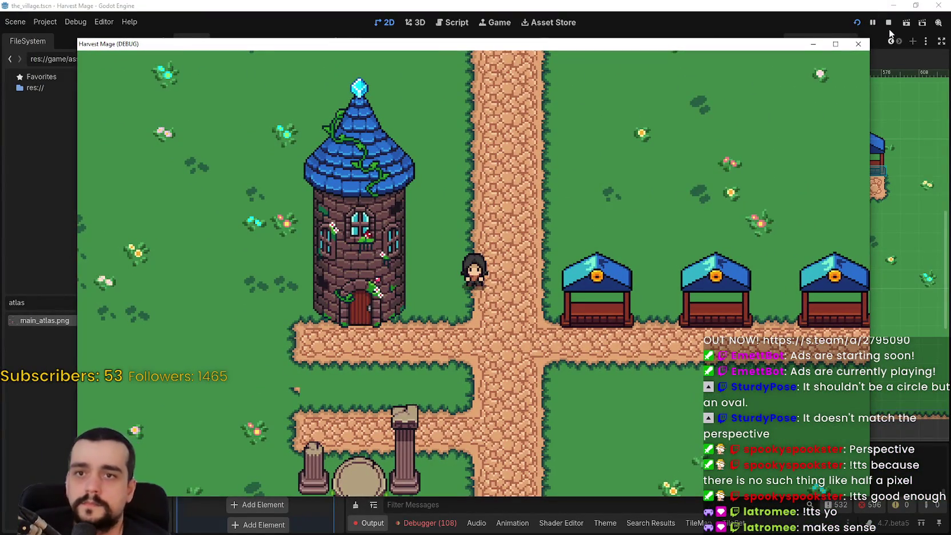
pyautogui.click(888, 22)
# Pan the village map and zoom out to 133.1% to see the whole map
pyautogui.moveTo(614, 303); pyautogui.dragTo(632, 310)
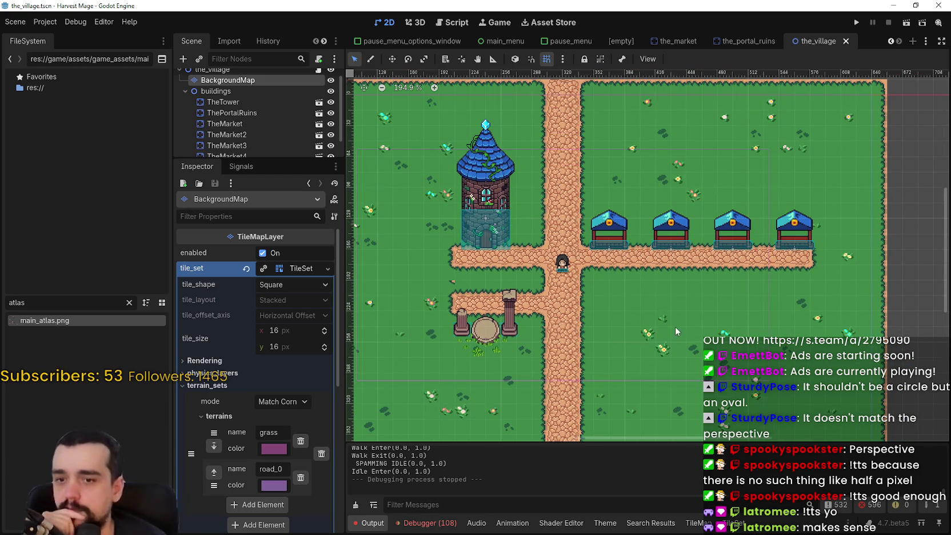
pyautogui.scroll(-3, 675, 326)
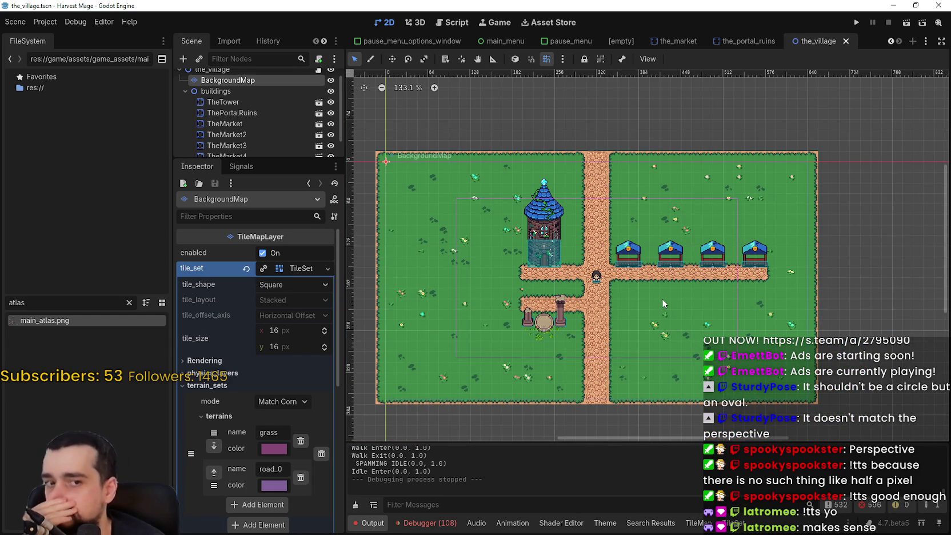
pyautogui.scroll(1, 658, 299)
pyautogui.scroll(-1, 657, 289)
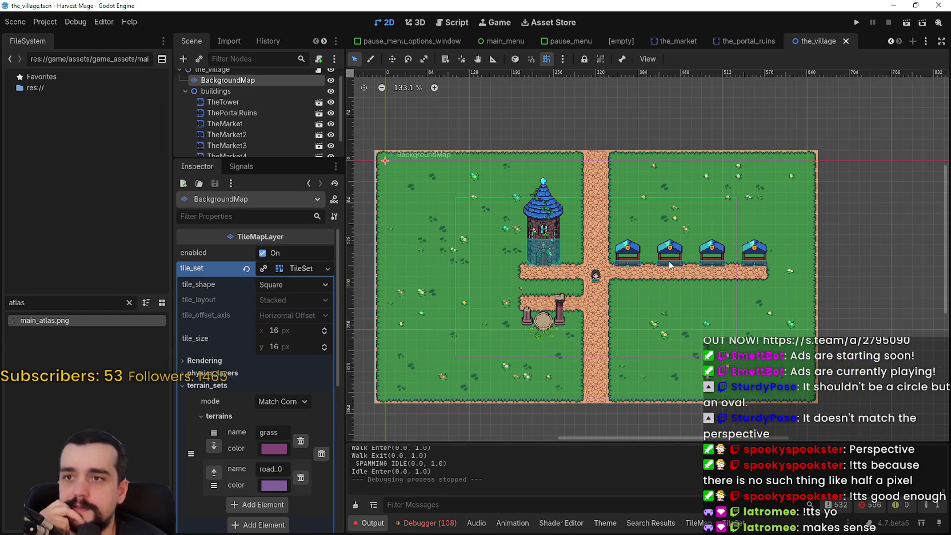
# Filter the FileSystem for 'the_fores' and open the the_forest scene
pyautogui.click(129, 303)
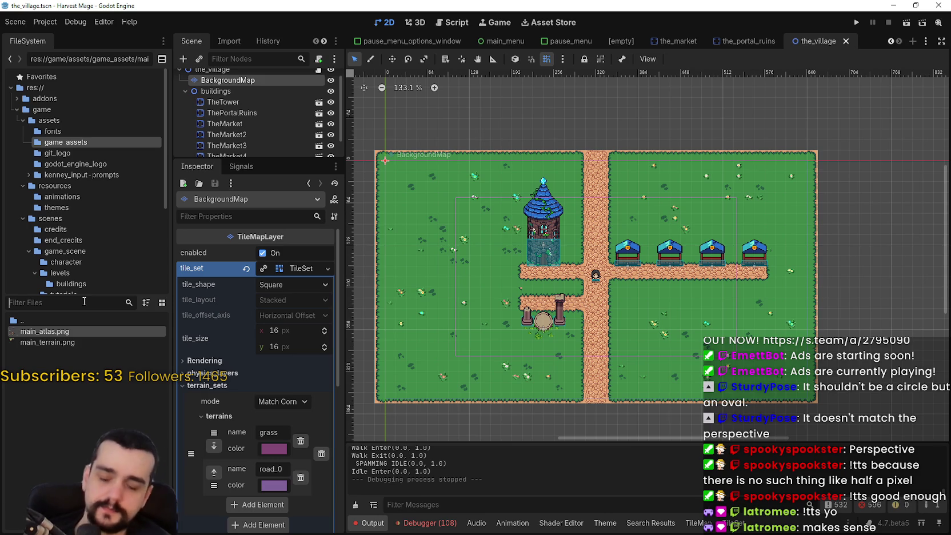
pyautogui.write('Th')
pyautogui.press('BackSpace')
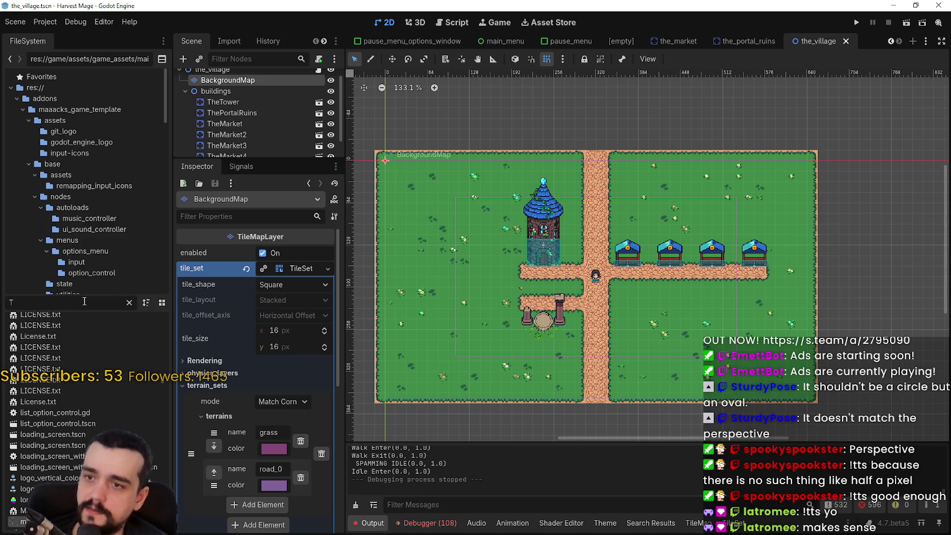
pyautogui.press('BackSpace')
pyautogui.write('the_fores')
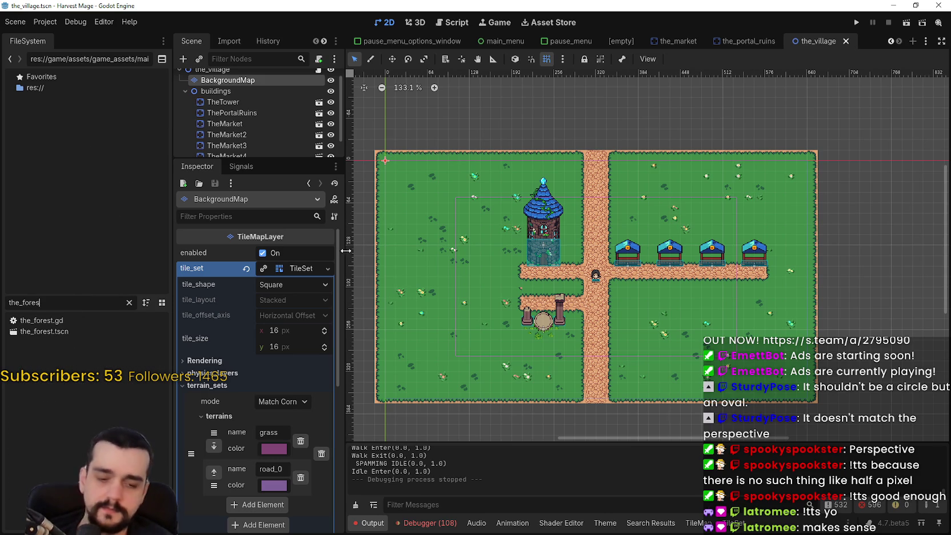
pyautogui.doubleClick(98, 332)
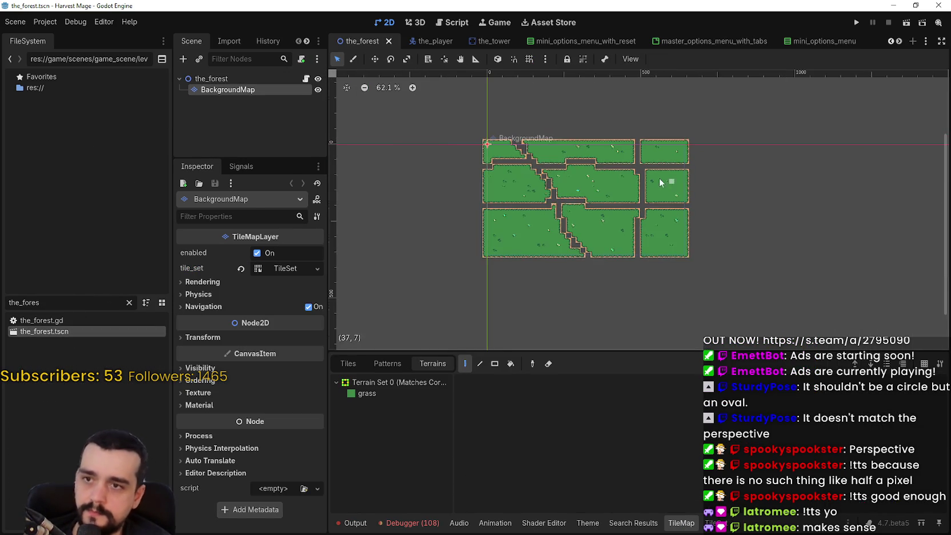
# Enlarge and centre the forest map view, then select the grass terrain
pyautogui.scroll(-4, 659, 181)
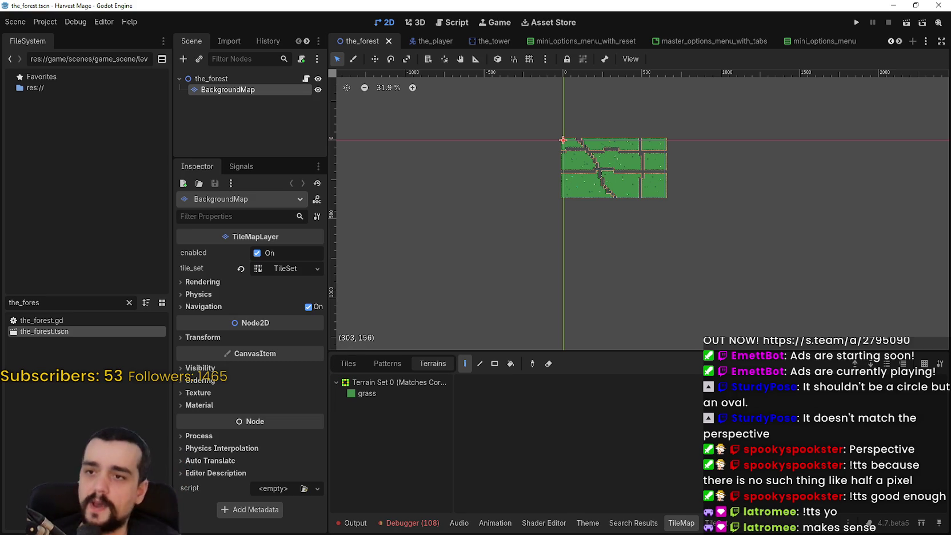
pyautogui.scroll(-4, 668, 255)
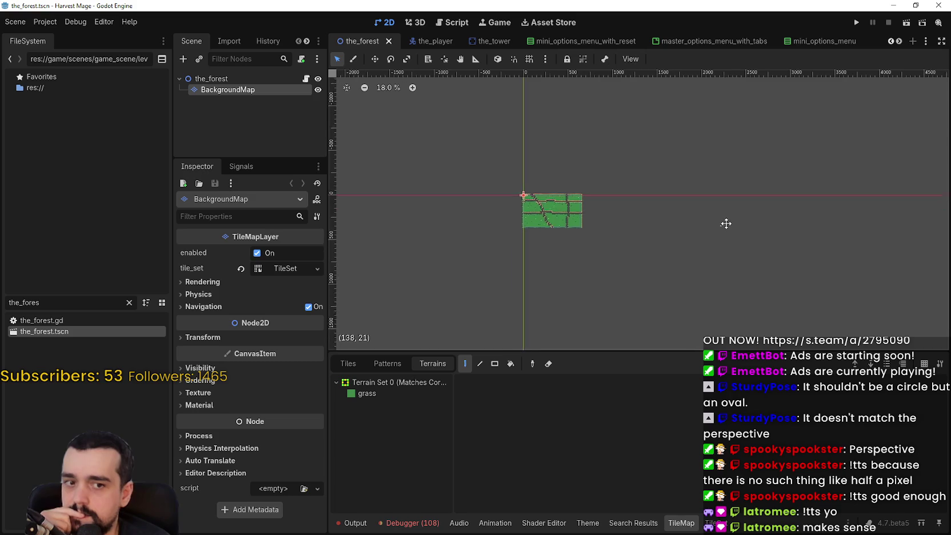
pyautogui.scroll(-2, 690, 236)
pyautogui.scroll(4, 640, 214)
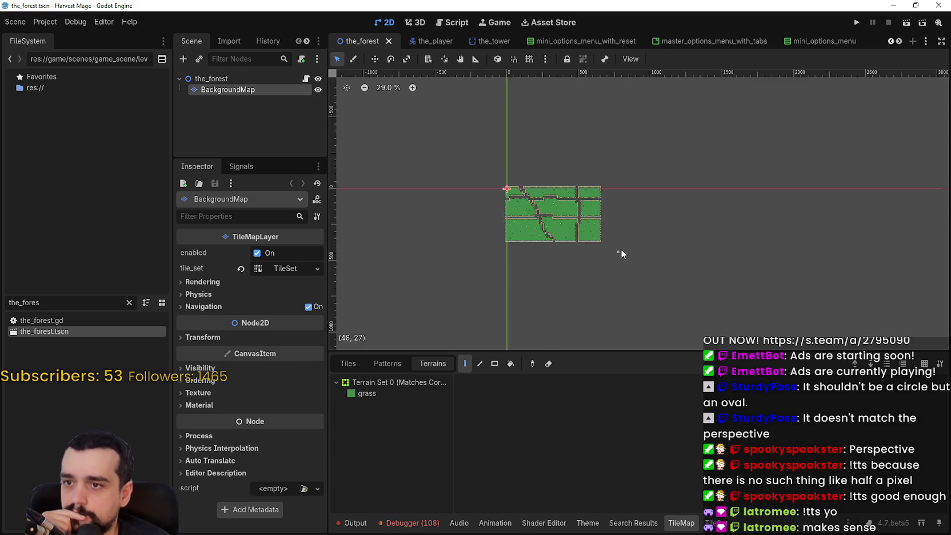
pyautogui.moveTo(621, 252); pyautogui.dragTo(674, 221)
pyautogui.scroll(1, 674, 221)
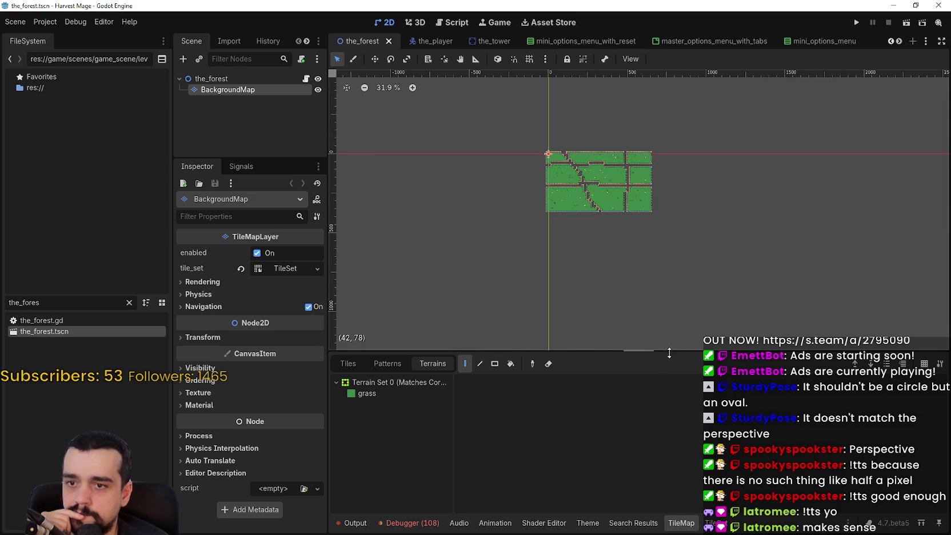
pyautogui.moveTo(669, 353); pyautogui.dragTo(669, 394)
pyautogui.scroll(-2, 604, 218)
pyautogui.scroll(3, 562, 199)
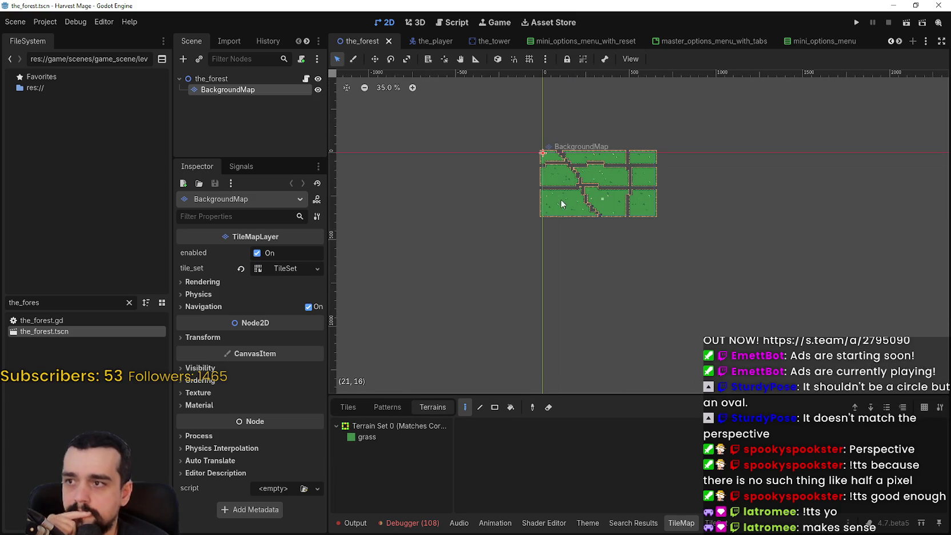
pyautogui.click(400, 437)
# Paint a trial grass stroke and rectangle, undo it, and erase the stray diagonal stroke
pyautogui.scroll(-4, 594, 203)
pyautogui.scroll(-1, 594, 203)
pyautogui.moveTo(523, 139)
pyautogui.mouseDown()
pyautogui.moveTo(667, 246)
pyautogui.moveTo(694, 248)
pyautogui.mouseUp()
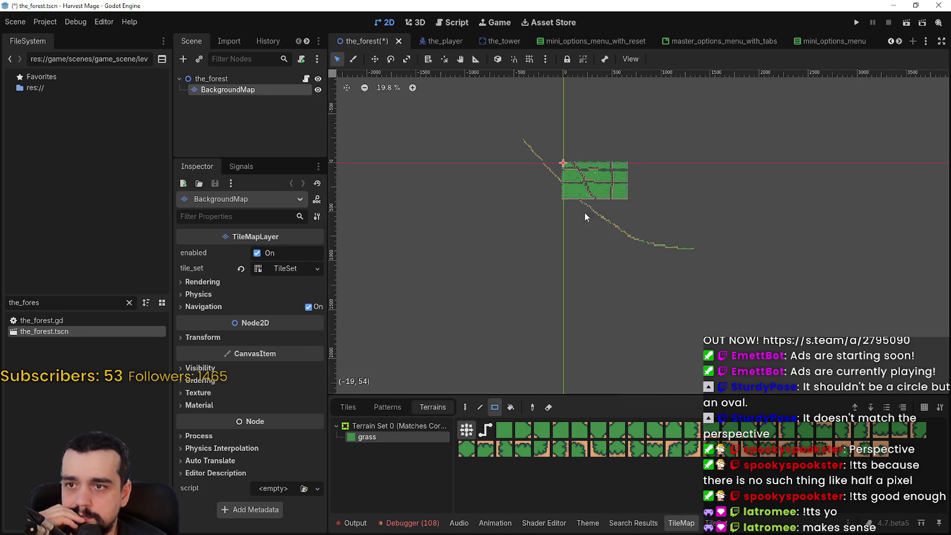
pyautogui.moveTo(538, 248); pyautogui.dragTo(669, 161)
pyautogui.scroll(3, 579, 179)
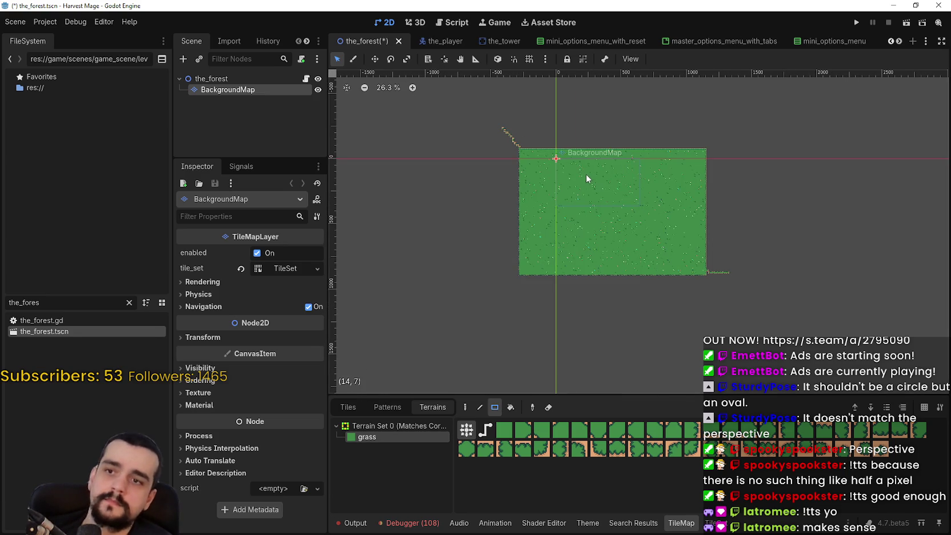
pyautogui.hotkey('ctrl', 'z')
pyautogui.scroll(4, 589, 175)
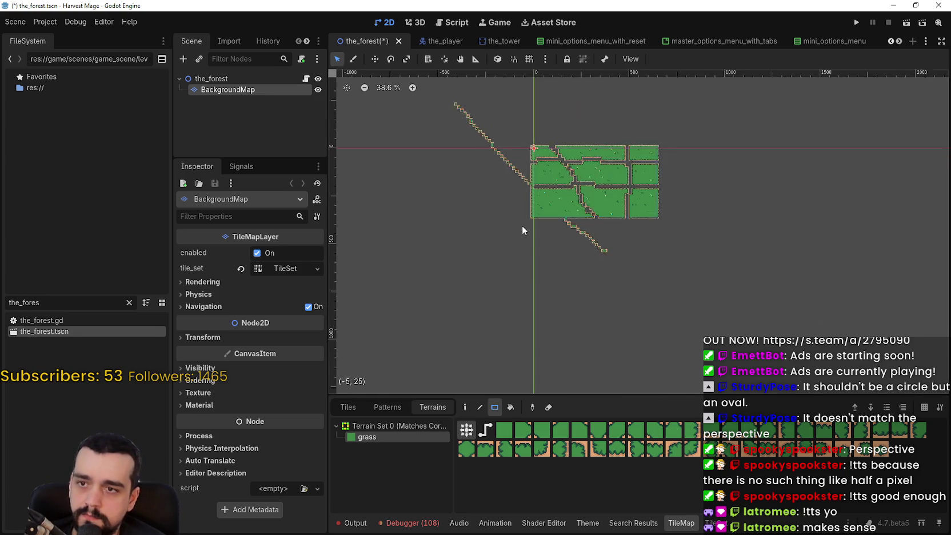
pyautogui.scroll(6, 532, 225)
pyautogui.moveTo(560, 216); pyautogui.dragTo(713, 300)
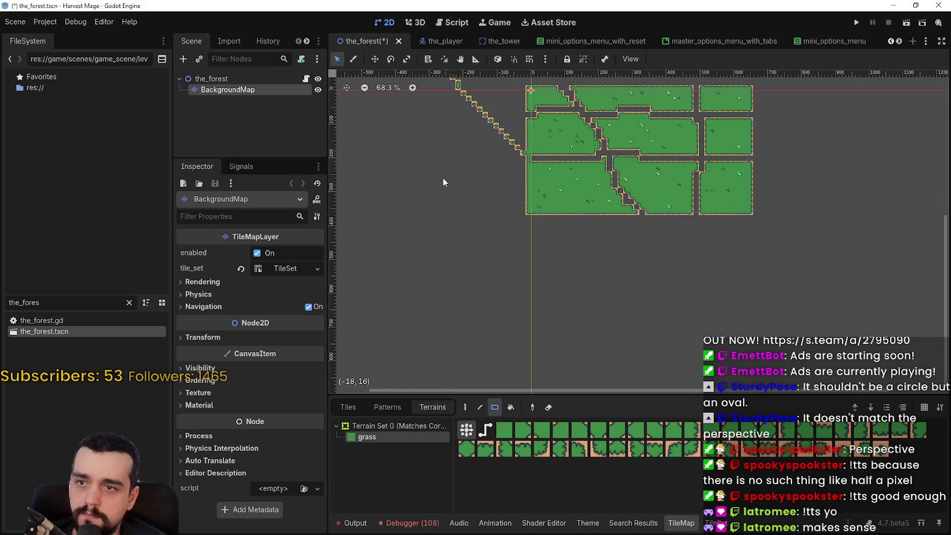
pyautogui.scroll(3, 443, 182)
pyautogui.hscroll(-3, 509, 200)
pyautogui.moveTo(462, 96)
pyautogui.mouseDown()
pyautogui.moveTo(585, 284)
pyautogui.moveTo(610, 299)
pyautogui.mouseUp()
pyautogui.scroll(3, 582, 160)
pyautogui.scroll(1, 582, 158)
pyautogui.moveTo(611, 191); pyautogui.dragTo(472, 151)
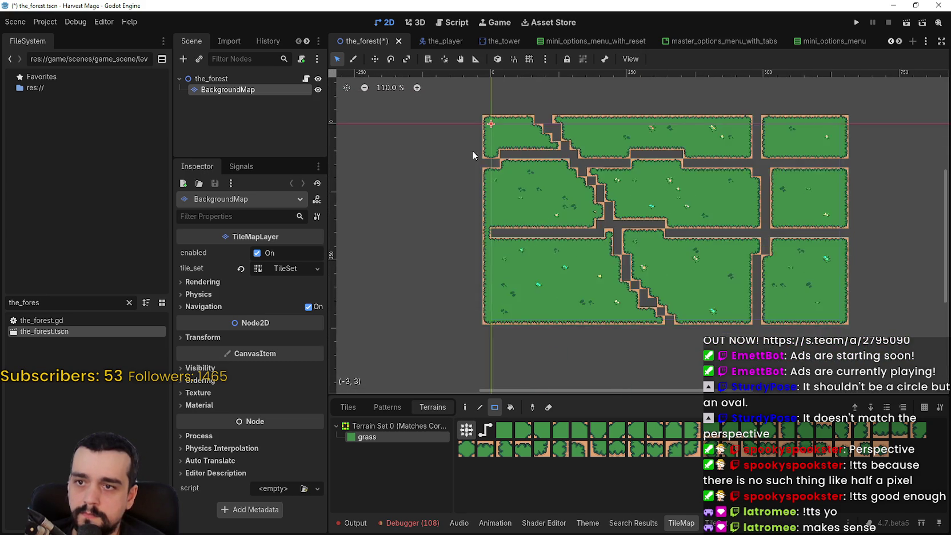
pyautogui.scroll(-2, 465, 139)
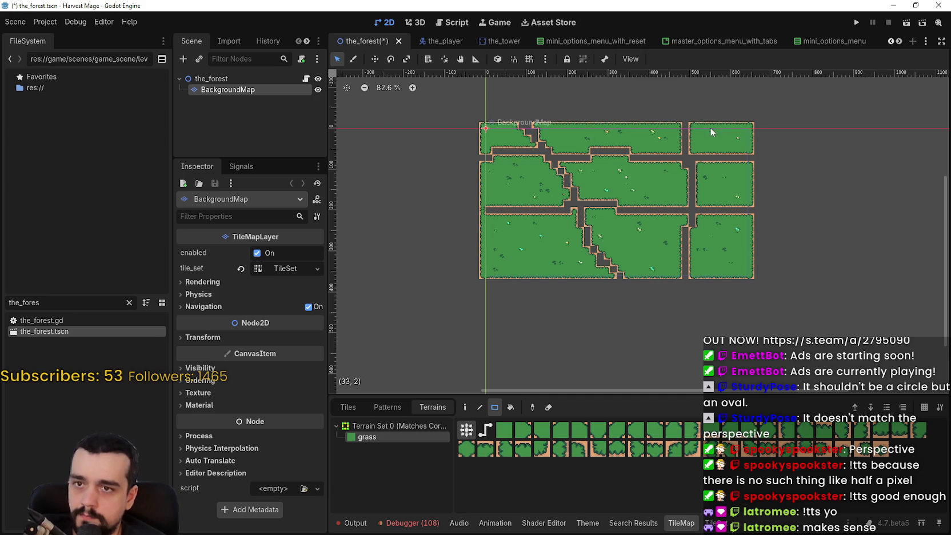
# Fill the map area with grass rectangles, extending out from its corners and downward
pyautogui.moveTo(481, 126); pyautogui.dragTo(844, 329)
pyautogui.scroll(-6, 820, 297)
pyautogui.moveTo(831, 289); pyautogui.dragTo(583, 212)
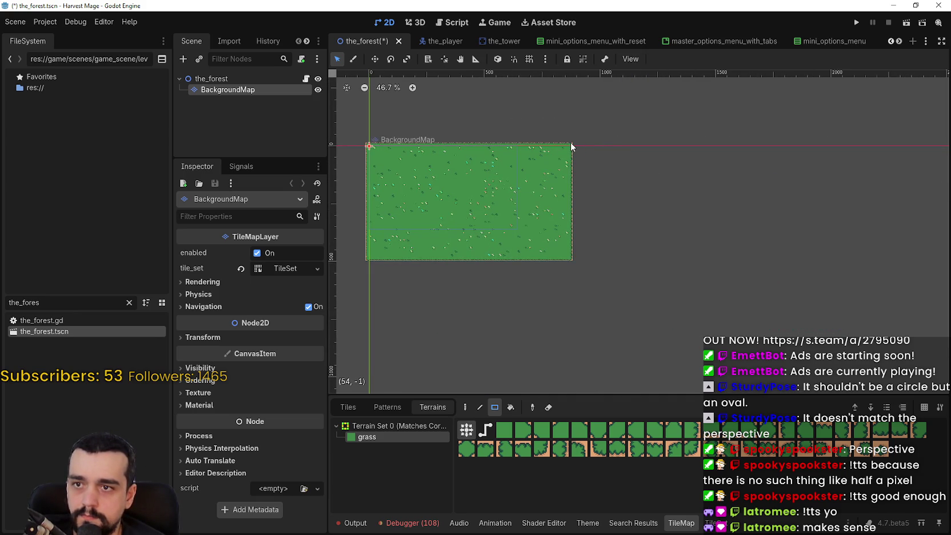
pyautogui.moveTo(572, 147)
pyautogui.mouseDown()
pyautogui.moveTo(805, 299)
pyautogui.moveTo(874, 307)
pyautogui.moveTo(758, 236)
pyautogui.mouseUp()
pyautogui.scroll(-3, 827, 280)
pyautogui.scroll(2, 383, 211)
pyautogui.moveTo(419, 214)
pyautogui.mouseDown()
pyautogui.moveTo(703, 331)
pyautogui.moveTo(768, 300)
pyautogui.moveTo(592, 211)
pyautogui.mouseUp()
pyautogui.scroll(-1, 726, 199)
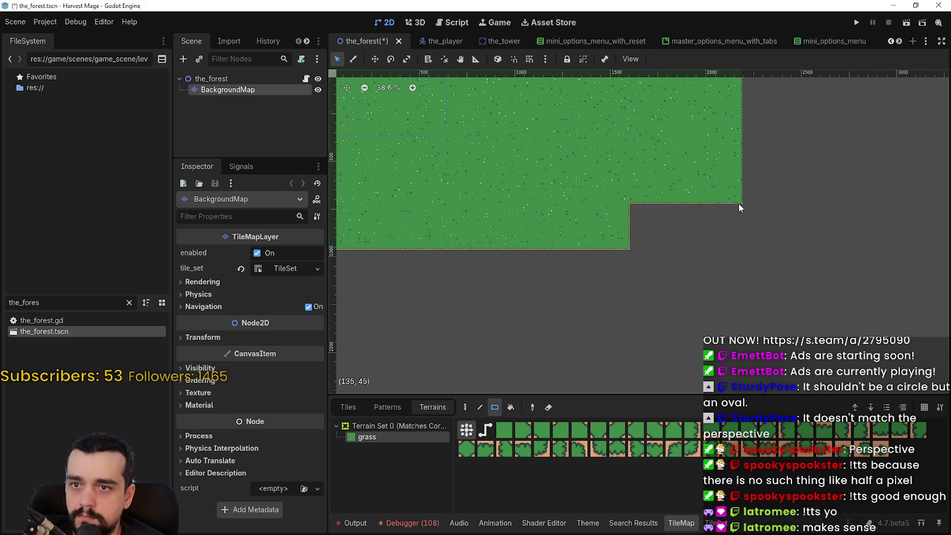
pyautogui.moveTo(739, 206)
pyautogui.mouseDown()
pyautogui.moveTo(420, 259)
pyautogui.moveTo(562, 245)
pyautogui.mouseUp()
pyautogui.scroll(-1, 425, 257)
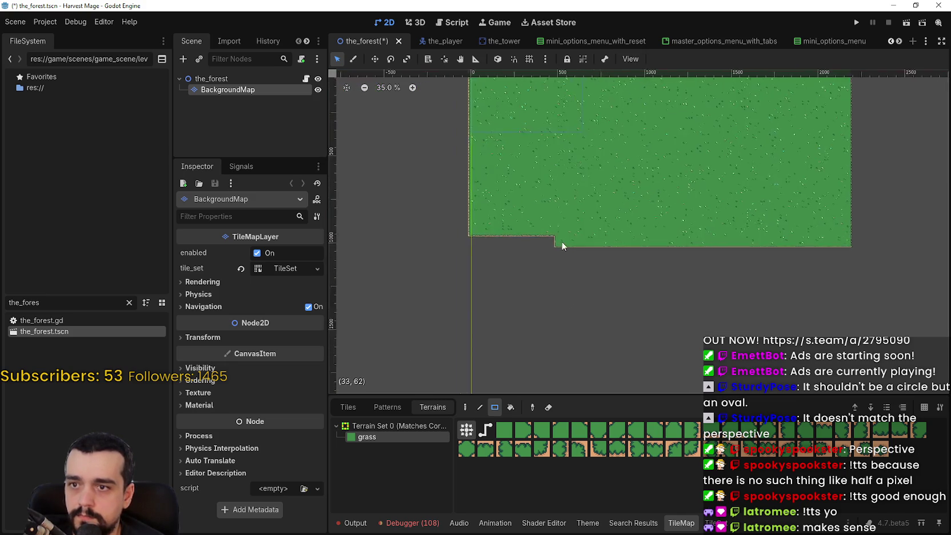
pyautogui.moveTo(463, 240)
pyautogui.mouseDown()
pyautogui.moveTo(666, 308)
pyautogui.moveTo(706, 275)
pyautogui.mouseUp()
pyautogui.scroll(4, 828, 307)
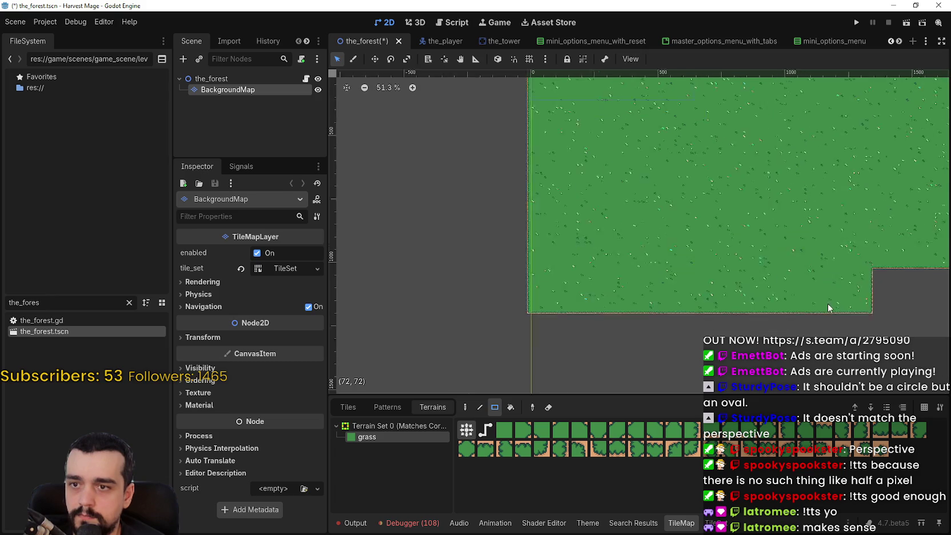
pyautogui.scroll(-7, 827, 303)
pyautogui.moveTo(811, 295); pyautogui.dragTo(654, 253)
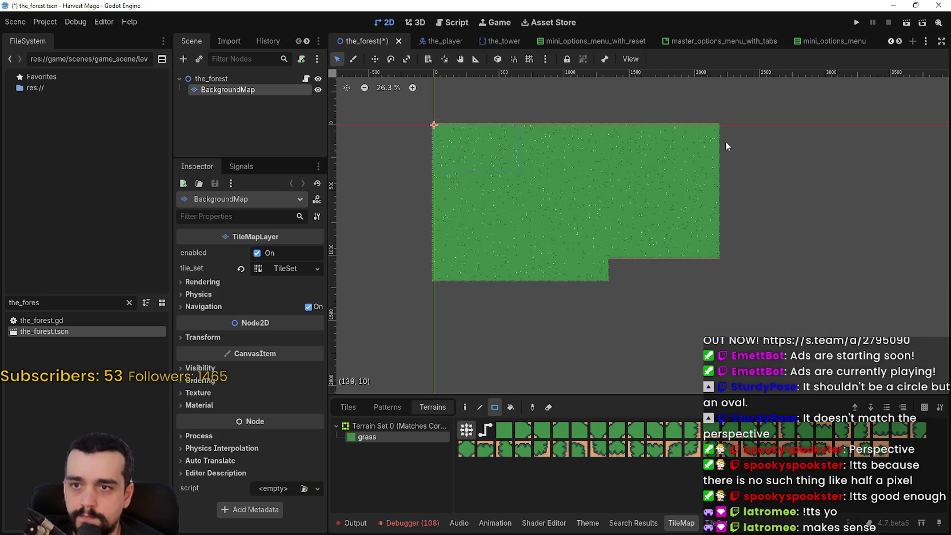
# Fill the missing corner so the grass field becomes a full rectangle
pyautogui.scroll(-1, 567, 163)
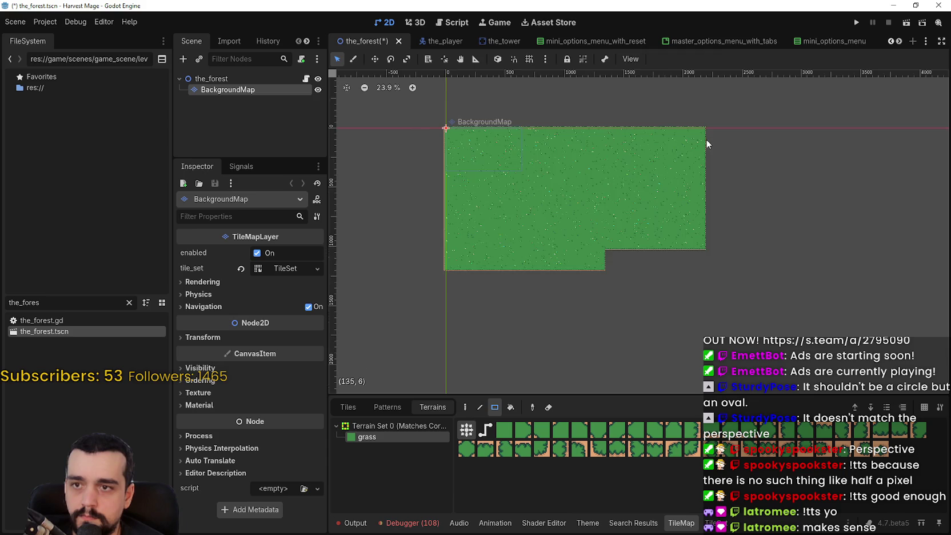
pyautogui.scroll(5, 708, 141)
pyautogui.scroll(-5, 820, 155)
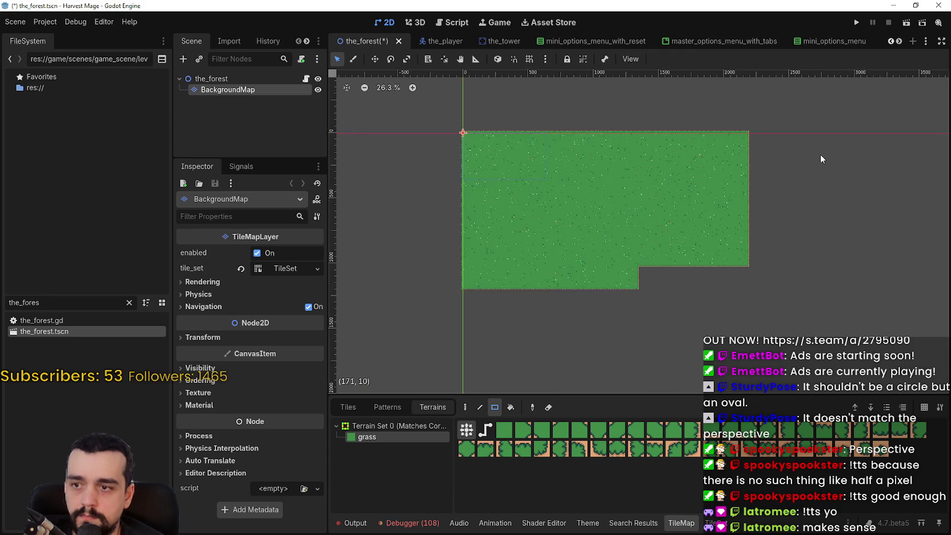
pyautogui.moveTo(820, 154); pyautogui.dragTo(640, 155)
pyautogui.scroll(-4, 640, 158)
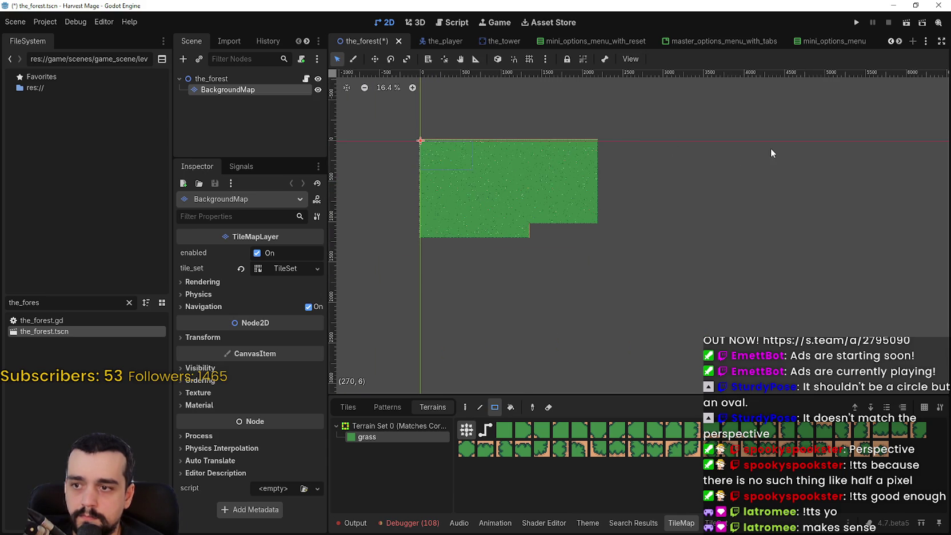
pyautogui.scroll(4, 614, 156)
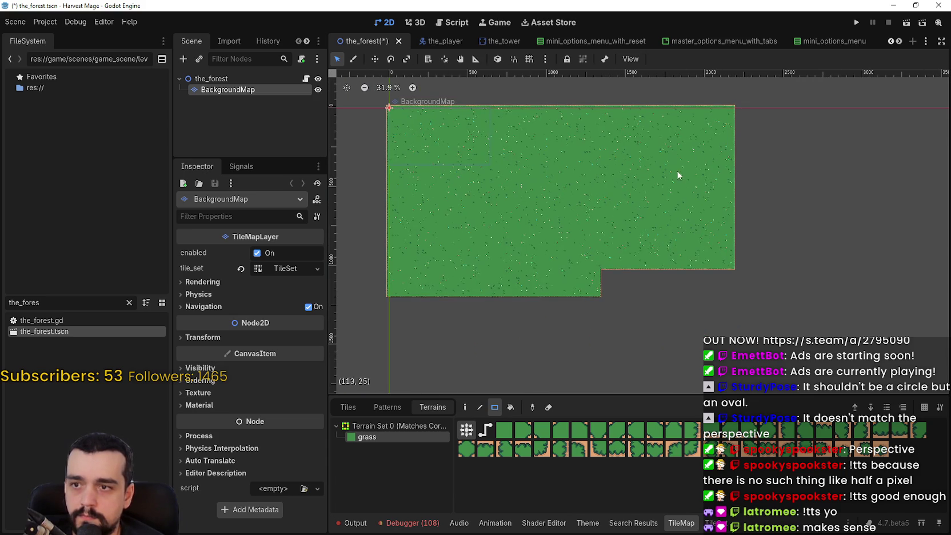
pyautogui.moveTo(737, 109)
pyautogui.mouseDown()
pyautogui.moveTo(477, 341)
pyautogui.moveTo(384, 335)
pyautogui.moveTo(522, 317)
pyautogui.mouseUp()
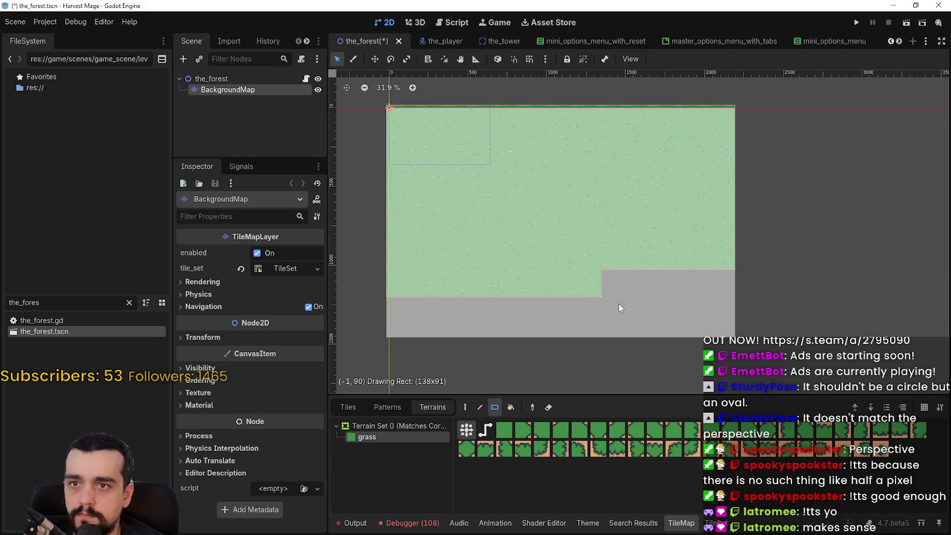
pyautogui.moveTo(560, 252); pyautogui.dragTo(596, 261)
pyautogui.scroll(-2, 597, 208)
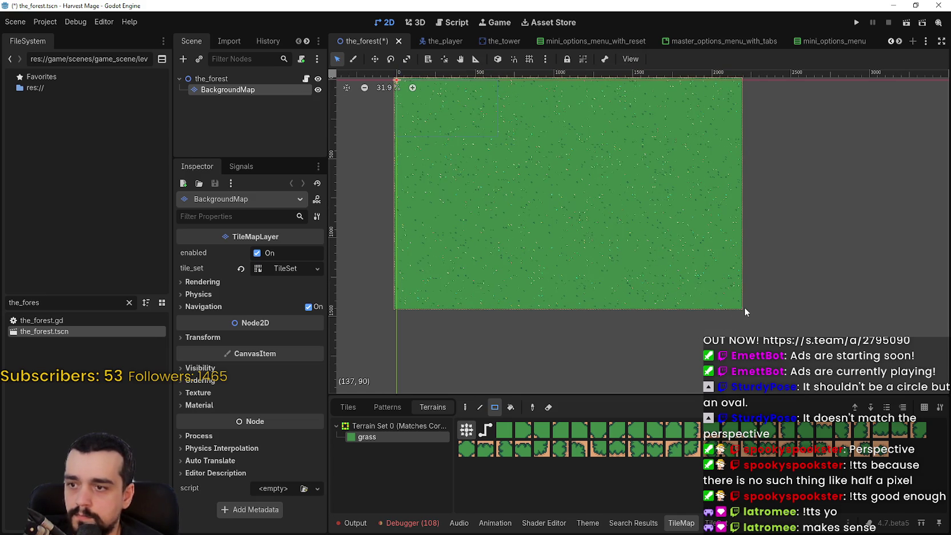
# Inspect the all-grass forest map, then save the_forest.tscn with Ctrl+S
pyautogui.scroll(5, 543, 210)
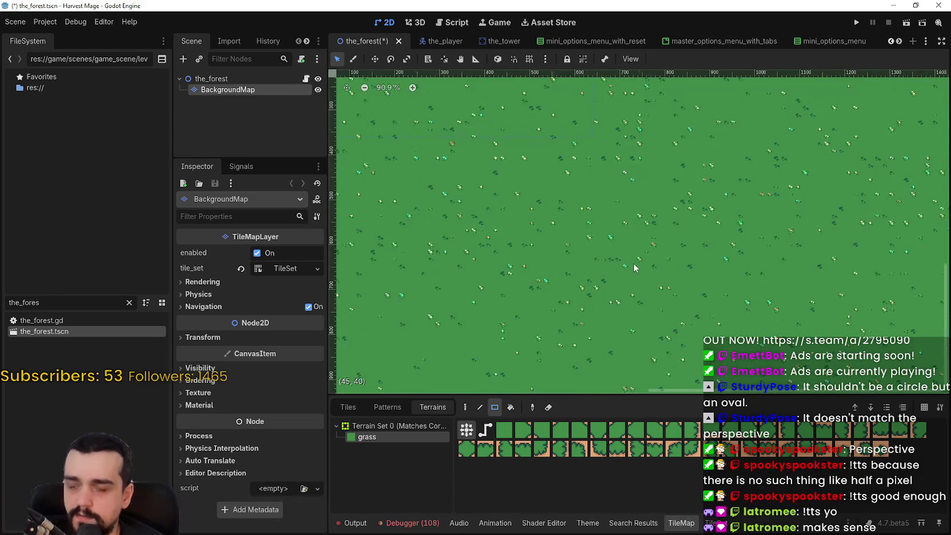
pyautogui.scroll(-3, 633, 260)
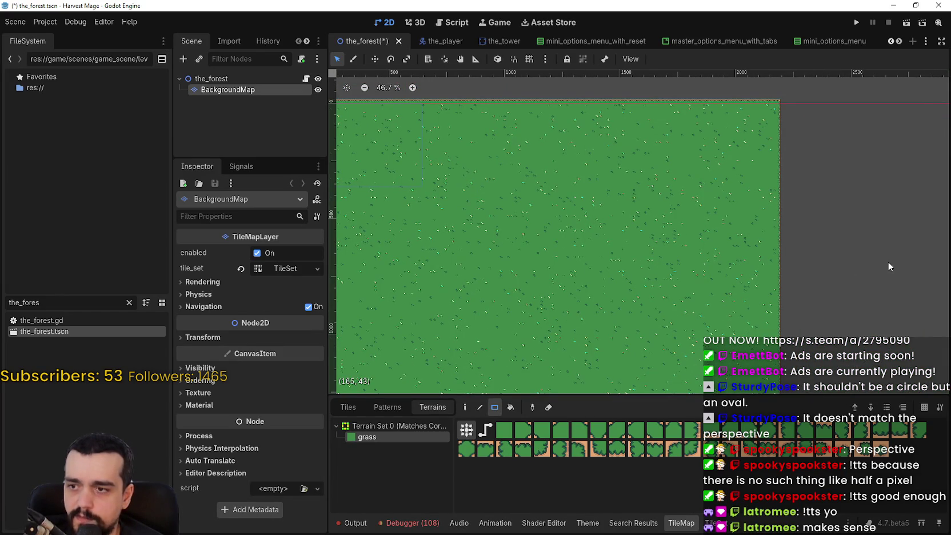
pyautogui.moveTo(856, 255); pyautogui.dragTo(637, 227)
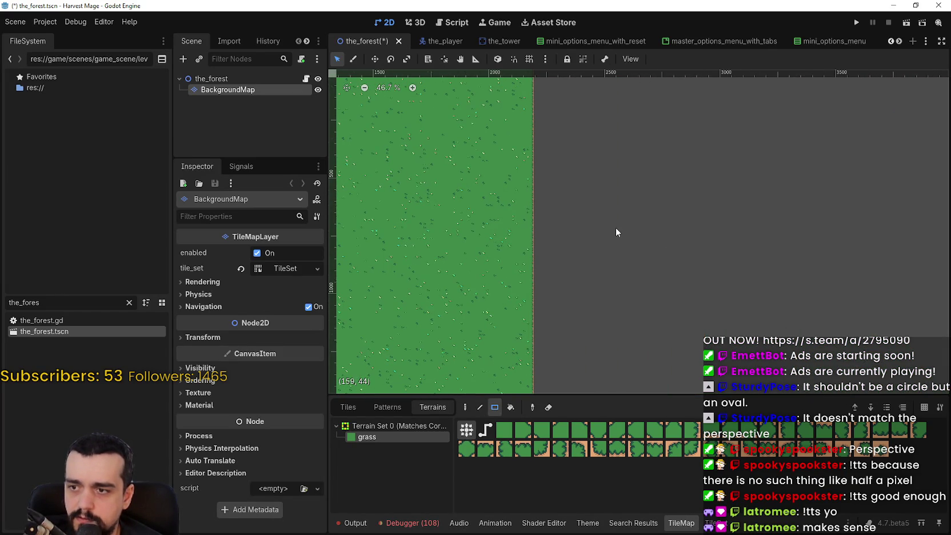
pyautogui.scroll(-3, 652, 227)
pyautogui.scroll(-5, 648, 235)
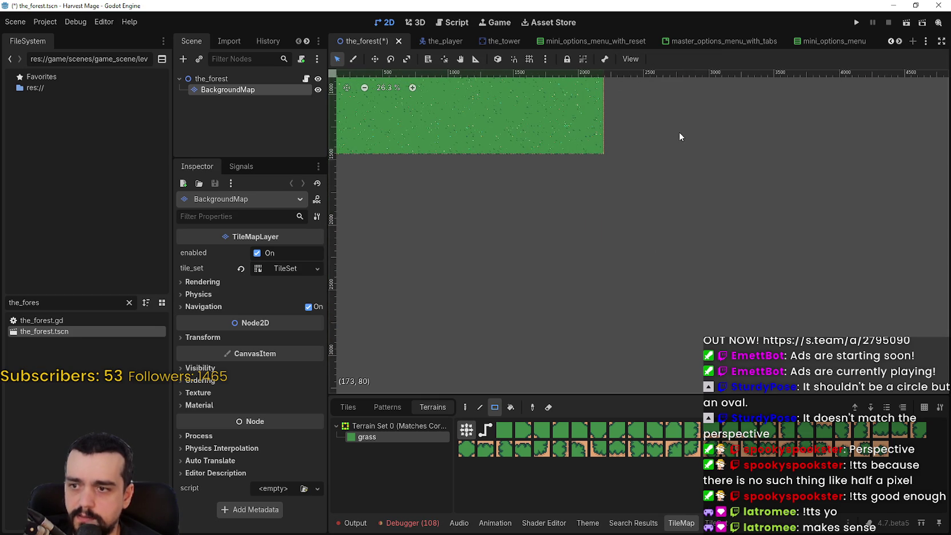
pyautogui.moveTo(678, 148)
pyautogui.mouseDown()
pyautogui.moveTo(722, 288)
pyautogui.moveTo(783, 300)
pyautogui.mouseUp()
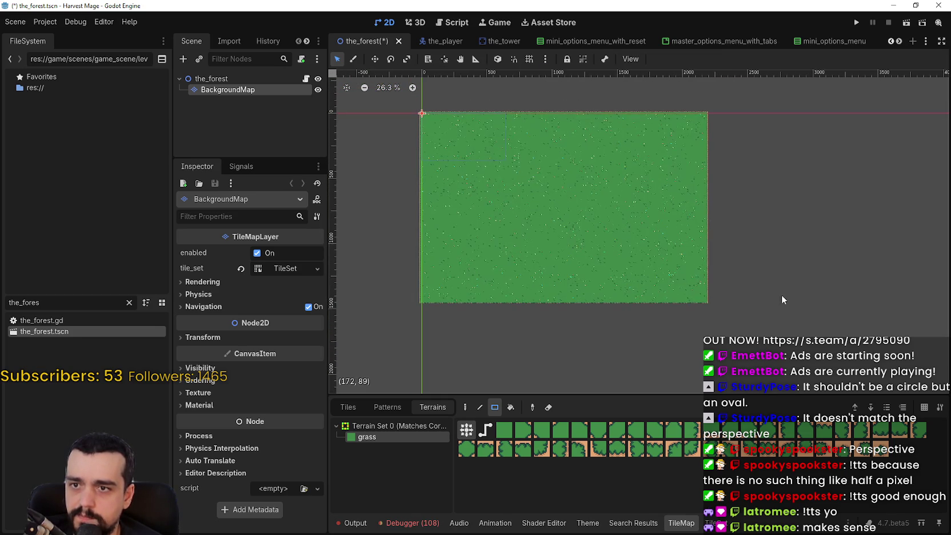
pyautogui.scroll(6, 490, 202)
pyautogui.scroll(5, 624, 257)
pyautogui.scroll(4, 652, 248)
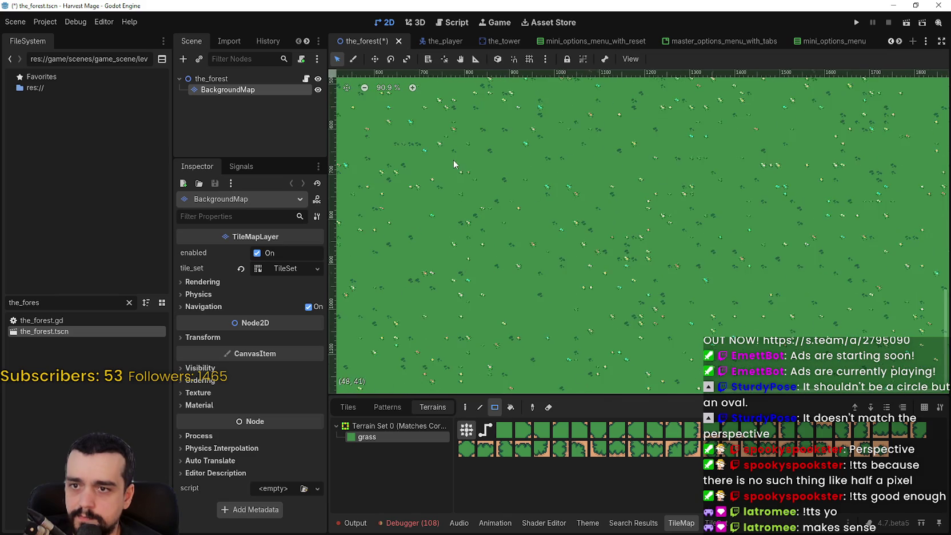
pyautogui.scroll(-9, 496, 179)
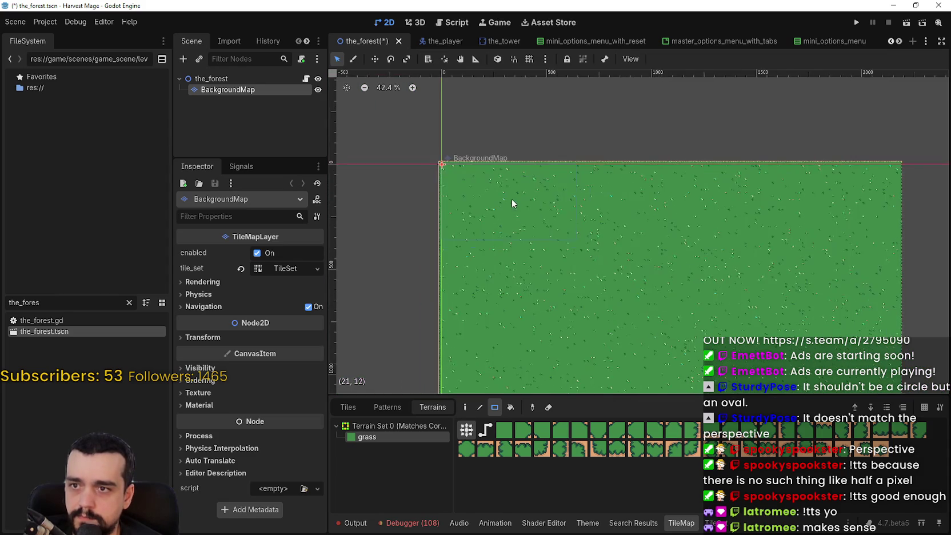
pyautogui.scroll(4, 512, 203)
pyautogui.scroll(-9, 551, 205)
pyautogui.scroll(1, 641, 218)
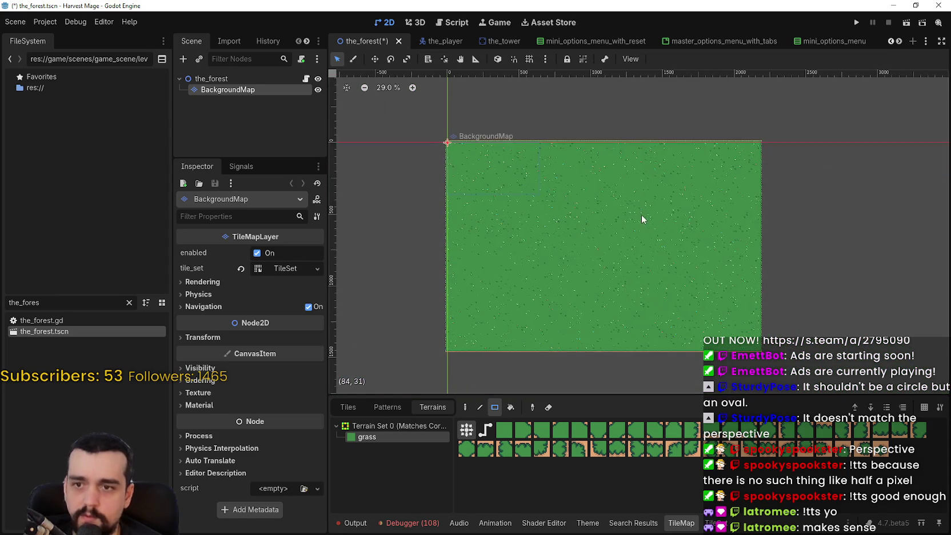
pyautogui.moveTo(642, 219); pyautogui.dragTo(627, 190)
pyautogui.hotkey('ctrl', 's')
pyautogui.scroll(1, 681, 194)
pyautogui.scroll(-1, 645, 166)
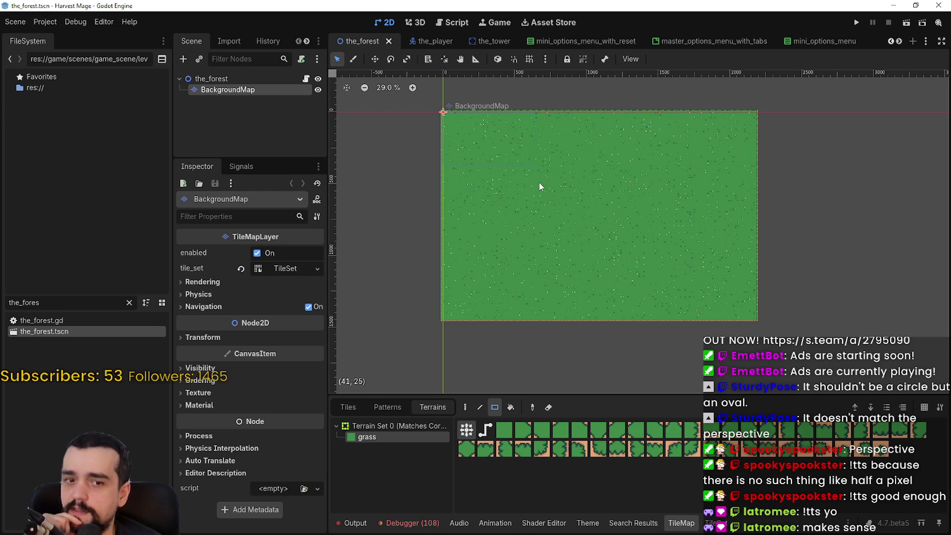
pyautogui.scroll(-1, 586, 137)
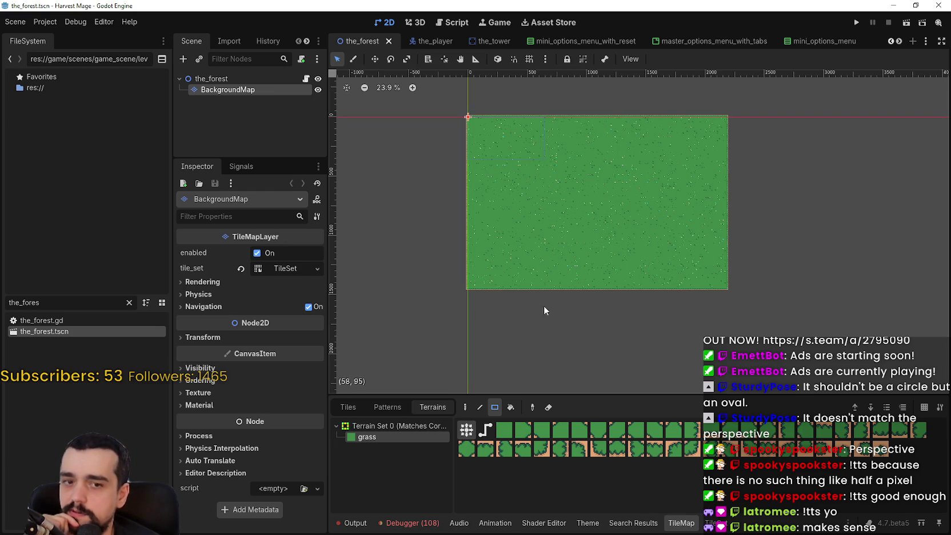
pyautogui.scroll(-1, 681, 299)
pyautogui.moveTo(682, 299); pyautogui.dragTo(630, 225)
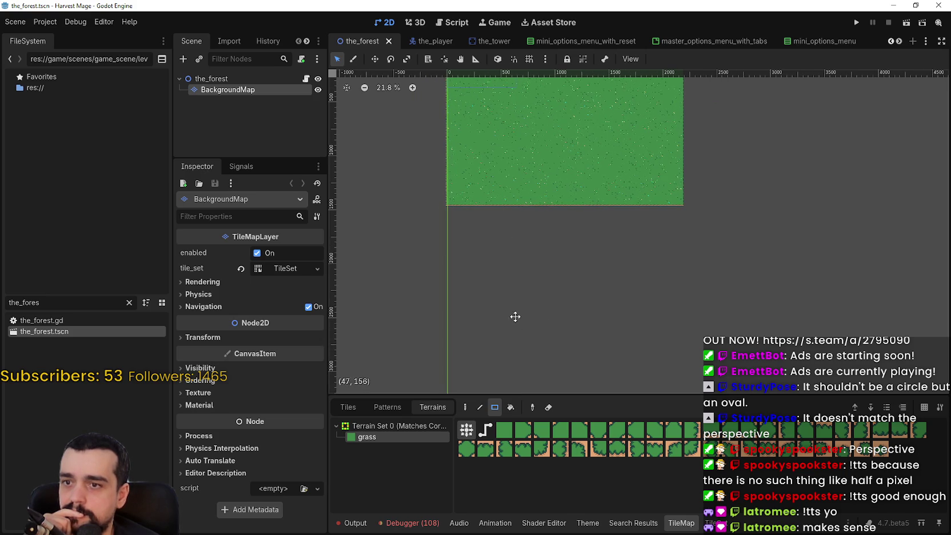
pyautogui.moveTo(514, 314); pyautogui.dragTo(501, 225)
pyautogui.scroll(-2, 484, 280)
pyautogui.moveTo(529, 147); pyautogui.dragTo(589, 233)
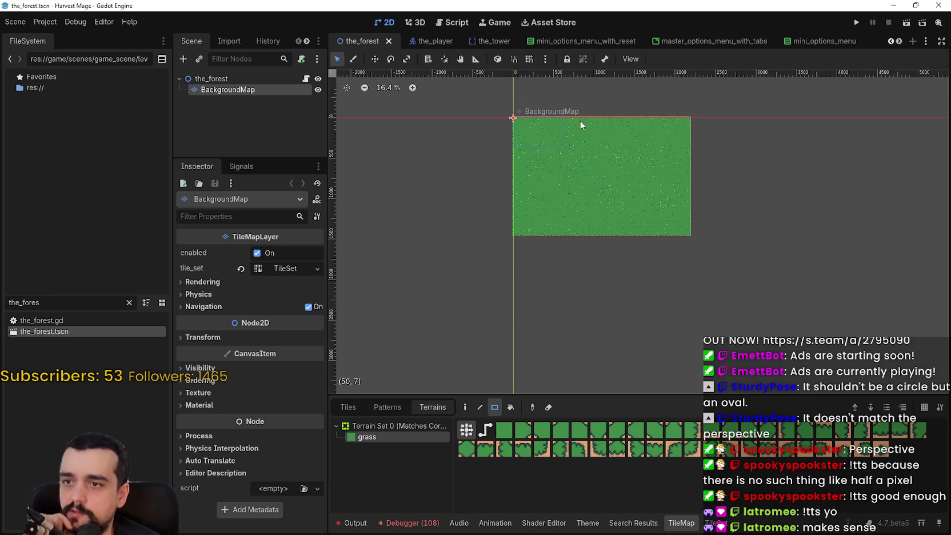
pyautogui.scroll(-5, 588, 152)
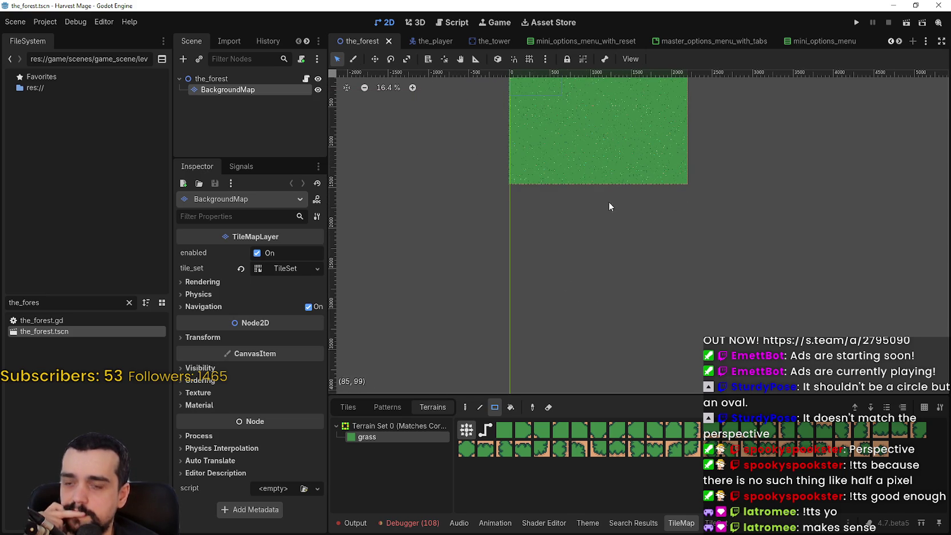
pyautogui.scroll(-1, 566, 253)
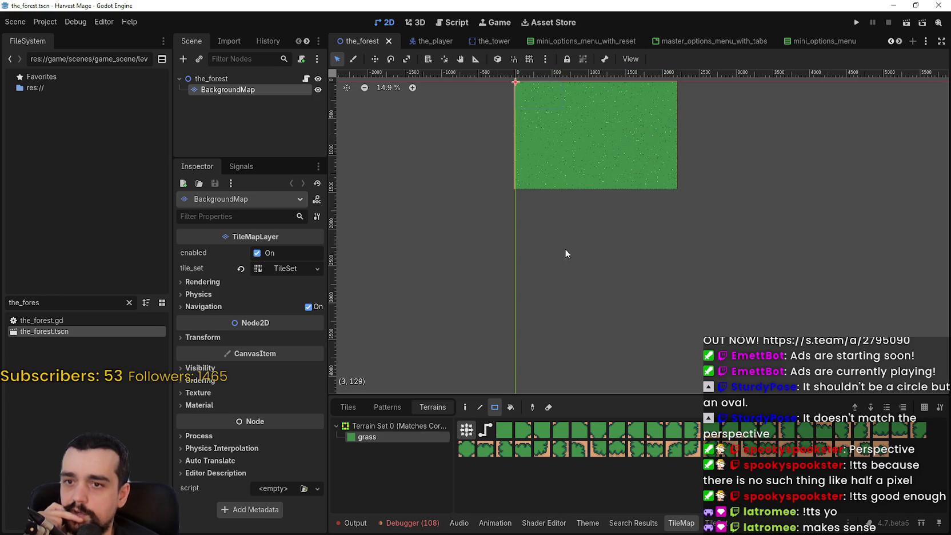
pyautogui.scroll(1, 640, 329)
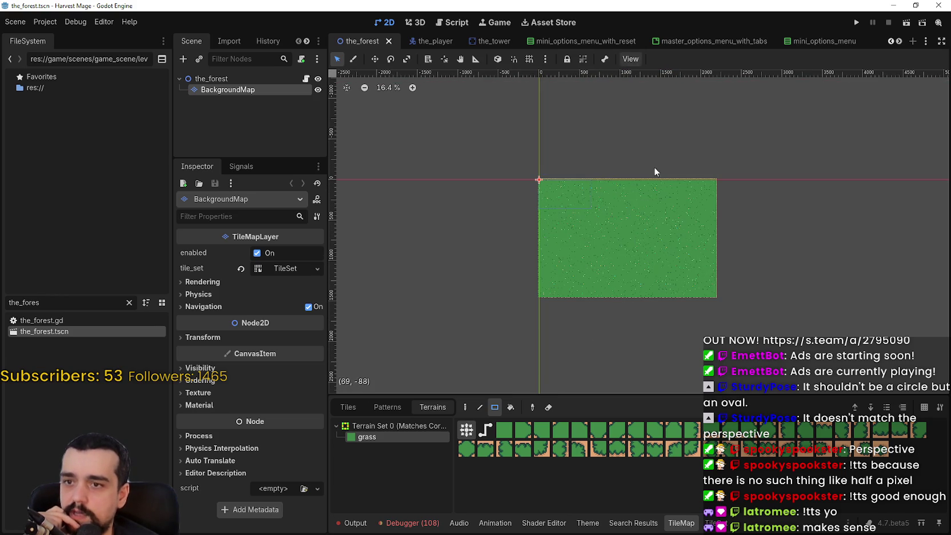
pyautogui.scroll(-3, 628, 174)
pyautogui.scroll(-1, 617, 217)
pyautogui.scroll(5, 581, 225)
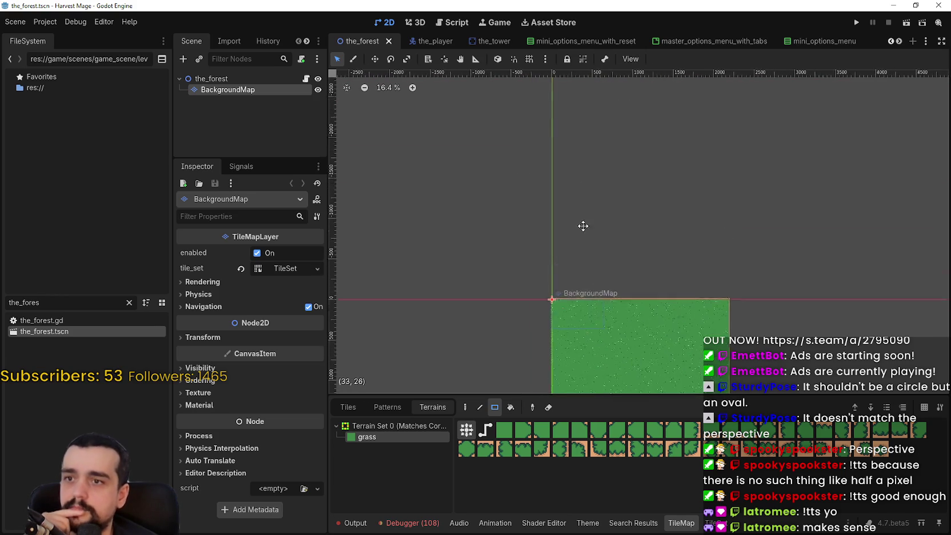
pyautogui.scroll(-5, 618, 280)
pyautogui.scroll(-2, 619, 254)
pyautogui.scroll(4, 640, 286)
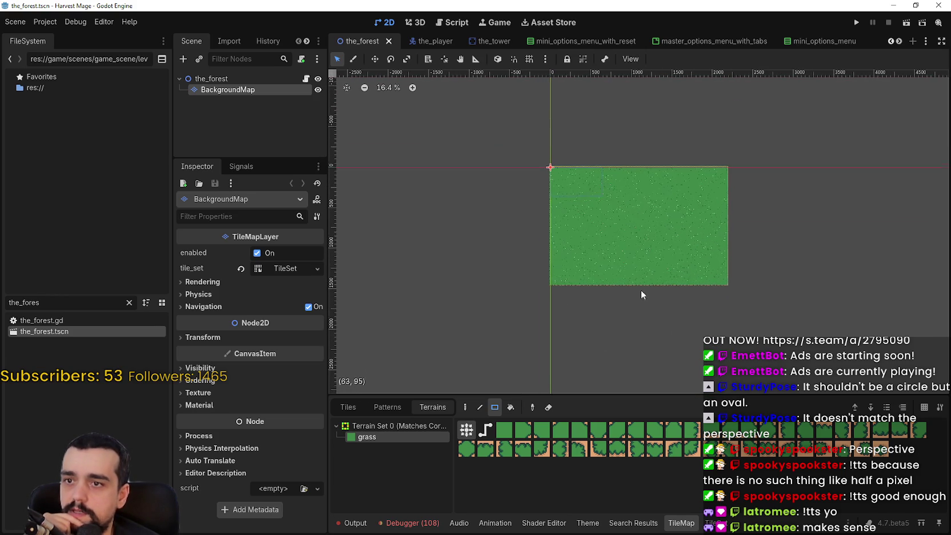
pyautogui.scroll(-1, 634, 269)
pyautogui.scroll(11, 657, 288)
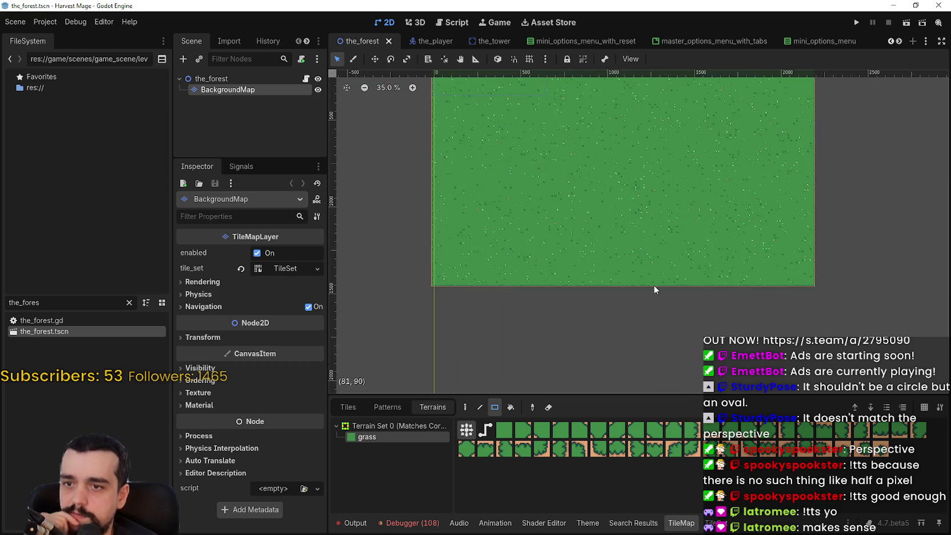
pyautogui.scroll(-1, 630, 274)
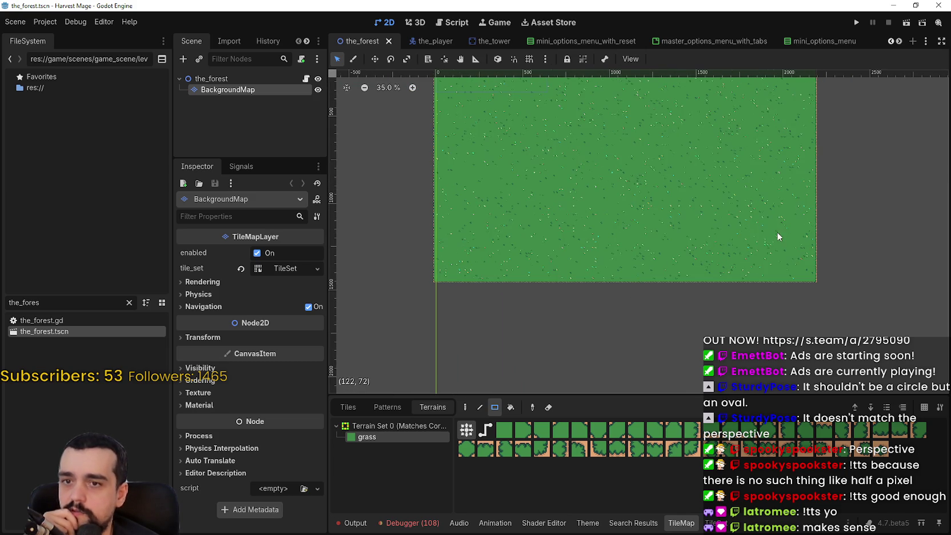
pyautogui.scroll(-1, 528, 260)
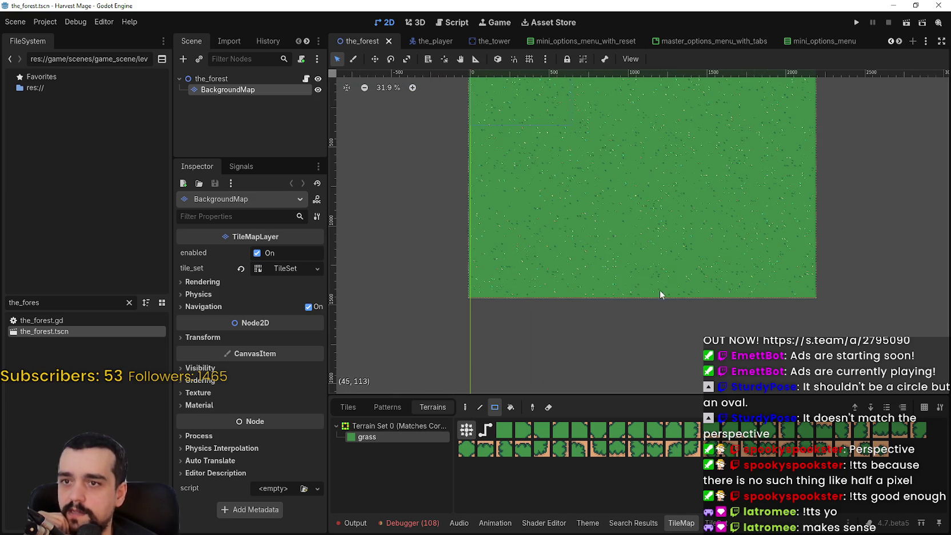
pyautogui.scroll(-1, 714, 326)
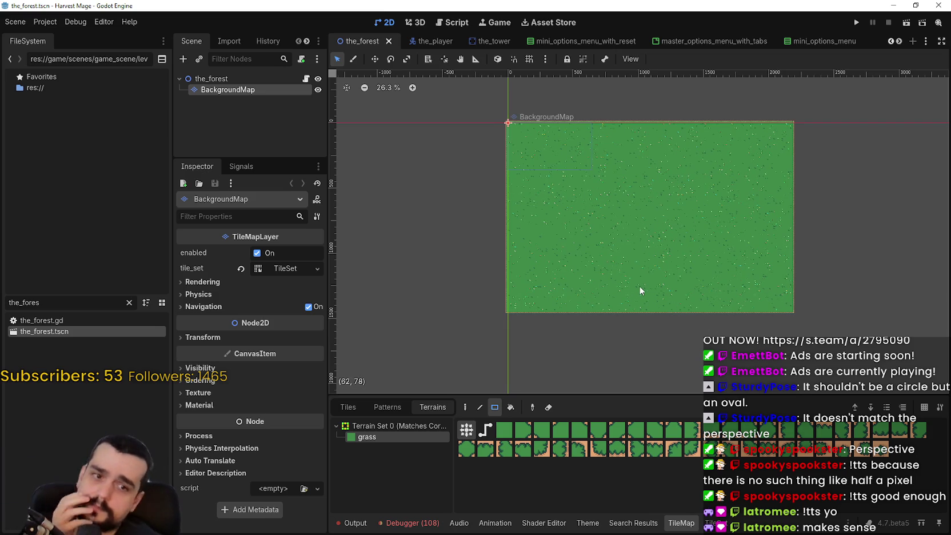
pyautogui.scroll(1, 639, 290)
pyautogui.scroll(-1, 637, 277)
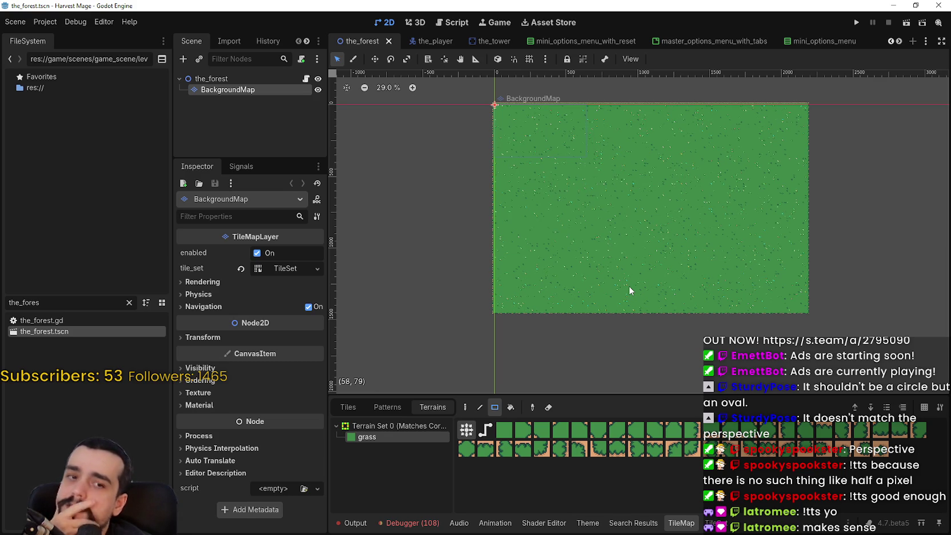
pyautogui.scroll(3, 632, 284)
pyautogui.hscroll(5, 819, 223)
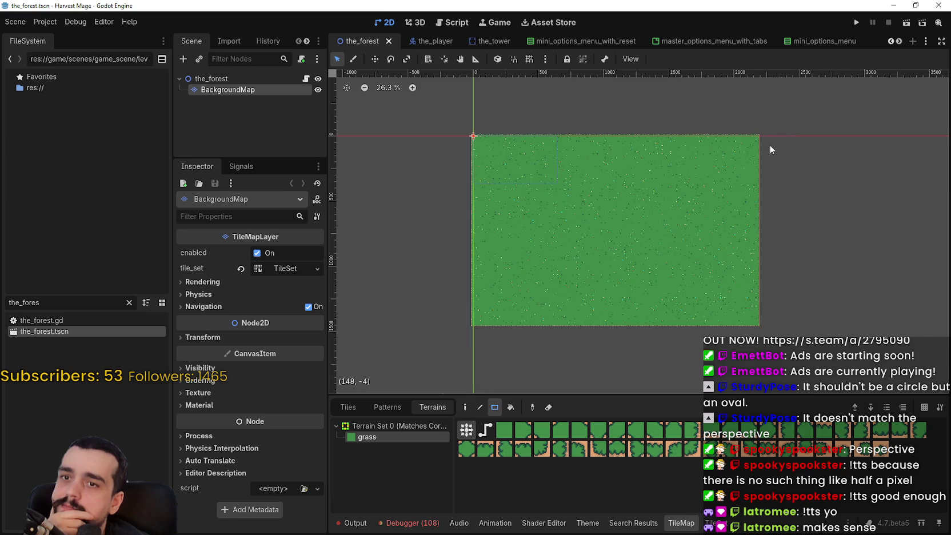
pyautogui.scroll(-2, 614, 289)
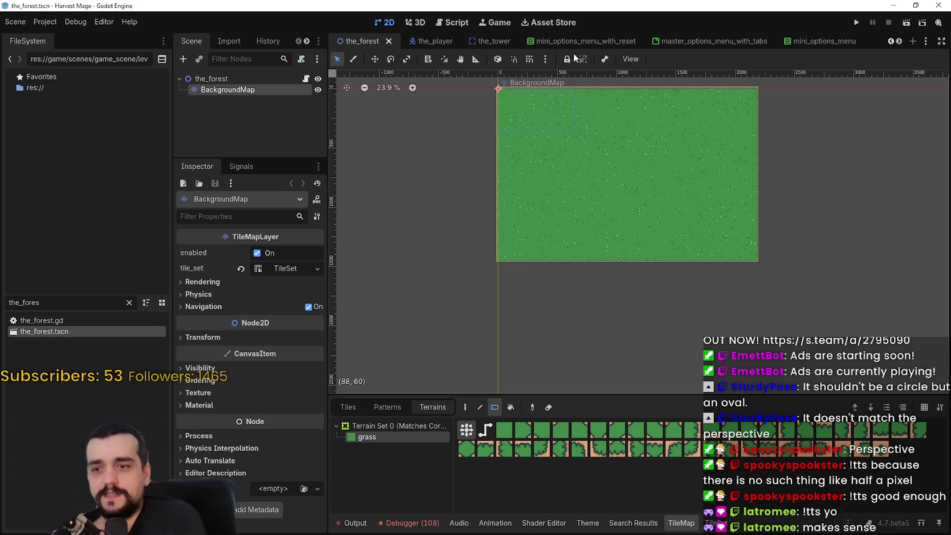
pyautogui.scroll(3, 569, 197)
pyautogui.scroll(1, 572, 235)
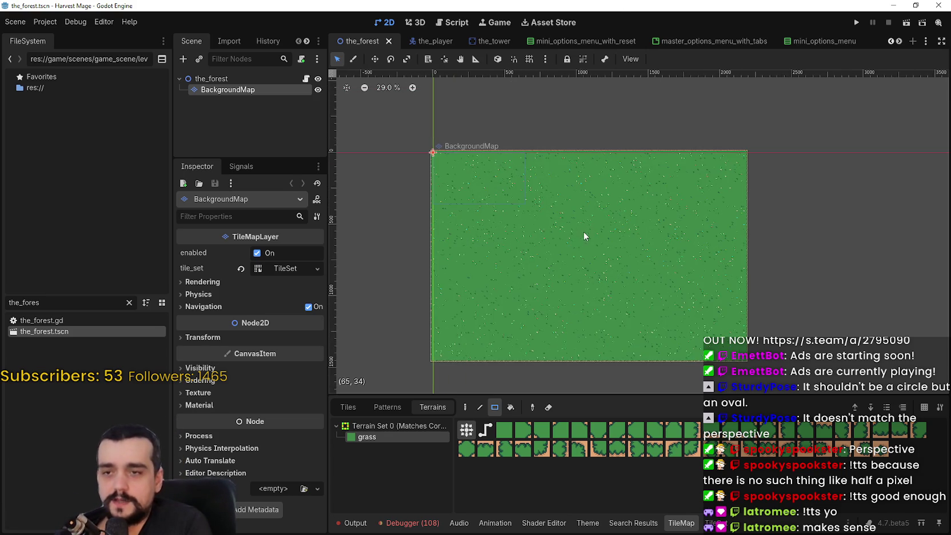
pyautogui.scroll(2, 657, 232)
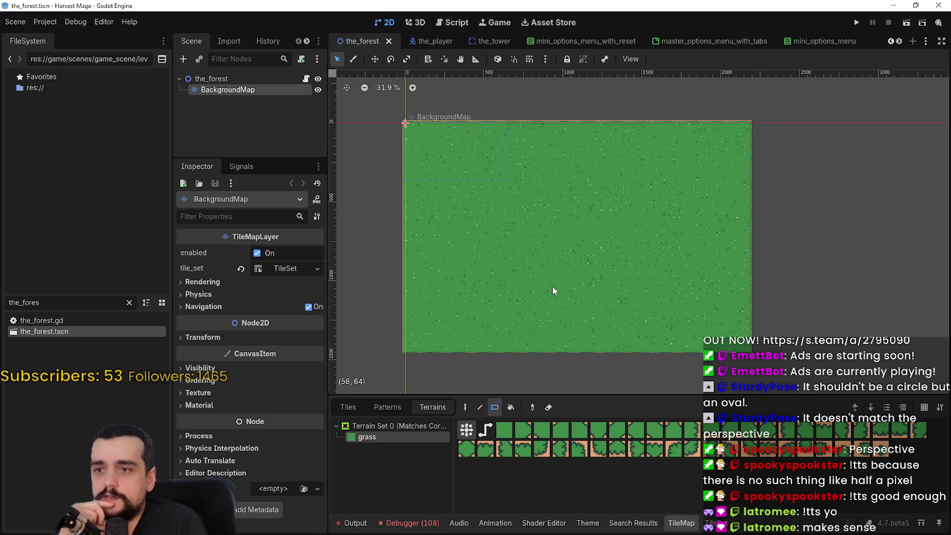
pyautogui.moveTo(552, 287)
pyautogui.mouseDown()
pyautogui.moveTo(556, 244)
pyautogui.moveTo(554, 277)
pyautogui.mouseUp()
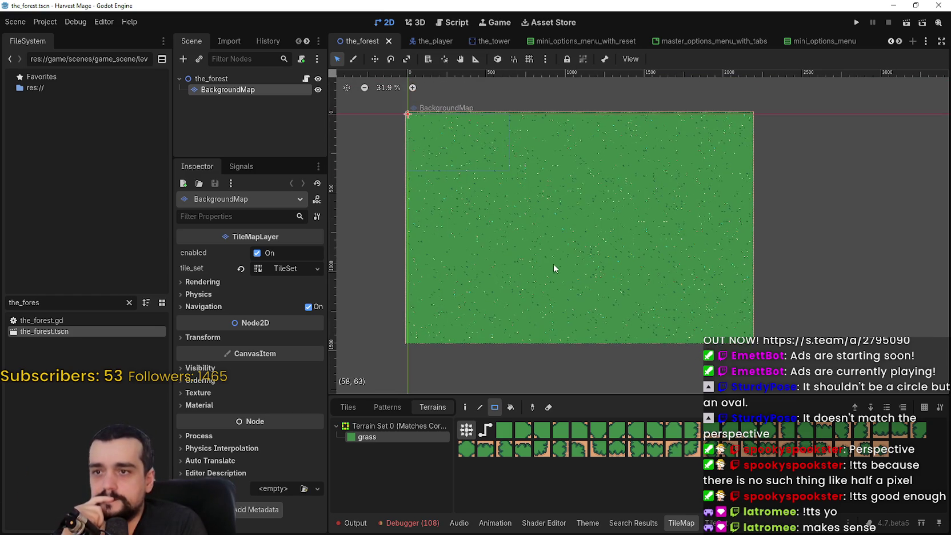
pyautogui.scroll(2, 557, 246)
pyautogui.scroll(2, 563, 217)
pyautogui.scroll(-1, 563, 216)
pyautogui.moveTo(562, 219)
pyautogui.mouseDown()
pyautogui.moveTo(604, 205)
pyautogui.moveTo(599, 197)
pyautogui.moveTo(586, 250)
pyautogui.moveTo(588, 224)
pyautogui.mouseUp()
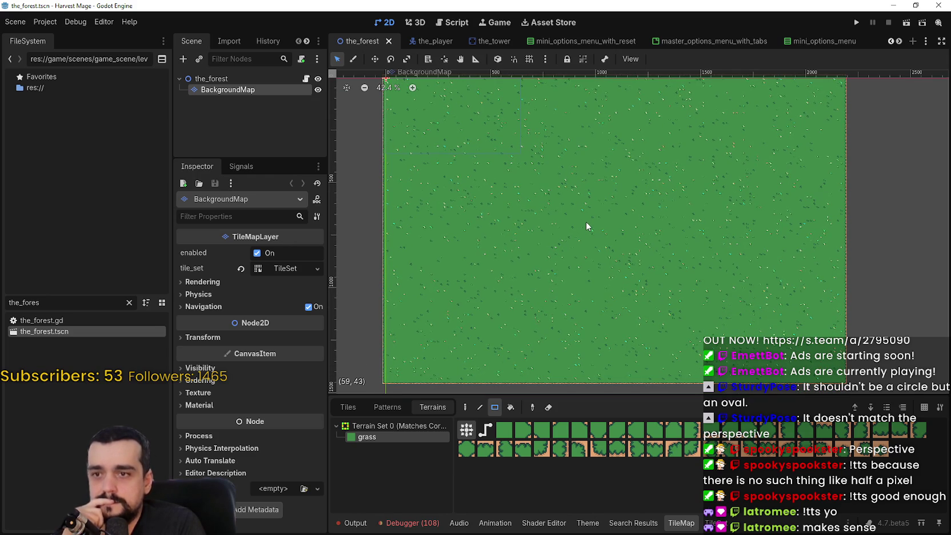
pyautogui.rightClick(249, 92)
pyautogui.click(232, 99)
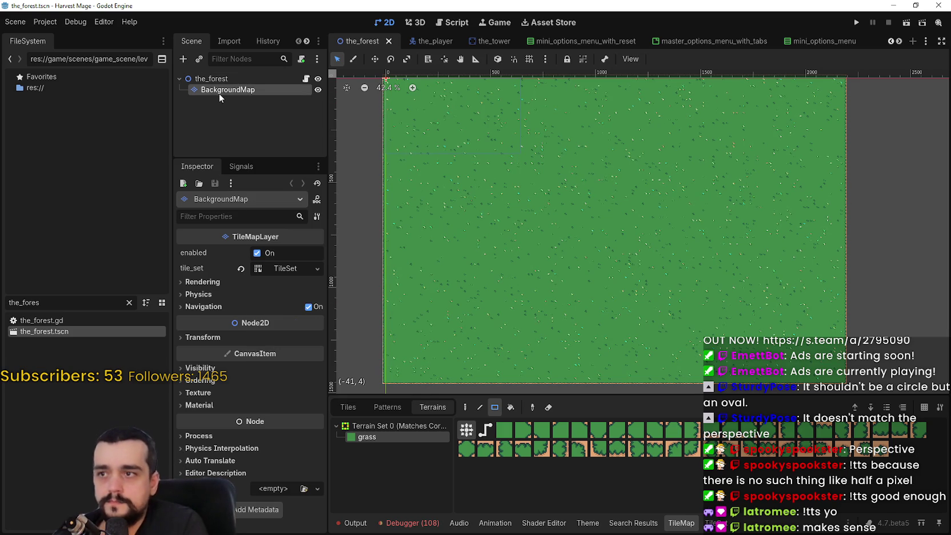
pyautogui.scroll(-2, 453, 380)
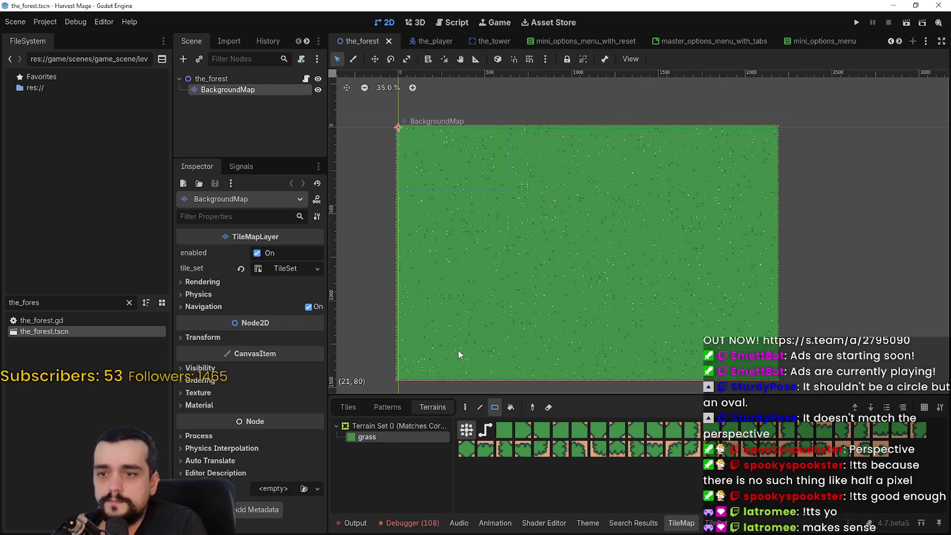
pyautogui.click(222, 79)
pyautogui.click(224, 89)
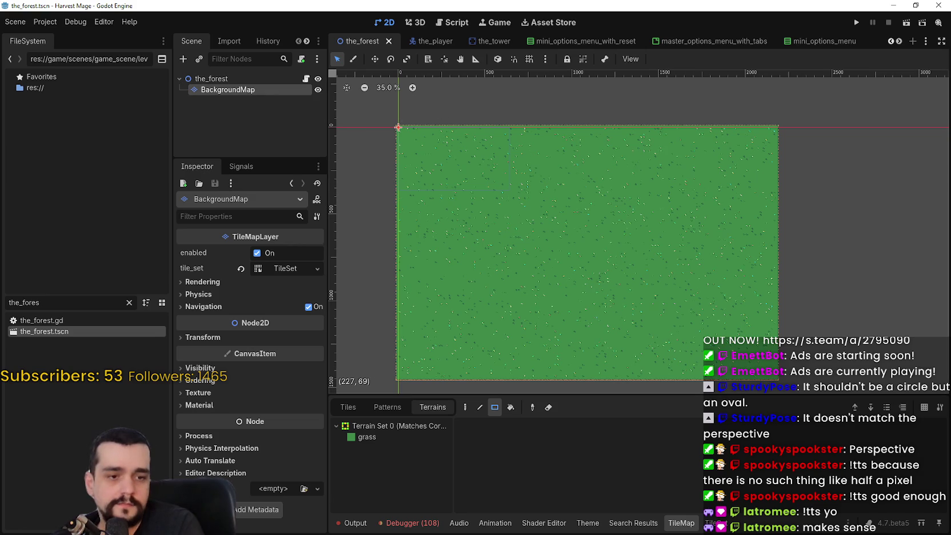
# Filter the FileSystem for 'terrain' and open main_terrain.png in the external image editor
pyautogui.hotkey('alt', 'Tab')
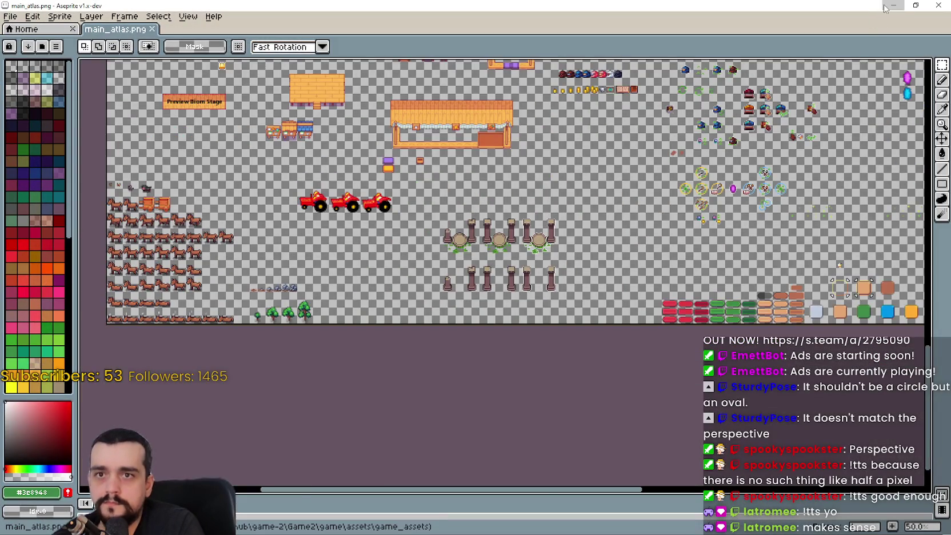
pyautogui.hotkey('alt', 'Tab')
pyautogui.doubleClick(8, 301)
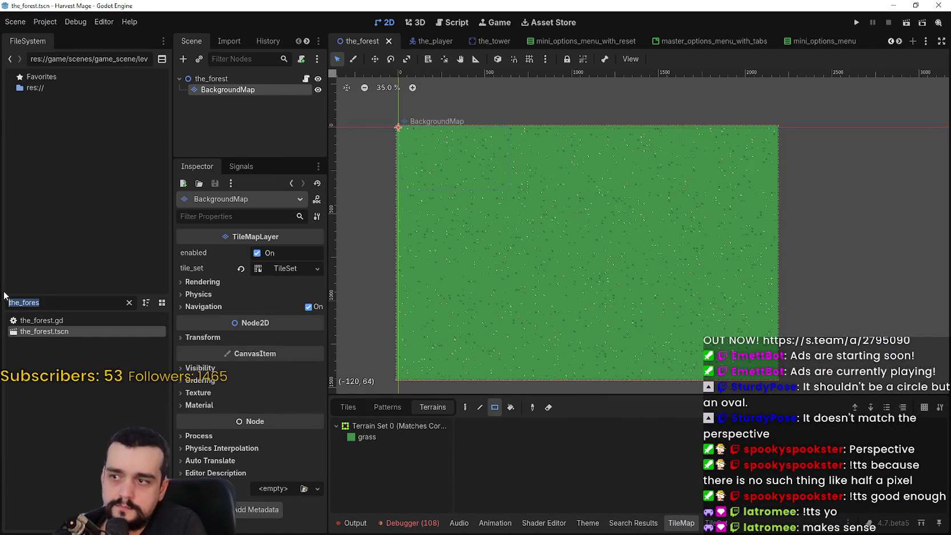
pyautogui.write('terrain')
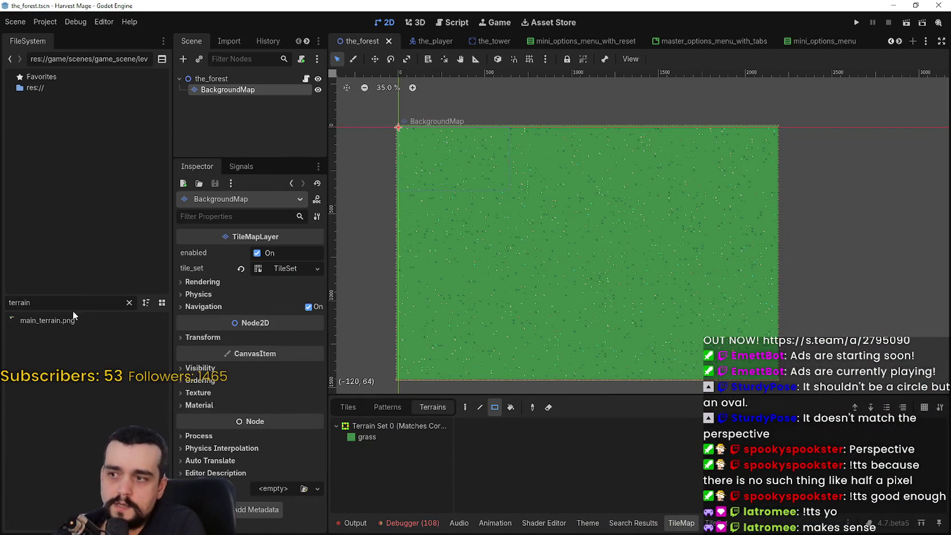
pyautogui.rightClick(44, 309)
pyautogui.click(38, 320)
pyautogui.rightClick(38, 319)
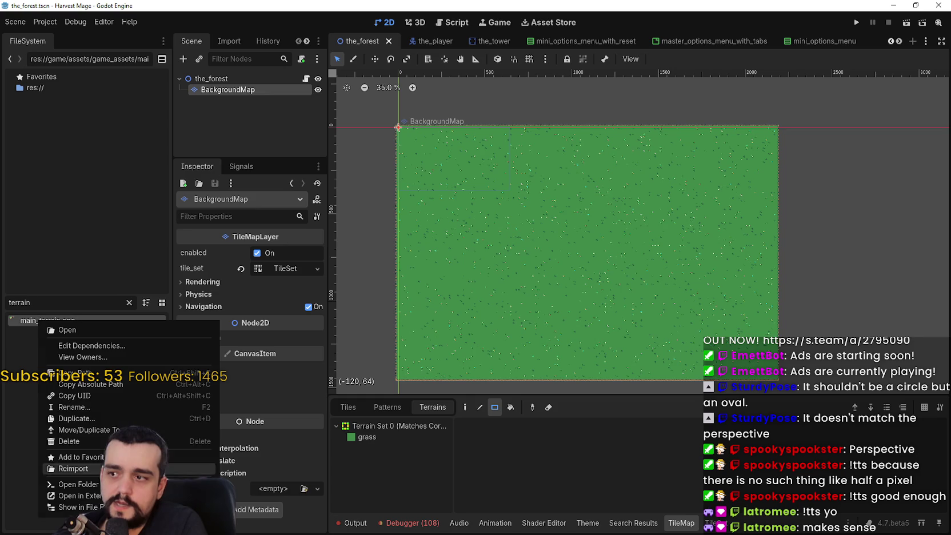
pyautogui.click(96, 496)
# Marquee-select the cluster of three pine trees with the Rectangular Marquee
pyautogui.scroll(5, 374, 276)
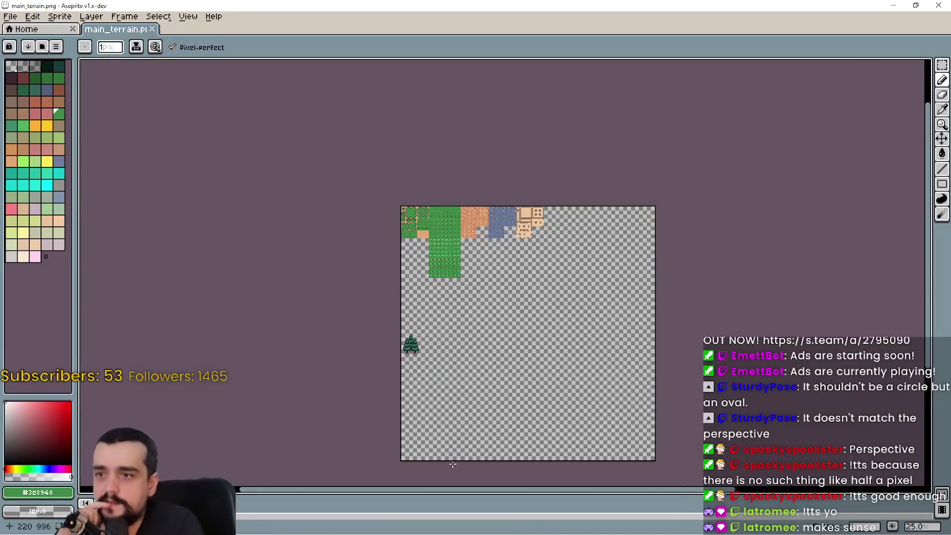
pyautogui.scroll(2, 374, 276)
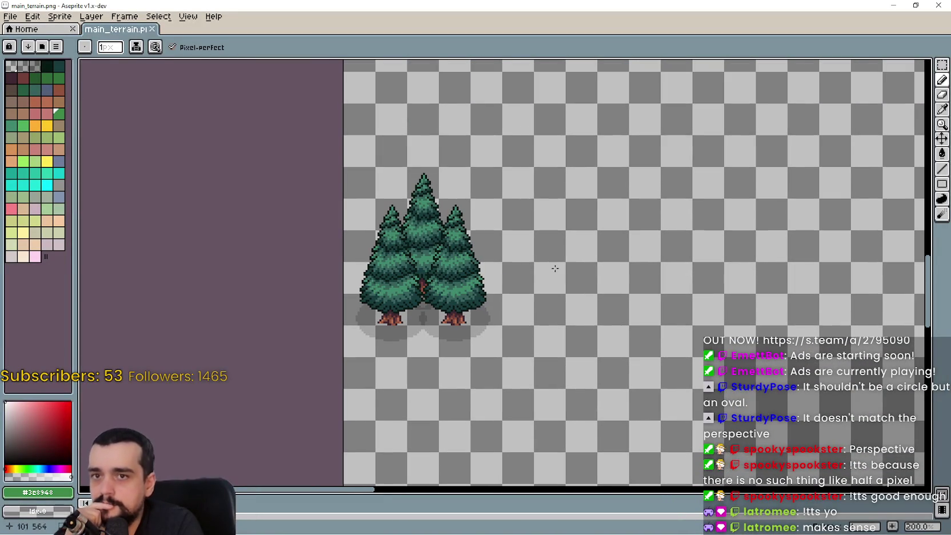
pyautogui.click(942, 65)
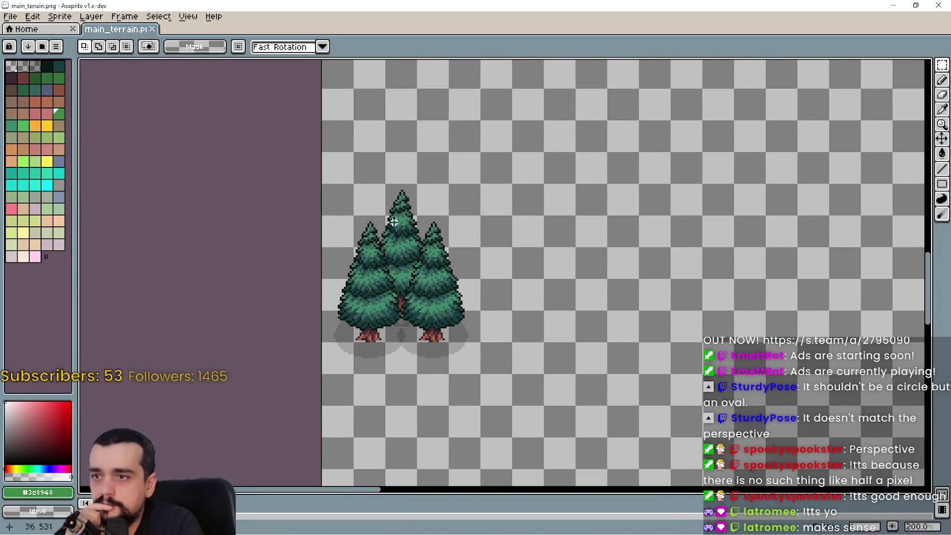
pyautogui.moveTo(347, 192)
pyautogui.mouseDown()
pyautogui.moveTo(477, 338)
pyautogui.moveTo(484, 365)
pyautogui.mouseUp()
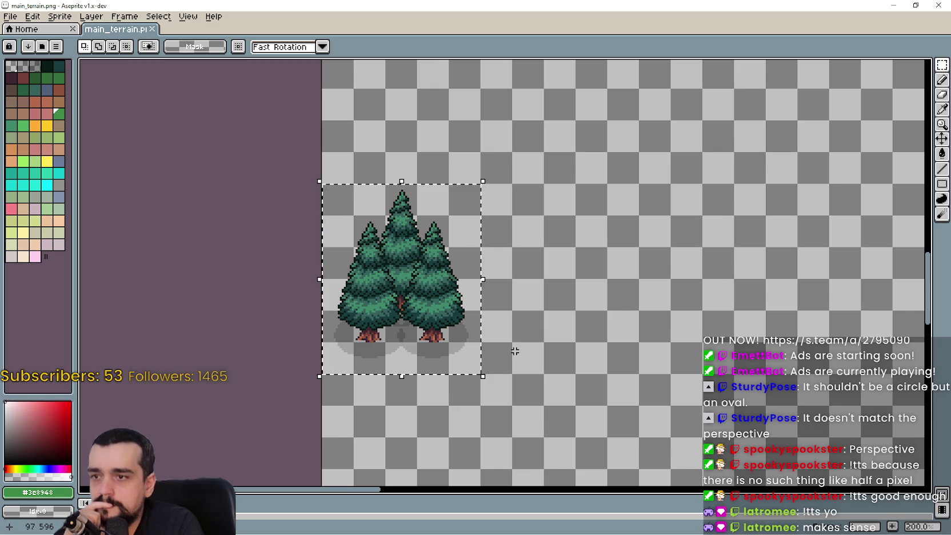
# Clear that selection and marquee a band across the pine cluster instead
pyautogui.scroll(-3, 515, 351)
pyautogui.scroll(3, 516, 336)
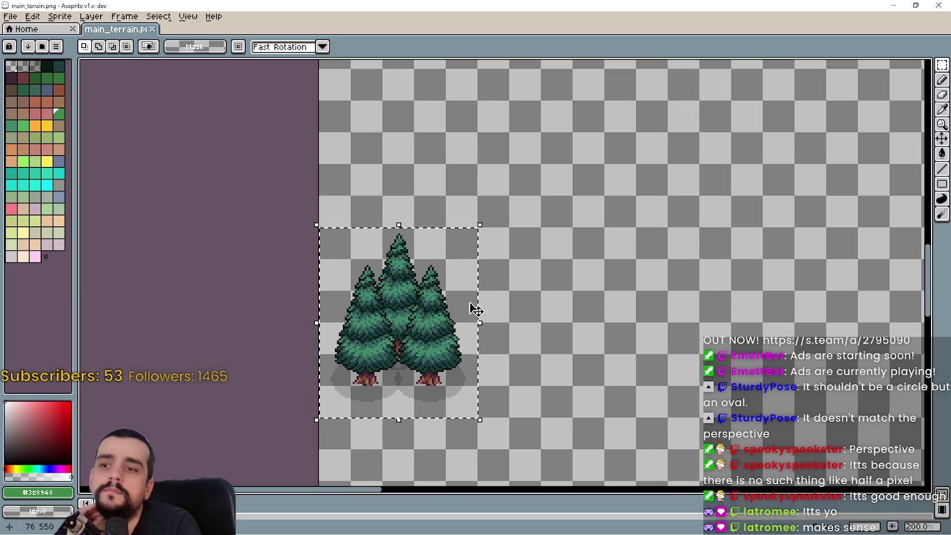
pyautogui.scroll(-2, 466, 304)
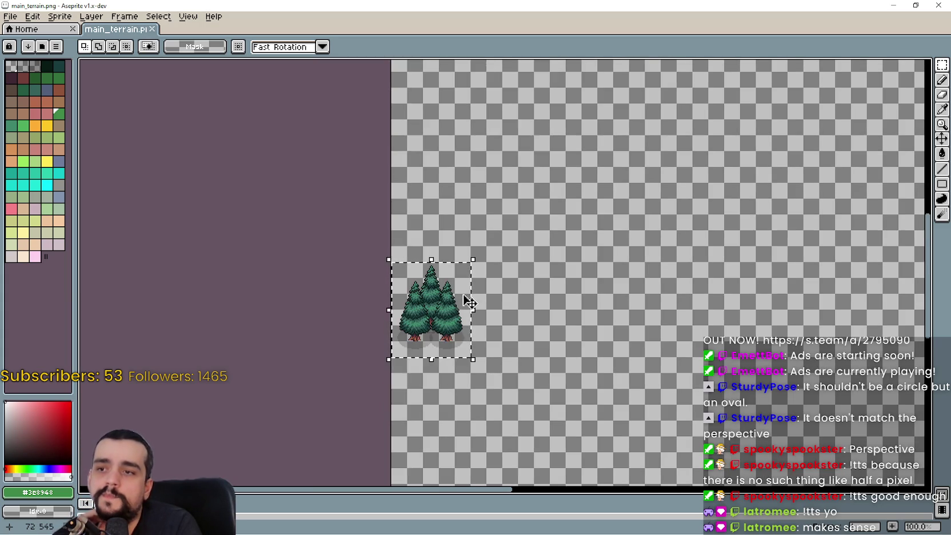
pyautogui.scroll(2, 464, 303)
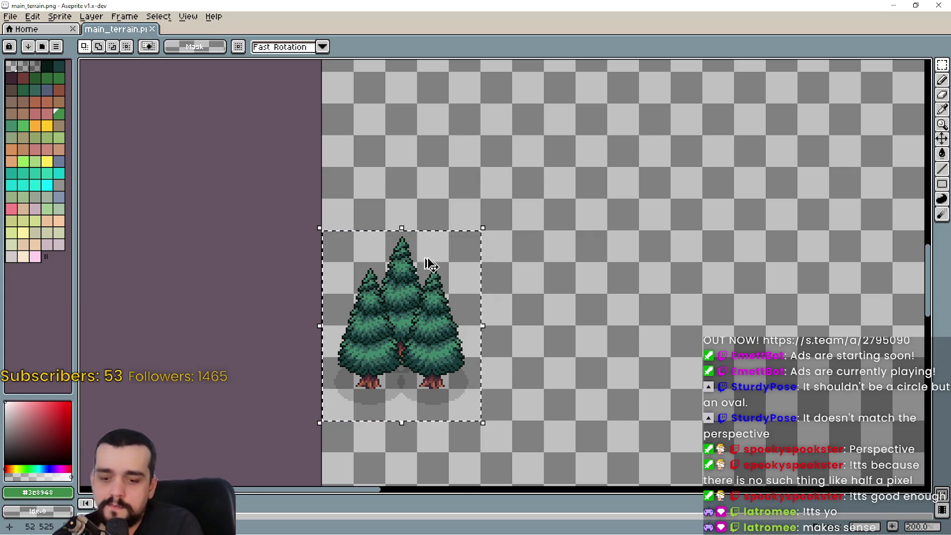
pyautogui.scroll(-2, 546, 280)
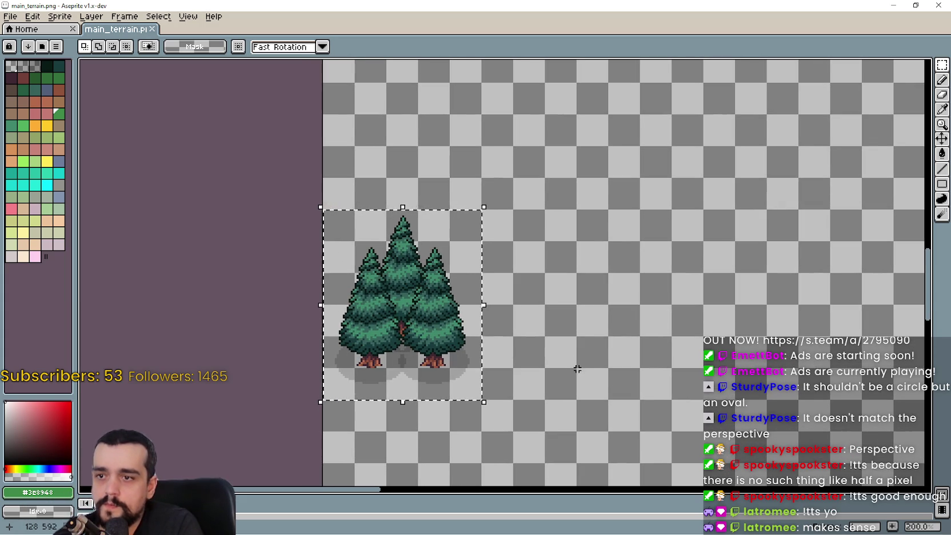
pyautogui.click(577, 369)
pyautogui.moveTo(480, 336)
pyautogui.mouseDown()
pyautogui.moveTo(354, 227)
pyautogui.moveTo(338, 243)
pyautogui.moveTo(354, 281)
pyautogui.mouseUp()
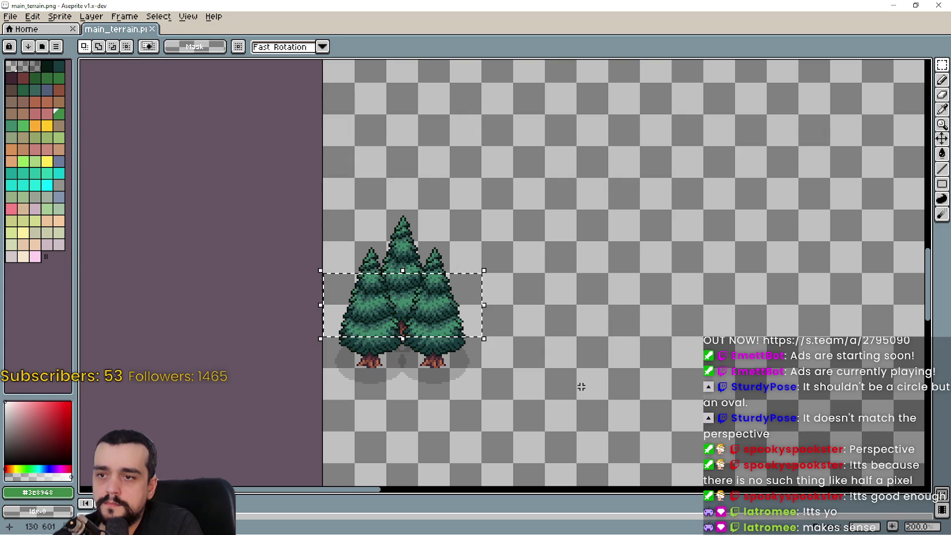
# Select a piece of pine foliage, then undo the stray foliage paste and deselect
pyautogui.click(564, 381)
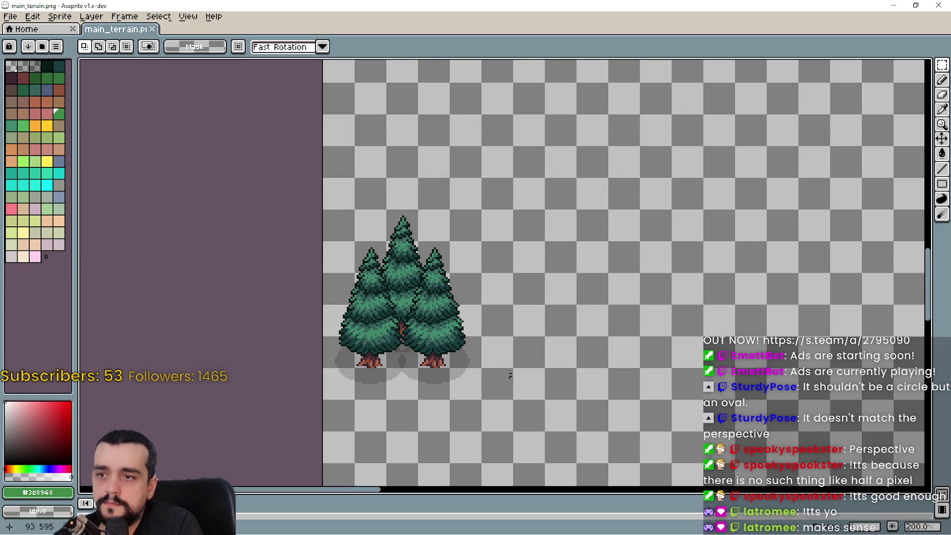
pyautogui.moveTo(446, 331)
pyautogui.mouseDown()
pyautogui.moveTo(382, 304)
pyautogui.moveTo(379, 285)
pyautogui.moveTo(355, 274)
pyautogui.moveTo(386, 299)
pyautogui.moveTo(511, 302)
pyautogui.moveTo(483, 300)
pyautogui.mouseUp()
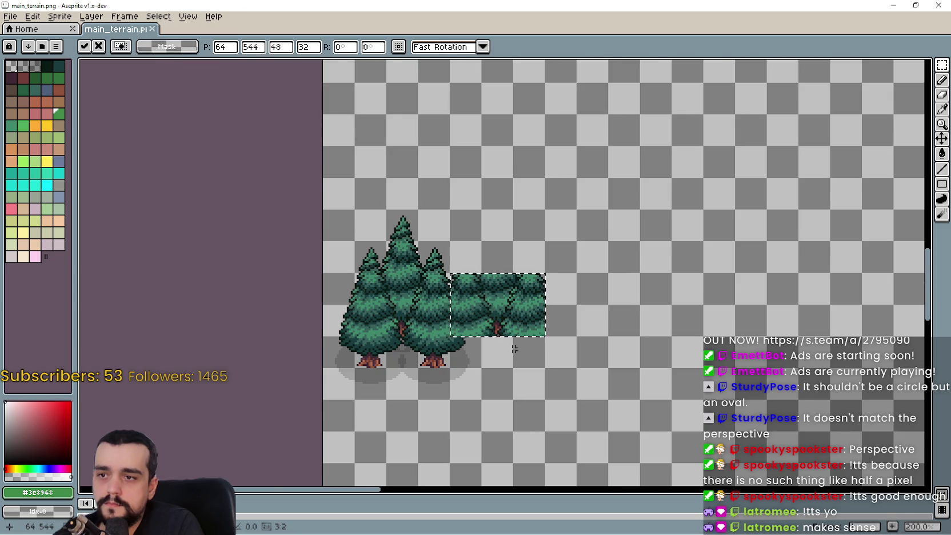
pyautogui.scroll(2, 503, 340)
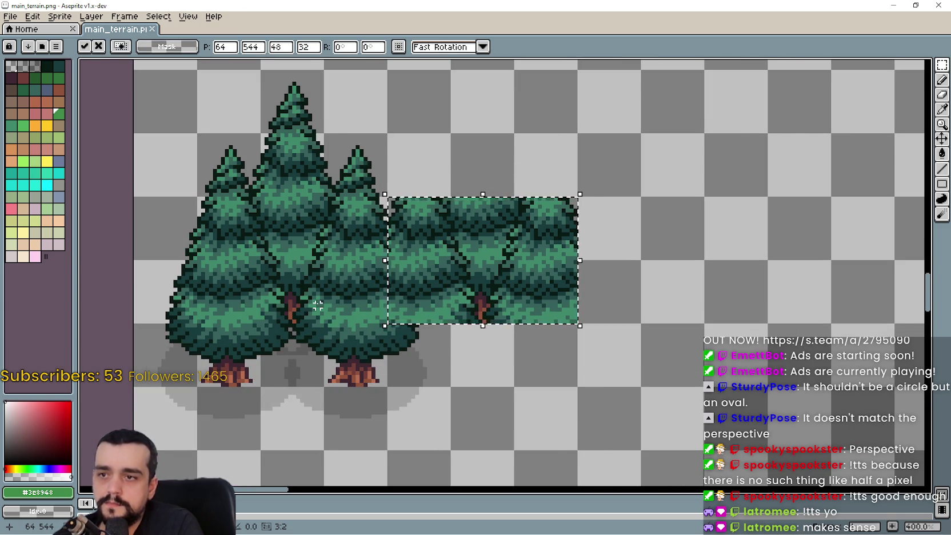
pyautogui.scroll(-2, 318, 306)
pyautogui.hotkey('ctrl', 'z')
pyautogui.click(481, 300)
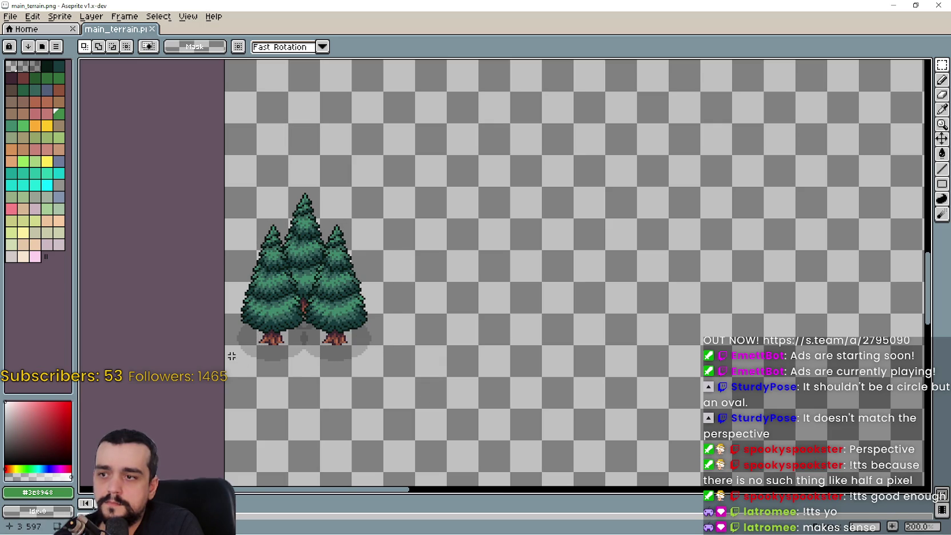
# Duplicate the whole three-pine cluster and move the copy clear to the right
pyautogui.moveTo(231, 357)
pyautogui.mouseDown()
pyautogui.moveTo(371, 231)
pyautogui.moveTo(366, 204)
pyautogui.moveTo(375, 207)
pyautogui.mouseUp()
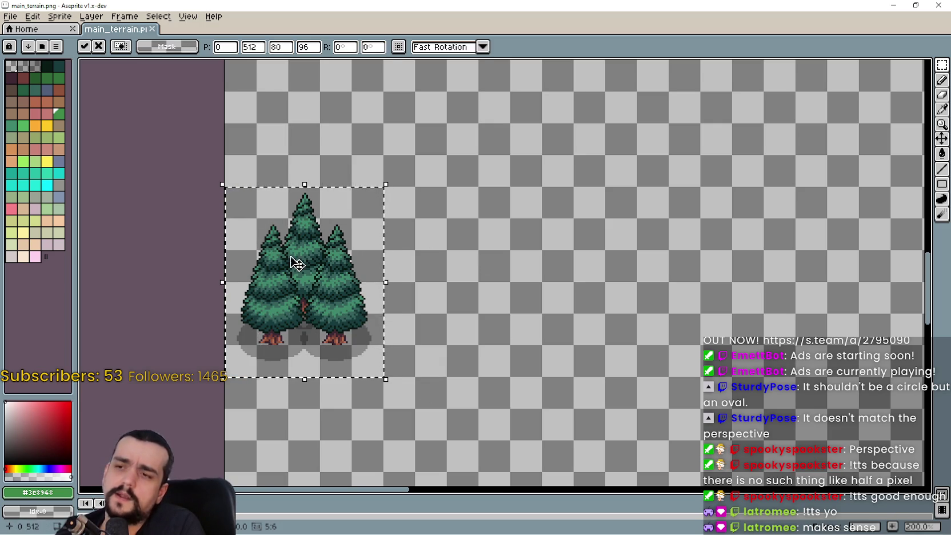
pyautogui.moveTo(297, 266)
pyautogui.mouseDown()
pyautogui.moveTo(431, 308)
pyautogui.moveTo(394, 299)
pyautogui.mouseUp()
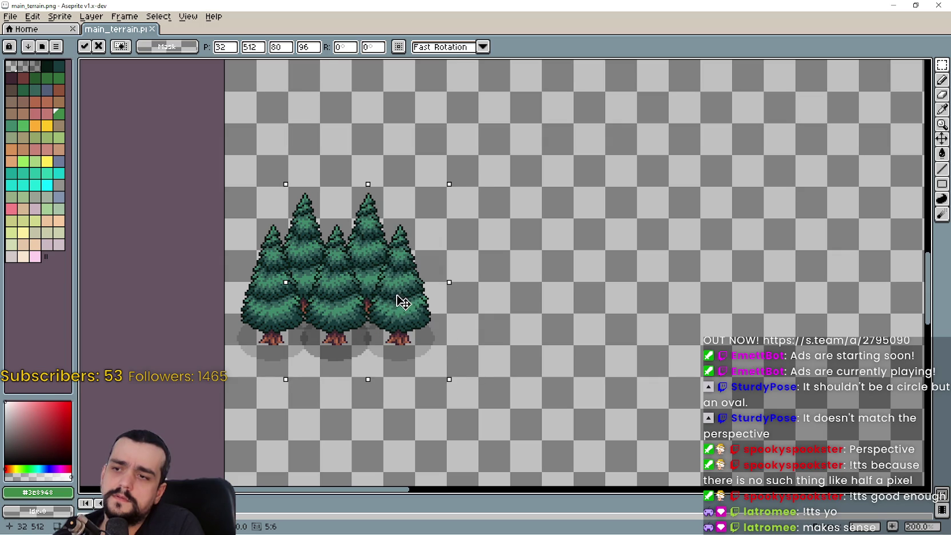
pyautogui.press('alt')
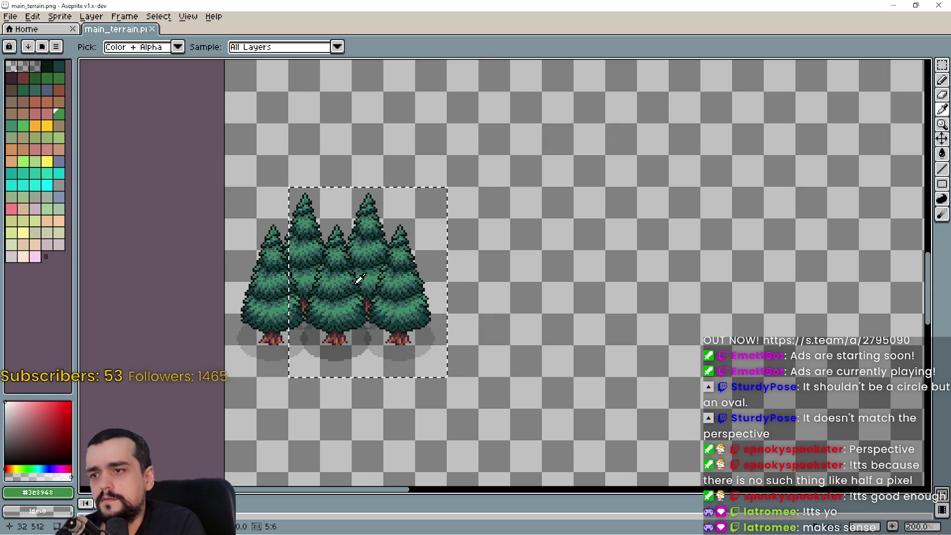
pyautogui.press('v')
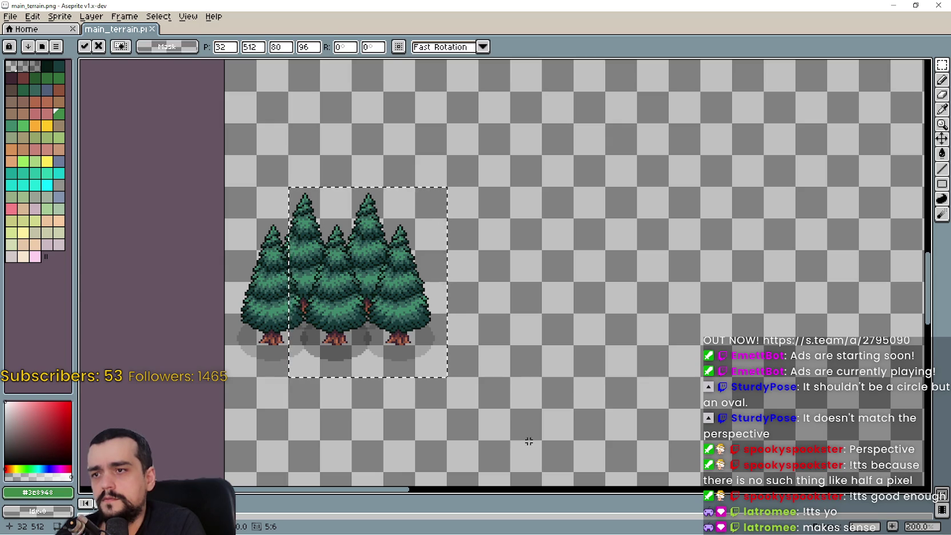
pyautogui.moveTo(352, 303)
pyautogui.mouseDown()
pyautogui.moveTo(467, 329)
pyautogui.moveTo(459, 314)
pyautogui.moveTo(350, 286)
pyautogui.moveTo(449, 307)
pyautogui.moveTo(418, 308)
pyautogui.moveTo(520, 311)
pyautogui.mouseUp()
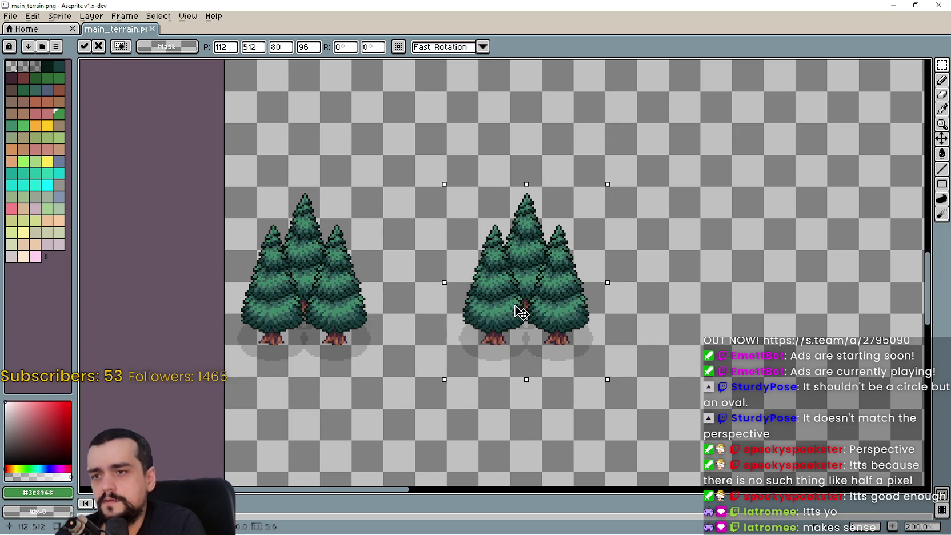
pyautogui.moveTo(323, 316); pyautogui.dragTo(286, 216)
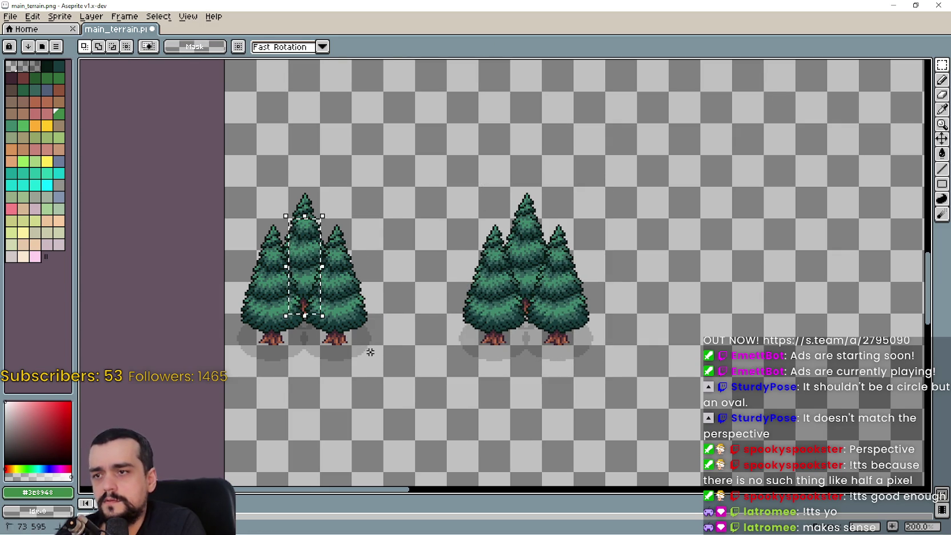
# Discard the extra copy, then drag the right pine cluster over the left one into a dense grove
pyautogui.click(323, 315)
pyautogui.moveTo(324, 318)
pyautogui.mouseDown()
pyautogui.moveTo(272, 235)
pyautogui.moveTo(271, 208)
pyautogui.mouseUp()
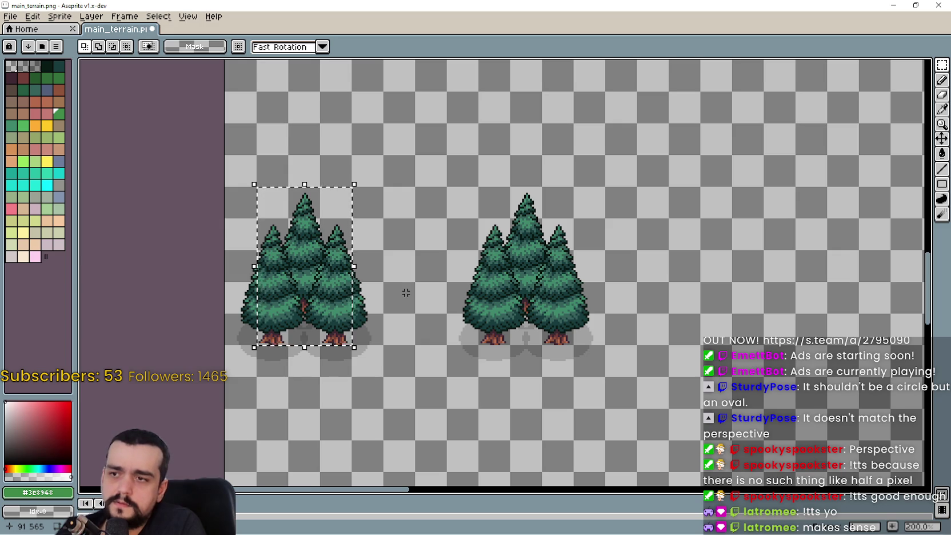
pyautogui.moveTo(284, 301)
pyautogui.mouseDown()
pyautogui.moveTo(400, 297)
pyautogui.moveTo(377, 298)
pyautogui.mouseUp()
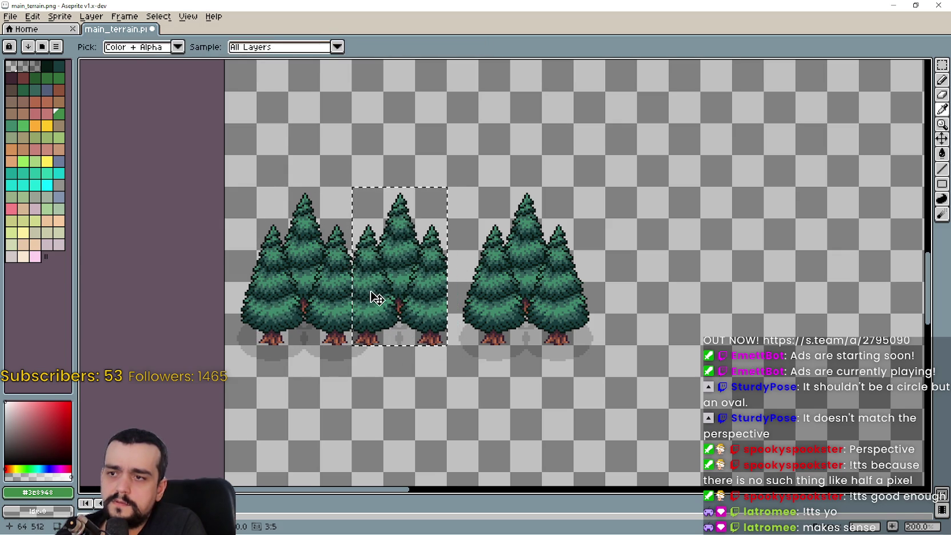
pyautogui.press('Escape')
pyautogui.hotkey('ctrl', 'd')
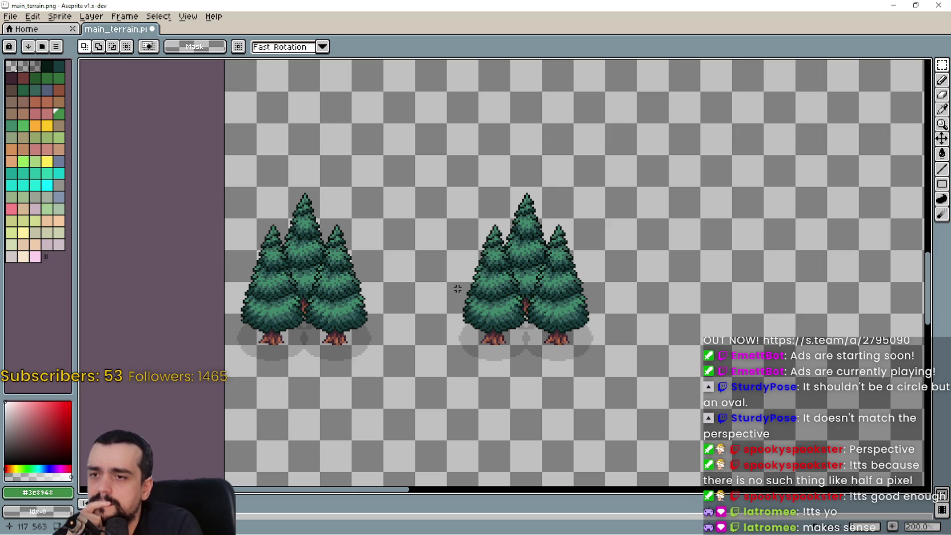
pyautogui.moveTo(453, 368); pyautogui.dragTo(605, 188)
pyautogui.moveTo(516, 302)
pyautogui.mouseDown()
pyautogui.moveTo(361, 304)
pyautogui.moveTo(378, 219)
pyautogui.moveTo(369, 254)
pyautogui.moveTo(333, 263)
pyautogui.mouseUp()
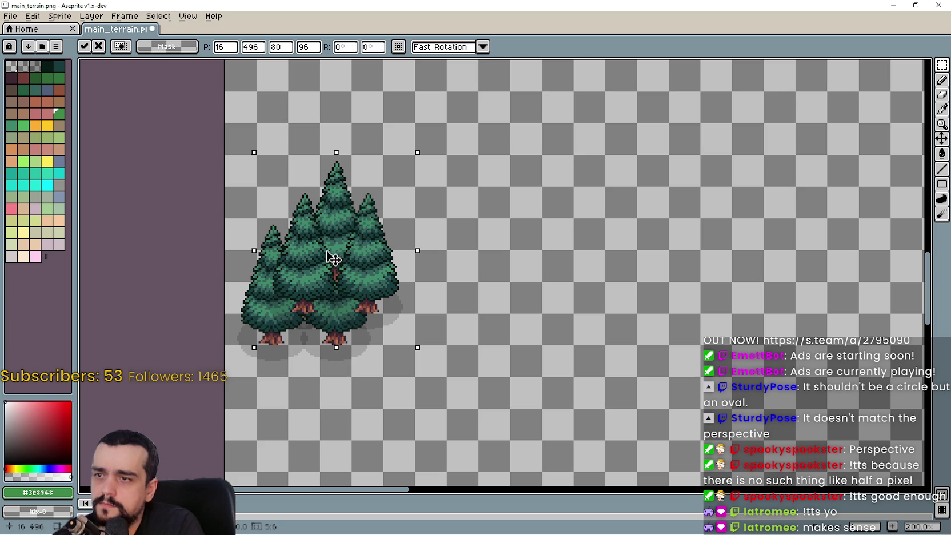
# Shift the floating pine cluster around and set it right beside the first cluster
pyautogui.moveTo(329, 248)
pyautogui.mouseDown()
pyautogui.moveTo(484, 276)
pyautogui.moveTo(463, 300)
pyautogui.moveTo(449, 297)
pyautogui.mouseUp()
pyautogui.scroll(2, 440, 312)
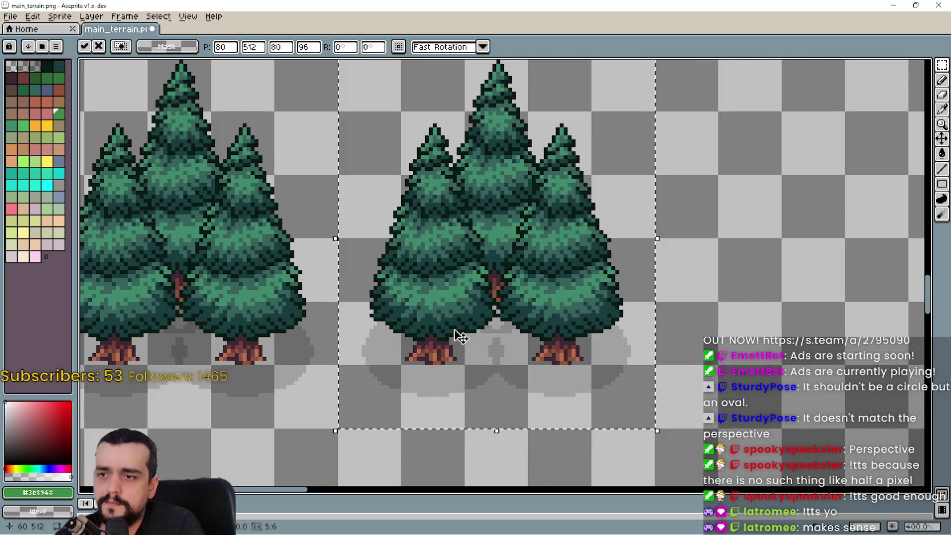
pyautogui.moveTo(457, 335)
pyautogui.mouseDown()
pyautogui.moveTo(295, 315)
pyautogui.moveTo(484, 310)
pyautogui.moveTo(563, 285)
pyautogui.moveTo(557, 279)
pyautogui.mouseUp()
pyautogui.scroll(-3, 433, 310)
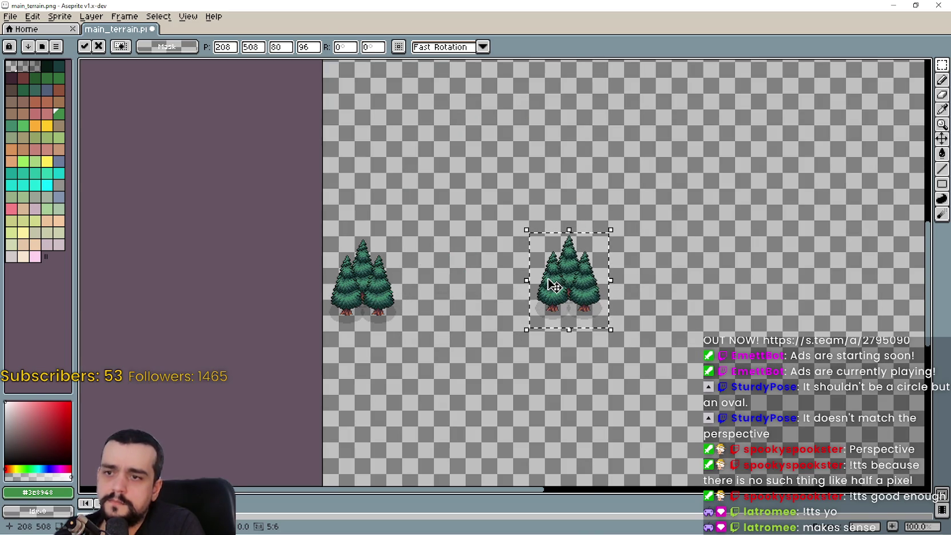
pyautogui.scroll(1, 554, 285)
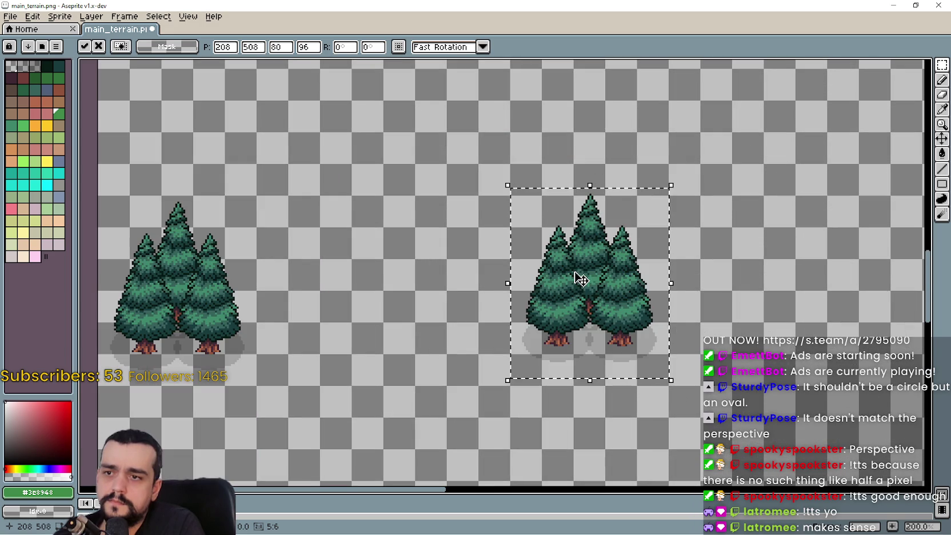
pyautogui.moveTo(577, 276)
pyautogui.mouseDown()
pyautogui.moveTo(431, 269)
pyautogui.moveTo(292, 280)
pyautogui.moveTo(314, 280)
pyautogui.moveTo(305, 281)
pyautogui.moveTo(288, 206)
pyautogui.moveTo(262, 215)
pyautogui.mouseUp()
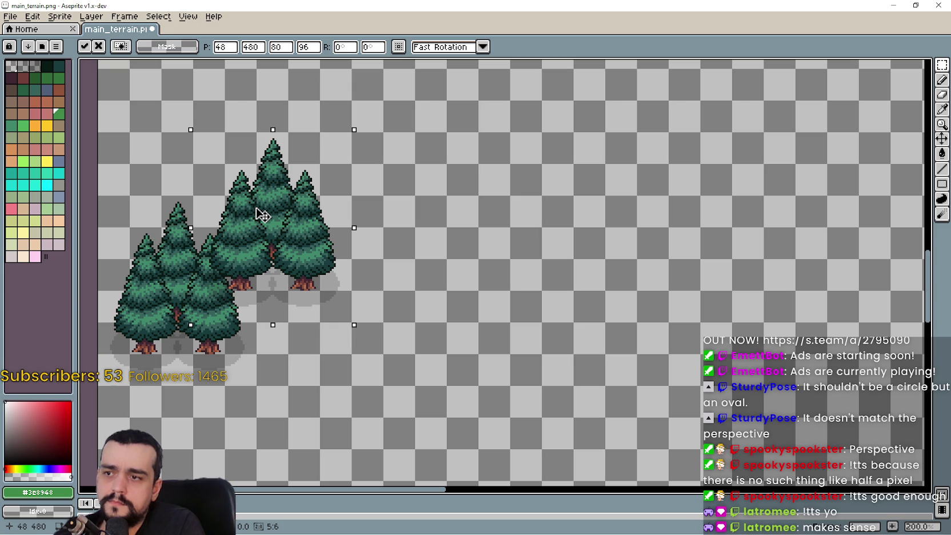
pyautogui.moveTo(260, 214)
pyautogui.mouseDown()
pyautogui.moveTo(435, 212)
pyautogui.moveTo(404, 287)
pyautogui.moveTo(360, 276)
pyautogui.moveTo(303, 312)
pyautogui.moveTo(319, 316)
pyautogui.mouseUp()
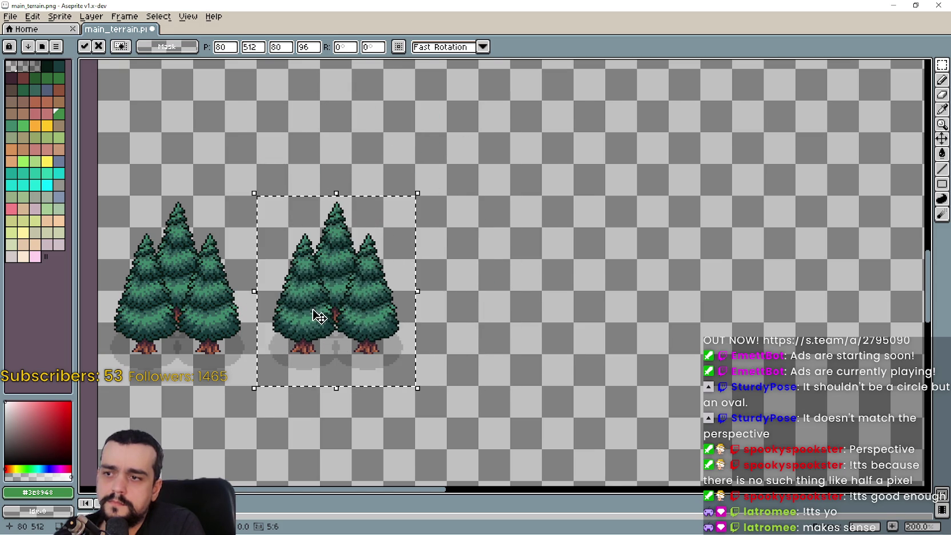
# Move the second cluster far right and nudge it down onto the grid at 332,486
pyautogui.scroll(-2, 319, 316)
pyautogui.scroll(3, 329, 326)
pyautogui.scroll(-1, 332, 320)
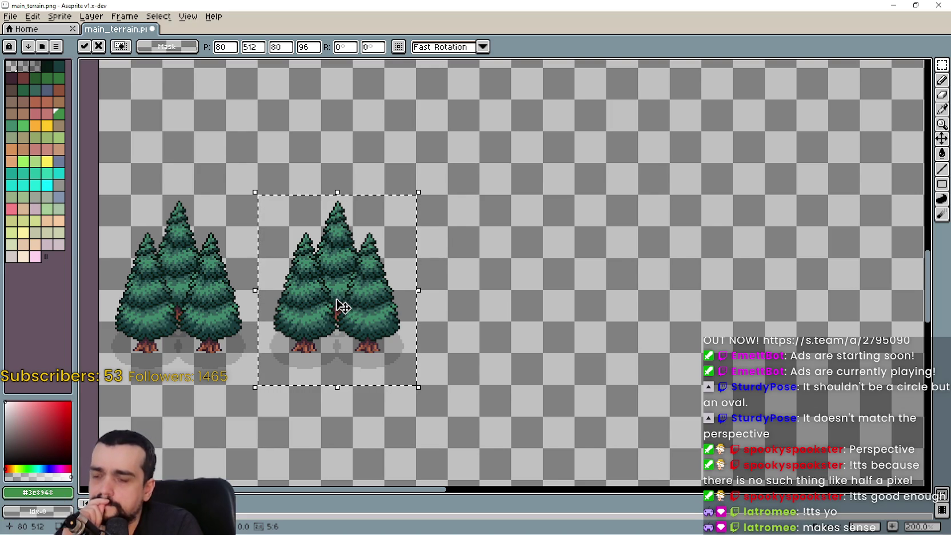
pyautogui.scroll(-2, 342, 305)
pyautogui.scroll(1, 343, 302)
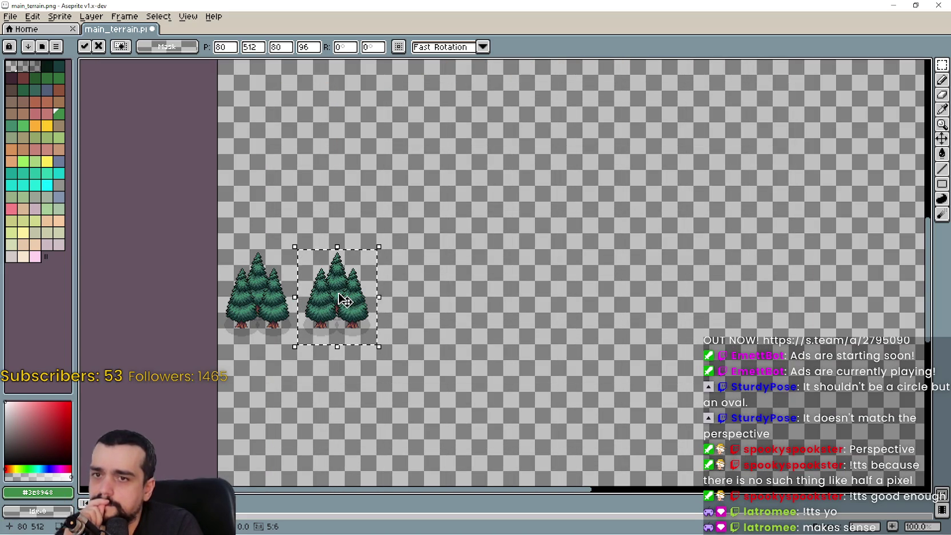
pyautogui.scroll(-1, 343, 299)
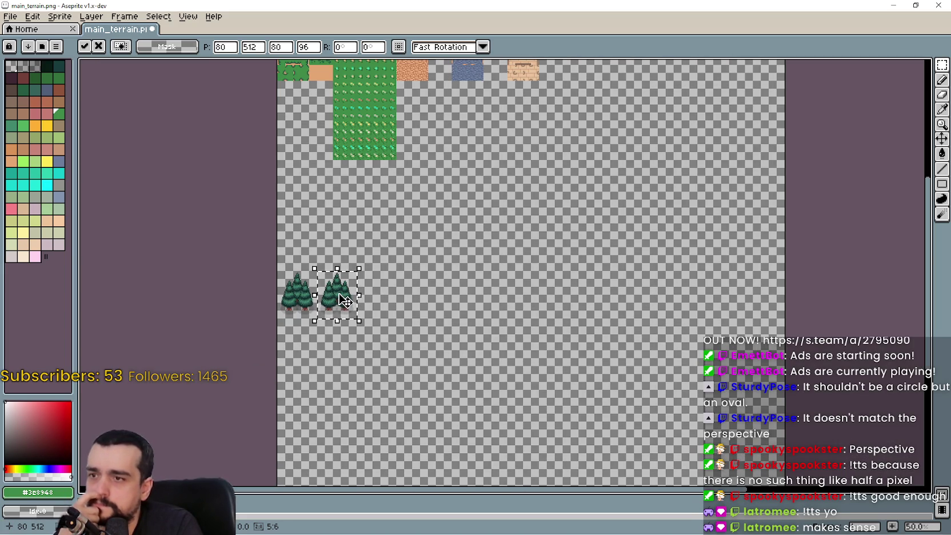
pyautogui.moveTo(343, 301)
pyautogui.mouseDown()
pyautogui.moveTo(487, 286)
pyautogui.moveTo(472, 287)
pyautogui.mouseUp()
pyautogui.scroll(2, 499, 300)
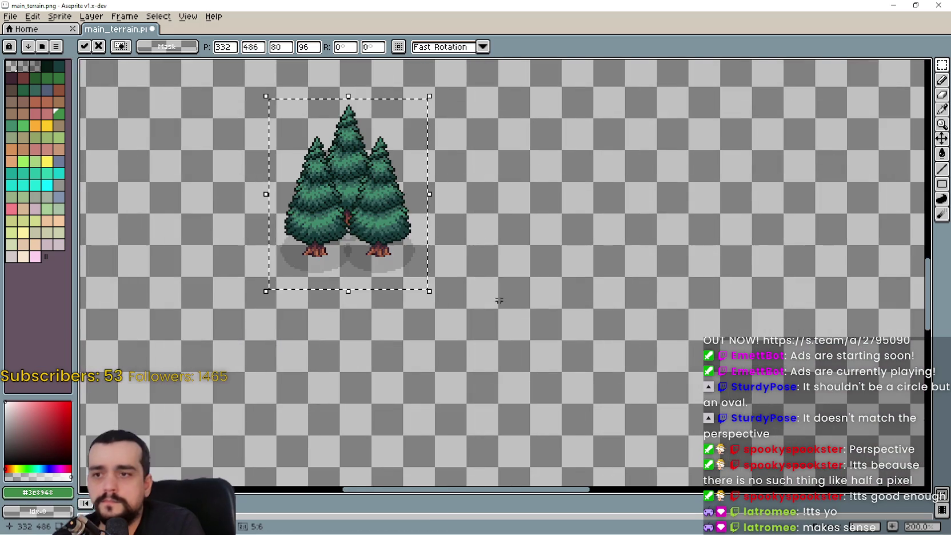
pyautogui.moveTo(349, 229); pyautogui.dragTo(357, 280)
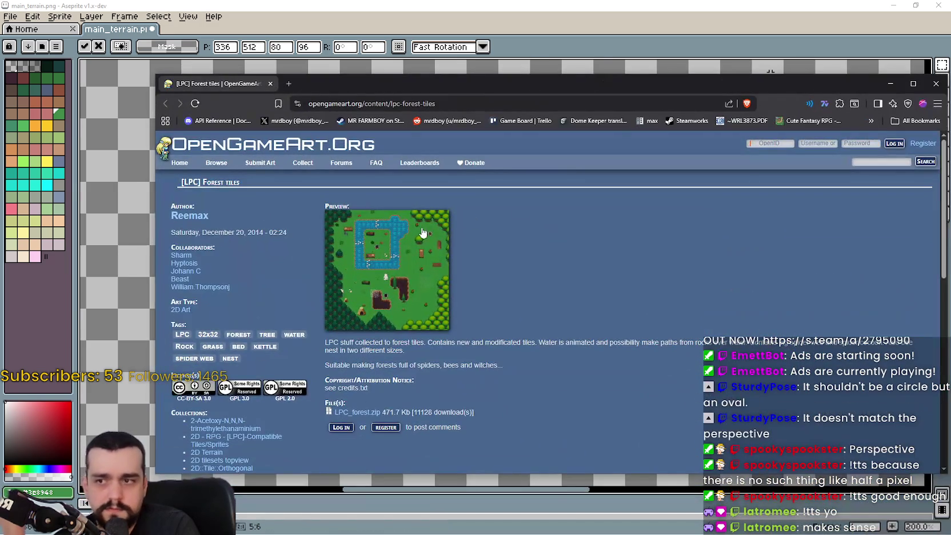
# Enlarge the Forest tiles preview image to inspect it, then close it
pyautogui.click(385, 250)
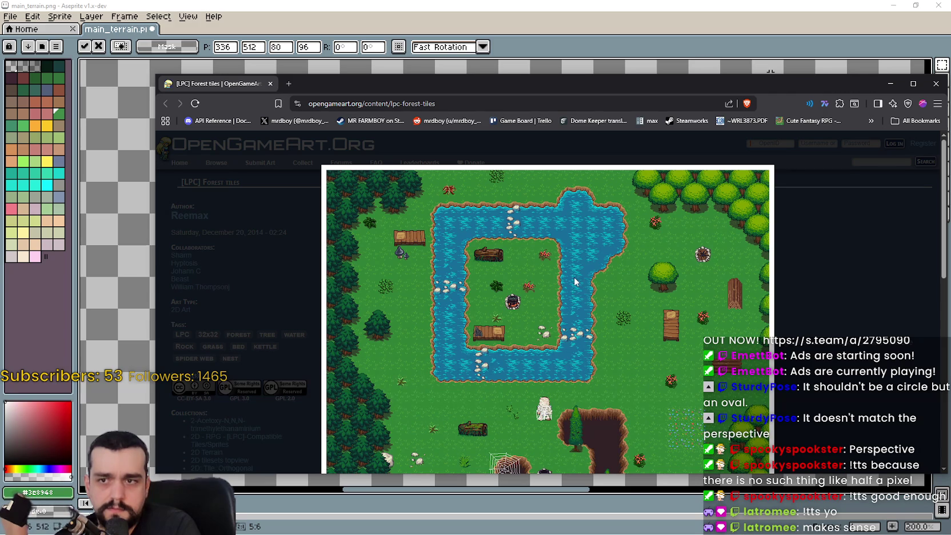
pyautogui.scroll(-2, 576, 281)
pyautogui.scroll(-2, 576, 278)
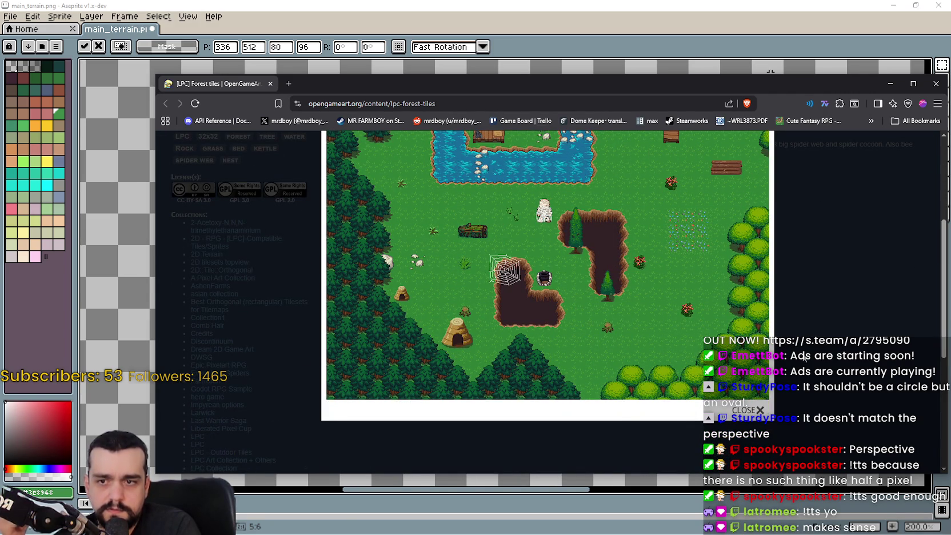
pyautogui.click(789, 313)
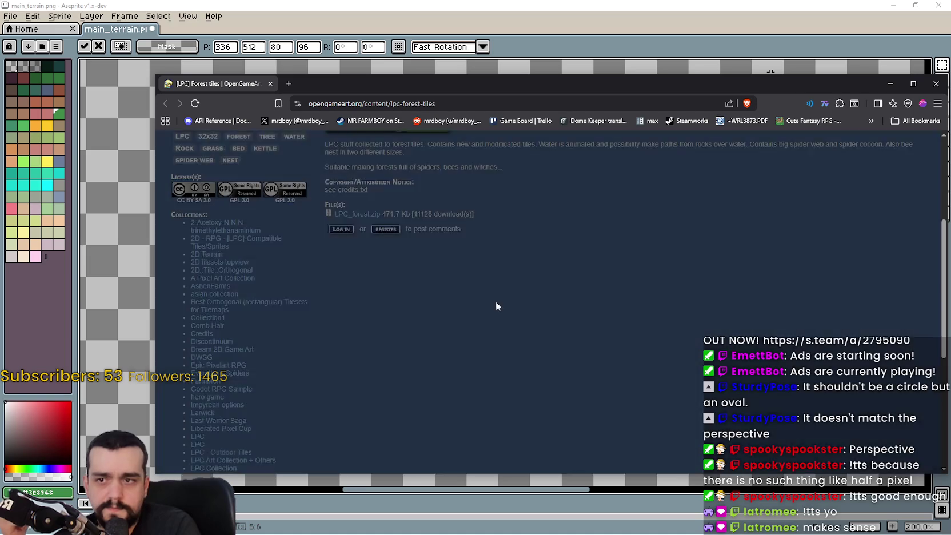
pyautogui.scroll(3, 380, 355)
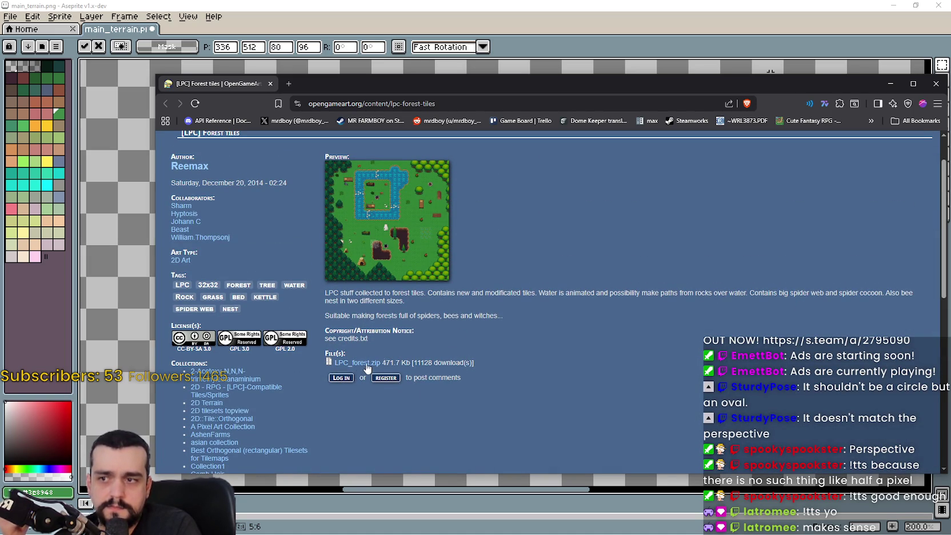
# Download LPC_forest.zip to Downloads and open it
pyautogui.click(367, 368)
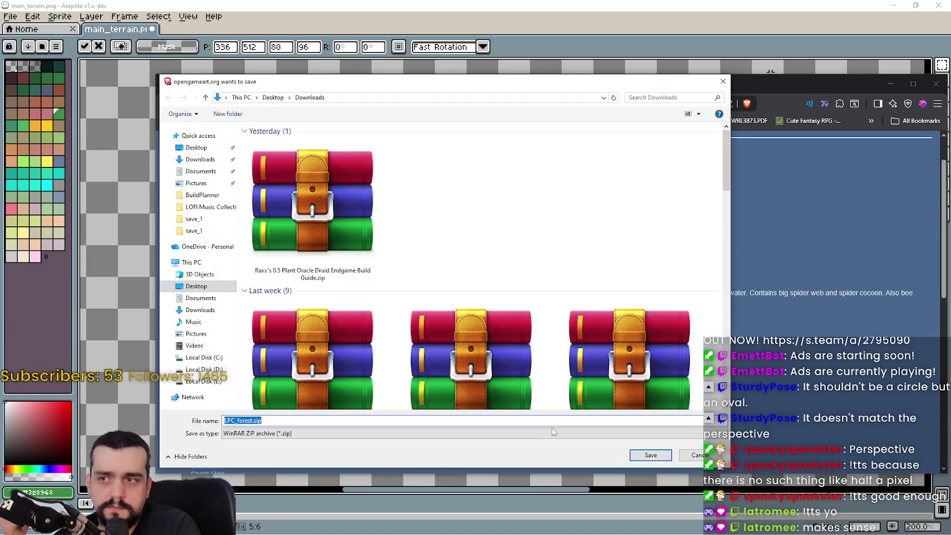
pyautogui.click(651, 455)
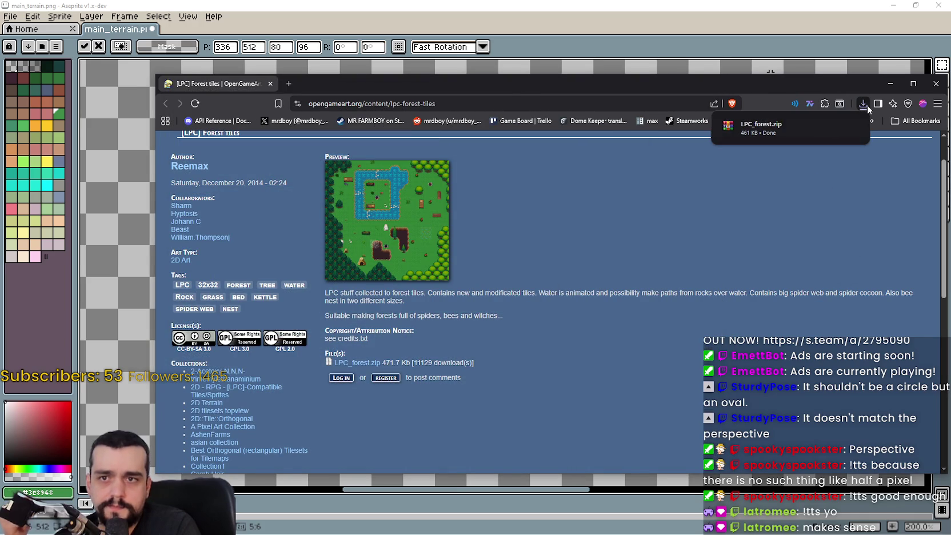
pyautogui.click(766, 128)
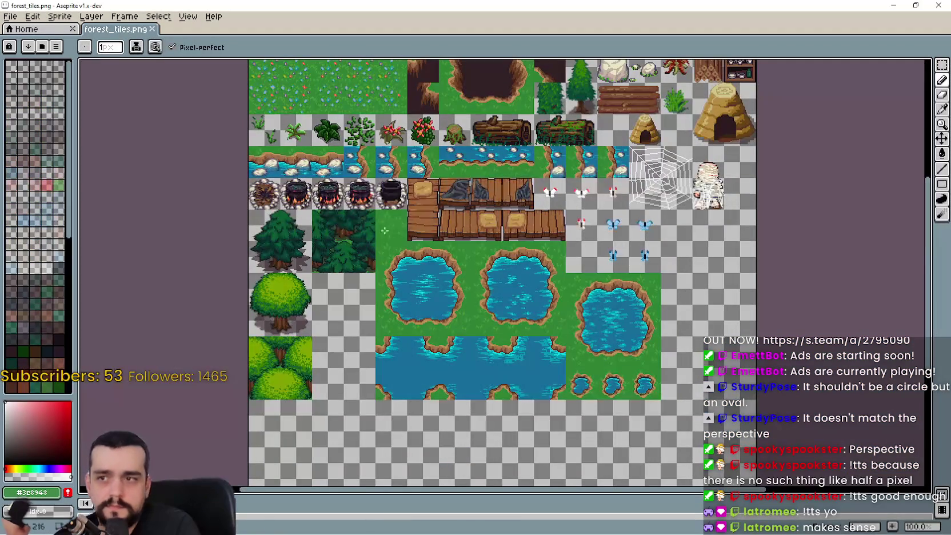
# Zoom into forest_tiles.png and Magic Wand-select the dense bush block tile below the trees
pyautogui.scroll(2, 375, 231)
pyautogui.scroll(-2, 375, 232)
pyautogui.moveTo(375, 231)
pyautogui.mouseDown()
pyautogui.moveTo(440, 283)
pyautogui.moveTo(547, 253)
pyautogui.mouseUp()
pyautogui.scroll(2, 449, 340)
pyautogui.scroll(-2, 448, 340)
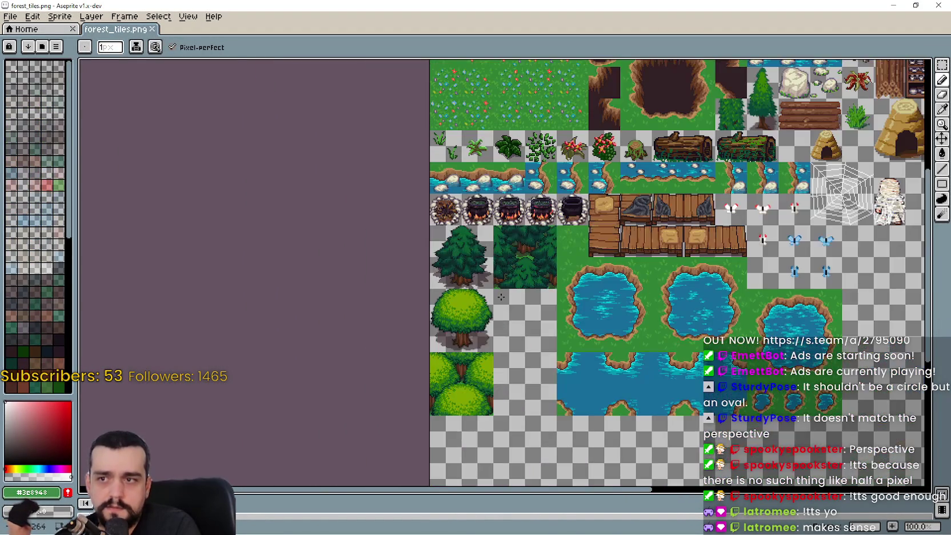
pyautogui.moveTo(495, 278); pyautogui.dragTo(486, 221)
pyautogui.scroll(1, 459, 323)
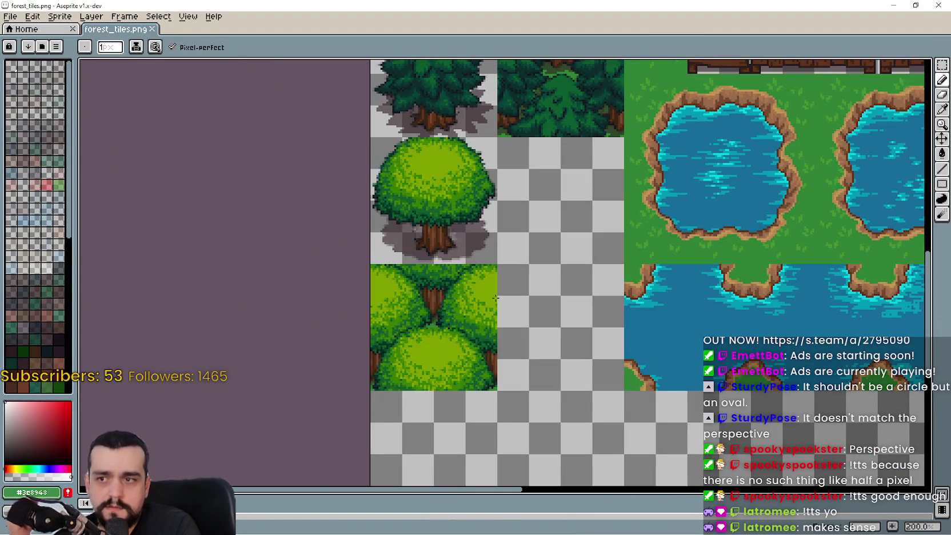
pyautogui.press('w')
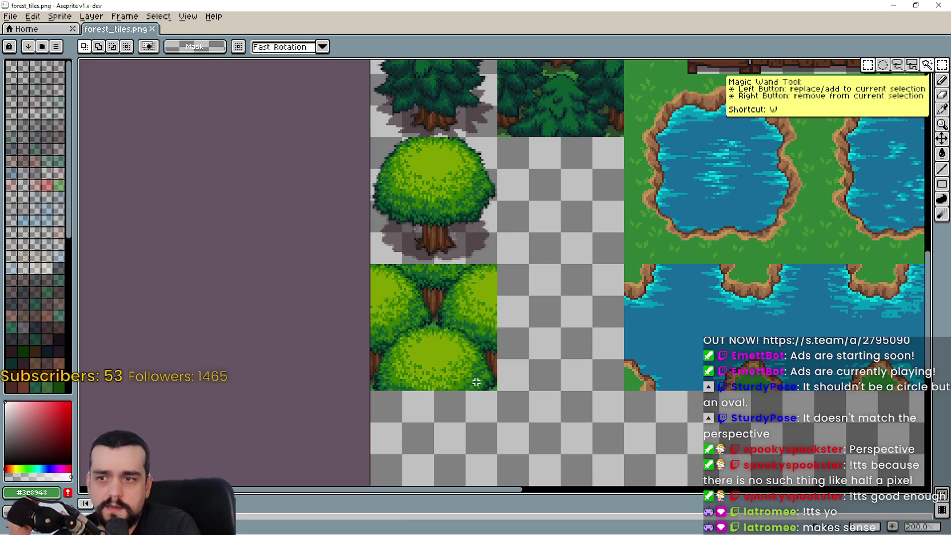
pyautogui.click(463, 365)
pyautogui.moveTo(495, 388)
pyautogui.mouseDown()
pyautogui.moveTo(367, 313)
pyautogui.moveTo(367, 282)
pyautogui.mouseUp()
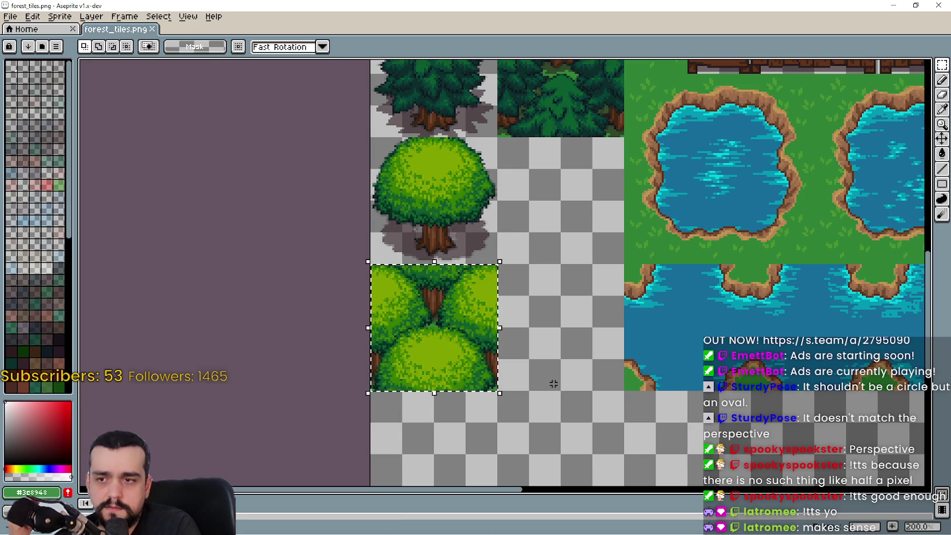
pyautogui.scroll(-1, 548, 382)
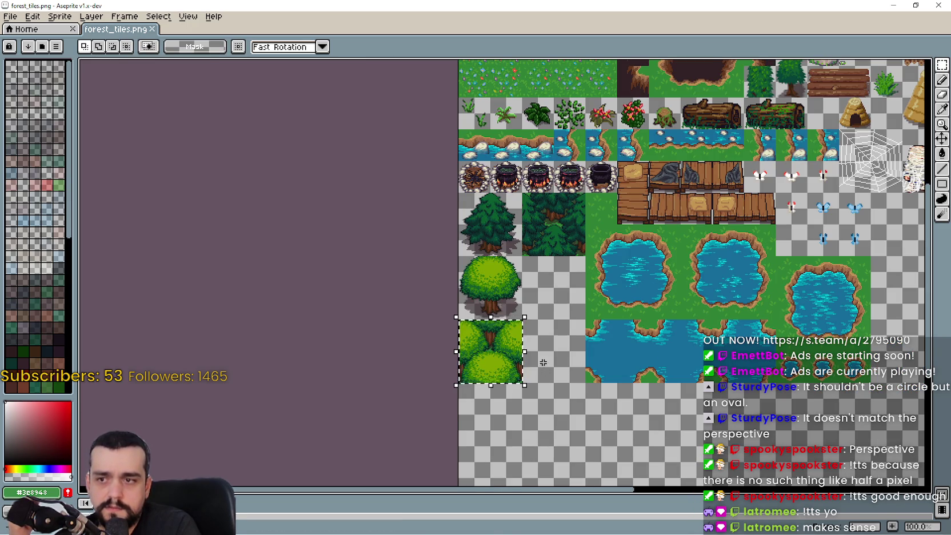
pyautogui.scroll(1, 543, 362)
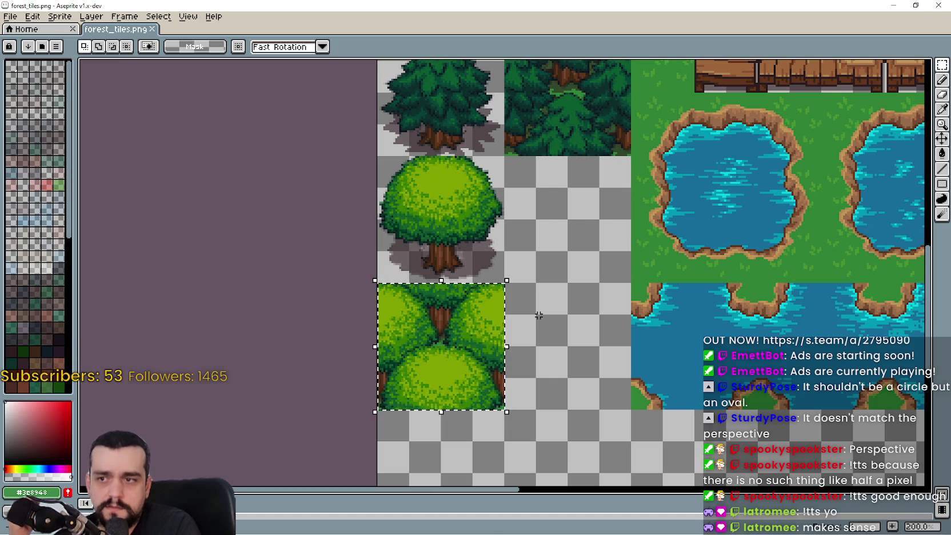
pyautogui.scroll(-1, 538, 314)
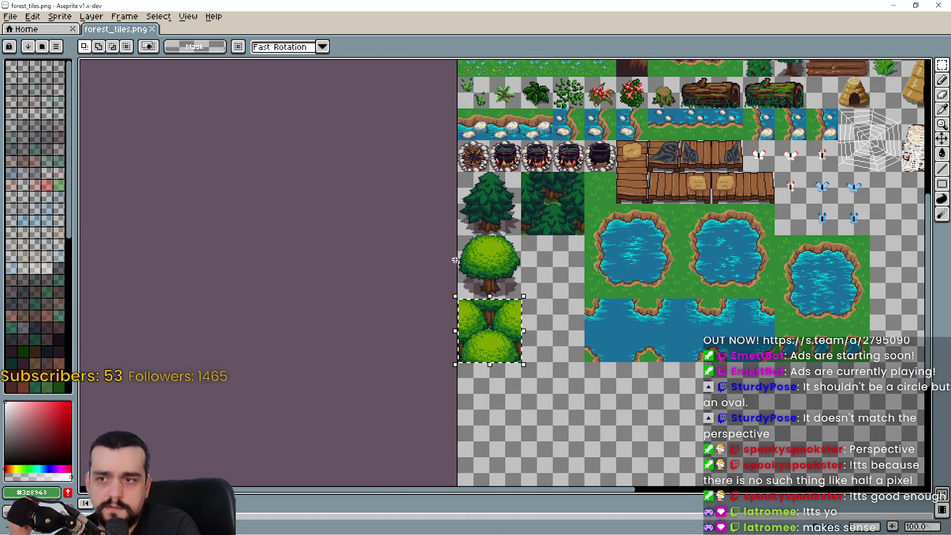
# Pan around preview.png to look over the leafy tree border at the map edge
pyautogui.scroll(-1, 498, 252)
pyautogui.scroll(1, 616, 166)
pyautogui.moveTo(604, 184)
pyautogui.mouseDown()
pyautogui.moveTo(617, 247)
pyautogui.moveTo(646, 282)
pyautogui.moveTo(649, 182)
pyautogui.mouseUp()
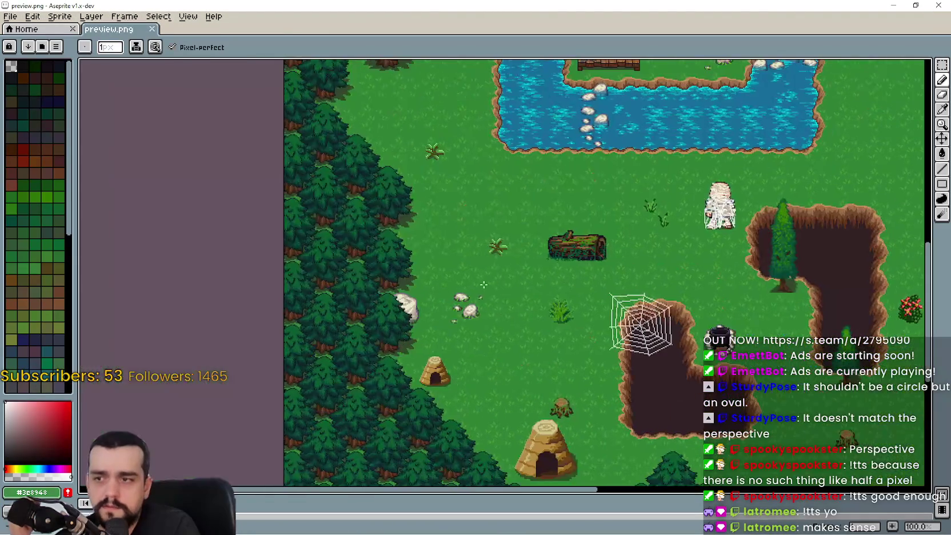
pyautogui.hscroll(10, 484, 284)
pyautogui.hscroll(-3, 599, 286)
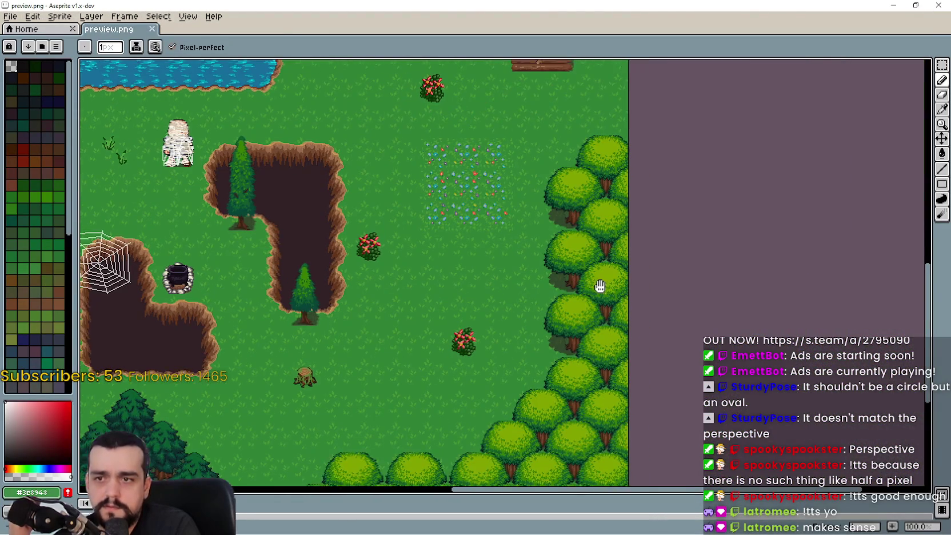
pyautogui.moveTo(600, 287); pyautogui.dragTo(593, 319)
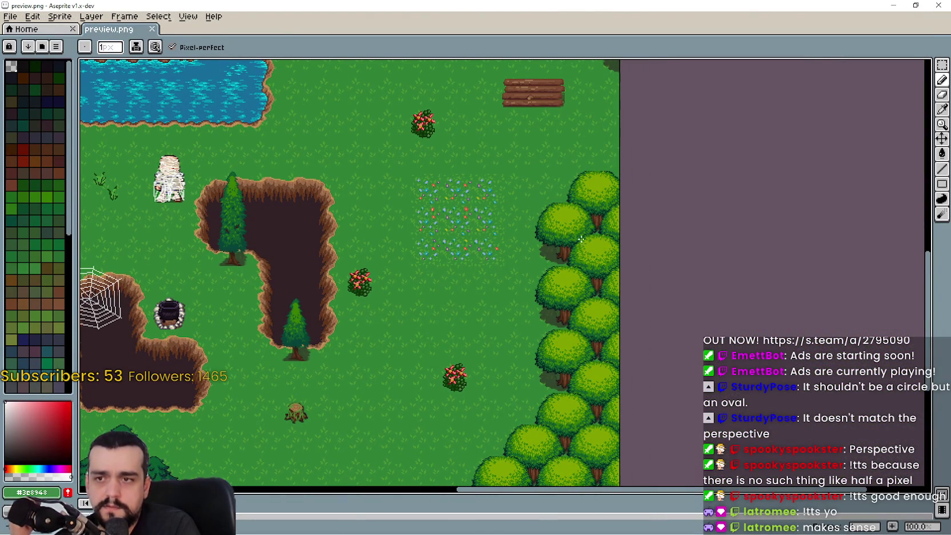
pyautogui.moveTo(589, 295)
pyautogui.mouseDown()
pyautogui.moveTo(586, 122)
pyautogui.moveTo(618, 174)
pyautogui.moveTo(615, 145)
pyautogui.mouseUp()
pyautogui.scroll(1, 566, 340)
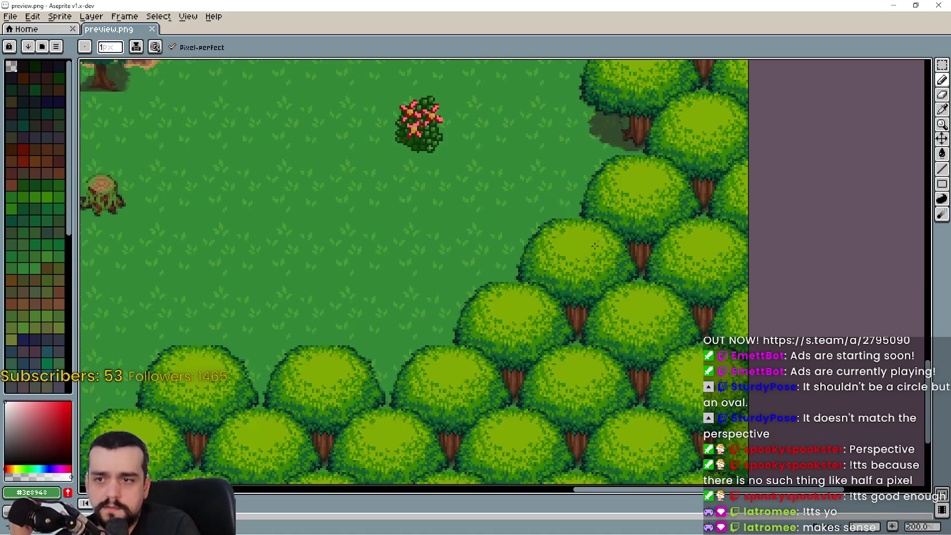
pyautogui.scroll(-1, 472, 343)
# Shrink the preview.png window and place it to the right of the tileset
pyautogui.click(916, 6)
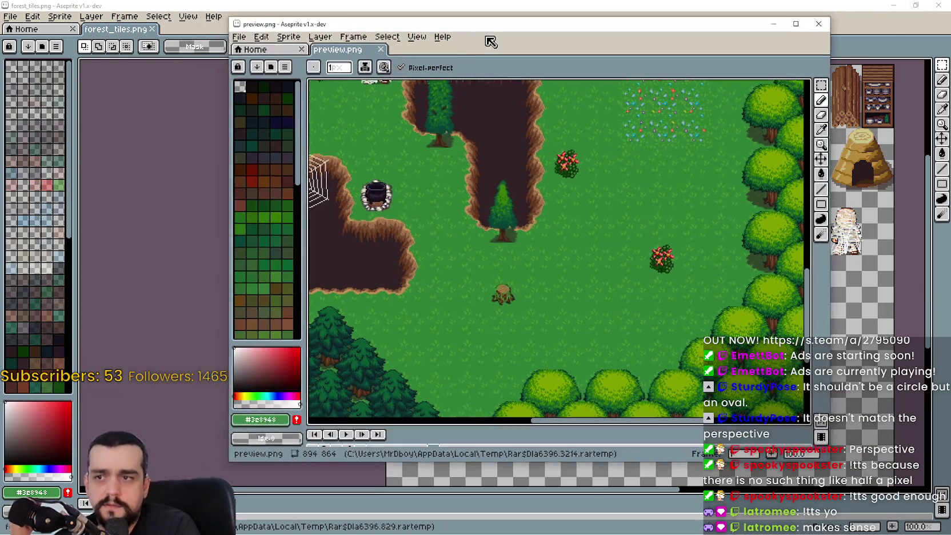
pyautogui.moveTo(443, 9)
pyautogui.mouseDown()
pyautogui.moveTo(501, 29)
pyautogui.moveTo(743, 50)
pyautogui.moveTo(402, 58)
pyautogui.moveTo(692, 51)
pyautogui.moveTo(717, 33)
pyautogui.mouseUp()
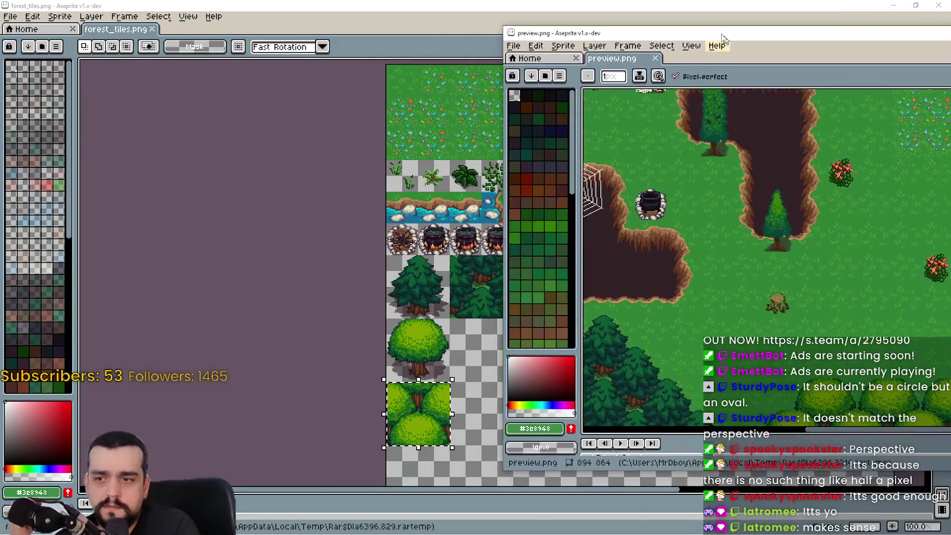
pyautogui.moveTo(744, 340)
pyautogui.mouseDown()
pyautogui.moveTo(728, 316)
pyautogui.moveTo(716, 257)
pyautogui.mouseUp()
pyautogui.scroll(2, 716, 257)
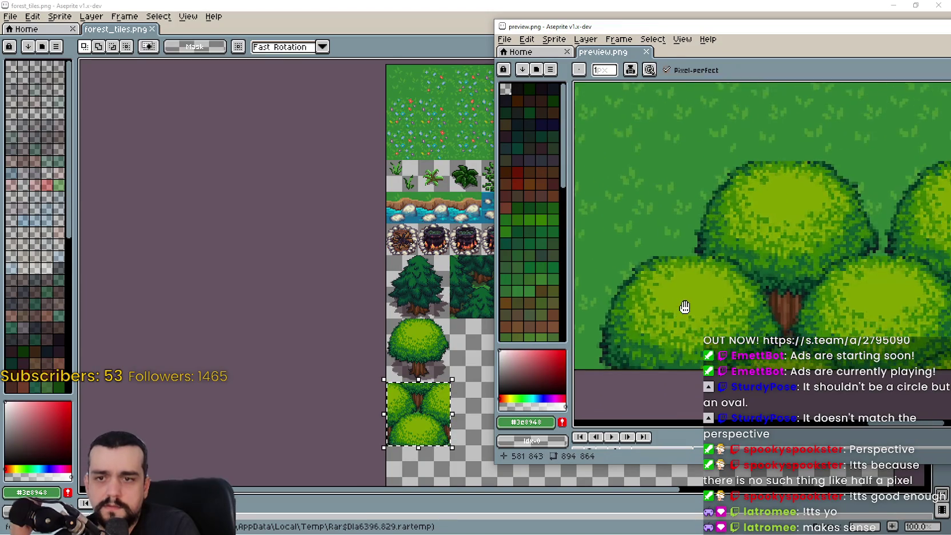
pyautogui.scroll(-1, 683, 306)
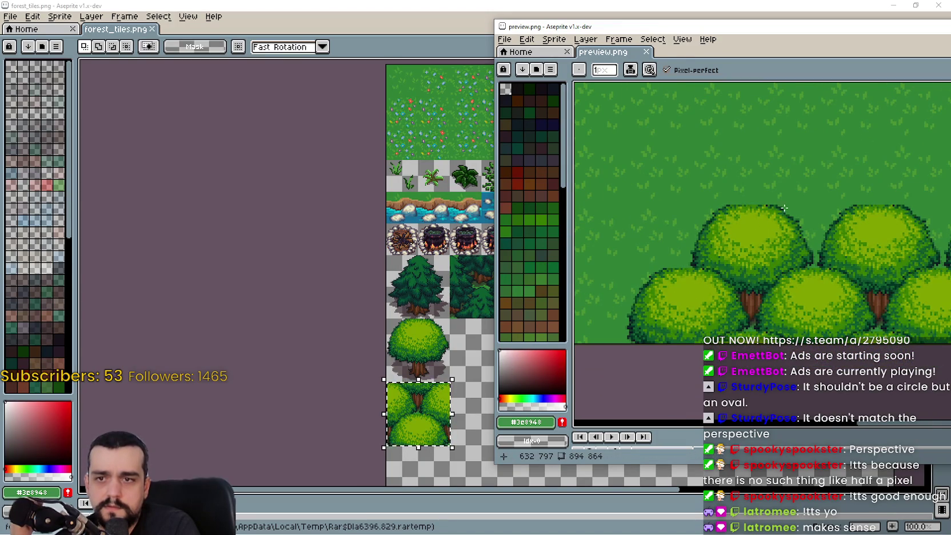
# Marquee a 48x32 selection over the leafy tree trunks in the preview map
pyautogui.press('m')
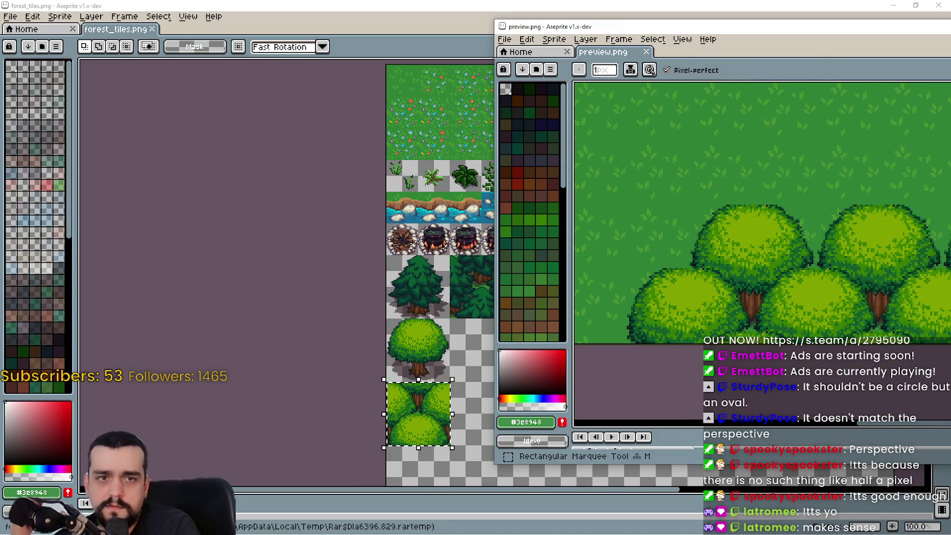
pyautogui.moveTo(705, 343)
pyautogui.mouseDown()
pyautogui.moveTo(788, 247)
pyautogui.moveTo(799, 250)
pyautogui.moveTo(795, 229)
pyautogui.mouseUp()
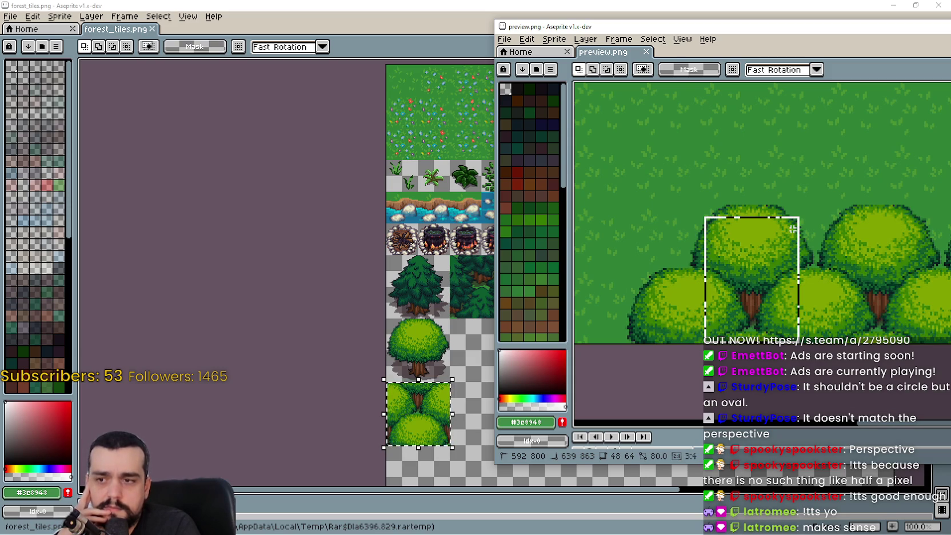
pyautogui.moveTo(792, 249)
pyautogui.mouseDown()
pyautogui.moveTo(796, 273)
pyautogui.moveTo(800, 247)
pyautogui.mouseUp()
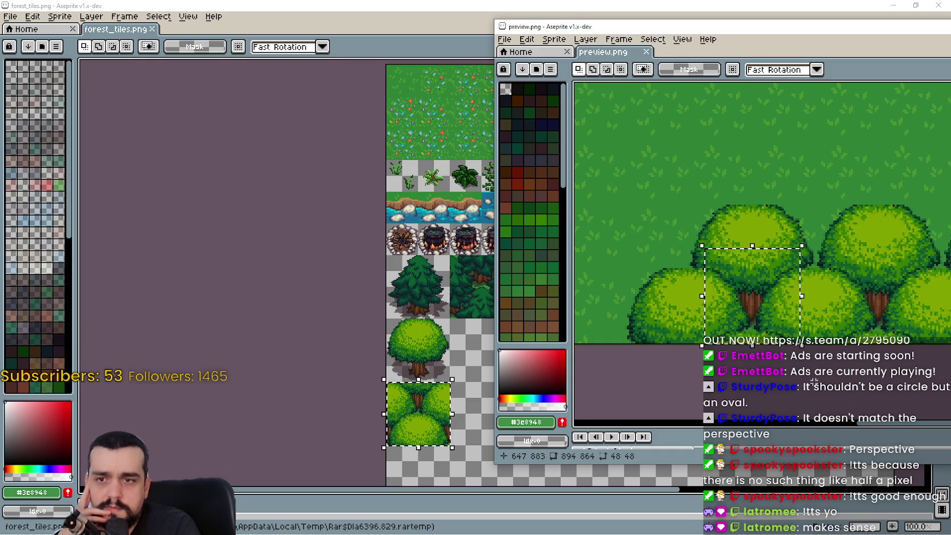
pyautogui.click(709, 335)
pyautogui.moveTo(707, 339)
pyautogui.mouseDown()
pyautogui.moveTo(829, 280)
pyautogui.moveTo(788, 280)
pyautogui.mouseUp()
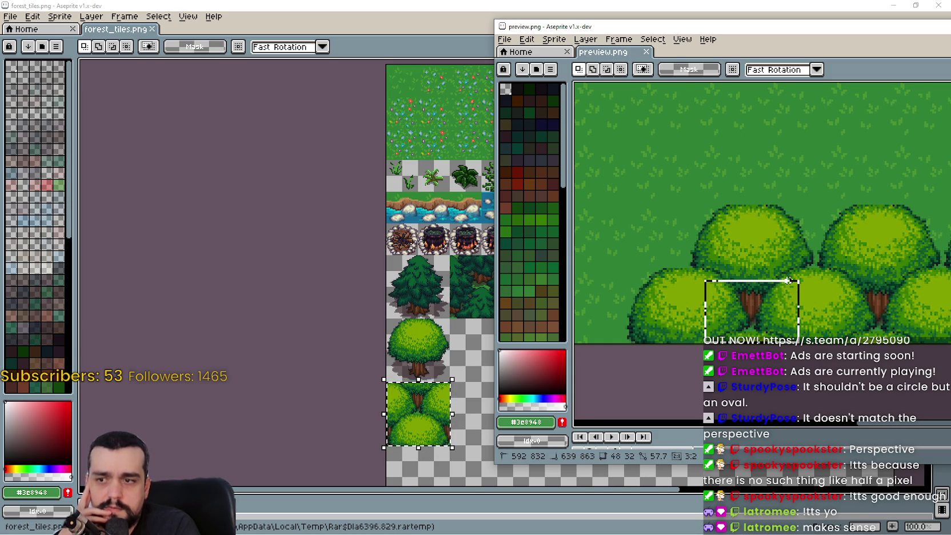
pyautogui.moveTo(786, 281); pyautogui.dragTo(788, 282)
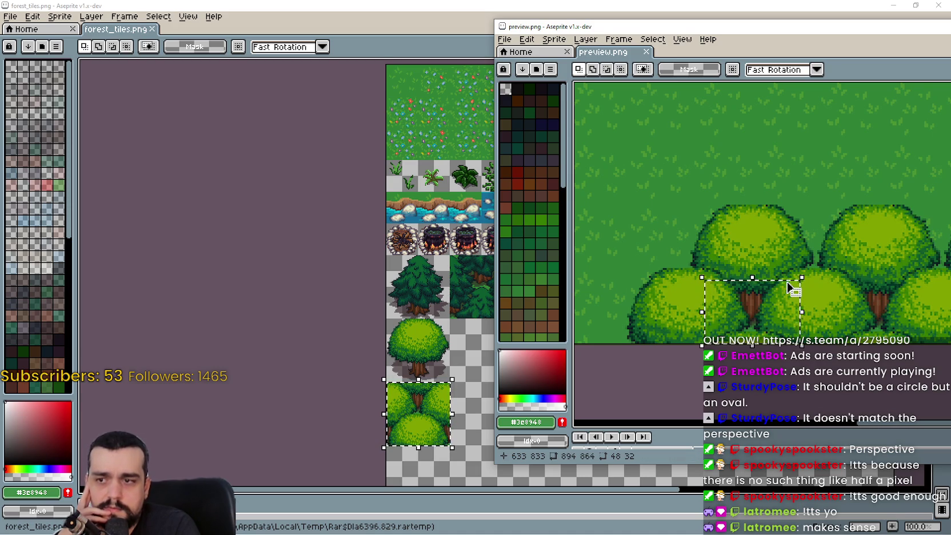
pyautogui.scroll(-2, 769, 276)
pyautogui.scroll(-2, 768, 276)
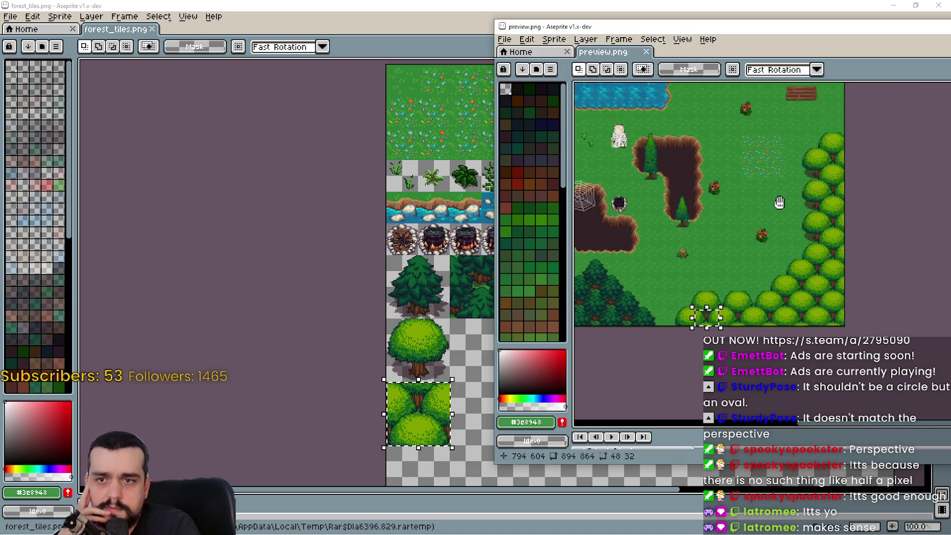
# Marquee-select a block of overlapping leafy trees in preview.png
pyautogui.scroll(4, 619, 334)
pyautogui.scroll(3, 665, 276)
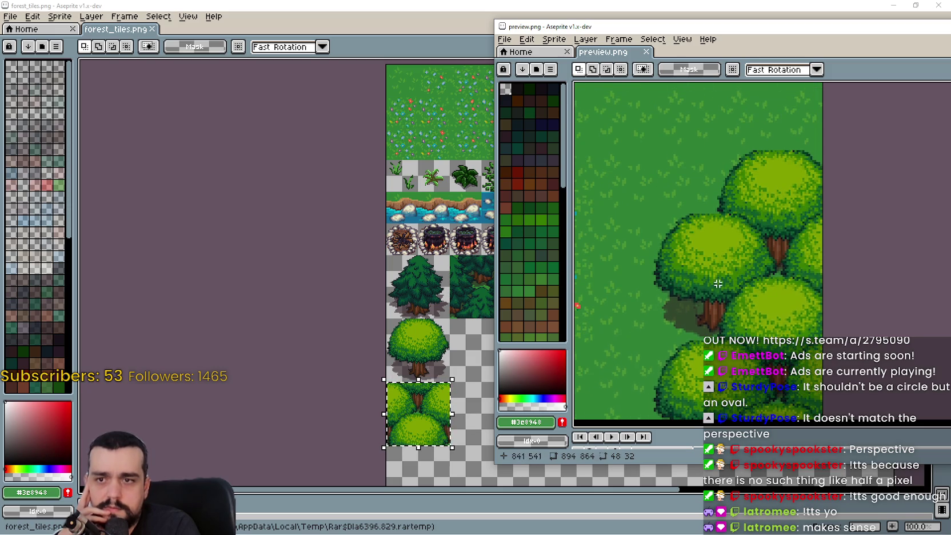
pyautogui.scroll(-1, 769, 175)
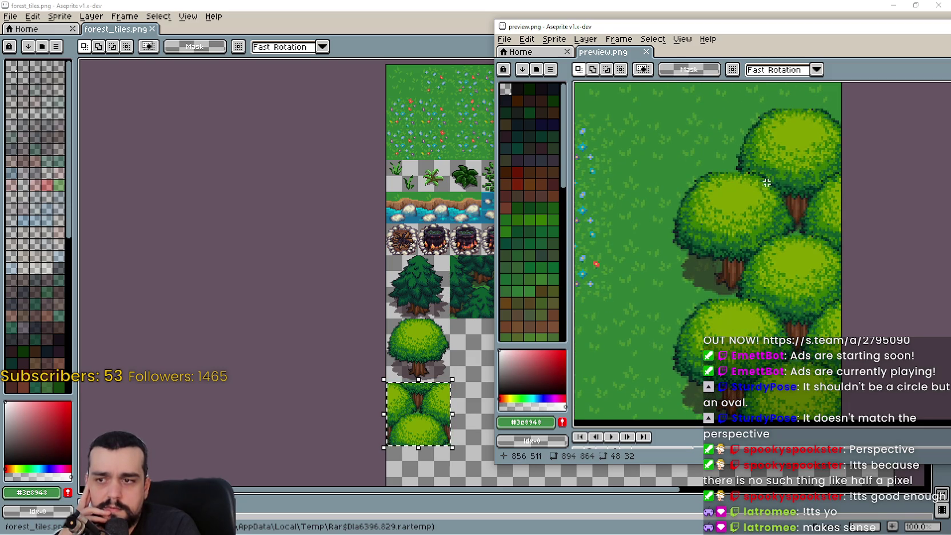
pyautogui.moveTo(749, 151)
pyautogui.mouseDown()
pyautogui.moveTo(821, 249)
pyautogui.moveTo(765, 189)
pyautogui.mouseUp()
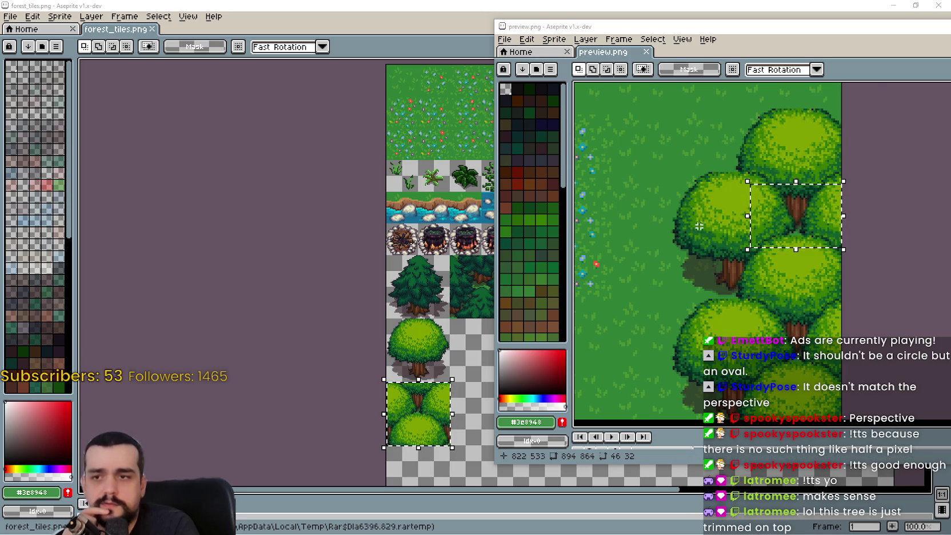
pyautogui.scroll(1, 783, 197)
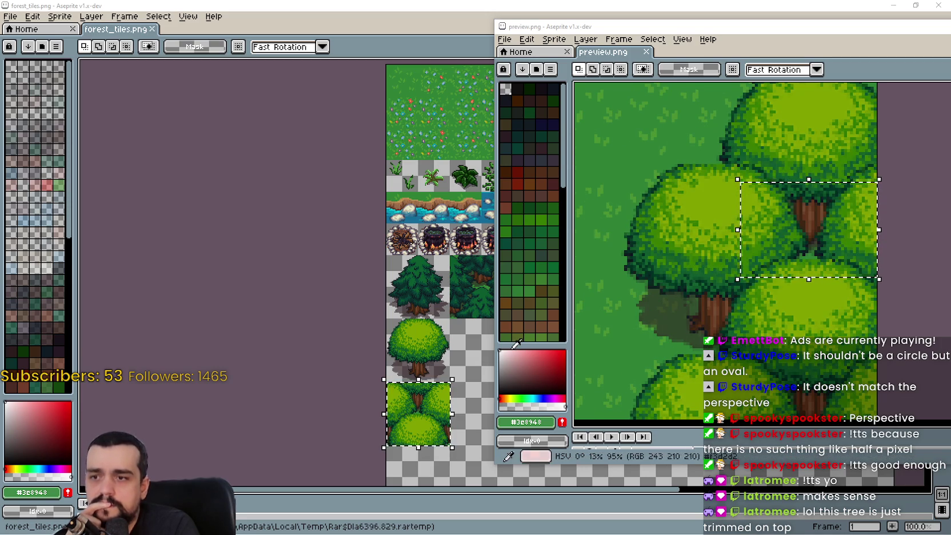
pyautogui.moveTo(702, 249)
pyautogui.mouseDown()
pyautogui.moveTo(686, 250)
pyautogui.moveTo(660, 398)
pyautogui.moveTo(668, 264)
pyautogui.moveTo(679, 295)
pyautogui.moveTo(616, 329)
pyautogui.moveTo(657, 337)
pyautogui.mouseUp()
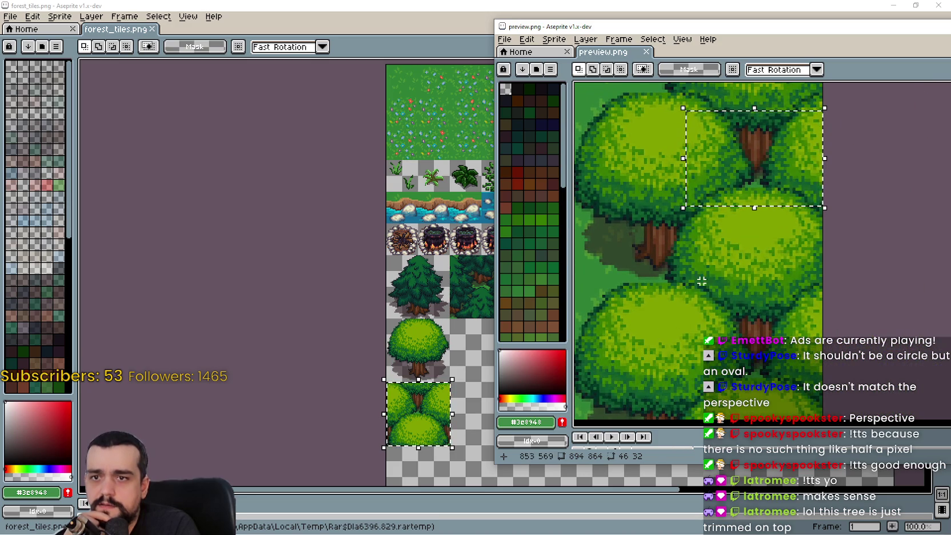
pyautogui.scroll(-5, 680, 338)
pyautogui.scroll(5, 798, 308)
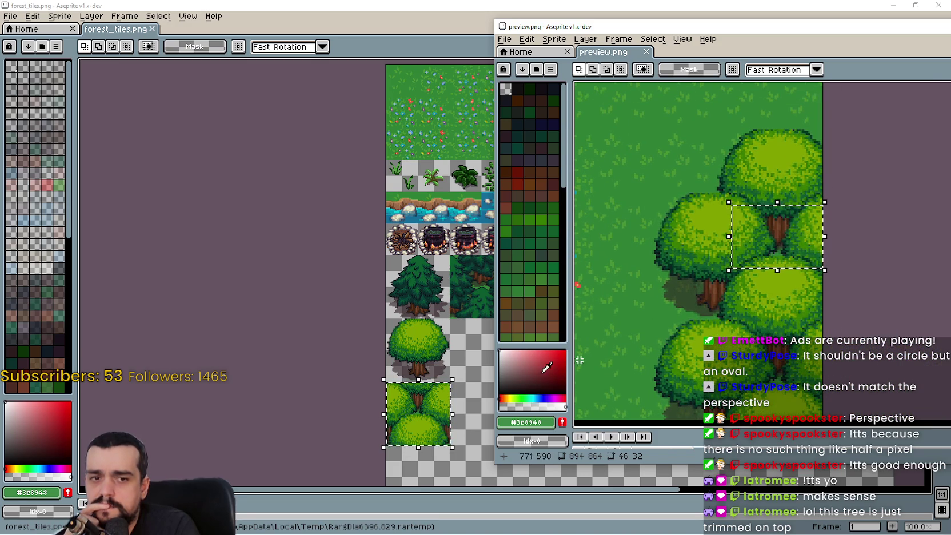
# Return to the forest_tiles.png window and zoom to 100%
pyautogui.click(446, 320)
pyautogui.scroll(2, 514, 320)
pyautogui.scroll(-3, 550, 316)
pyautogui.scroll(2, 520, 312)
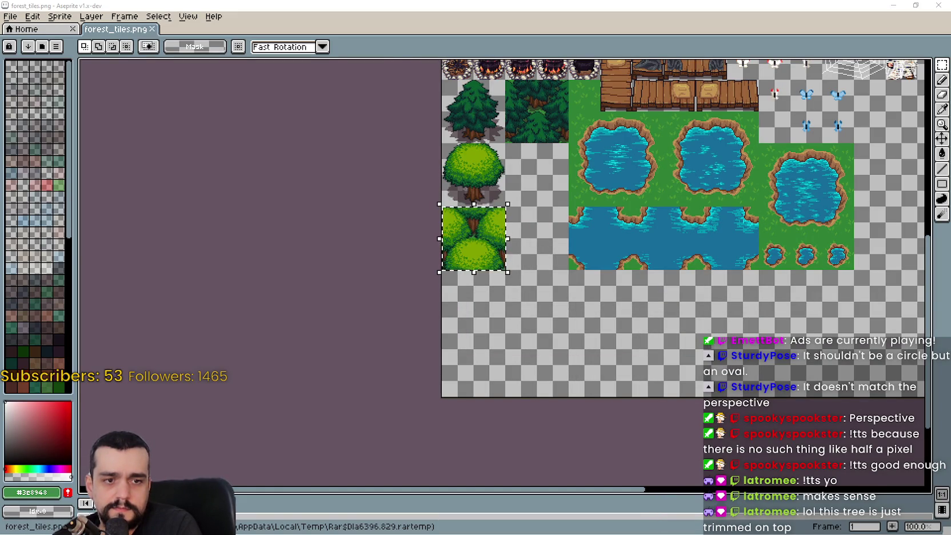
# Paste the bush block into main_terrain.png, stamp copies into a larger block, and commit
pyautogui.hotkey('alt', 'Tab')
pyautogui.hotkey('alt', 'Tab')
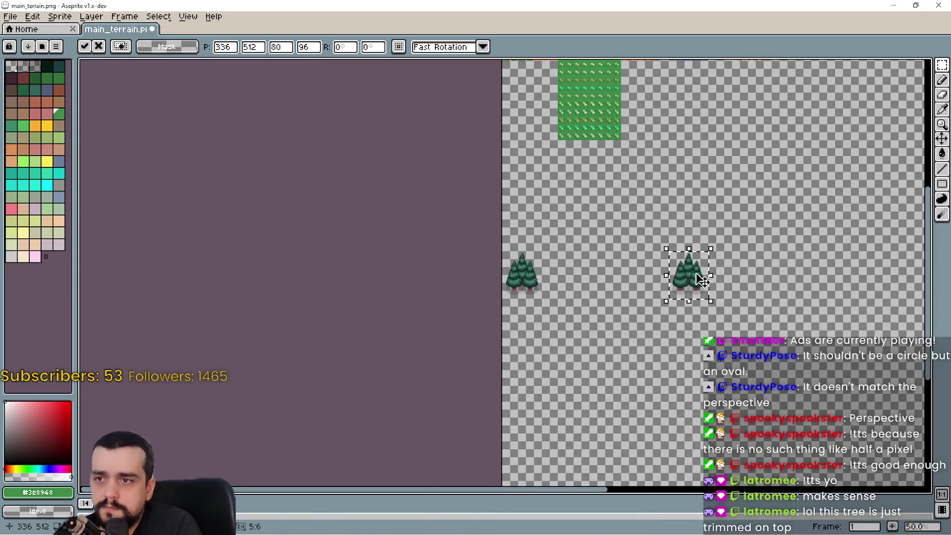
pyautogui.hotkey('alt', 'Tab')
pyautogui.hotkey('ctrl', 'v')
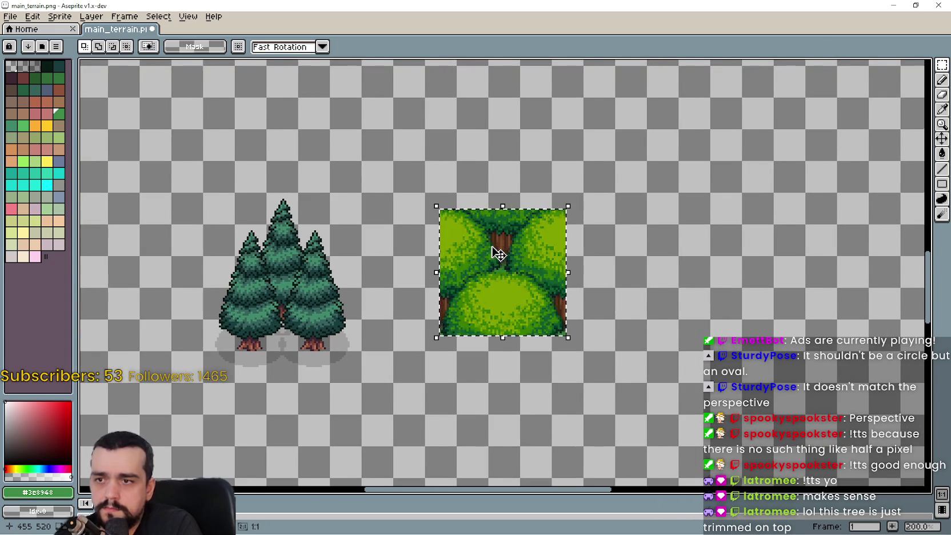
pyautogui.moveTo(494, 249)
pyautogui.mouseDown()
pyautogui.moveTo(515, 270)
pyautogui.moveTo(653, 265)
pyautogui.mouseUp()
pyautogui.moveTo(651, 251)
pyautogui.mouseDown()
pyautogui.moveTo(526, 285)
pyautogui.moveTo(628, 411)
pyautogui.moveTo(621, 380)
pyautogui.moveTo(526, 325)
pyautogui.moveTo(770, 283)
pyautogui.moveTo(739, 254)
pyautogui.moveTo(506, 268)
pyautogui.moveTo(794, 425)
pyautogui.moveTo(789, 389)
pyautogui.moveTo(503, 297)
pyautogui.moveTo(817, 383)
pyautogui.moveTo(812, 218)
pyautogui.moveTo(785, 215)
pyautogui.moveTo(547, 291)
pyautogui.moveTo(808, 364)
pyautogui.moveTo(806, 329)
pyautogui.mouseUp()
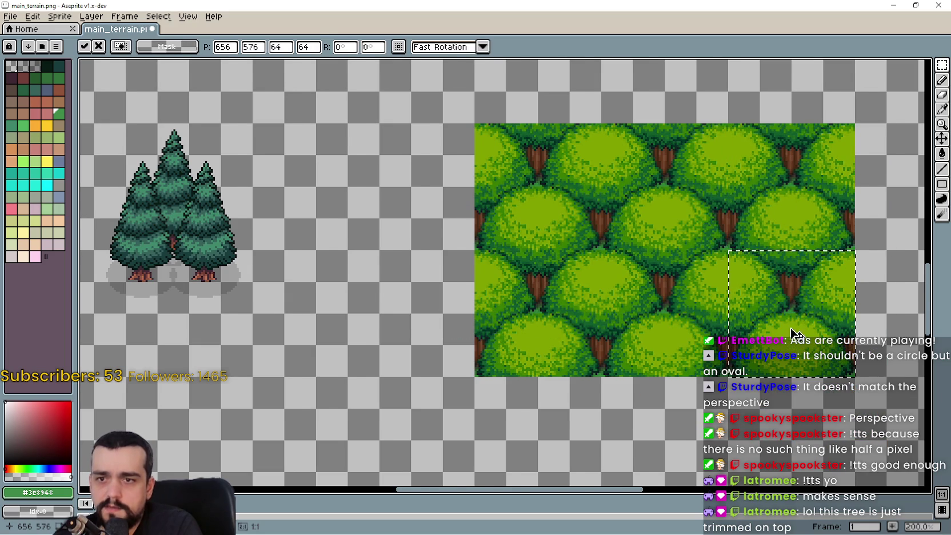
pyautogui.scroll(-2, 792, 334)
pyautogui.press('Return')
# Select an area above the new tree block, then return to forest_tiles.png
pyautogui.scroll(2, 636, 287)
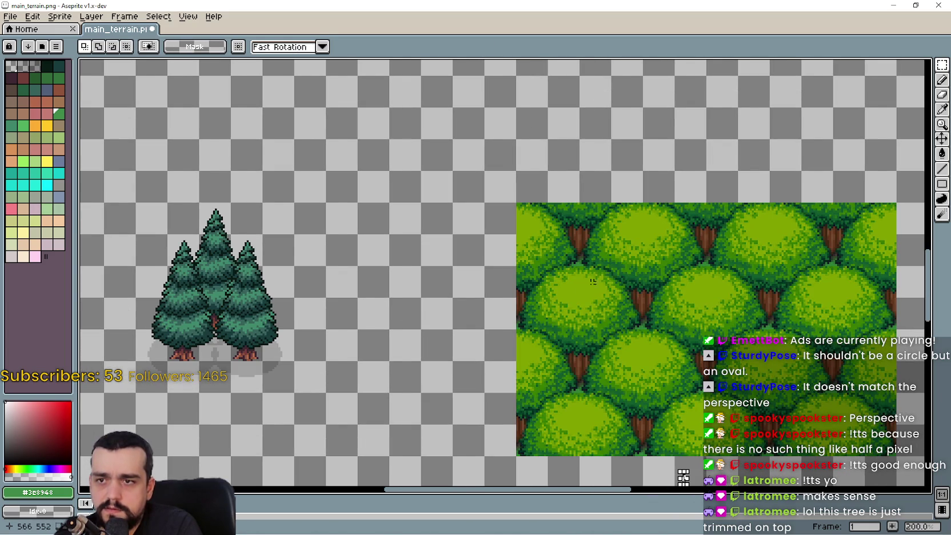
pyautogui.moveTo(555, 276); pyautogui.dragTo(476, 276)
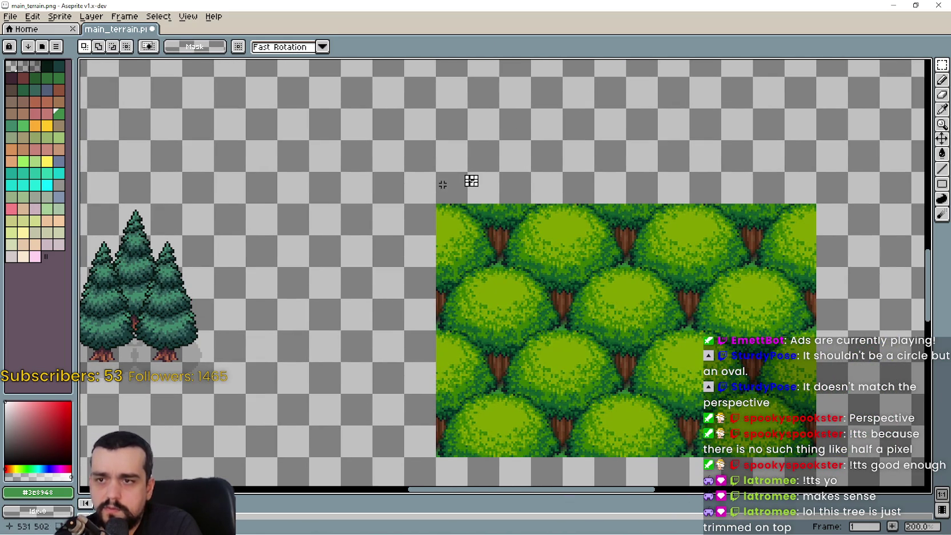
pyautogui.moveTo(403, 205)
pyautogui.mouseDown()
pyautogui.moveTo(440, 172)
pyautogui.moveTo(787, 138)
pyautogui.mouseUp()
pyautogui.moveTo(408, 239); pyautogui.dragTo(378, 425)
pyautogui.hotkey('ctrl', 'Tab')
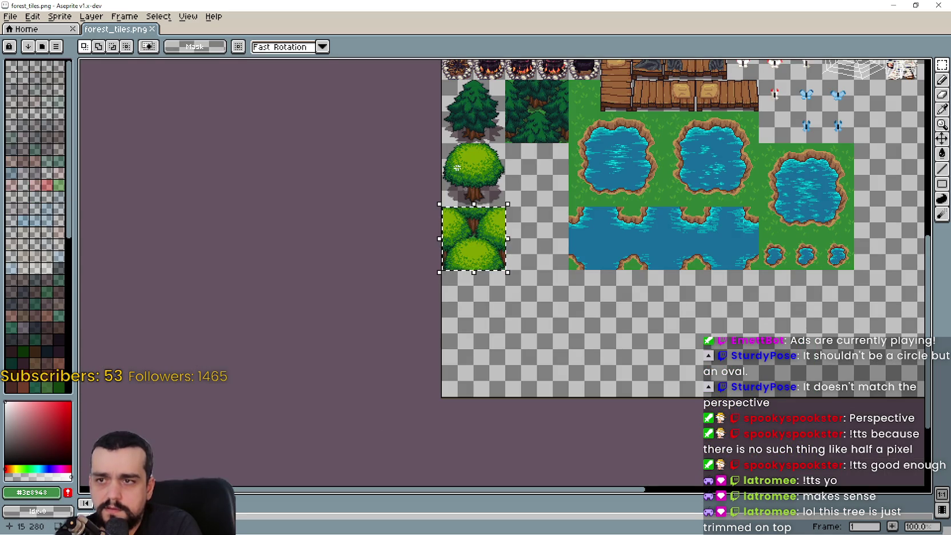
# Paste the round tree tile at the leafy tree block's top-left corner in main_terrain.png
pyautogui.moveTo(441, 141); pyautogui.dragTo(507, 208)
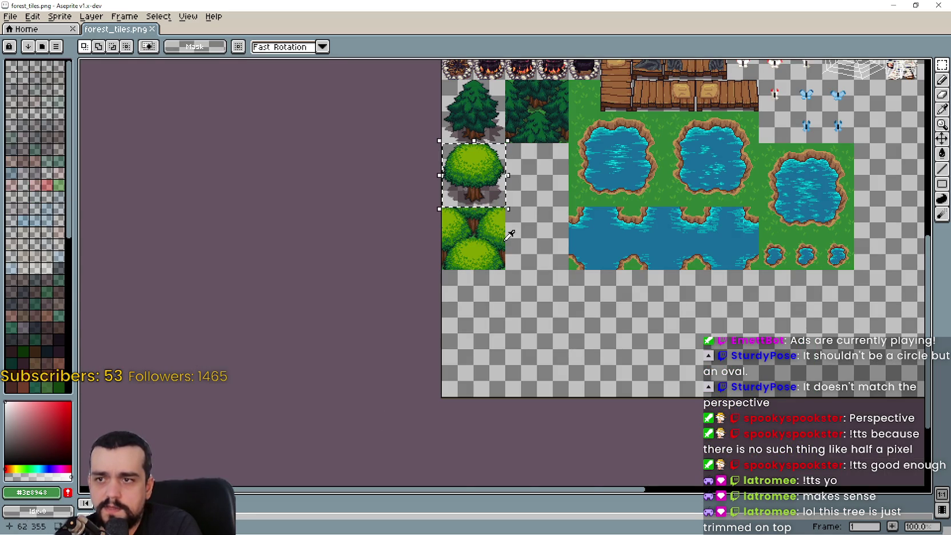
pyautogui.hotkey('ctrl', 'Tab')
pyautogui.hscroll(-3, 610, 261)
pyautogui.hotkey('ctrl', 'v')
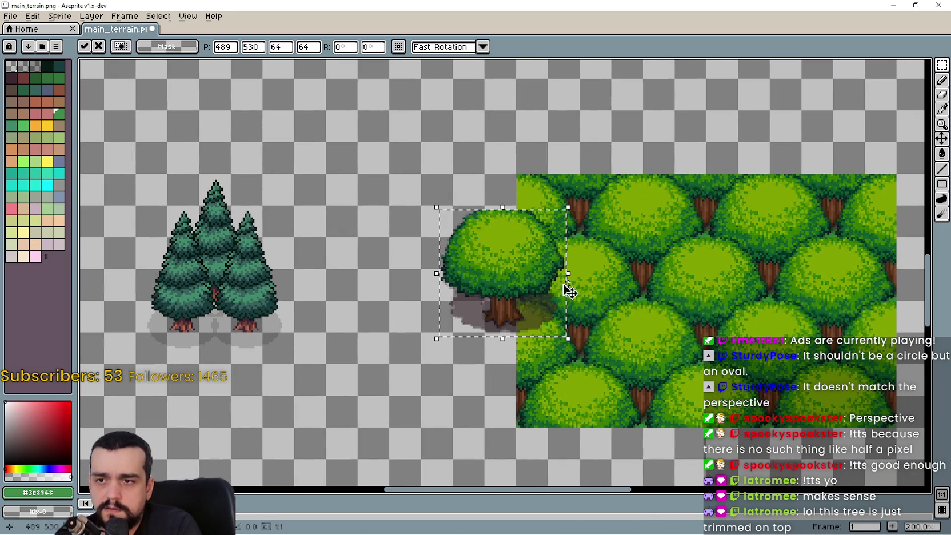
pyautogui.moveTo(505, 318)
pyautogui.mouseDown()
pyautogui.moveTo(505, 272)
pyautogui.moveTo(527, 281)
pyautogui.mouseUp()
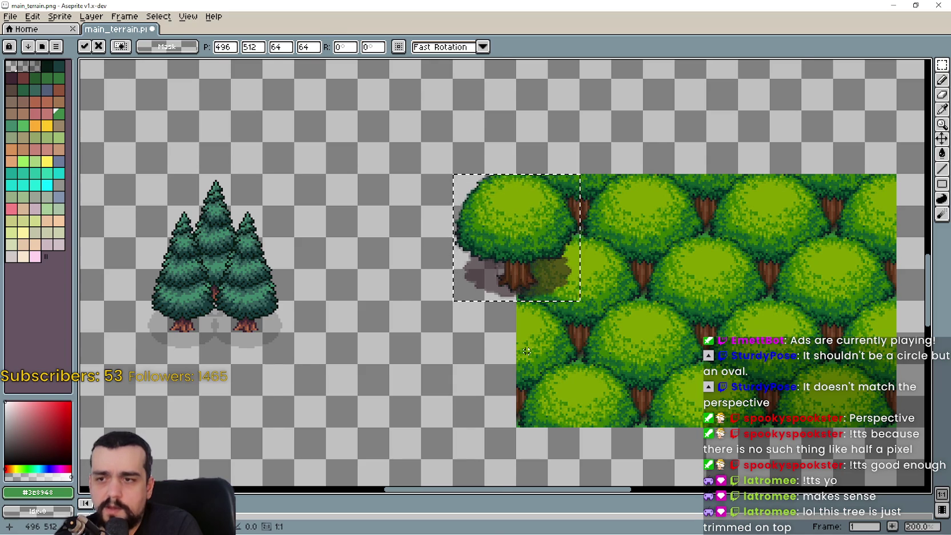
pyautogui.scroll(1, 523, 341)
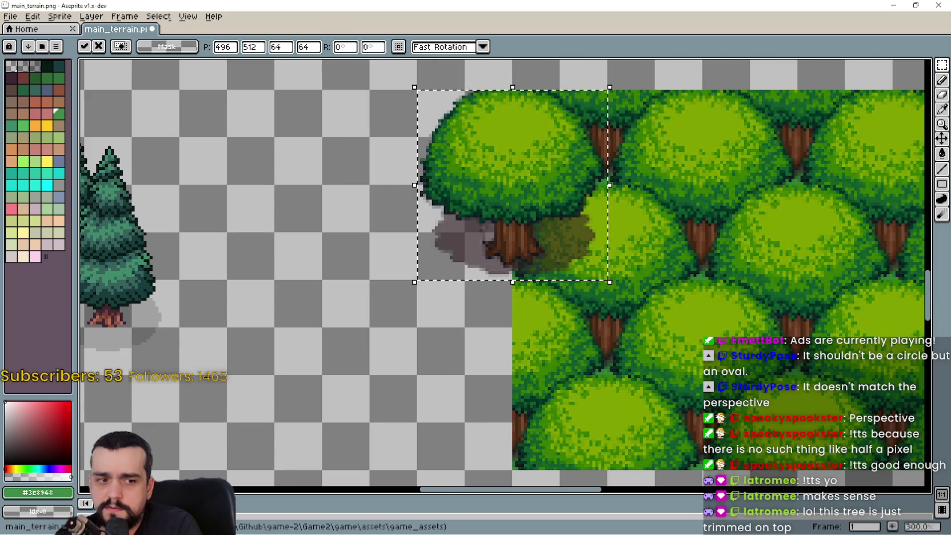
# Compare the result against the preview.png window, then undo the round tree paste
pyautogui.hotkey('alt', 'Tab')
pyautogui.hotkey('alt', 'Tab')
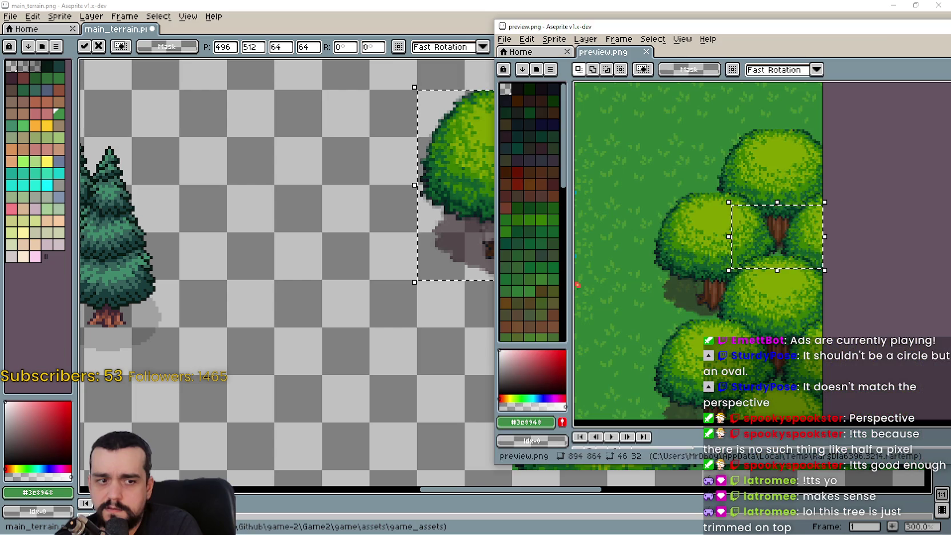
pyautogui.hotkey('alt', 'Tab')
pyautogui.moveTo(719, 26)
pyautogui.mouseDown()
pyautogui.moveTo(917, 32)
pyautogui.moveTo(691, 46)
pyautogui.moveTo(902, 24)
pyautogui.moveTo(811, 29)
pyautogui.mouseUp()
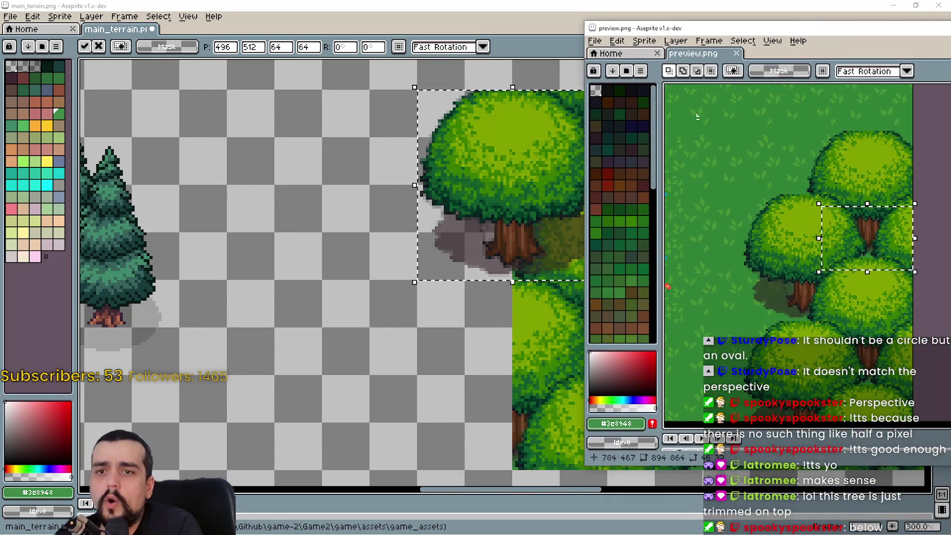
pyautogui.click(395, 276)
pyautogui.scroll(-1, 354, 252)
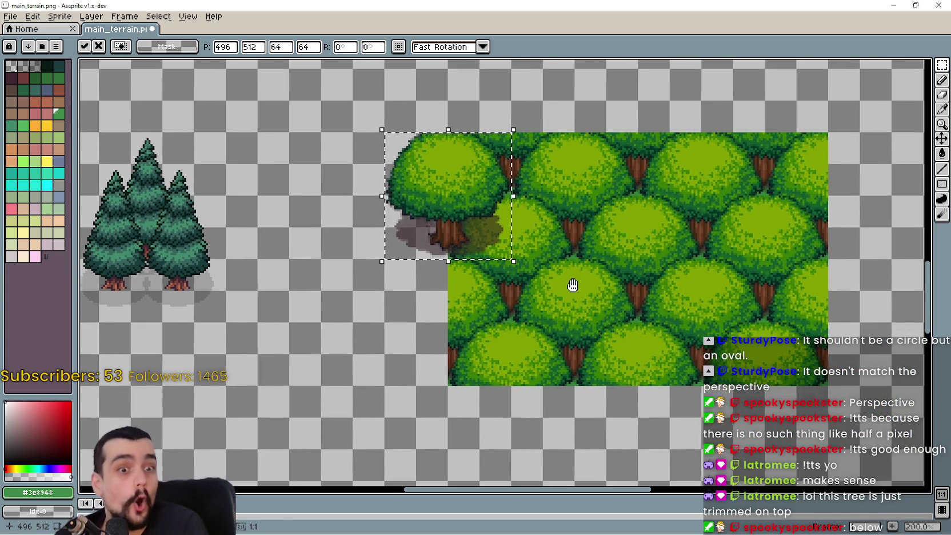
pyautogui.hotkey('ctrl', 'z')
pyautogui.scroll(-1, 566, 265)
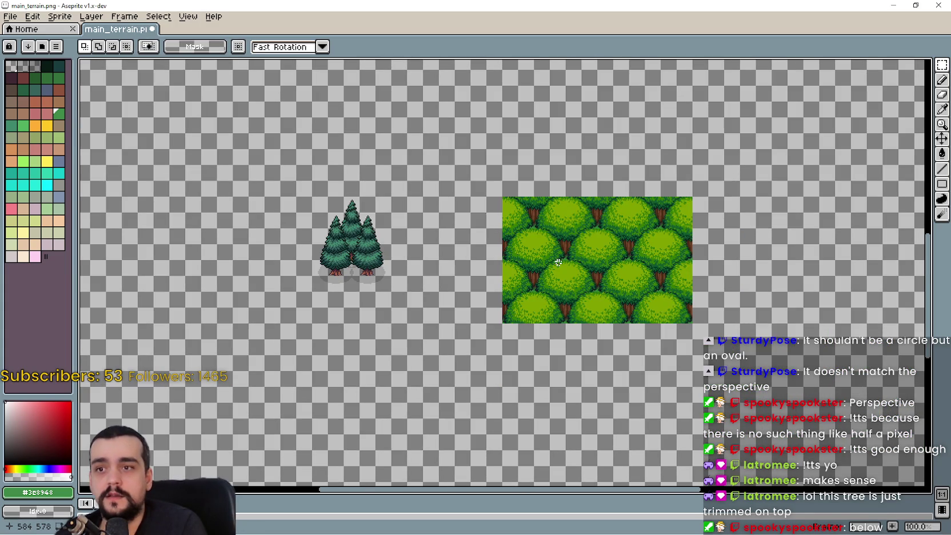
# Check the preview.png sample map again before placing the round tree
pyautogui.hotkey('alt', 'Tab')
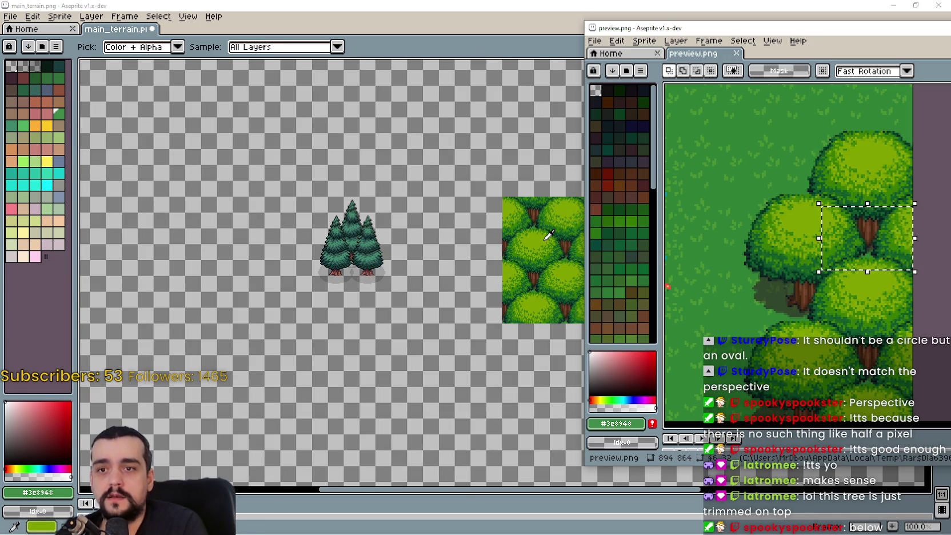
pyautogui.hotkey('alt', 'Tab')
pyautogui.hotkey('alt', 'Tab')
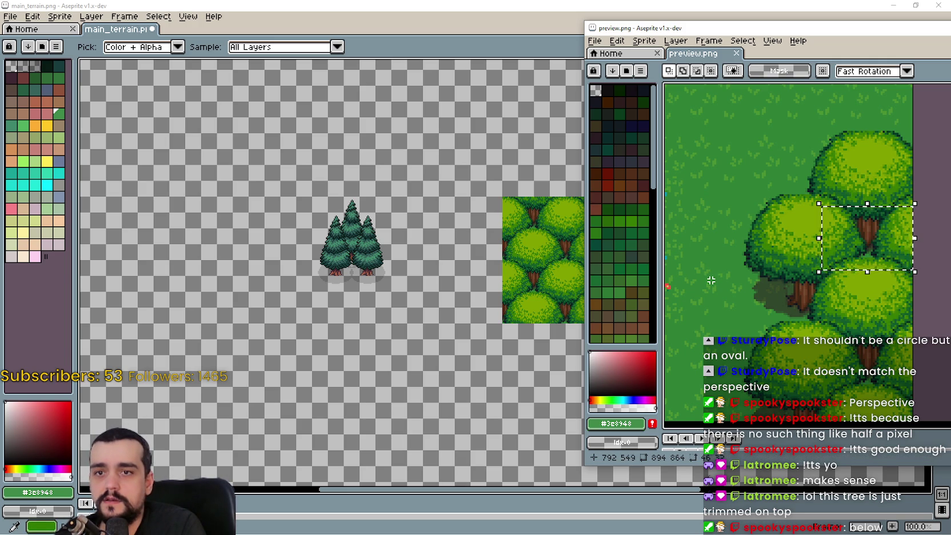
pyautogui.scroll(-2, 711, 280)
pyautogui.scroll(3, 669, 297)
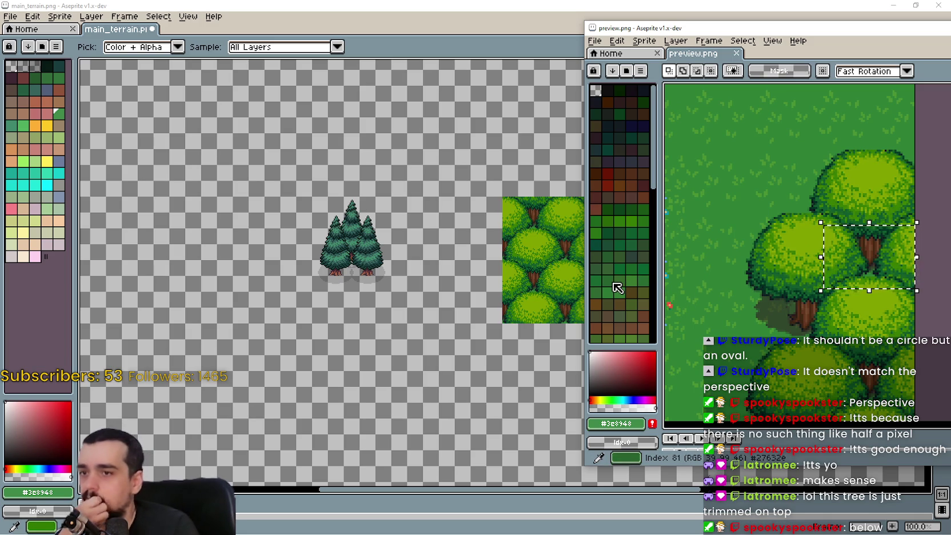
pyautogui.click(456, 275)
# Paste the round tree above the leafy block and move the whole block up-left beneath it
pyautogui.moveTo(499, 248)
pyautogui.mouseDown()
pyautogui.moveTo(525, 228)
pyautogui.moveTo(531, 280)
pyautogui.moveTo(537, 272)
pyautogui.moveTo(497, 133)
pyautogui.mouseUp()
pyautogui.hotkey('ctrl', 'v')
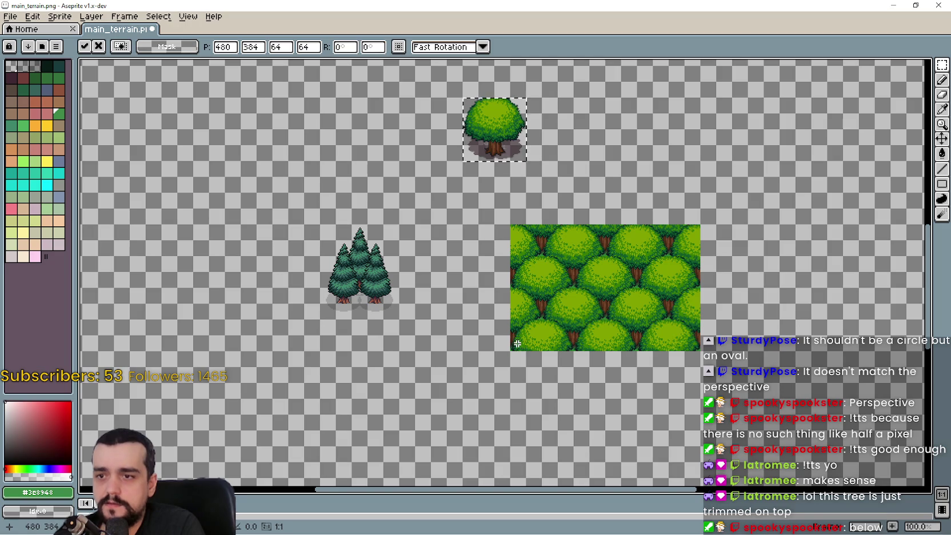
pyautogui.moveTo(516, 334)
pyautogui.mouseDown()
pyautogui.moveTo(694, 297)
pyautogui.moveTo(694, 239)
pyautogui.mouseUp()
pyautogui.moveTo(605, 284)
pyautogui.mouseDown()
pyautogui.moveTo(586, 160)
pyautogui.moveTo(577, 163)
pyautogui.moveTo(595, 165)
pyautogui.mouseUp()
pyautogui.scroll(2, 511, 157)
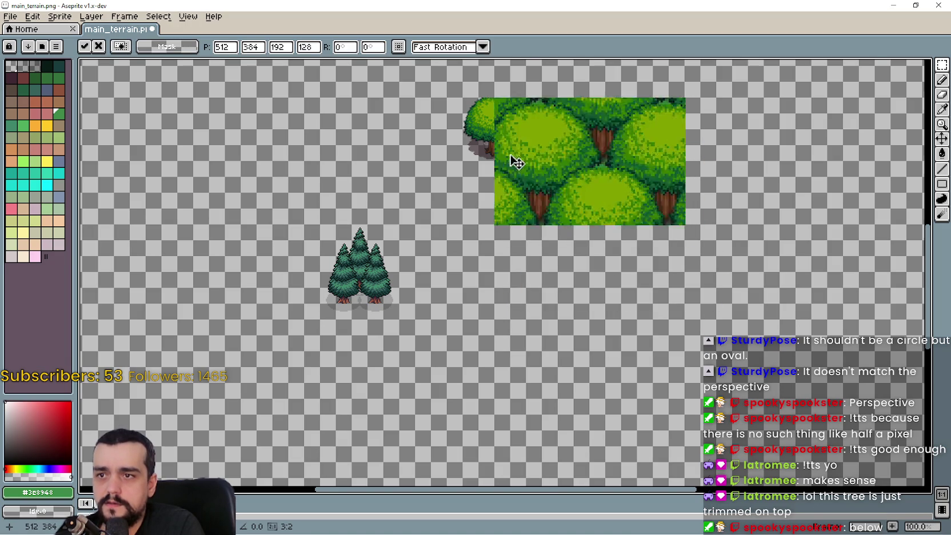
pyautogui.click(484, 336)
pyautogui.scroll(-2, 484, 337)
pyautogui.moveTo(465, 314); pyautogui.dragTo(504, 287)
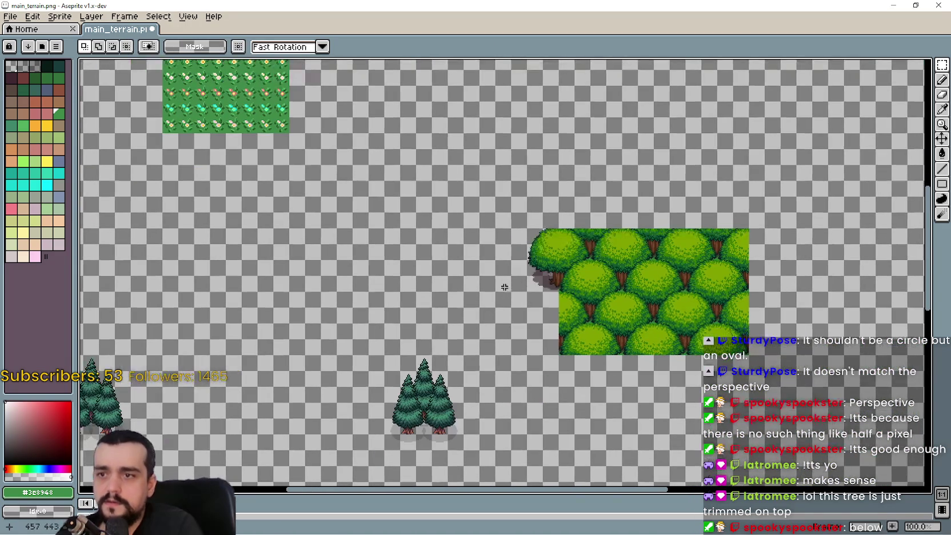
pyautogui.moveTo(495, 373); pyautogui.dragTo(486, 355)
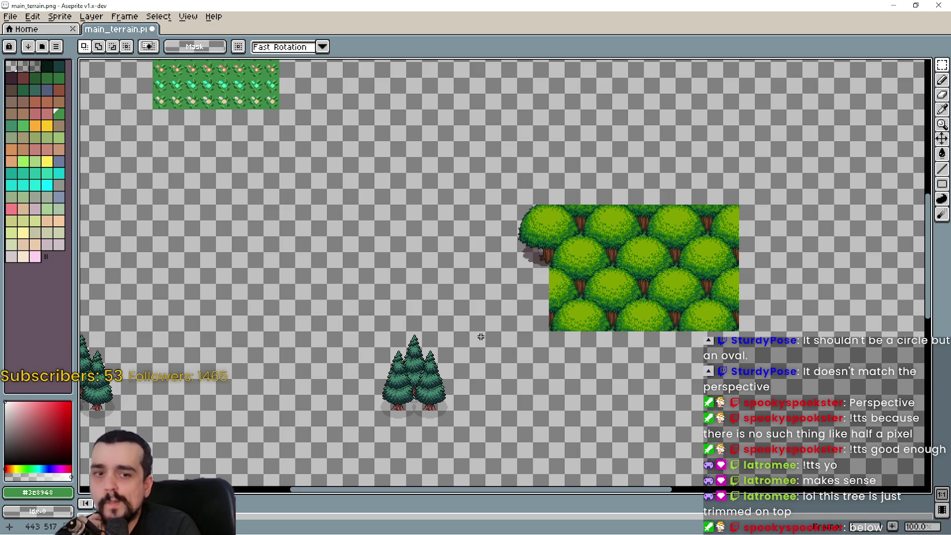
pyautogui.scroll(1, 734, 299)
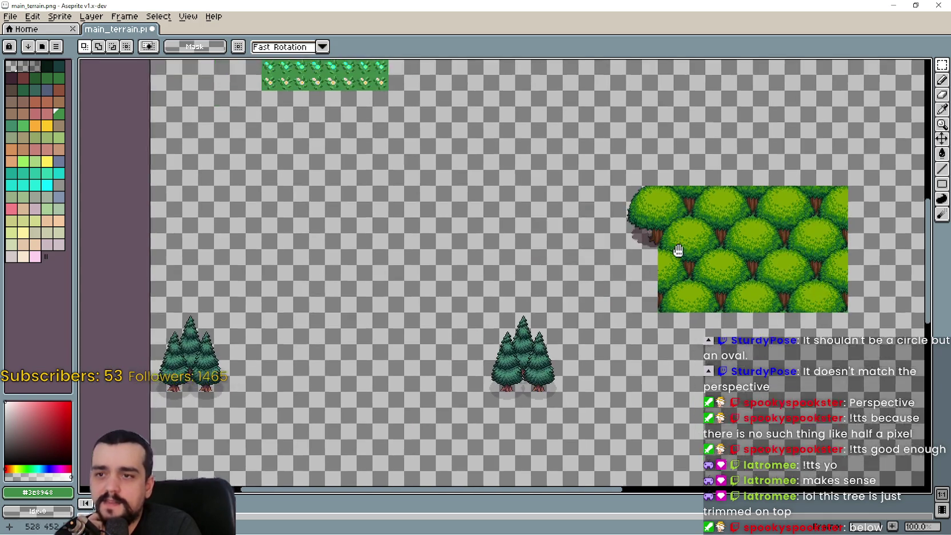
pyautogui.scroll(-2, 679, 252)
pyautogui.scroll(2, 506, 287)
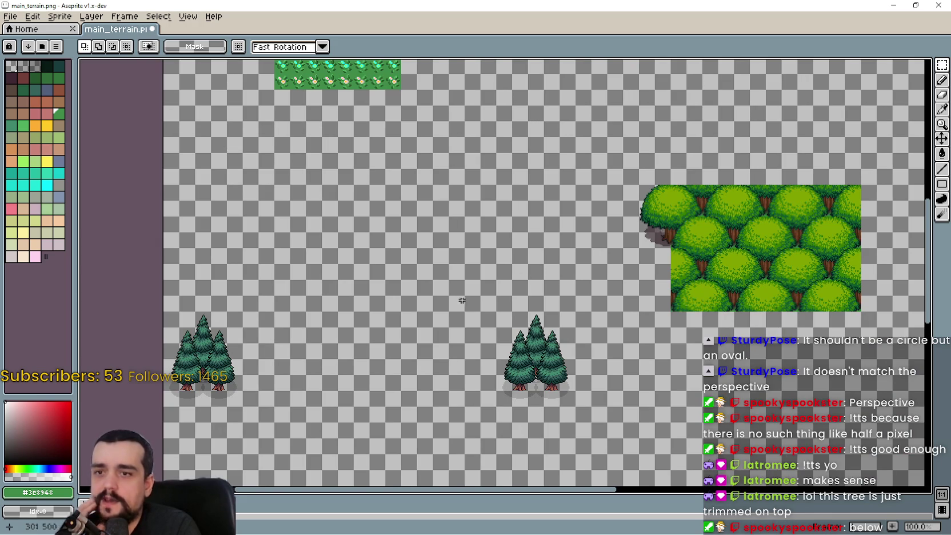
pyautogui.scroll(1, 556, 286)
pyautogui.scroll(-1, 556, 286)
pyautogui.moveTo(550, 293)
pyautogui.mouseDown()
pyautogui.moveTo(527, 258)
pyautogui.moveTo(566, 202)
pyautogui.mouseUp()
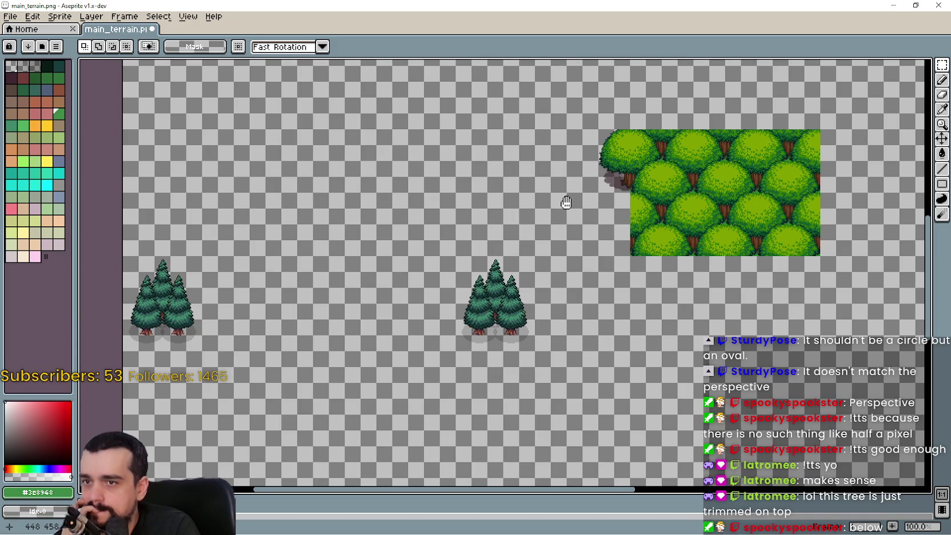
# Copy the 2x3 block of pine, dark pine-forest, round tree and bush tiles from forest_tiles.png, then minimise it
pyautogui.moveTo(566, 203)
pyautogui.mouseDown()
pyautogui.moveTo(573, 204)
pyautogui.moveTo(545, 238)
pyautogui.moveTo(528, 245)
pyautogui.mouseUp()
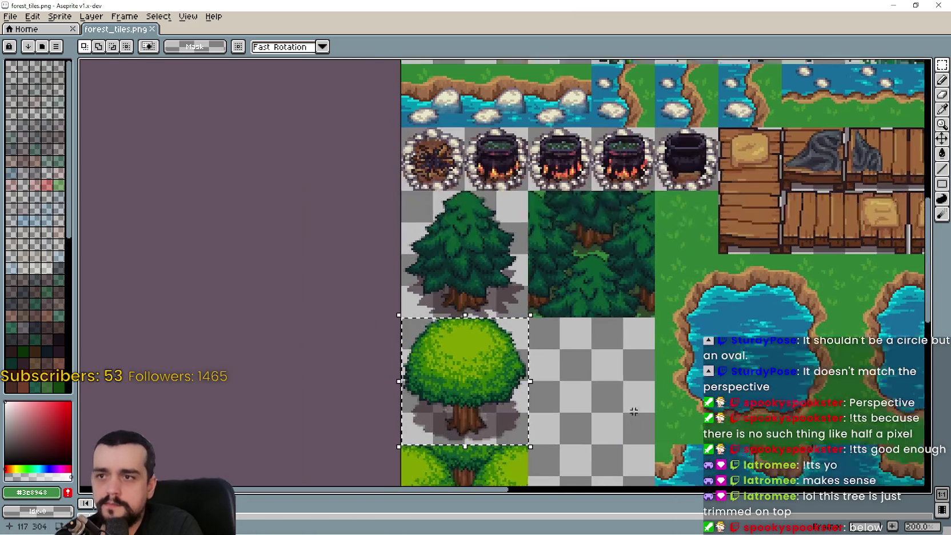
pyautogui.moveTo(625, 320)
pyautogui.mouseDown()
pyautogui.moveTo(559, 248)
pyautogui.moveTo(555, 188)
pyautogui.moveTo(634, 312)
pyautogui.moveTo(434, 195)
pyautogui.mouseUp()
pyautogui.scroll(-2, 483, 379)
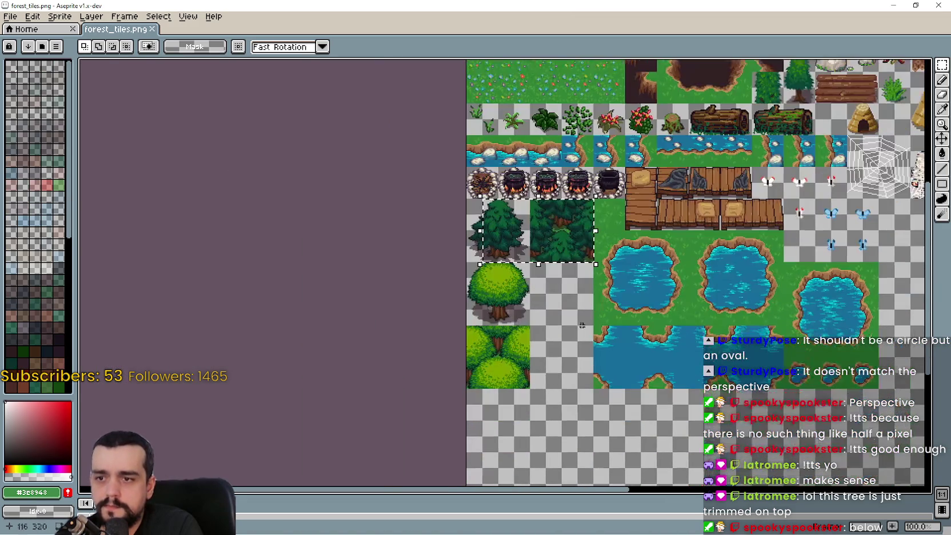
pyautogui.moveTo(482, 379); pyautogui.dragTo(568, 224)
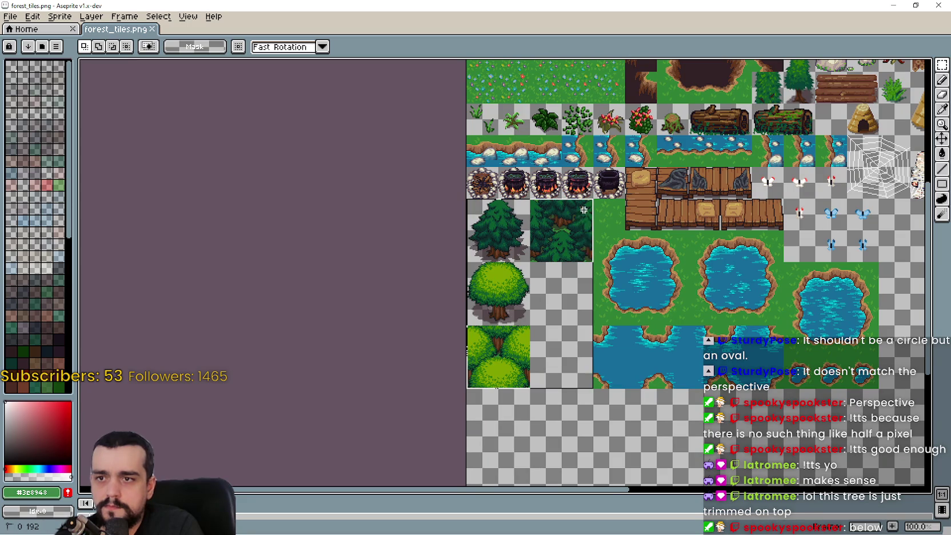
pyautogui.click(893, 5)
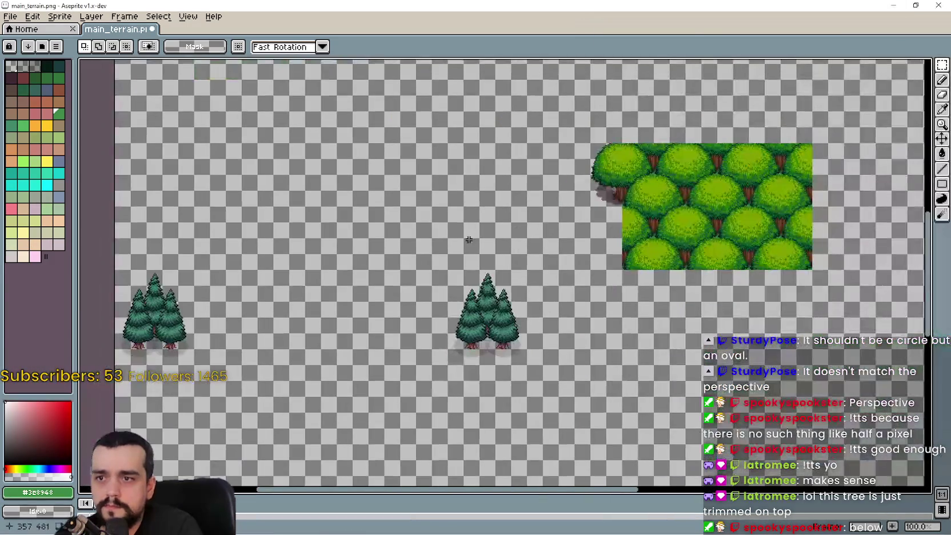
# Paste the copied tiles and commit them to the left of the leafy tree block
pyautogui.hotkey('ctrl', 'v')
pyautogui.hscroll(-3, 360, 276)
pyautogui.moveTo(361, 276)
pyautogui.mouseDown()
pyautogui.moveTo(529, 226)
pyautogui.moveTo(520, 224)
pyautogui.mouseUp()
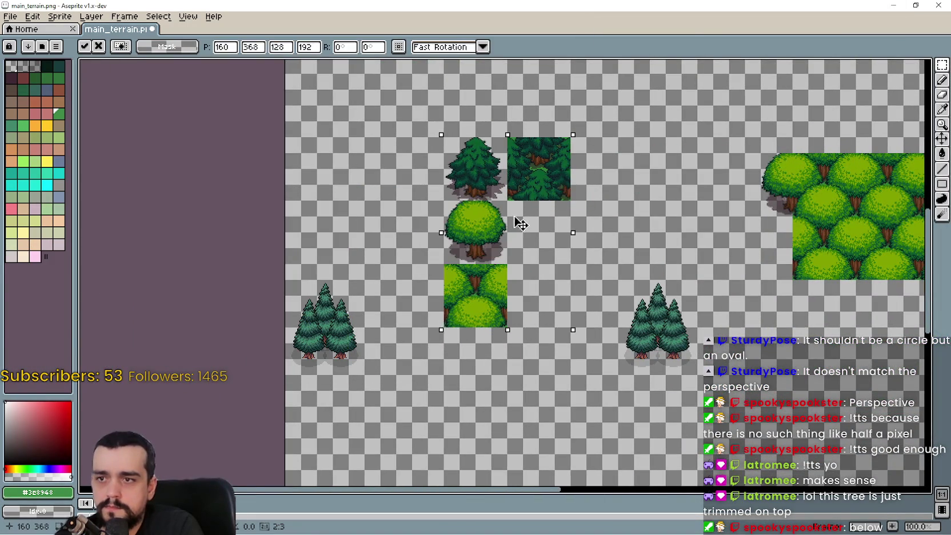
pyautogui.press('Return')
# Marquee-select the upper part of the left pine cluster
pyautogui.scroll(1, 486, 297)
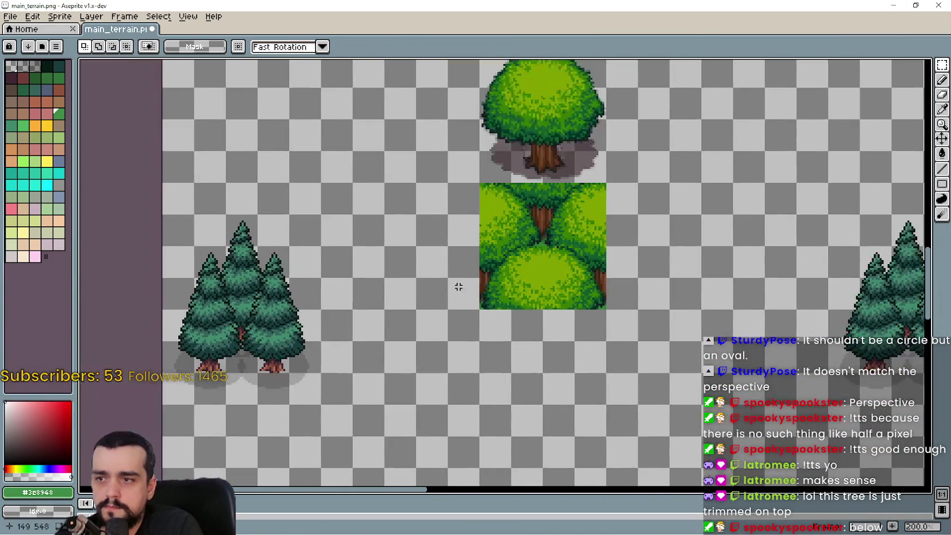
pyautogui.moveTo(708, 232)
pyautogui.mouseDown()
pyautogui.moveTo(738, 445)
pyautogui.moveTo(657, 452)
pyautogui.moveTo(620, 345)
pyautogui.moveTo(651, 276)
pyautogui.moveTo(605, 250)
pyautogui.moveTo(446, 226)
pyautogui.moveTo(343, 238)
pyautogui.moveTo(440, 412)
pyautogui.mouseUp()
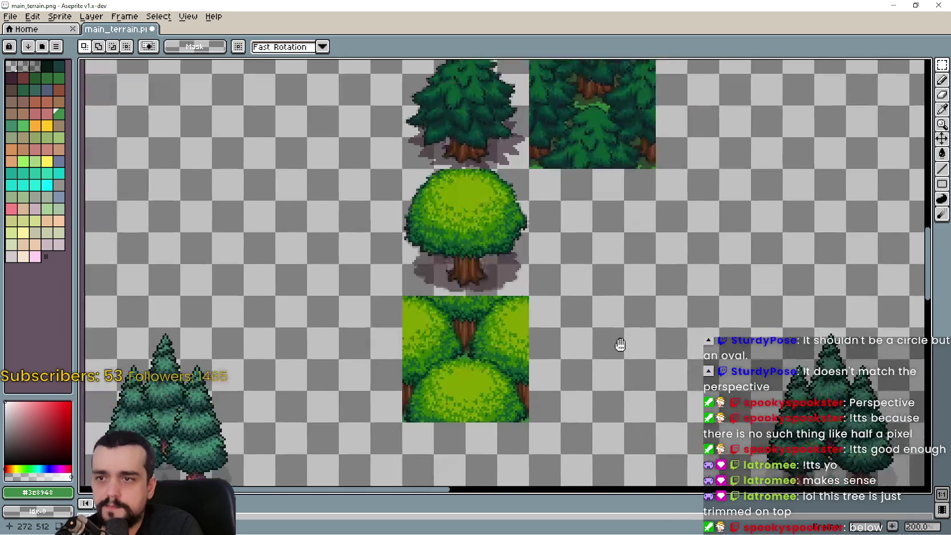
pyautogui.scroll(-1, 343, 237)
pyautogui.scroll(-1, 440, 365)
pyautogui.scroll(1, 445, 365)
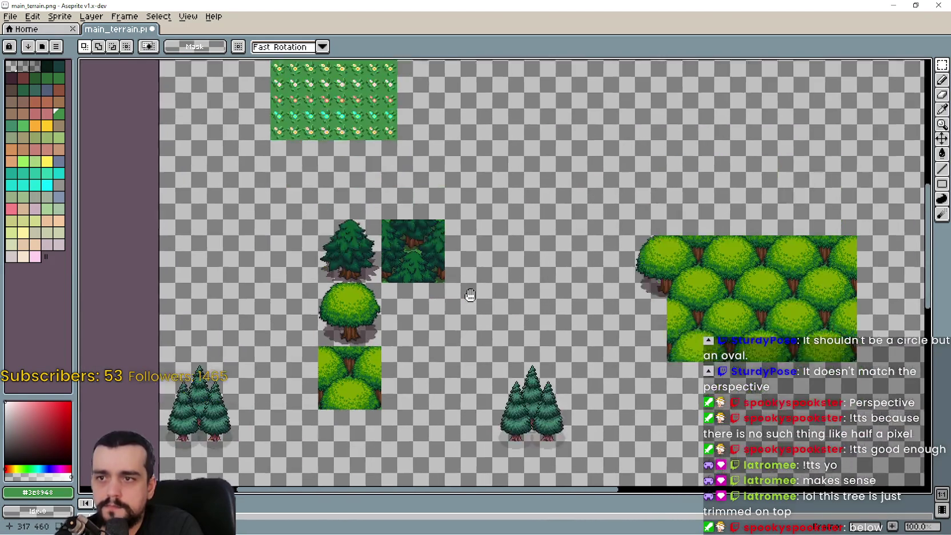
pyautogui.moveTo(470, 295)
pyautogui.mouseDown()
pyautogui.moveTo(442, 246)
pyautogui.moveTo(455, 317)
pyautogui.moveTo(592, 303)
pyautogui.mouseUp()
pyautogui.scroll(1, 442, 246)
pyautogui.scroll(-1, 454, 317)
pyautogui.scroll(1, 424, 364)
pyautogui.scroll(1, 475, 306)
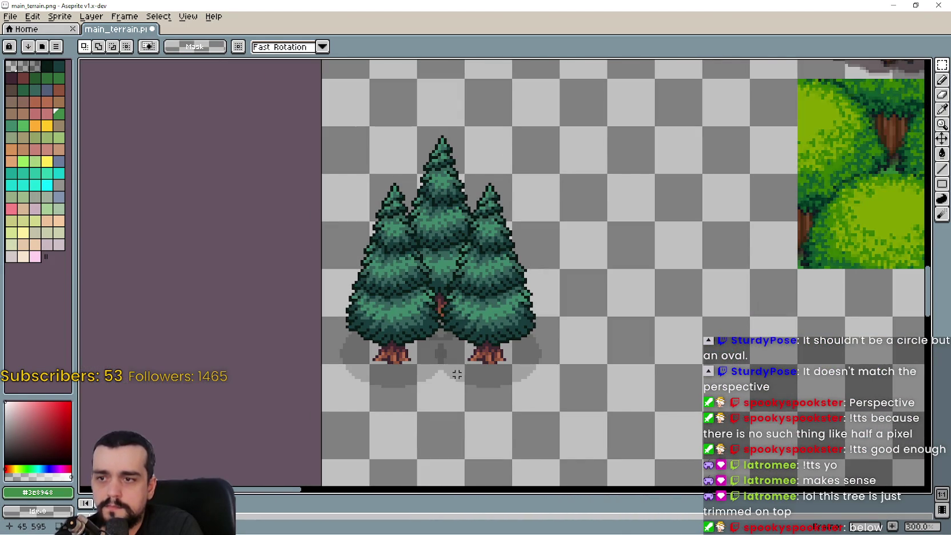
pyautogui.scroll(-4, 456, 374)
pyautogui.scroll(1, 469, 343)
pyautogui.scroll(2, 480, 320)
pyautogui.moveTo(489, 329)
pyautogui.mouseDown()
pyautogui.moveTo(489, 296)
pyautogui.moveTo(610, 323)
pyautogui.moveTo(648, 204)
pyautogui.mouseUp()
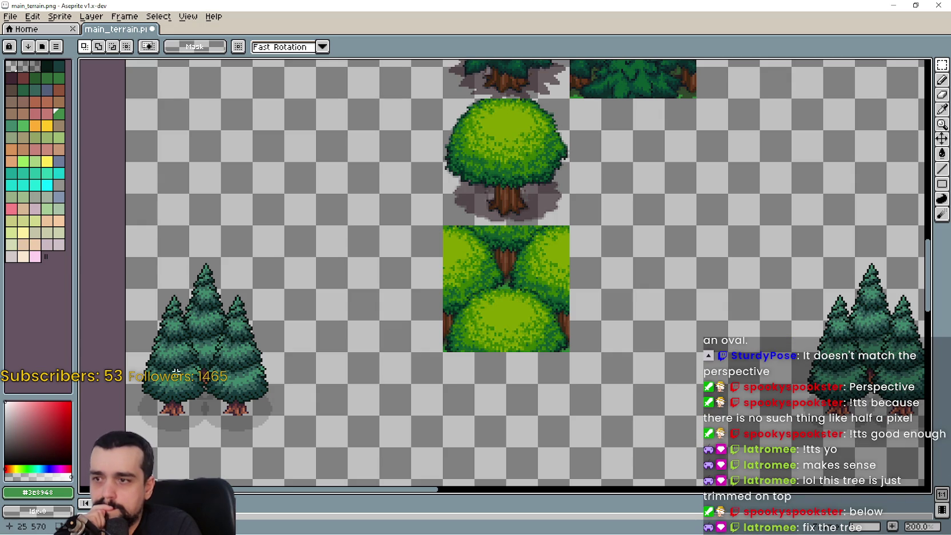
pyautogui.moveTo(155, 387); pyautogui.dragTo(255, 318)
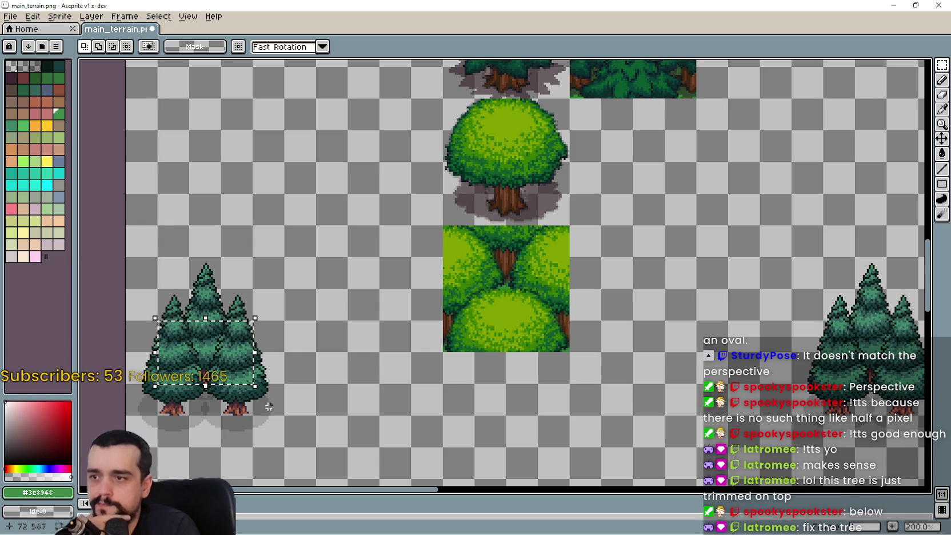
# Move the stray pasted tile copy aside, then undo that paste
pyautogui.scroll(-2, 299, 324)
pyautogui.scroll(-2, 299, 324)
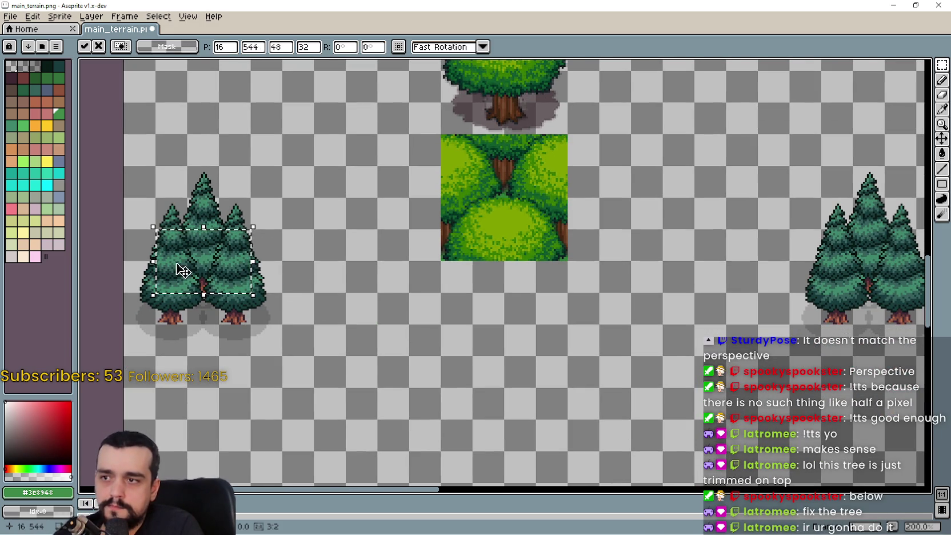
pyautogui.moveTo(194, 285); pyautogui.dragTo(477, 380)
pyautogui.scroll(-3, 624, 463)
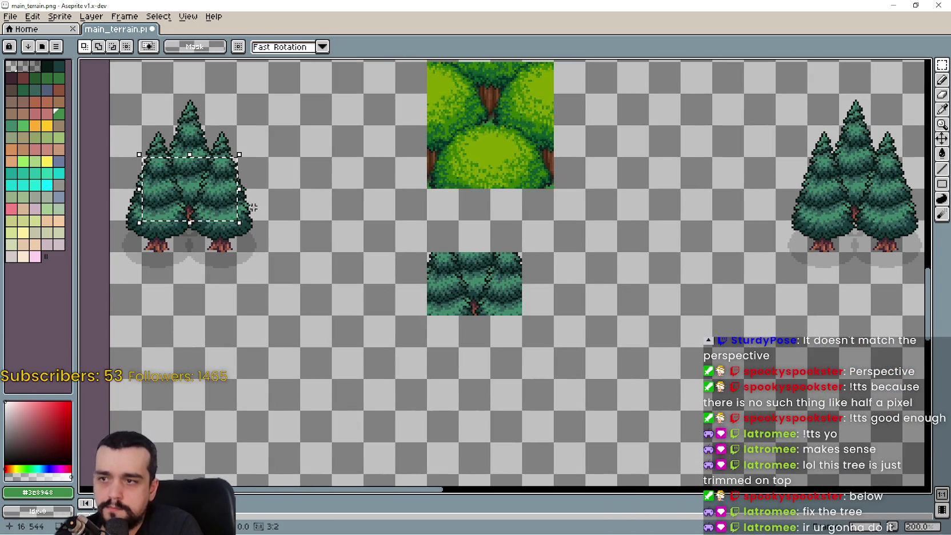
pyautogui.moveTo(490, 289)
pyautogui.mouseDown()
pyautogui.moveTo(422, 470)
pyautogui.moveTo(476, 372)
pyautogui.moveTo(480, 343)
pyautogui.moveTo(478, 350)
pyautogui.mouseUp()
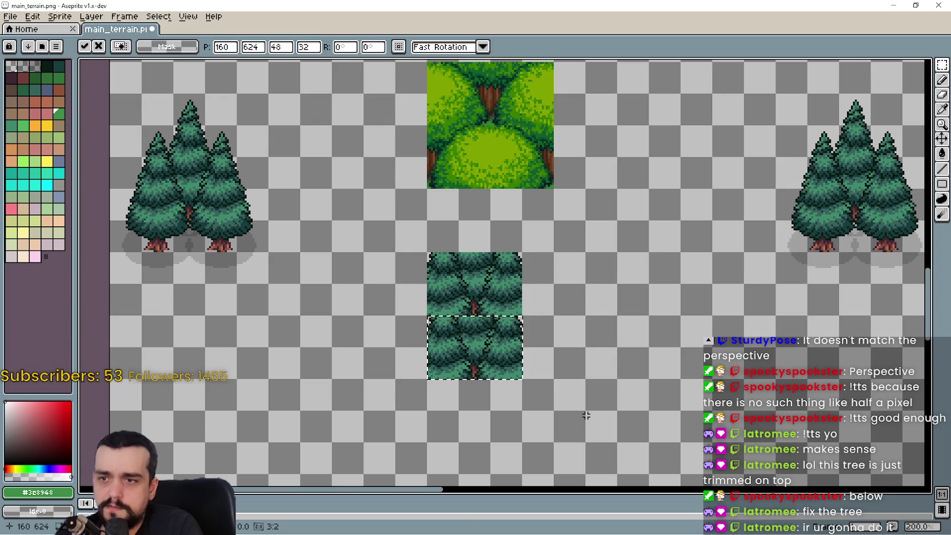
pyautogui.moveTo(480, 362)
pyautogui.mouseDown()
pyautogui.moveTo(514, 403)
pyautogui.moveTo(509, 394)
pyautogui.mouseUp()
pyautogui.hotkey('ctrl', 'z')
# Erase the selected left pine-tree cluster
pyautogui.press('Delete')
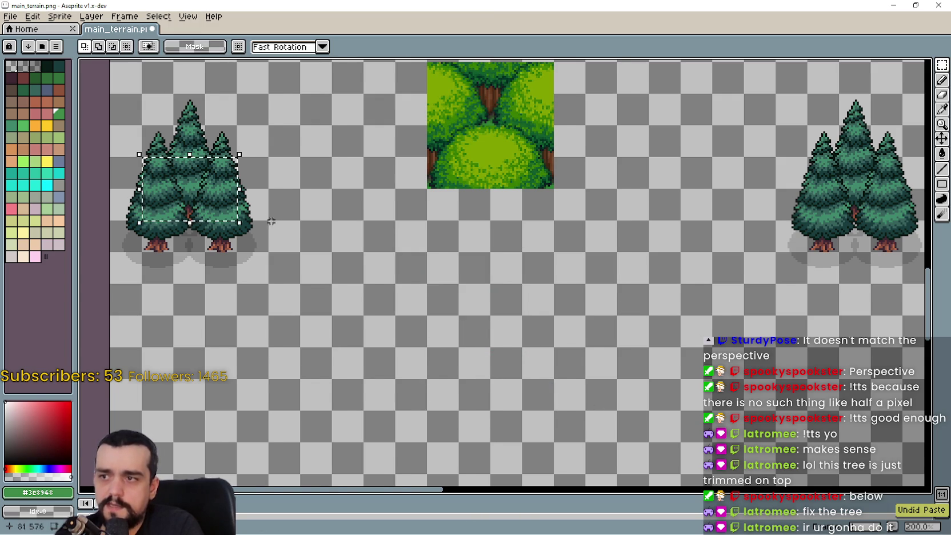
pyautogui.scroll(-1, 273, 205)
pyautogui.scroll(1, 557, 216)
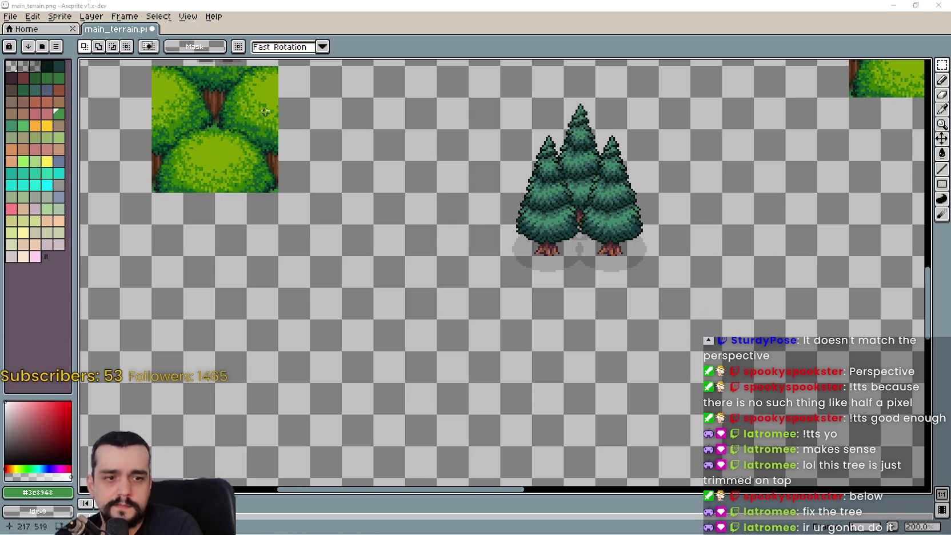
# Check the recent-files list without opening anything, then minimise main_terrain.png
pyautogui.click(11, 16)
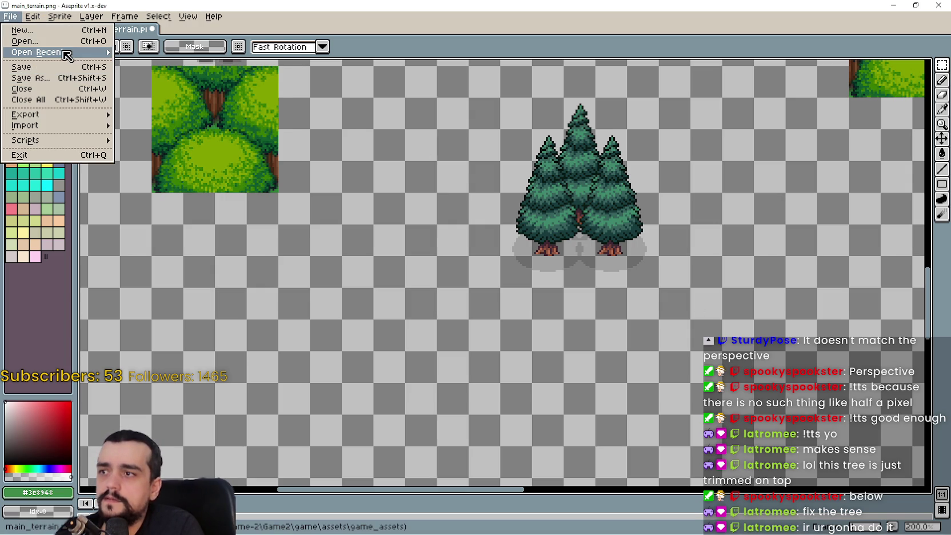
pyautogui.moveTo(67, 53)
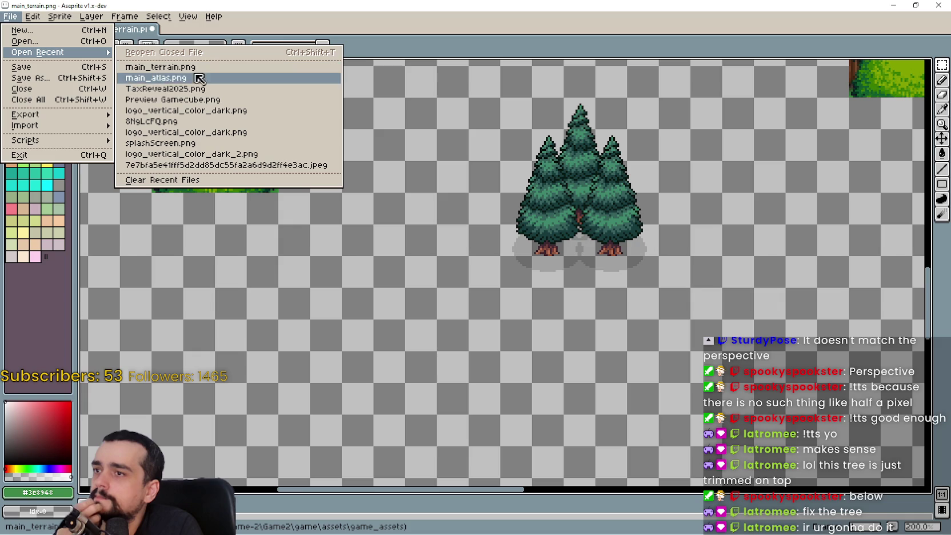
pyautogui.click(432, 29)
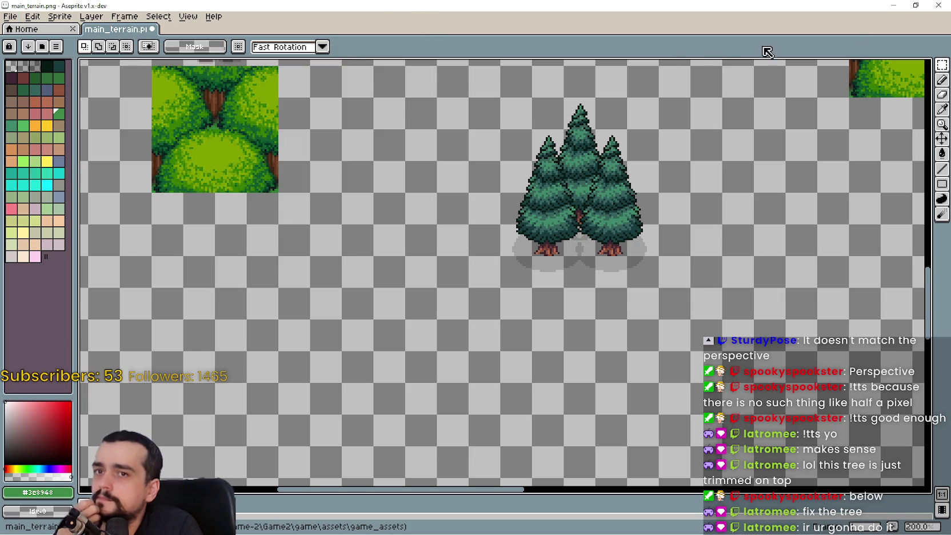
pyautogui.click(894, 5)
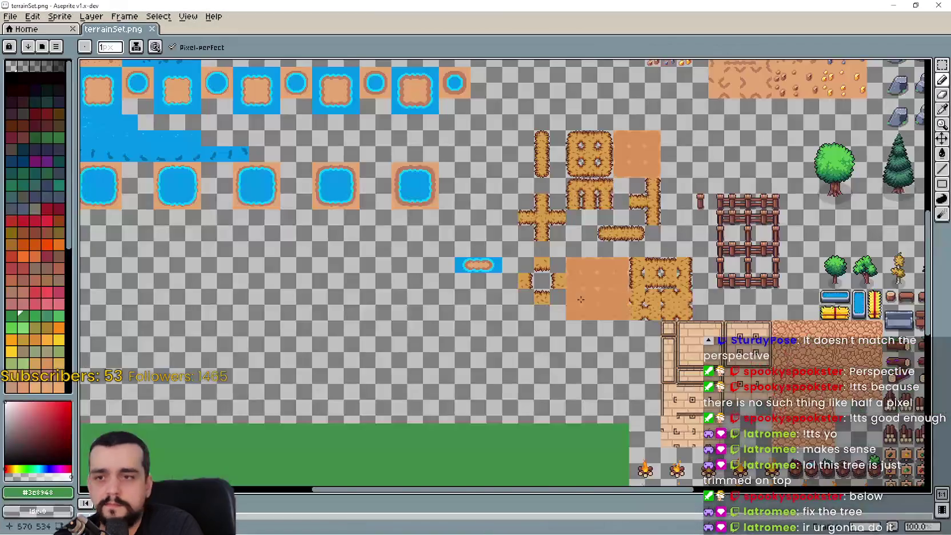
# Marquee-select the lone pine tree in terrainSet.png, then minimise that window
pyautogui.scroll(4, 548, 298)
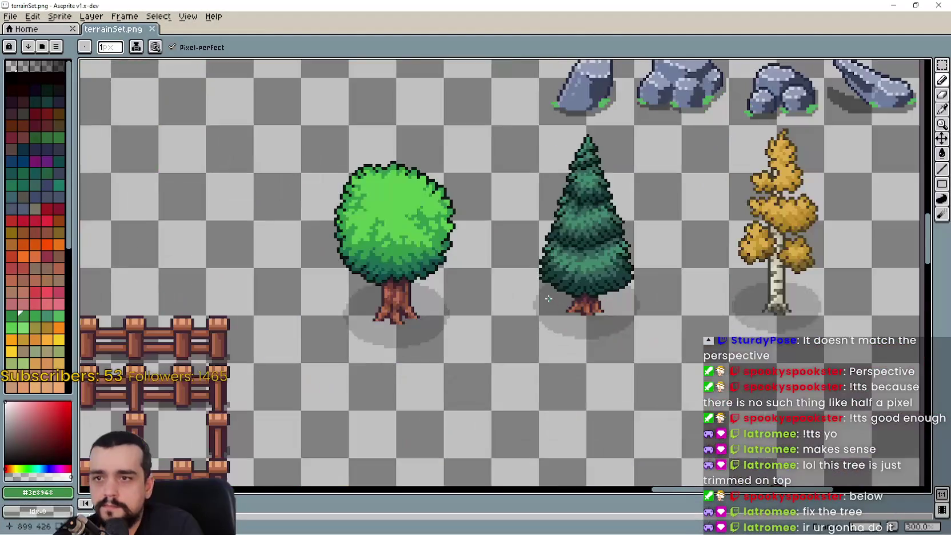
pyautogui.scroll(-1, 617, 257)
pyautogui.scroll(1, 834, 120)
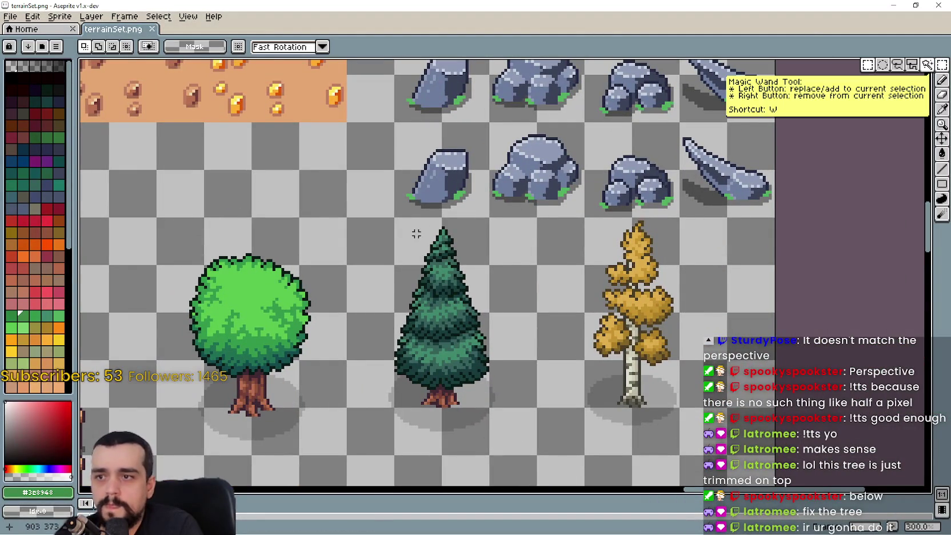
pyautogui.scroll(-2, 392, 206)
pyautogui.moveTo(385, 200)
pyautogui.mouseDown()
pyautogui.moveTo(514, 389)
pyautogui.moveTo(410, 278)
pyautogui.moveTo(383, 210)
pyautogui.mouseUp()
pyautogui.click(394, 391)
pyautogui.moveTo(394, 391); pyautogui.dragTo(526, 194)
pyautogui.click(896, 5)
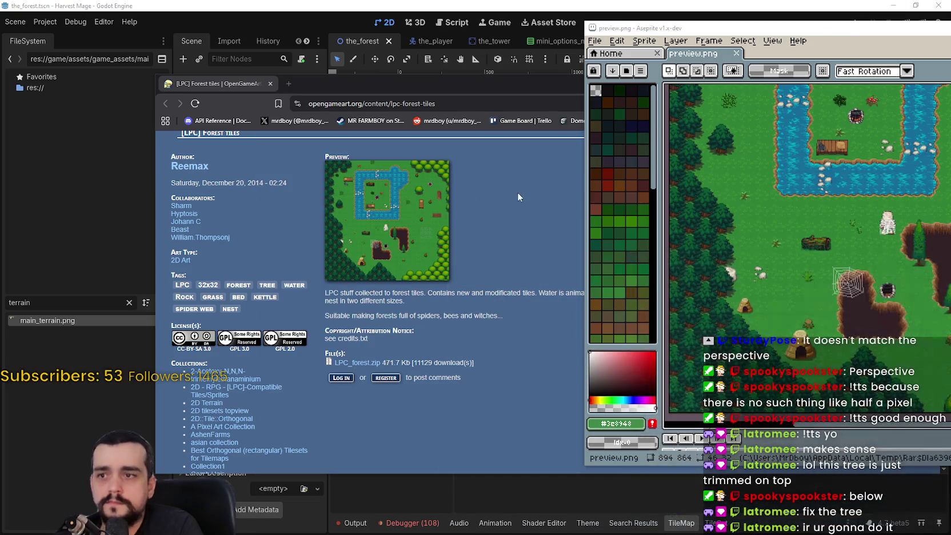
# Paste the lone pine into main_terrain.png and try it at spots near the bush tile
pyautogui.hotkey('alt', 'Tab')
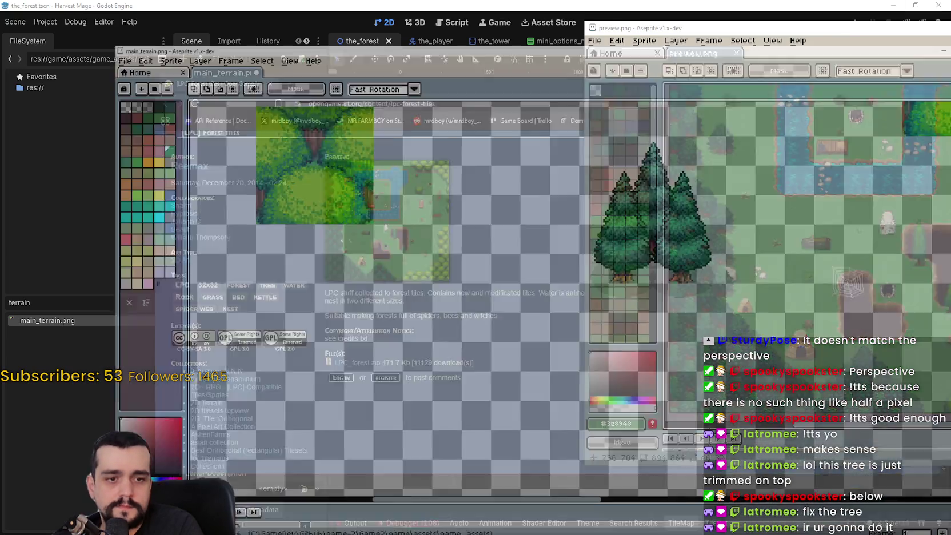
pyautogui.hotkey('ctrl', 'v')
pyautogui.moveTo(608, 294); pyautogui.dragTo(510, 328)
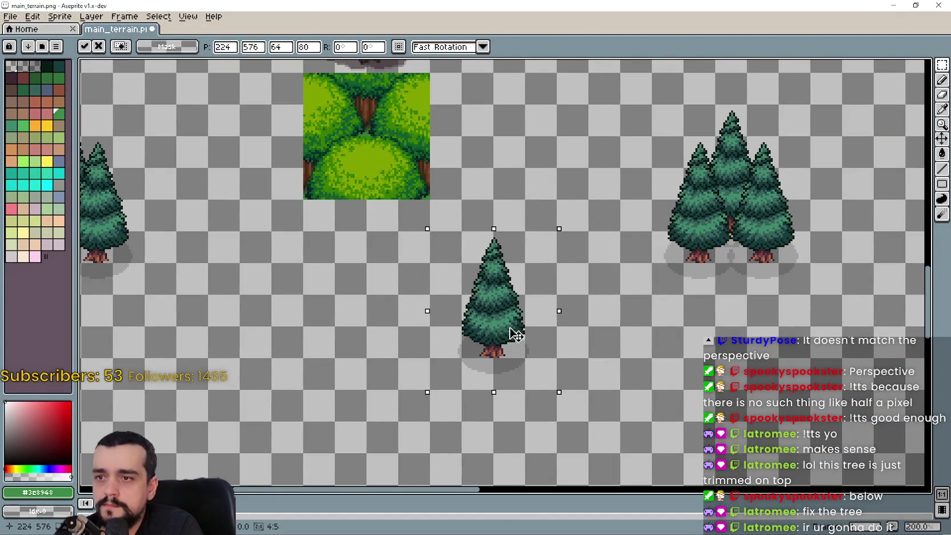
pyautogui.moveTo(336, 272); pyautogui.dragTo(435, 254)
pyautogui.moveTo(566, 310)
pyautogui.mouseDown()
pyautogui.moveTo(454, 260)
pyautogui.moveTo(450, 185)
pyautogui.moveTo(500, 314)
pyautogui.moveTo(483, 447)
pyautogui.moveTo(691, 234)
pyautogui.moveTo(633, 200)
pyautogui.mouseUp()
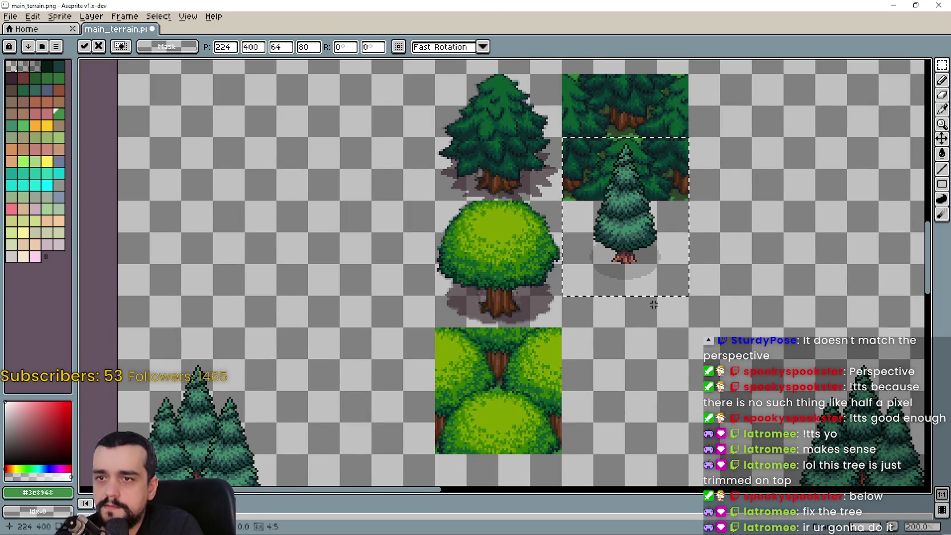
pyautogui.moveTo(625, 216)
pyautogui.mouseDown()
pyautogui.moveTo(645, 240)
pyautogui.moveTo(671, 249)
pyautogui.mouseUp()
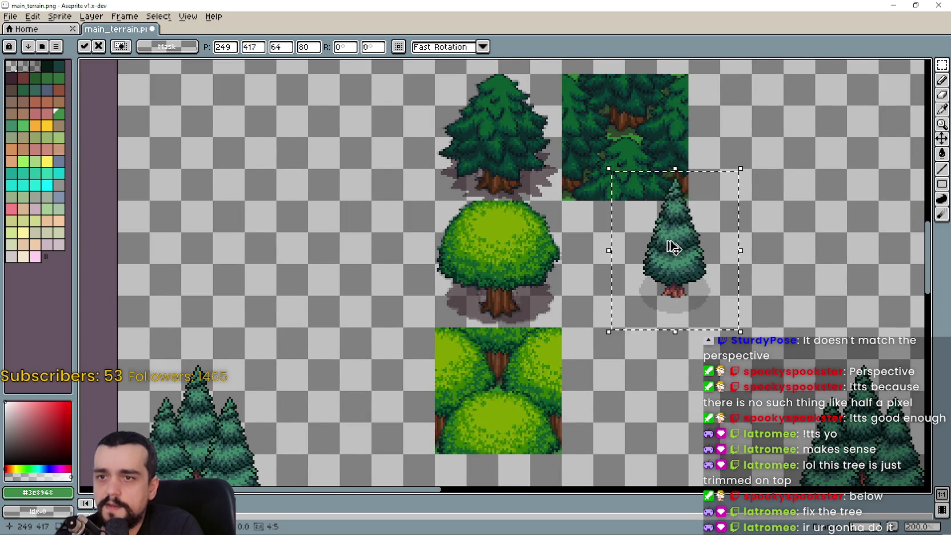
# Discard the trial pine, expand the timeline to show layers, and open the Layer menu
pyautogui.press('Escape')
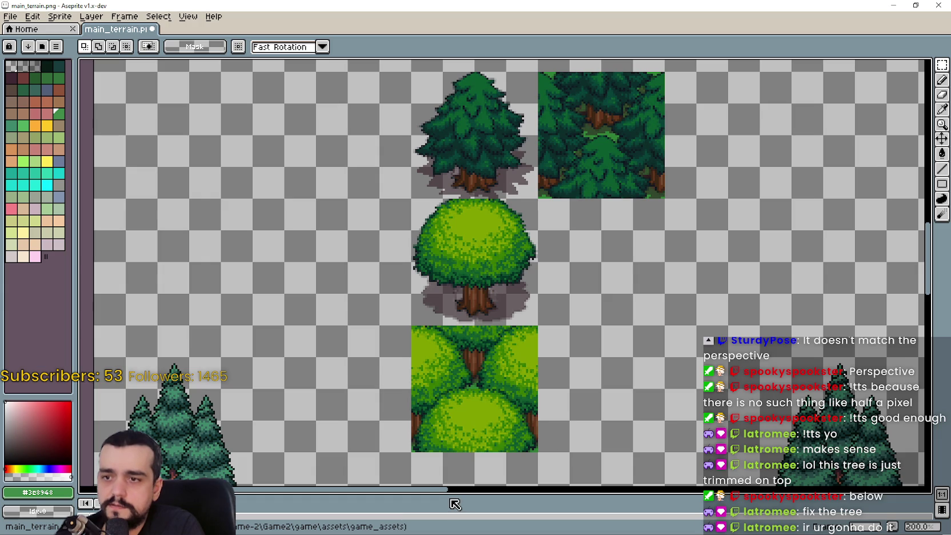
pyautogui.moveTo(457, 503); pyautogui.dragTo(452, 410)
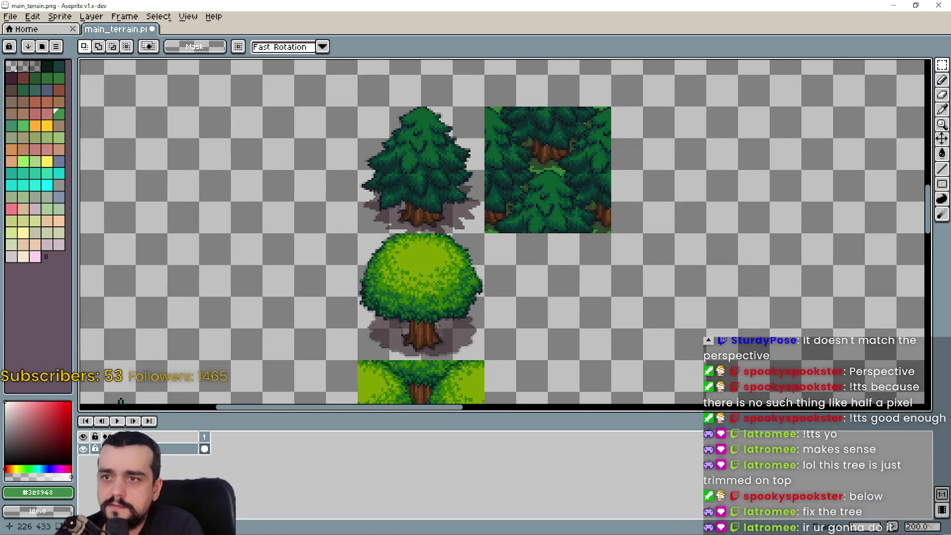
pyautogui.click(107, 17)
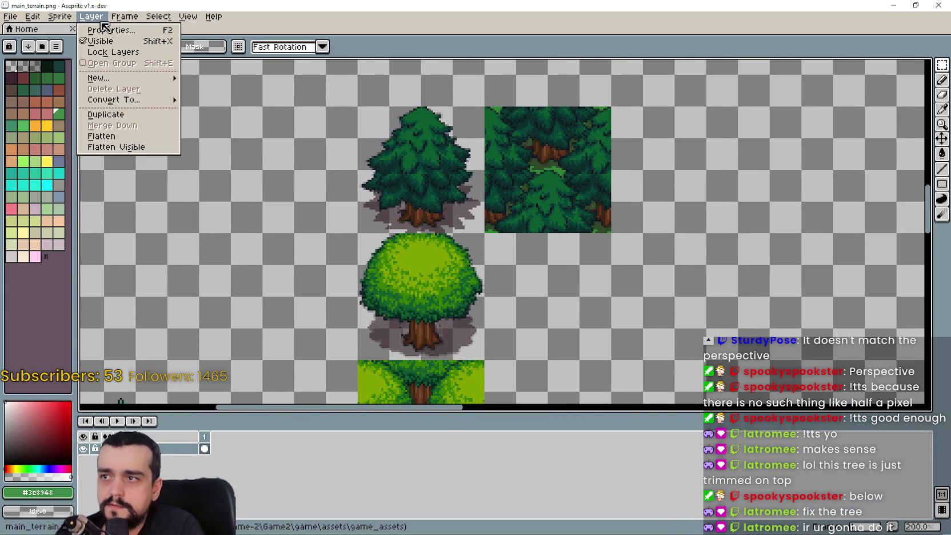
# Add a new layer, paste the pine on it and move it onto the dark pine-forest tile
pyautogui.click(115, 83)
pyautogui.hotkey('ctrl', 'v')
pyautogui.moveTo(499, 223)
pyautogui.mouseDown()
pyautogui.moveTo(542, 297)
pyautogui.moveTo(529, 273)
pyautogui.mouseUp()
pyautogui.hotkey('shift', 'Up')
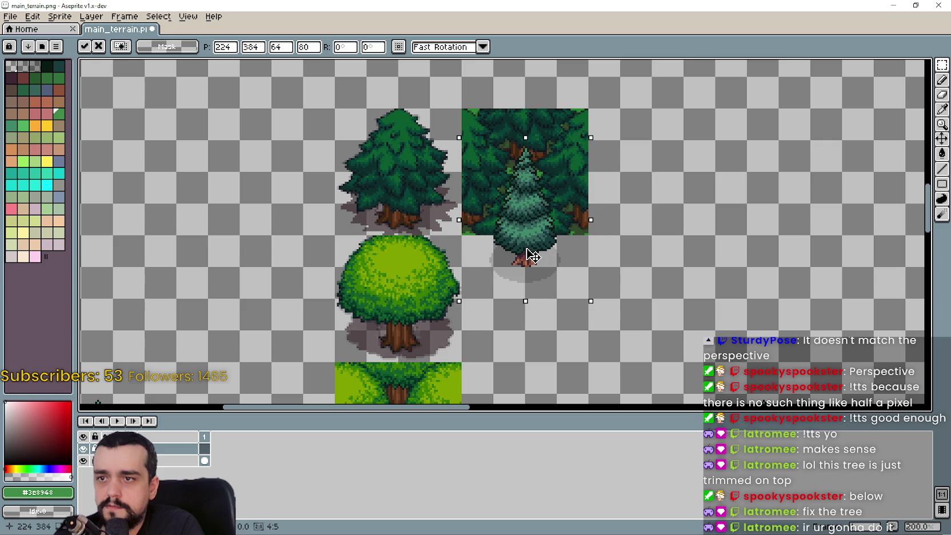
pyautogui.hotkey('shift', 'Down')
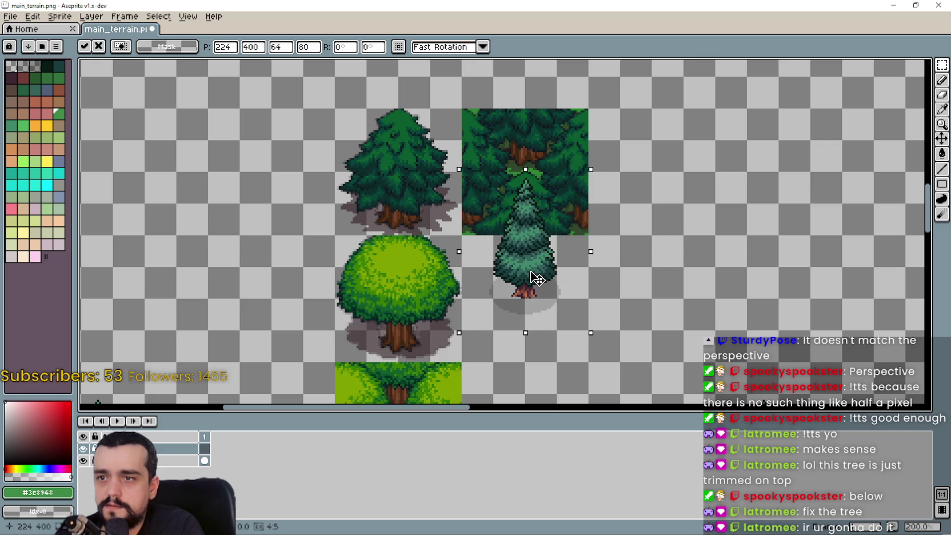
pyautogui.scroll(2, 524, 191)
pyautogui.scroll(-1, 518, 217)
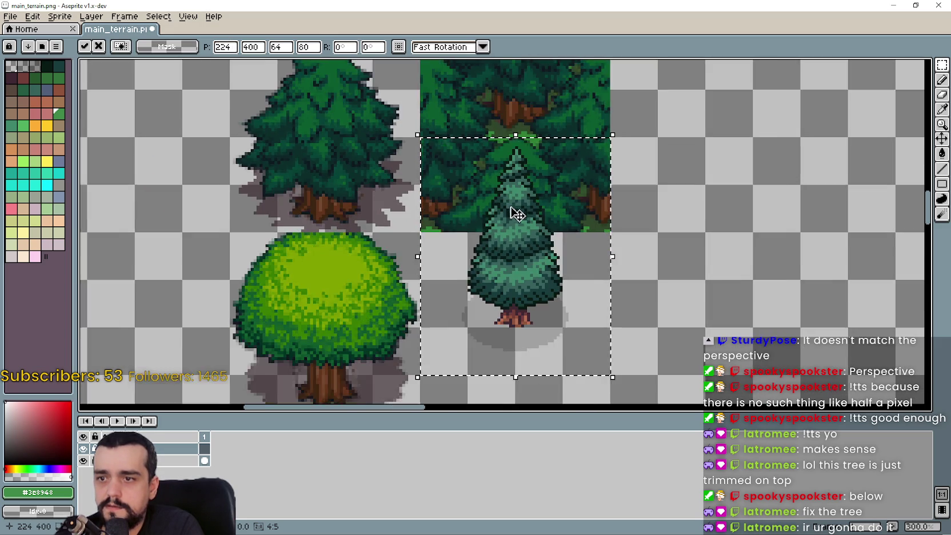
pyautogui.moveTo(526, 283)
pyautogui.mouseDown()
pyautogui.moveTo(439, 279)
pyautogui.moveTo(586, 98)
pyautogui.moveTo(573, 116)
pyautogui.moveTo(569, 246)
pyautogui.mouseUp()
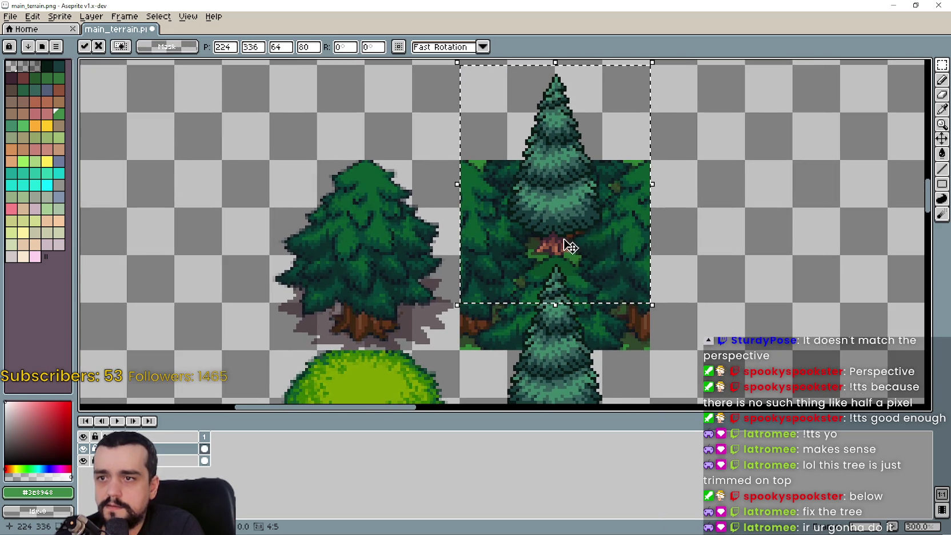
pyautogui.moveTo(567, 174); pyautogui.dragTo(532, 120)
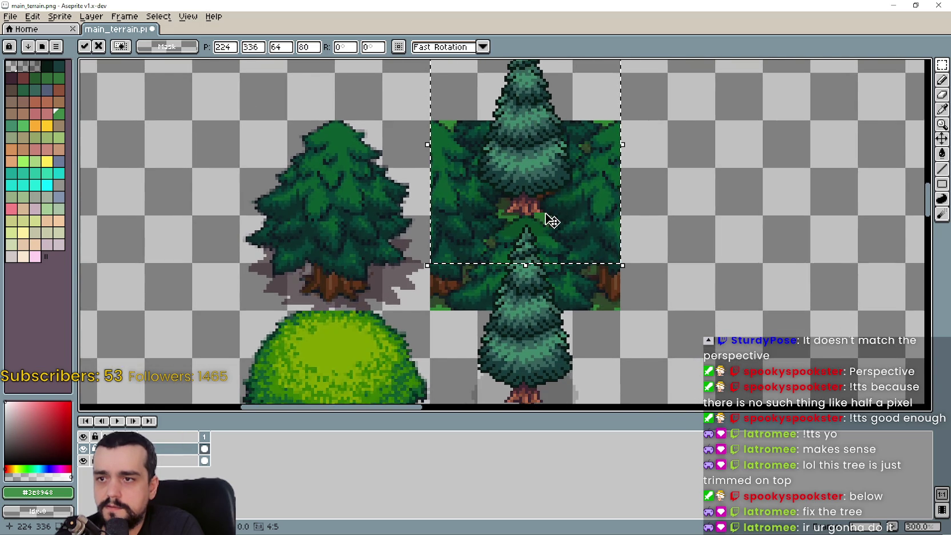
pyautogui.scroll(2, 545, 216)
pyautogui.scroll(-2, 529, 144)
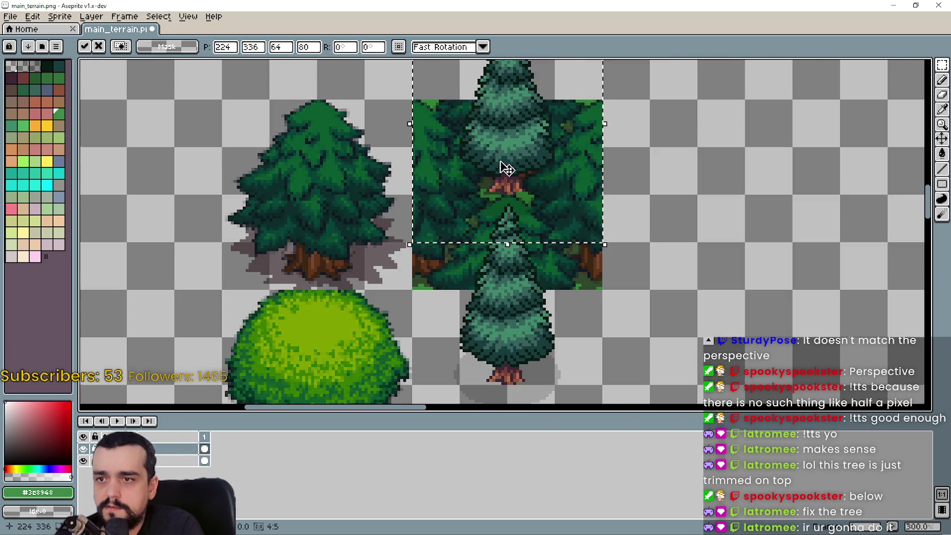
pyautogui.moveTo(501, 165)
pyautogui.mouseDown()
pyautogui.moveTo(550, 187)
pyautogui.moveTo(542, 343)
pyautogui.moveTo(541, 258)
pyautogui.moveTo(562, 152)
pyautogui.moveTo(546, 155)
pyautogui.moveTo(526, 185)
pyautogui.mouseUp()
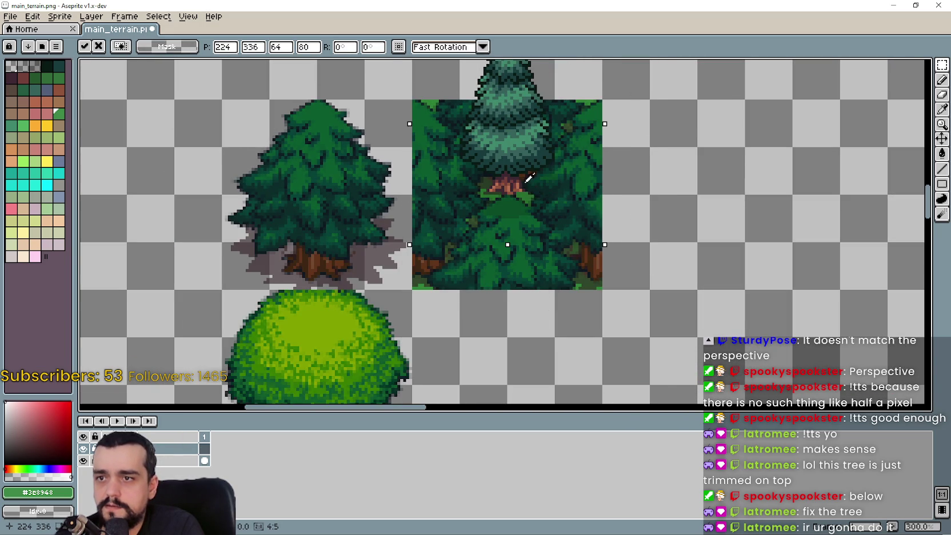
# Fine-tune the pine's position on the forest tile, commit it, then undo and paste again
pyautogui.scroll(-1, 529, 178)
pyautogui.moveTo(520, 153)
pyautogui.mouseDown()
pyautogui.moveTo(499, 214)
pyautogui.moveTo(547, 366)
pyautogui.moveTo(523, 294)
pyautogui.mouseUp()
pyautogui.scroll(1, 512, 252)
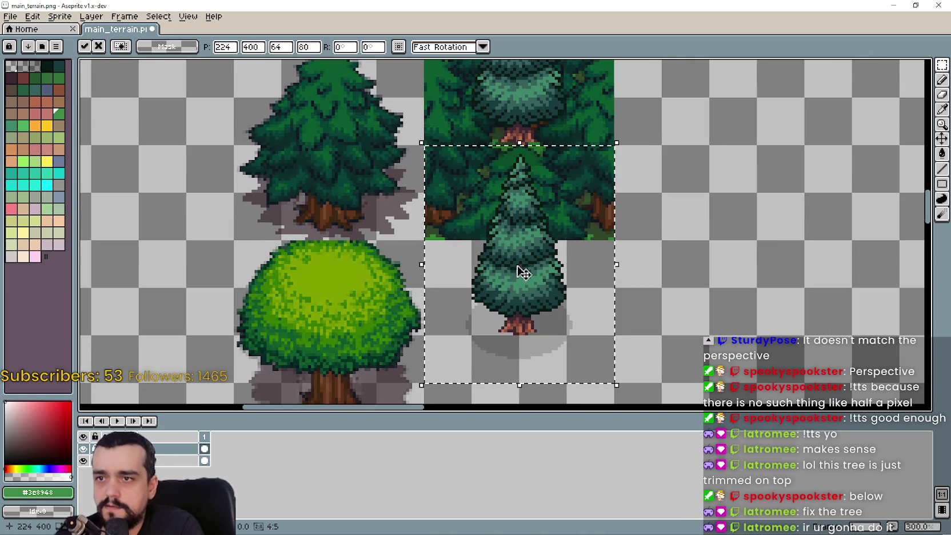
pyautogui.scroll(2, 506, 245)
pyautogui.scroll(-2, 499, 161)
pyautogui.scroll(-1, 546, 269)
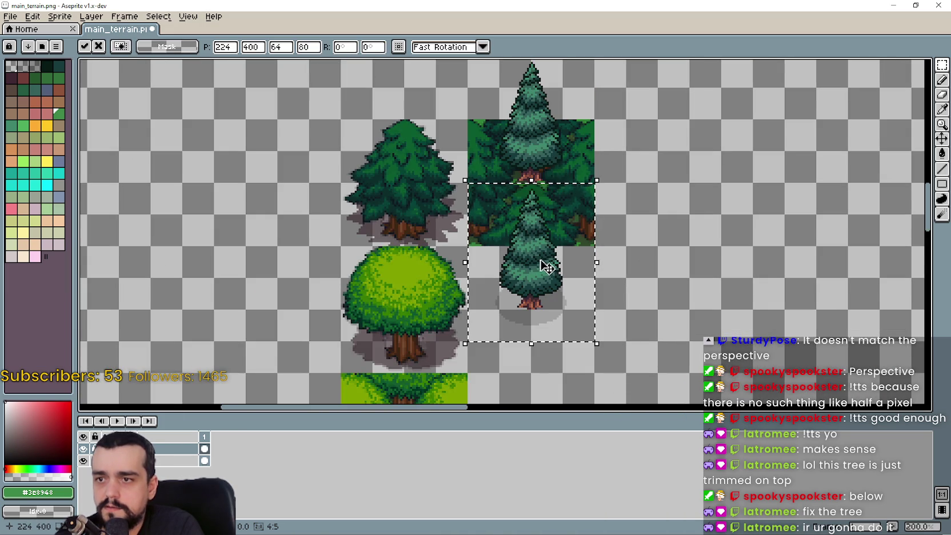
pyautogui.moveTo(537, 233)
pyautogui.mouseDown()
pyautogui.moveTo(563, 248)
pyautogui.moveTo(540, 222)
pyautogui.mouseUp()
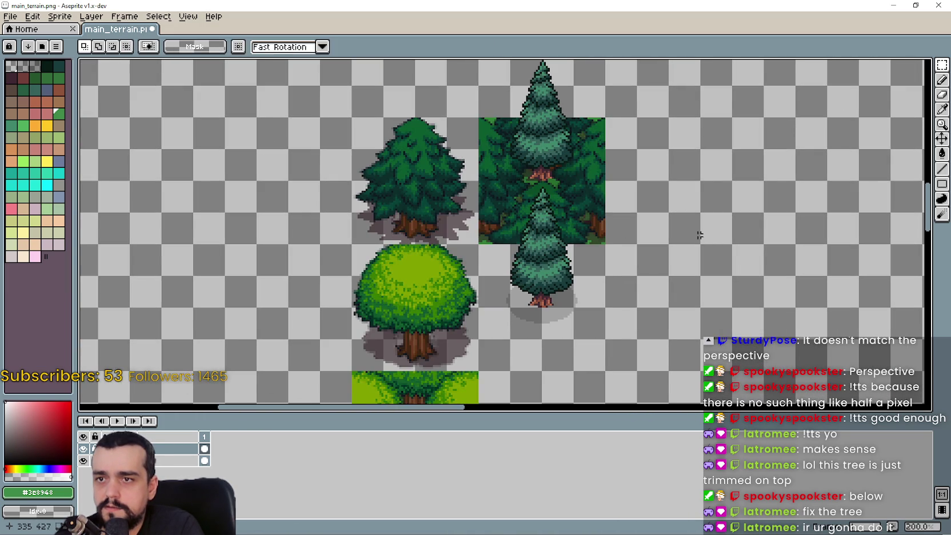
pyautogui.moveTo(532, 287)
pyautogui.mouseDown()
pyautogui.moveTo(491, 217)
pyautogui.moveTo(719, 252)
pyautogui.moveTo(654, 218)
pyautogui.moveTo(657, 248)
pyautogui.moveTo(612, 231)
pyautogui.mouseUp()
pyautogui.scroll(1, 649, 203)
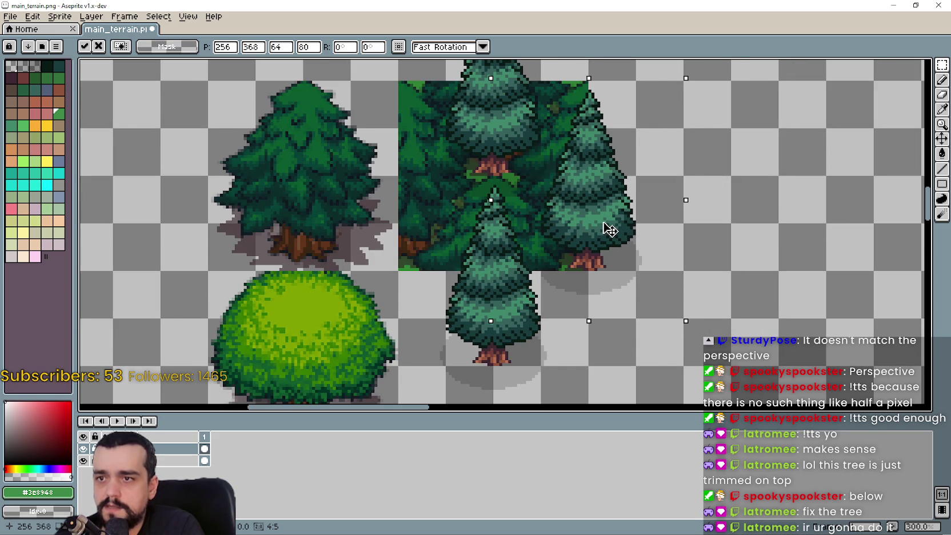
pyautogui.moveTo(583, 226)
pyautogui.mouseDown()
pyautogui.moveTo(548, 212)
pyautogui.moveTo(569, 228)
pyautogui.moveTo(640, 229)
pyautogui.moveTo(554, 244)
pyautogui.moveTo(652, 261)
pyautogui.moveTo(551, 217)
pyautogui.mouseUp()
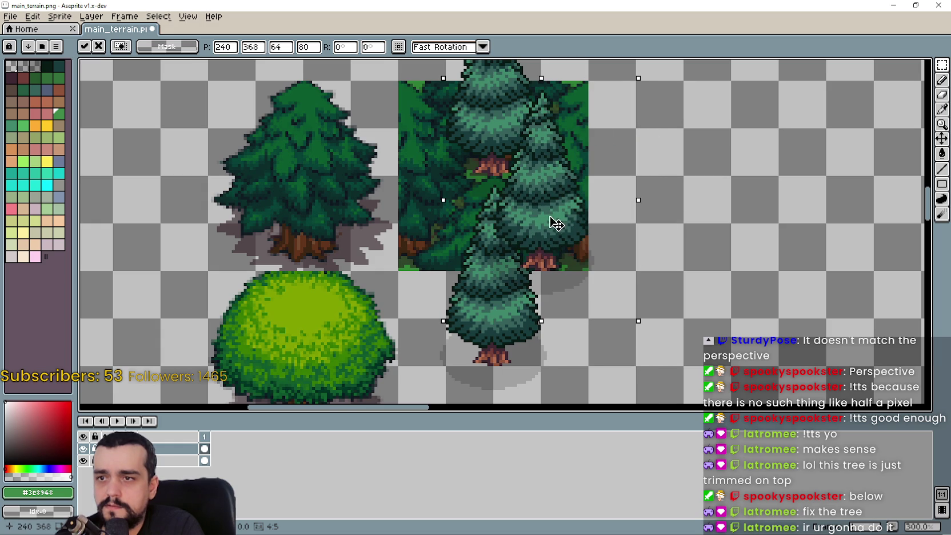
pyautogui.press('Return')
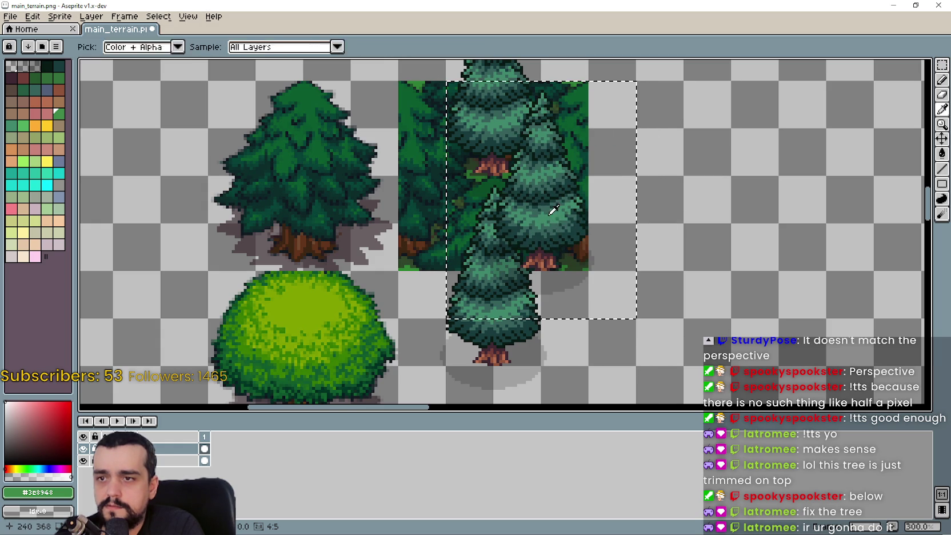
pyautogui.hotkey('ctrl', 'z')
pyautogui.hotkey('ctrl', 'v')
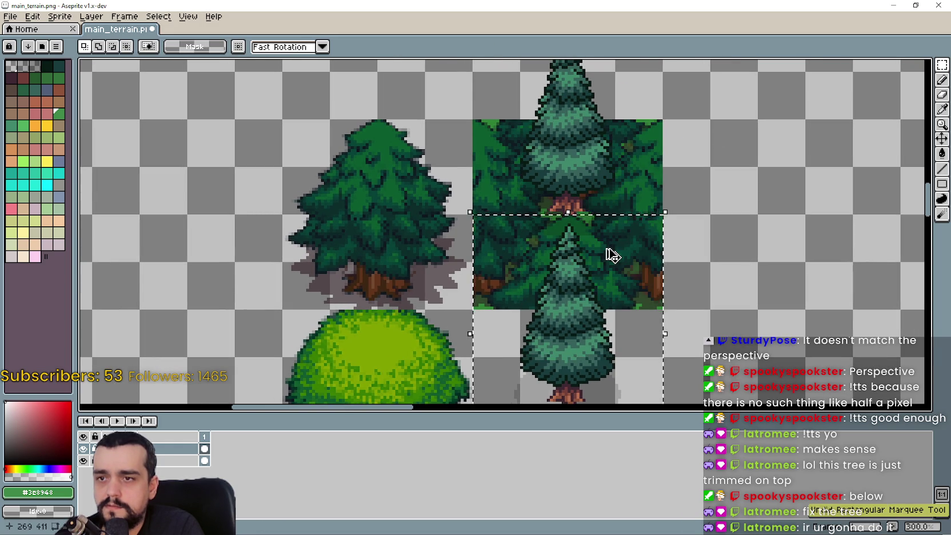